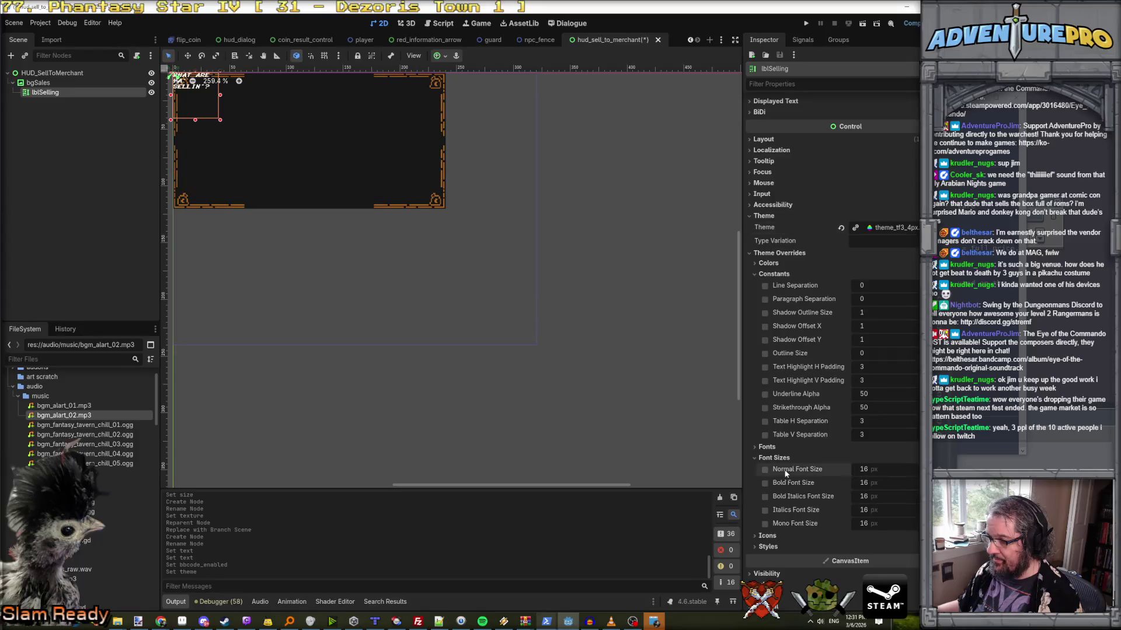
- Give the lblSelling title a Normal Font Size override of 8 px
left_click(765, 470)
left_click(886, 469)
type("4")
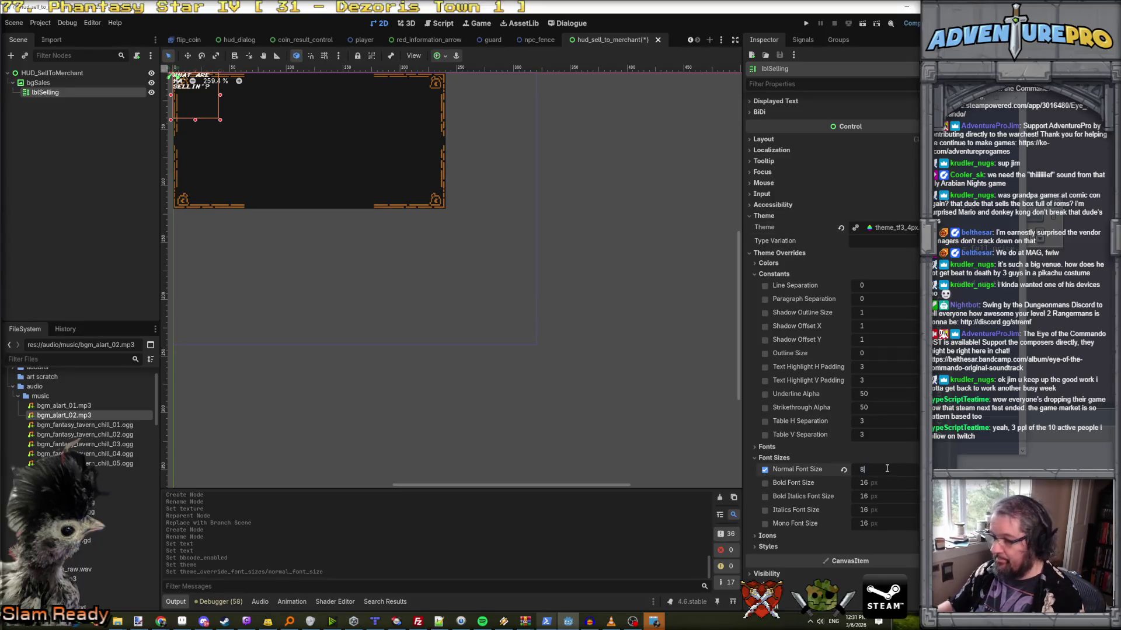
type("8")
key("Return")
- Resize and centre the title as one line at (37, 7), 173×12, along the panel top
left_click_drag(221, 95, 383, 96)
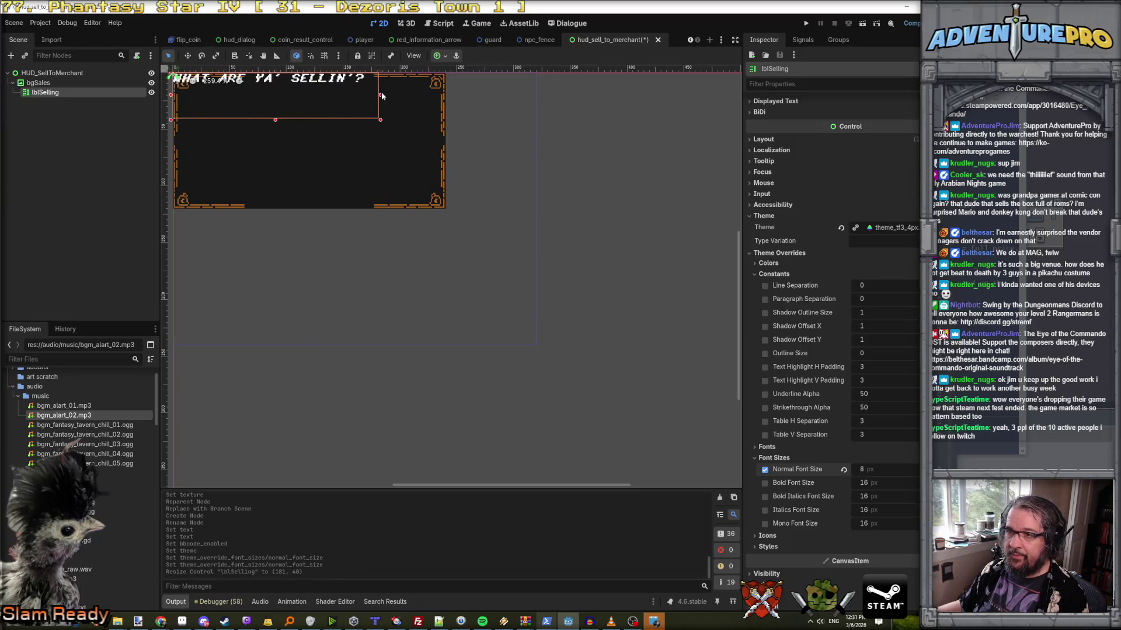
mouse_move(275, 120)
left_mouse_down()
mouse_move(276, 87)
mouse_move(290, 72)
mouse_move(300, 92)
left_mouse_up()
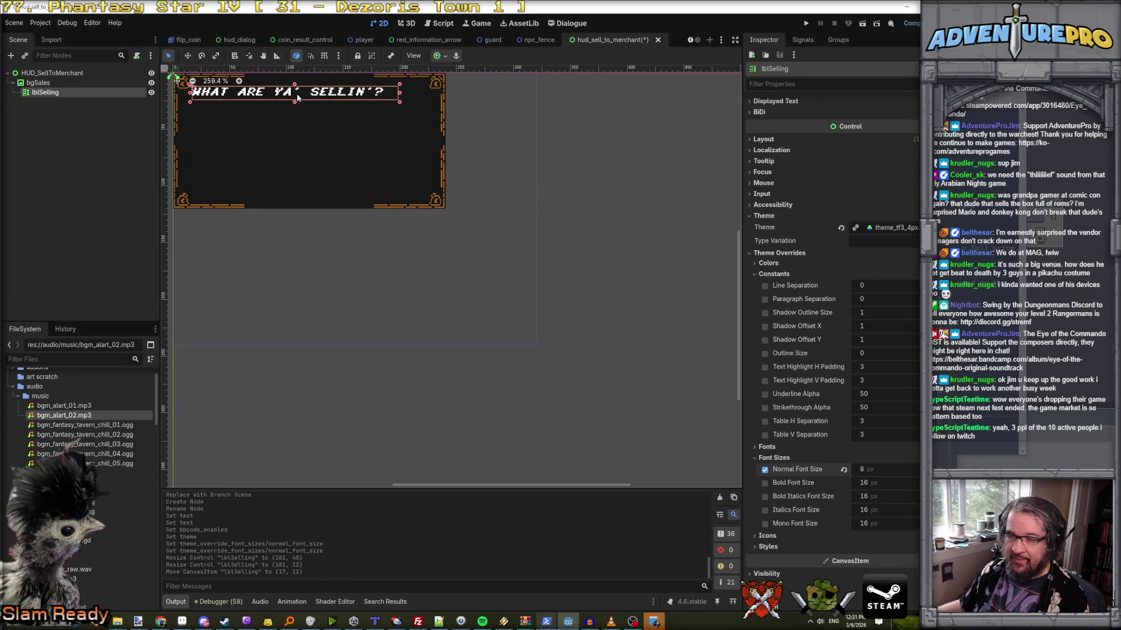
scroll(264, 100, "up", 3)
scroll(266, 133, "down", 1)
left_click(516, 204)
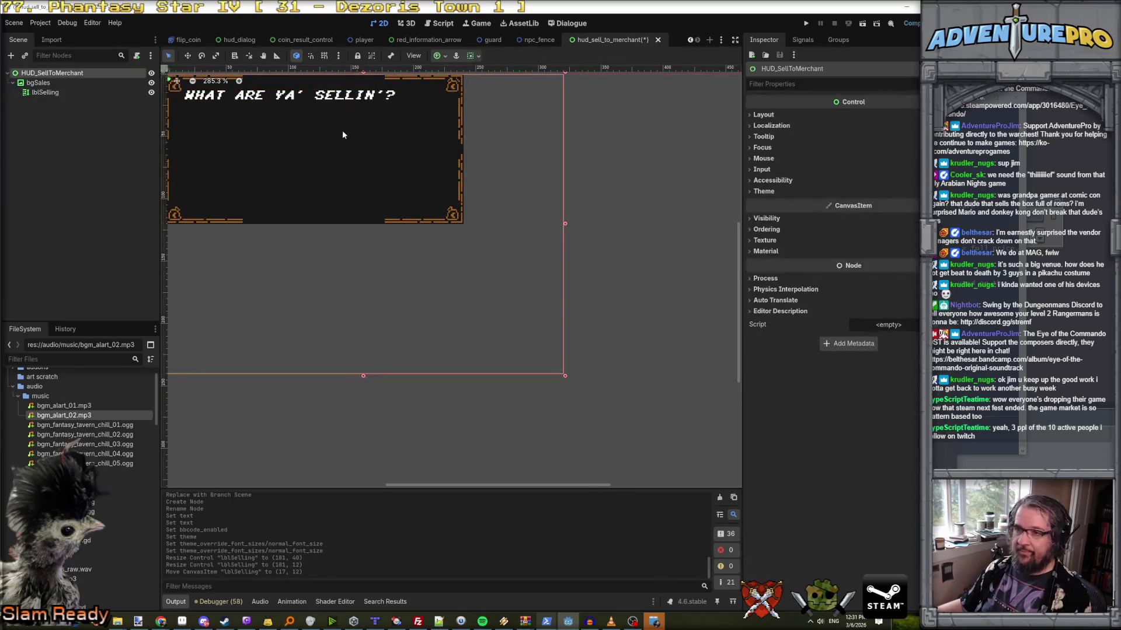
left_click(309, 97)
scroll(318, 156, "down", 1)
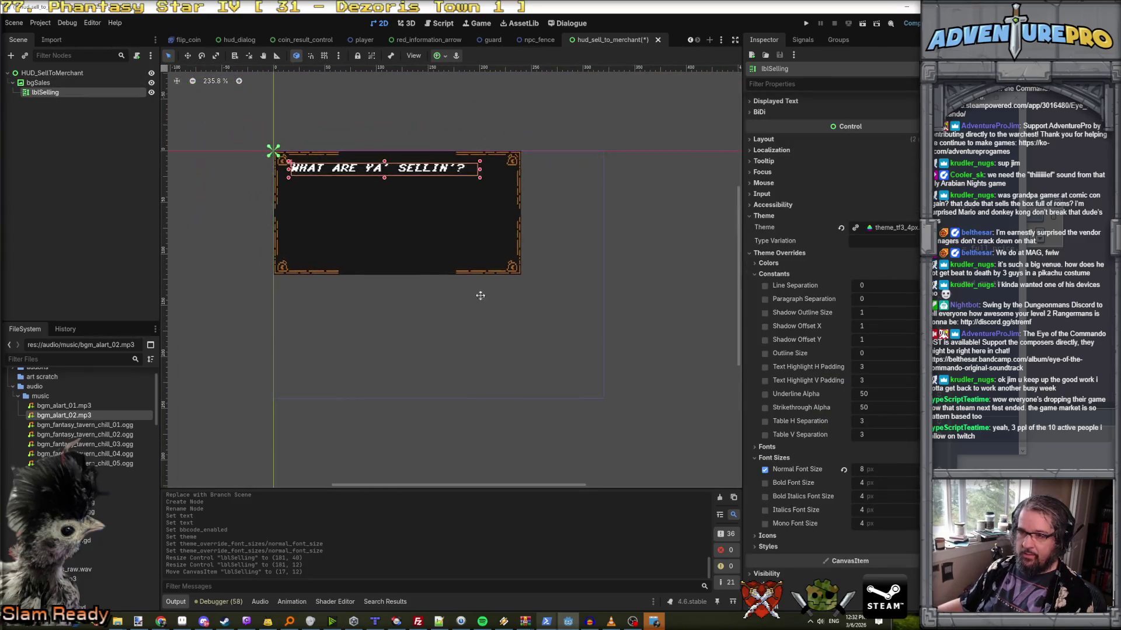
scroll(404, 232, "up", 3)
mouse_move(403, 232)
left_mouse_down()
mouse_move(407, 217)
mouse_move(428, 218)
left_mouse_up()
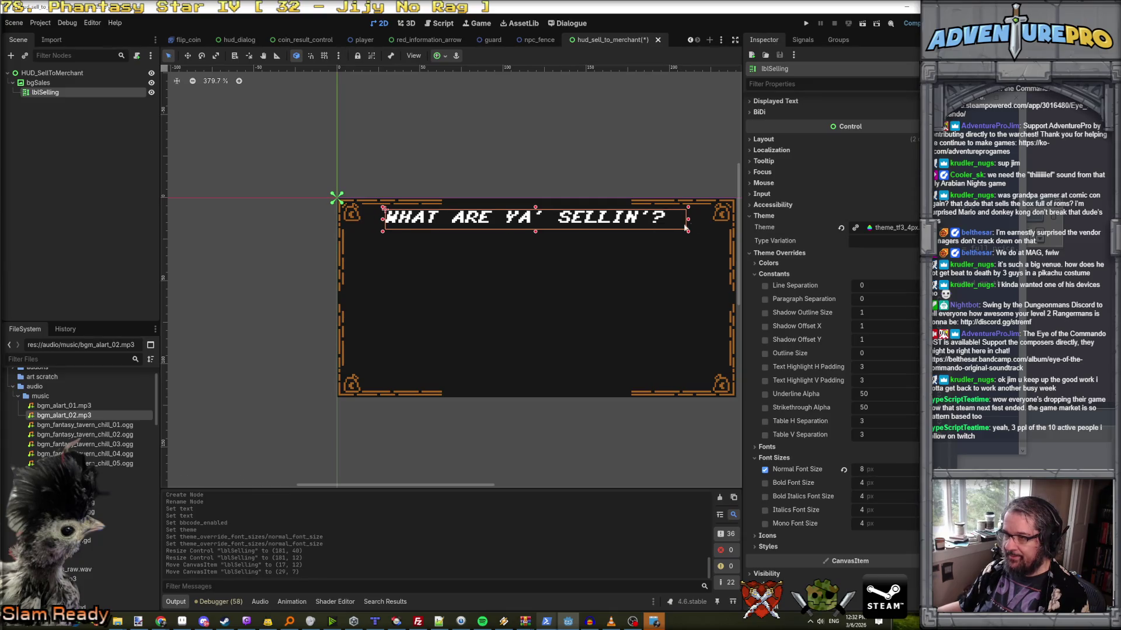
left_click_drag(690, 220, 672, 221)
left_click_drag(599, 219, 613, 217)
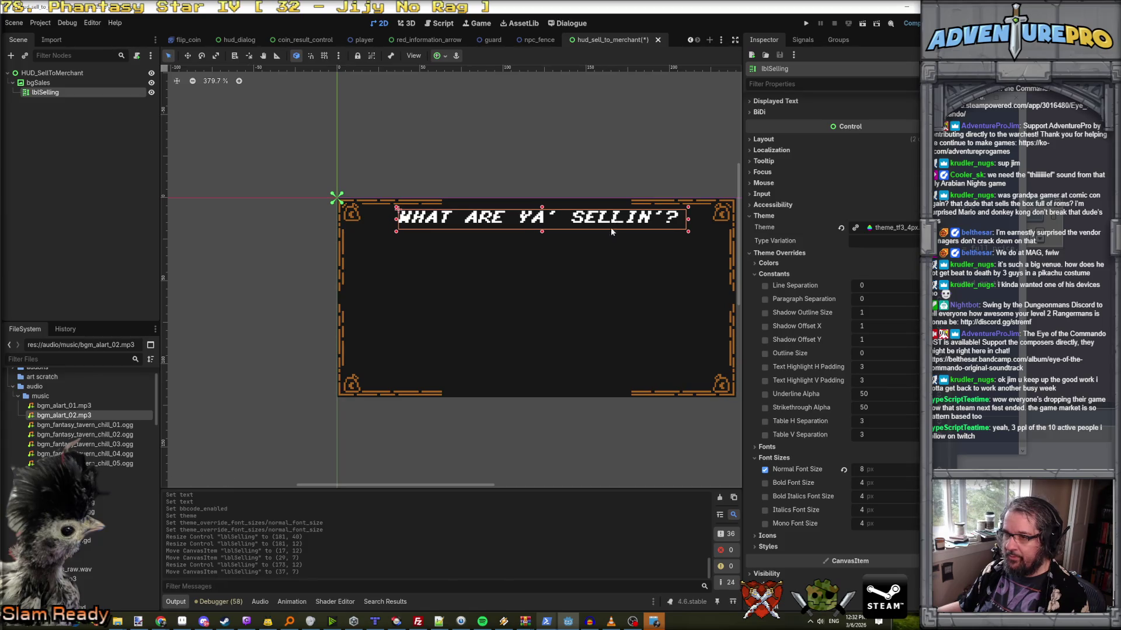
left_click(558, 269)
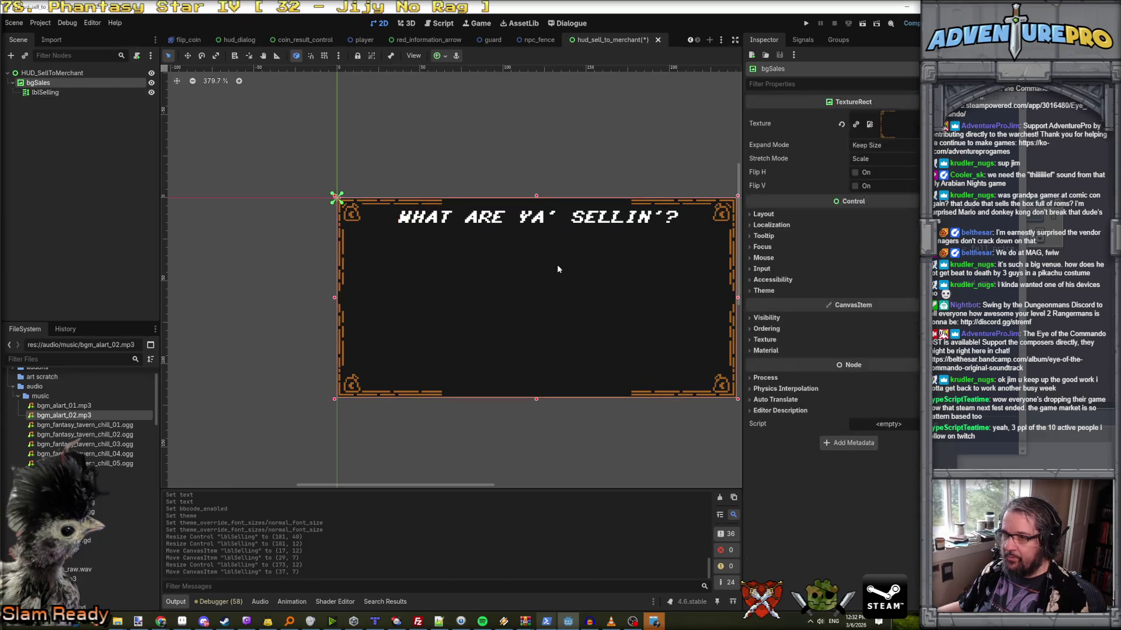
- Add a GridContainer child under bgSales and place it below the title
right_click(48, 87)
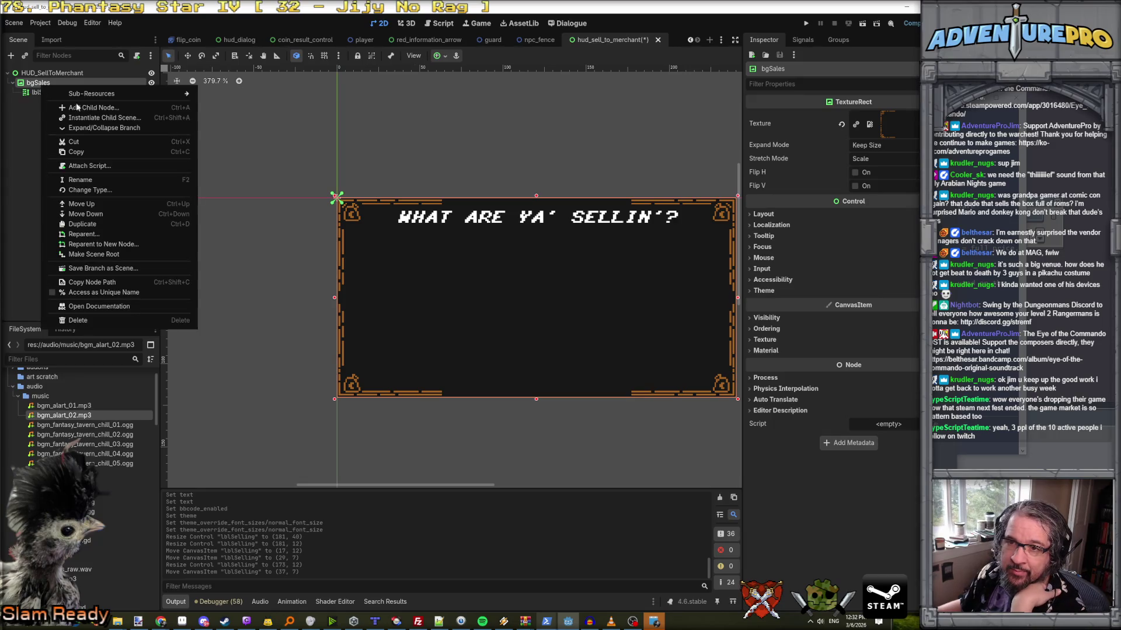
left_click(112, 109)
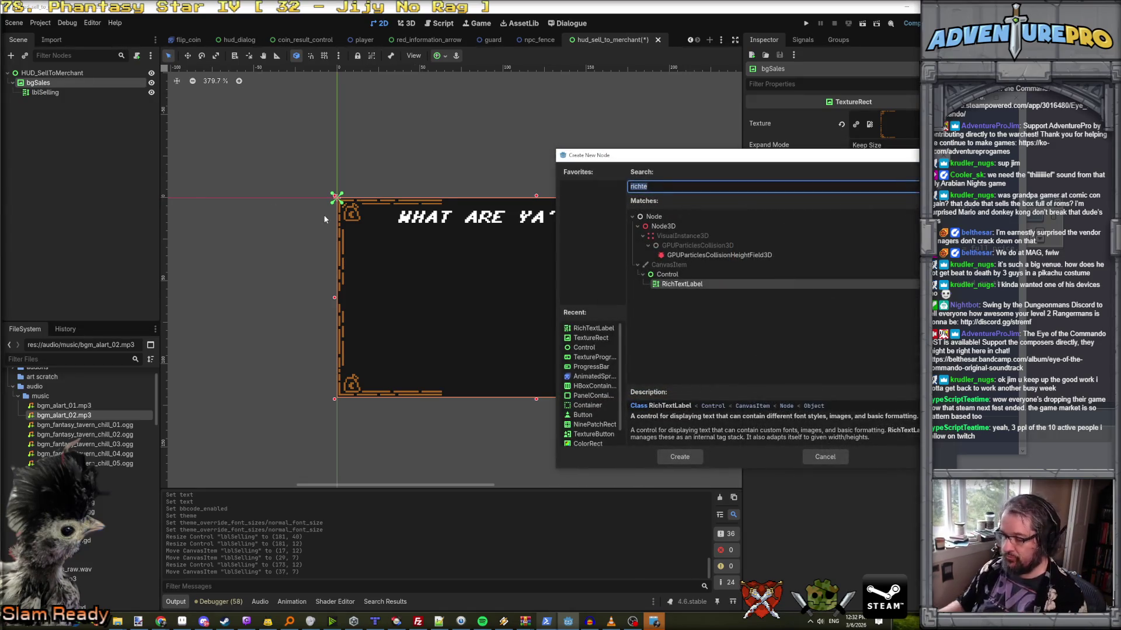
type("gridco")
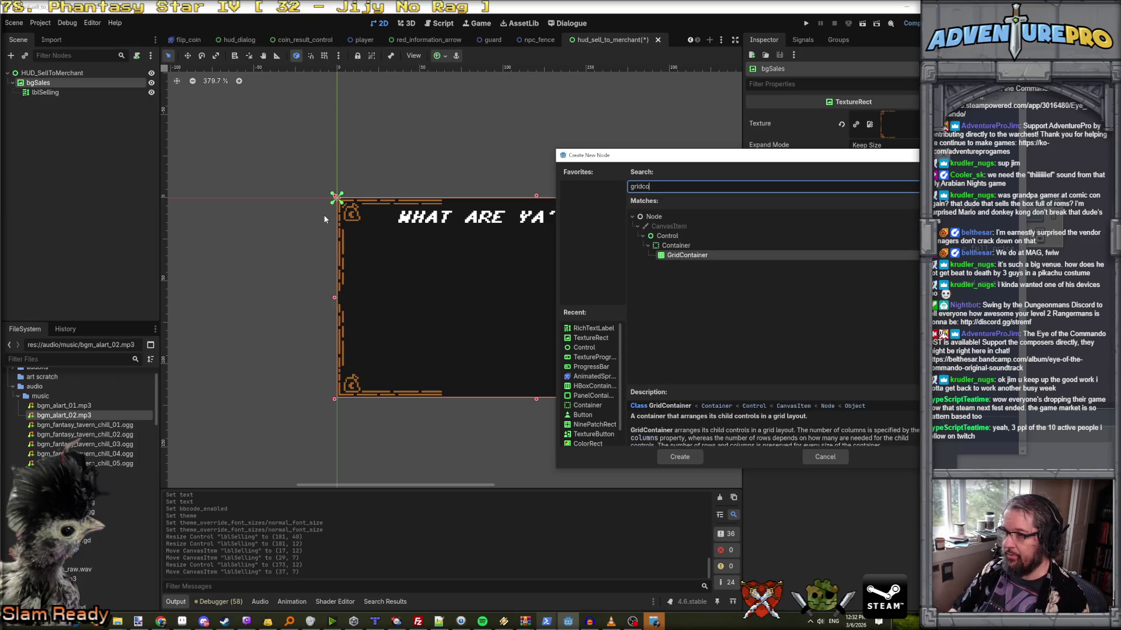
key("Return")
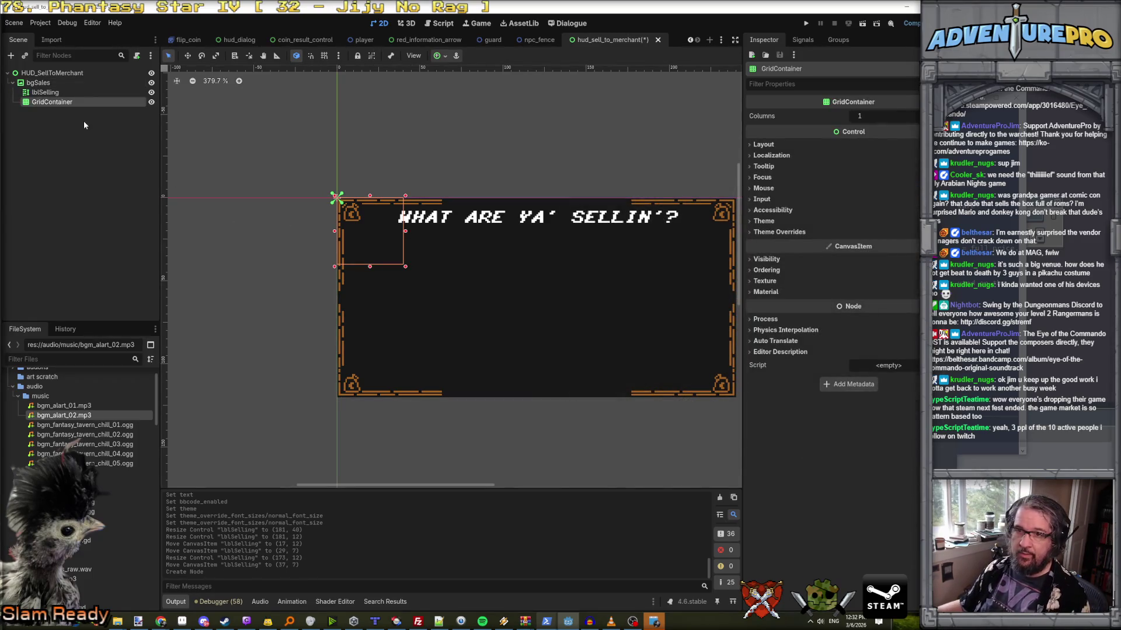
left_click_drag(377, 258, 406, 289)
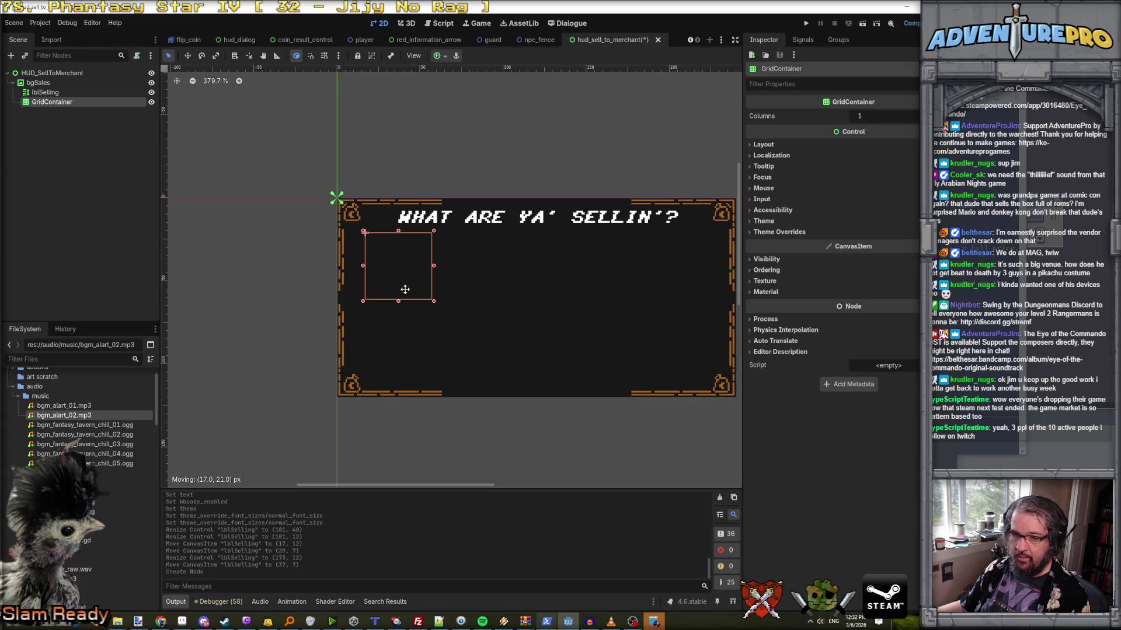
left_click_drag(405, 289, 405, 289)
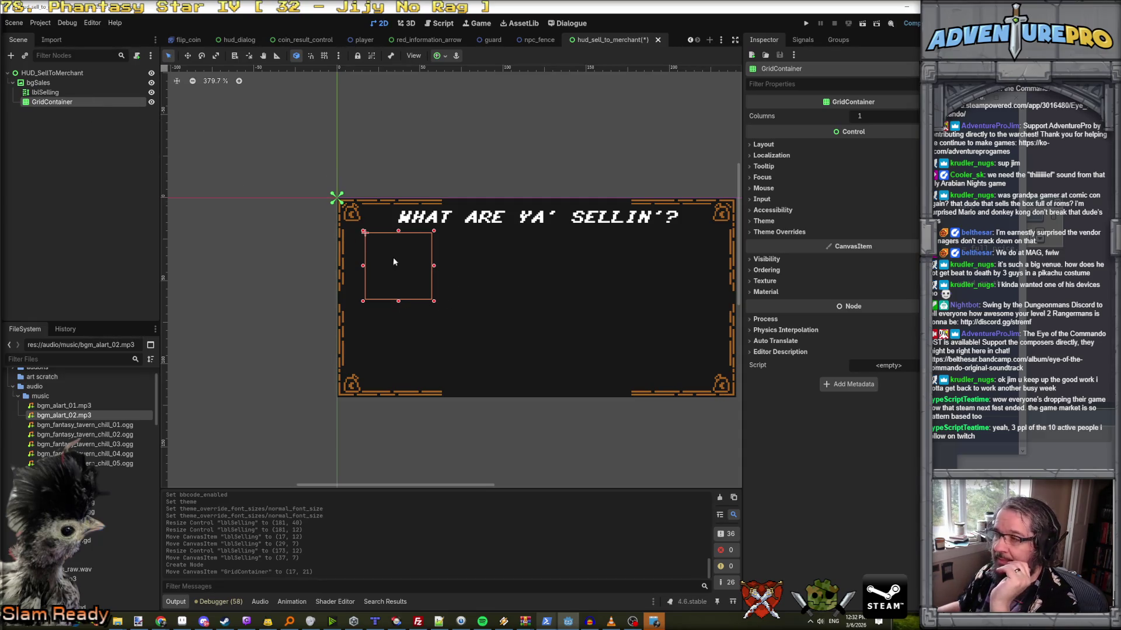
- Rename the grid gridSoldItems and enlarge it to 87×86 across the panel's left area
double_click(65, 102)
type("gridSo")
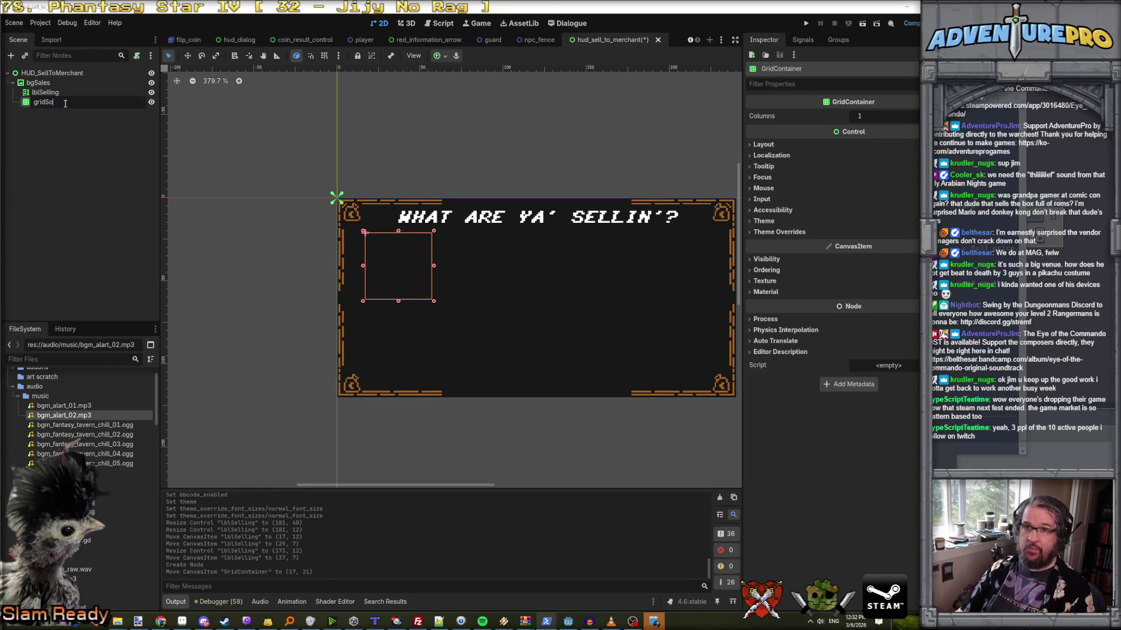
type("lidItems")
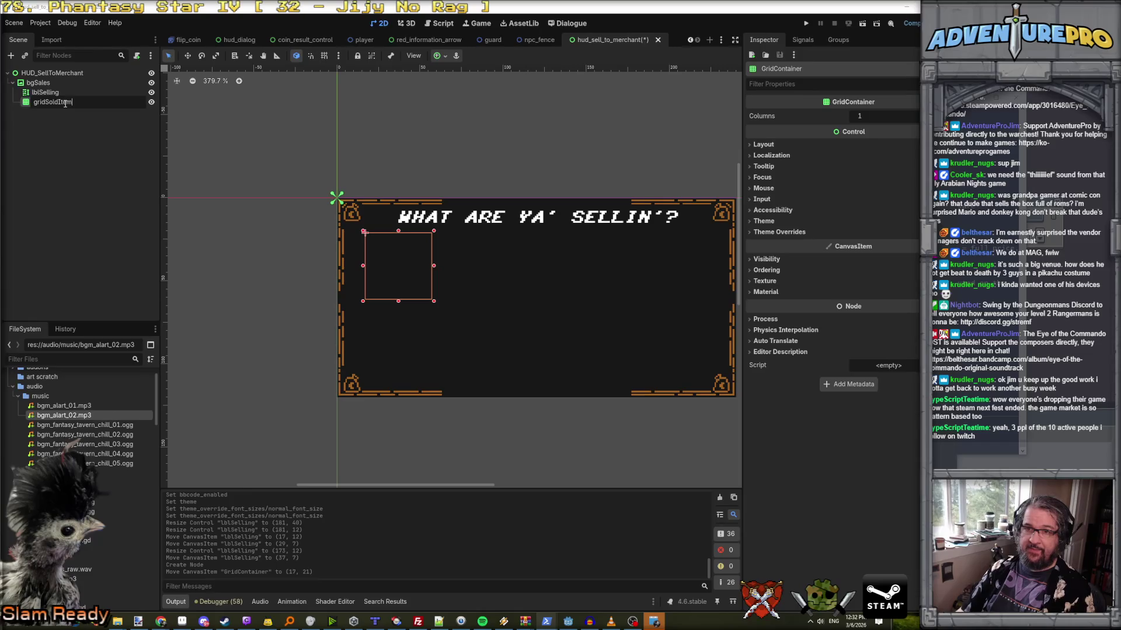
key("Return")
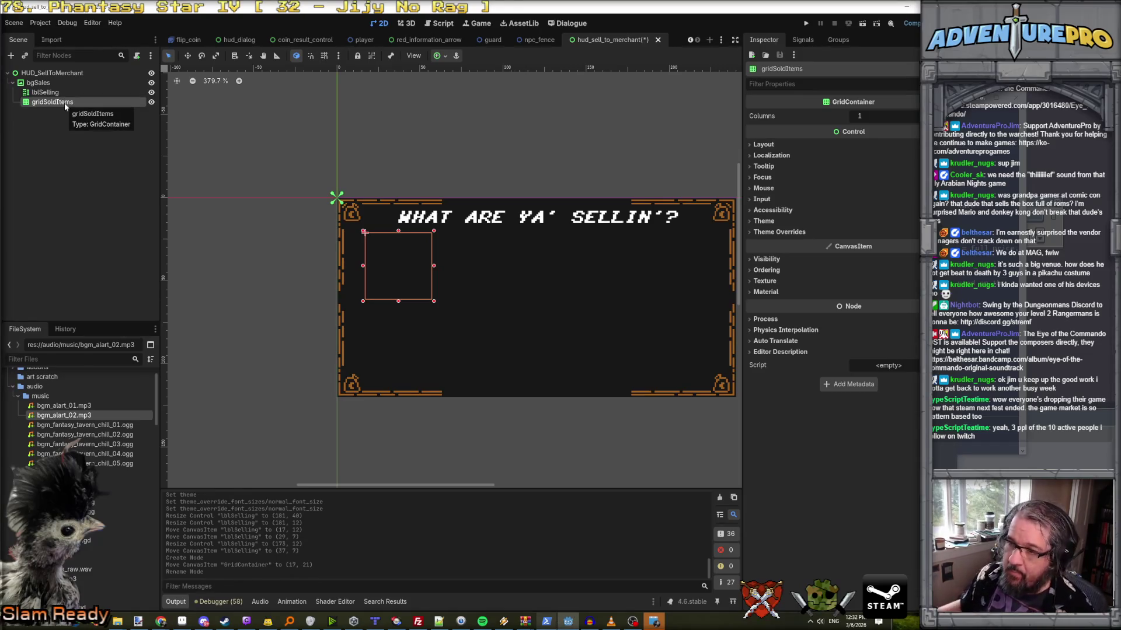
mouse_move(436, 303)
left_mouse_down()
mouse_move(528, 384)
mouse_move(512, 378)
left_mouse_up()
- Duplicate lblSelling and change the copy's text to Total Value
left_click(76, 93)
right_click(75, 93)
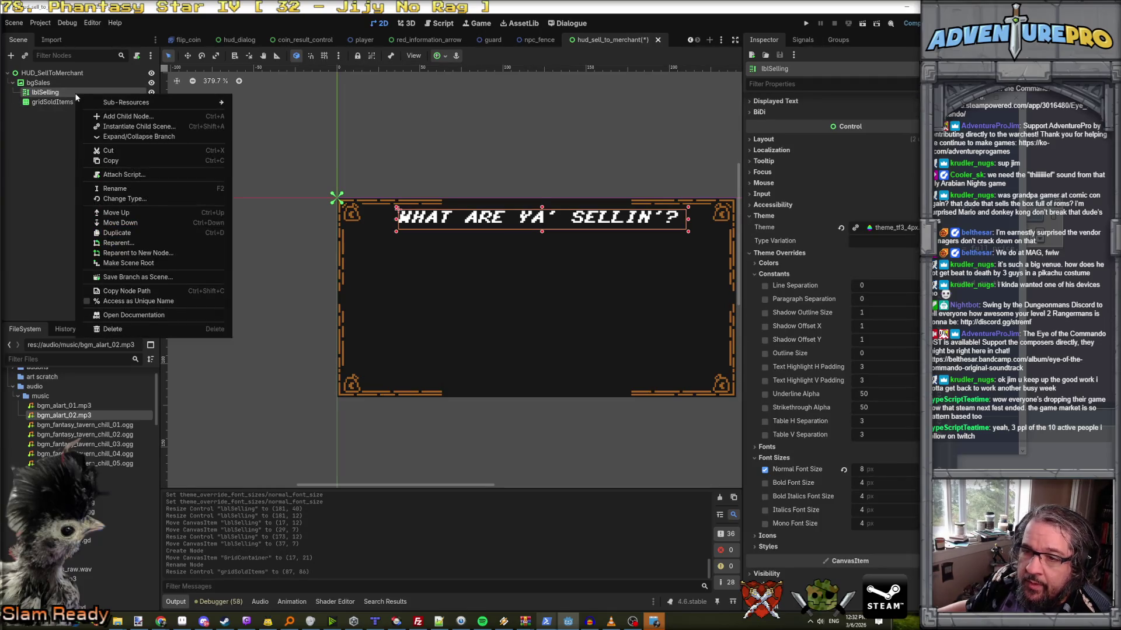
left_click(143, 234)
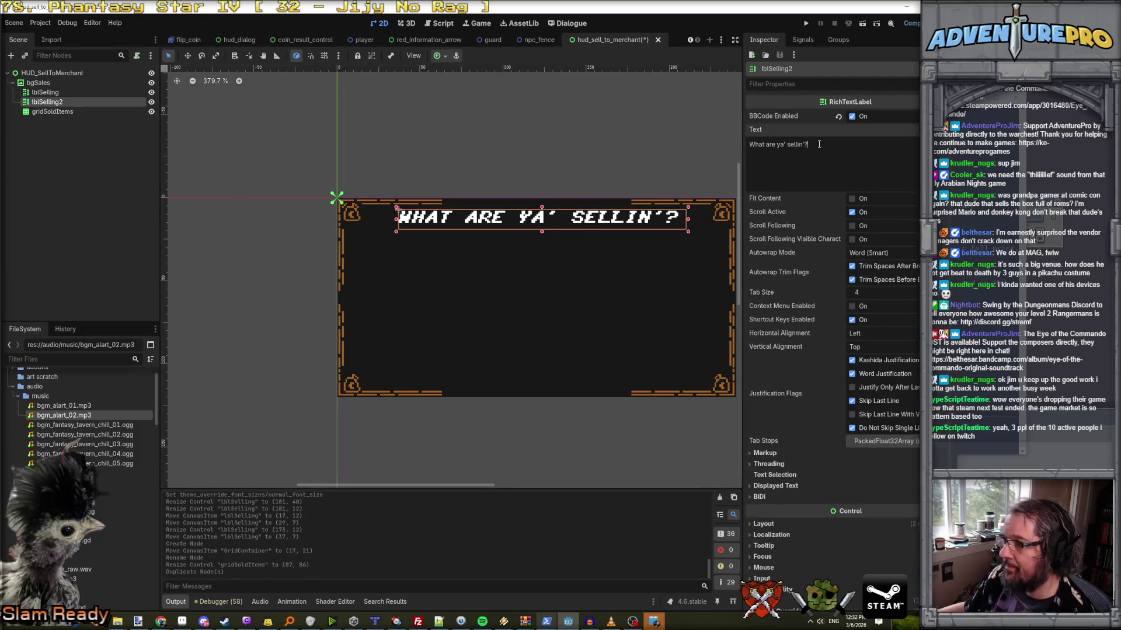
left_click_drag(817, 145, 747, 145)
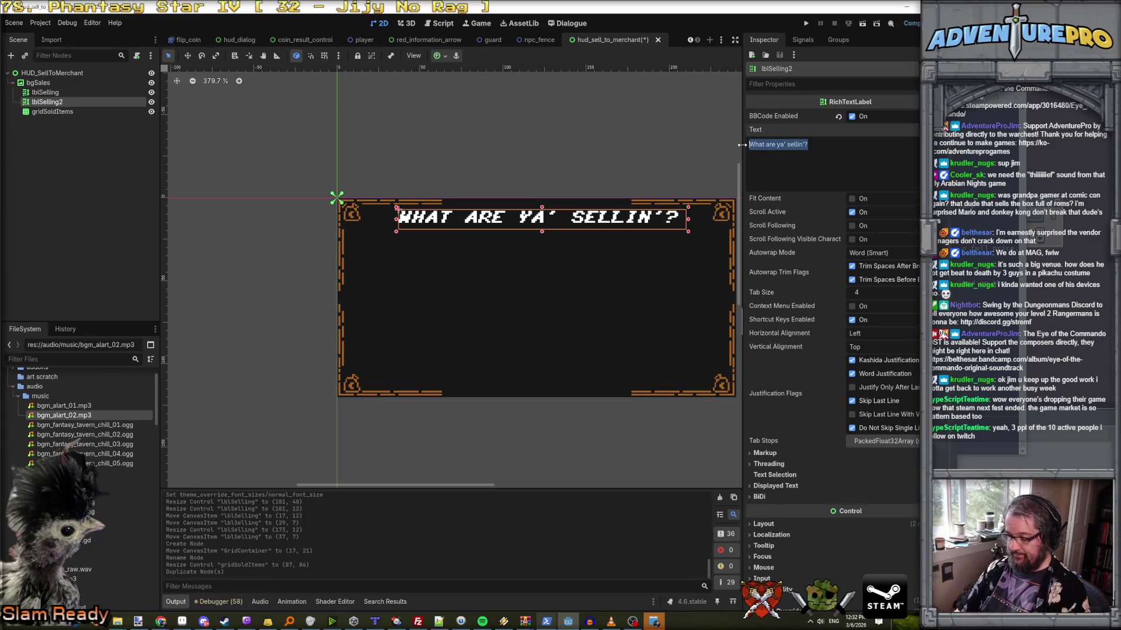
type("Total")
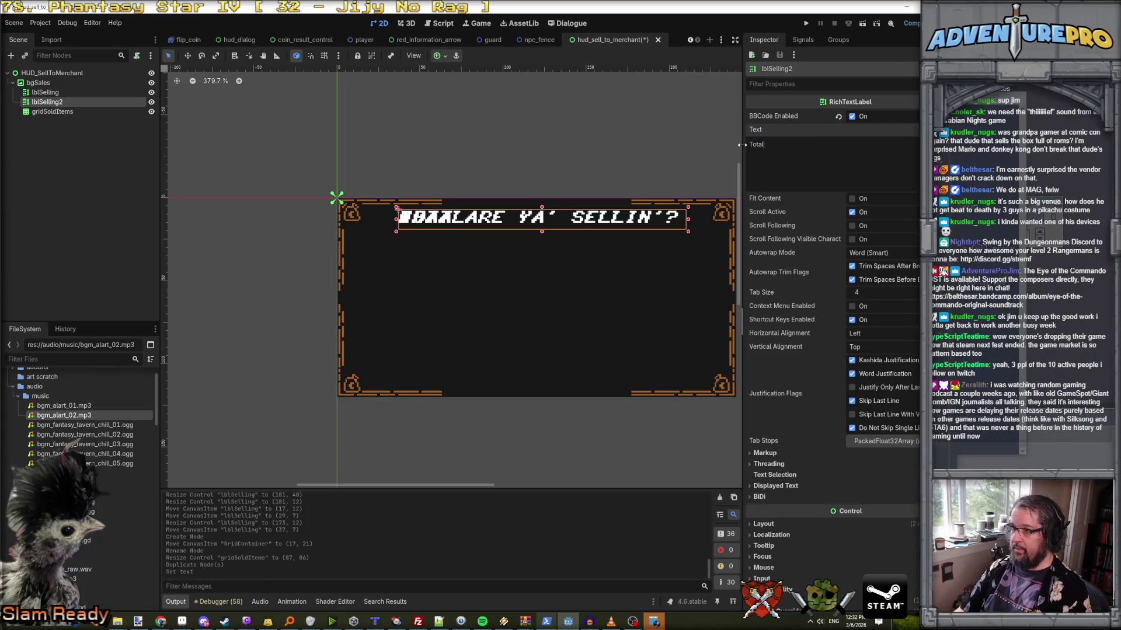
type(" Value")
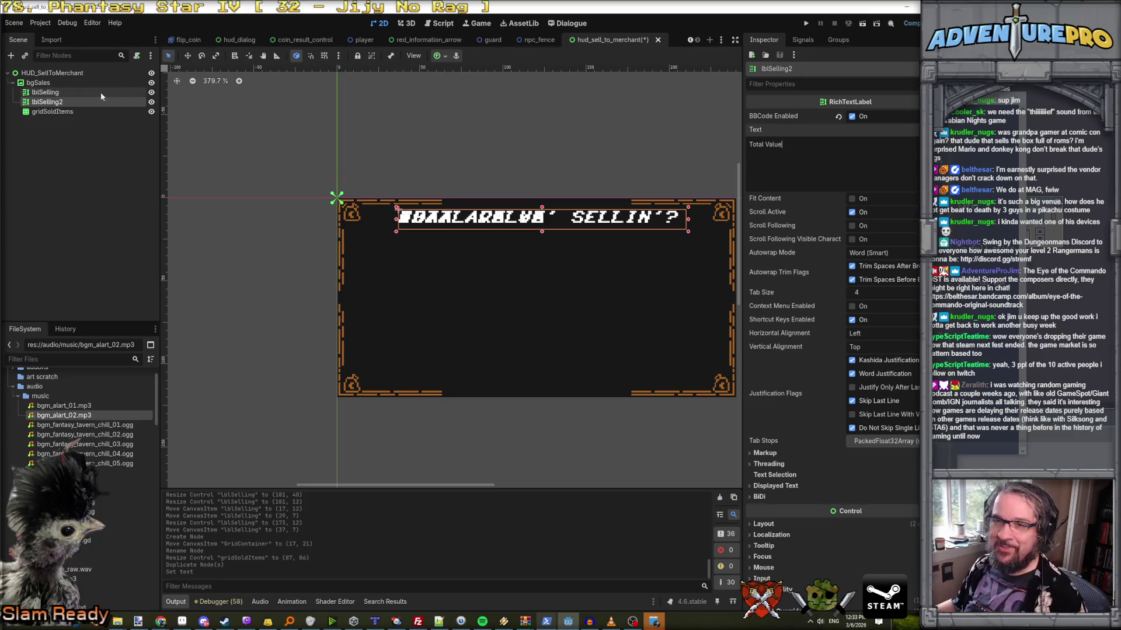
- Rename the copy lblValue and move it below the title
left_click(64, 102)
left_click(63, 102)
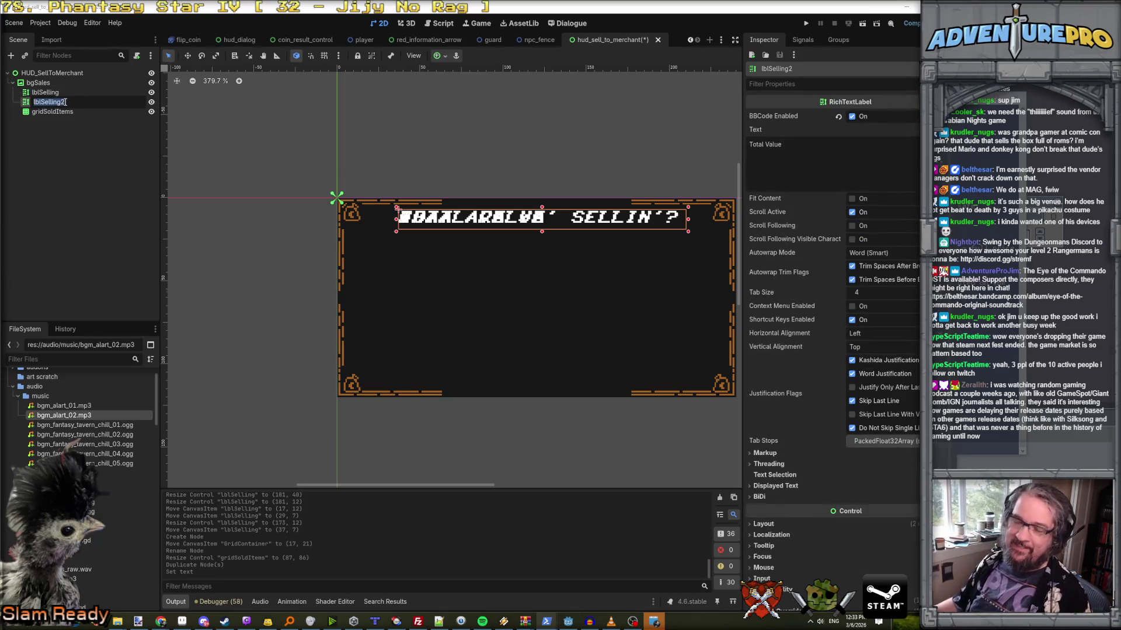
type("lbl")
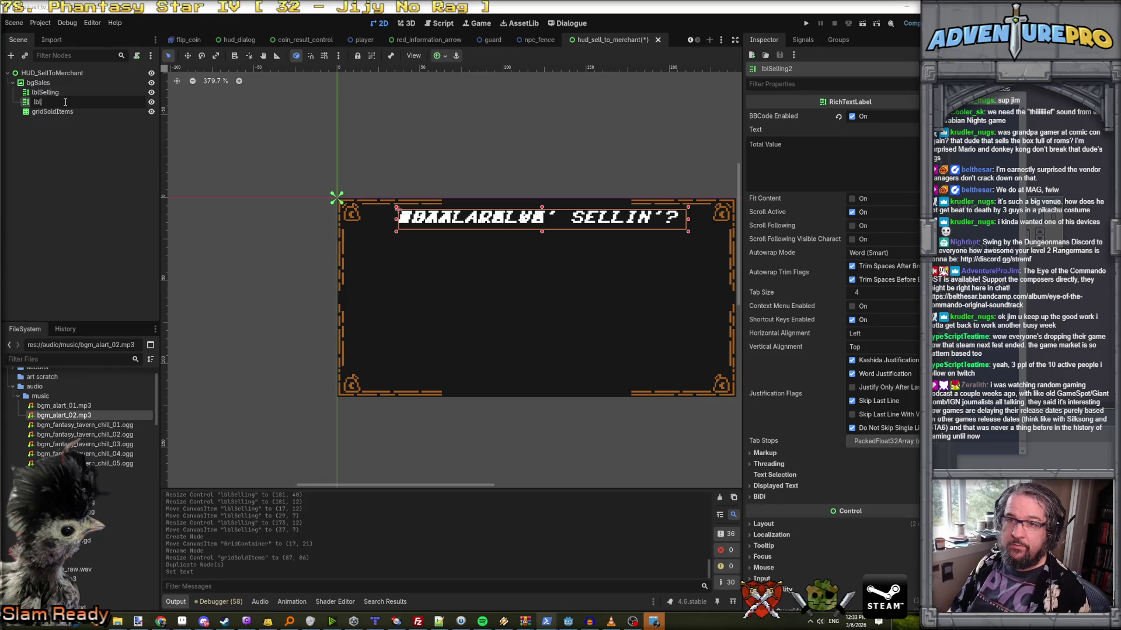
type("Value")
key("Return")
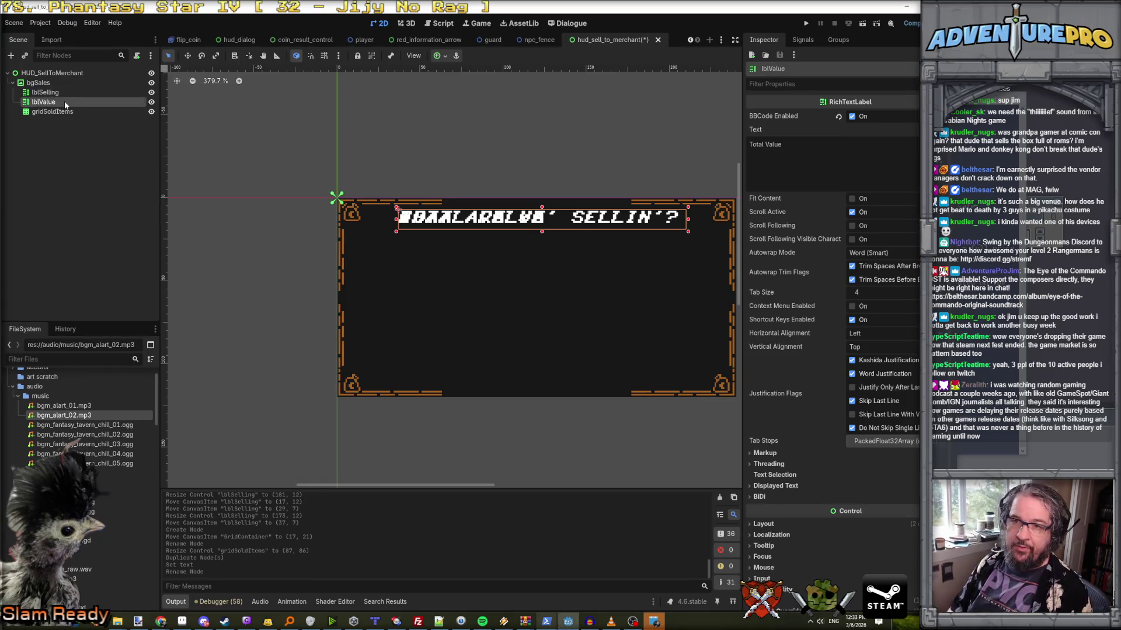
left_click_drag(464, 223, 473, 263)
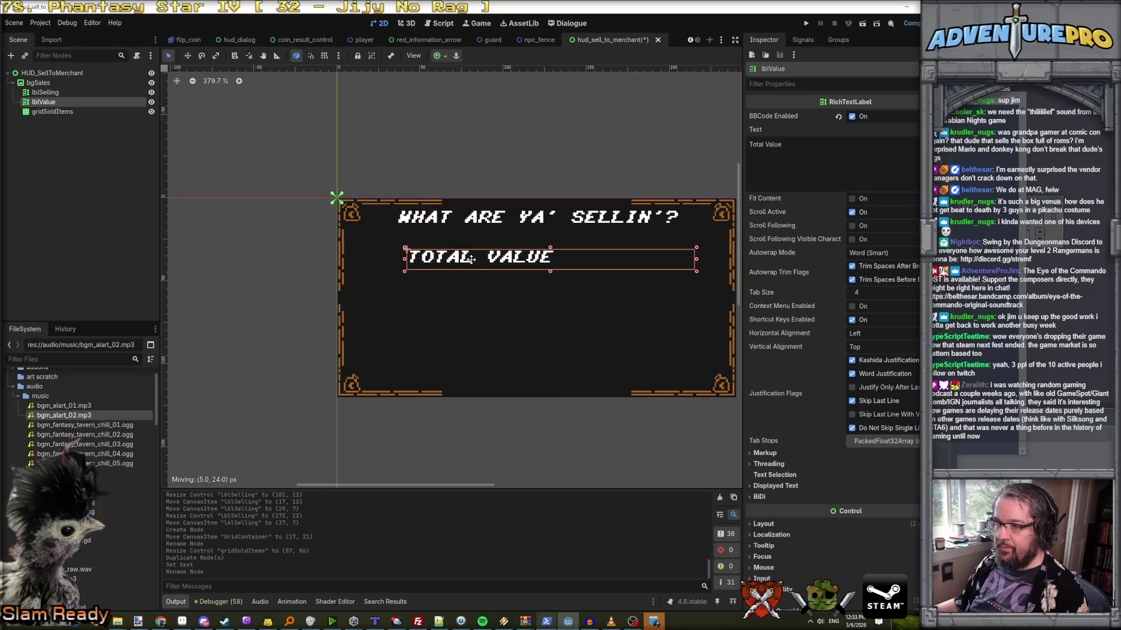
- Give lblValue a 4 px Normal Font Size override and trim it to 45×12 at (184, 28)
mouse_move(695, 261)
left_mouse_down()
mouse_move(559, 262)
mouse_move(683, 247)
left_mouse_up()
left_click(796, 146)
scroll(684, 248, "up", 1)
scroll(684, 249, "down", 1)
scroll(684, 251, "up", 1)
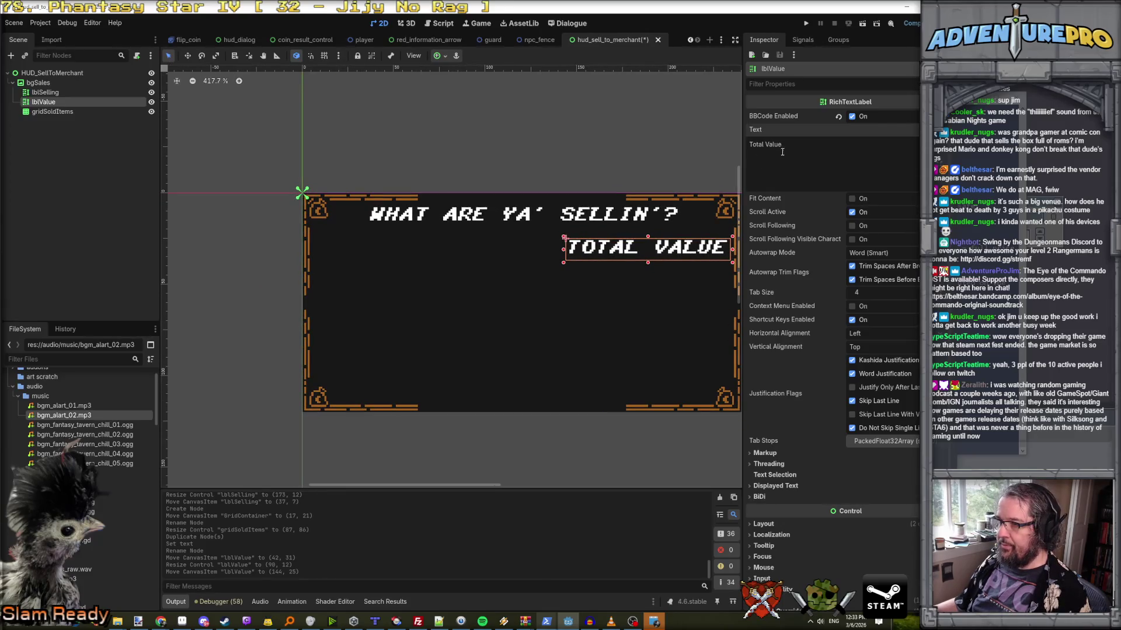
scroll(841, 225, "down", 5)
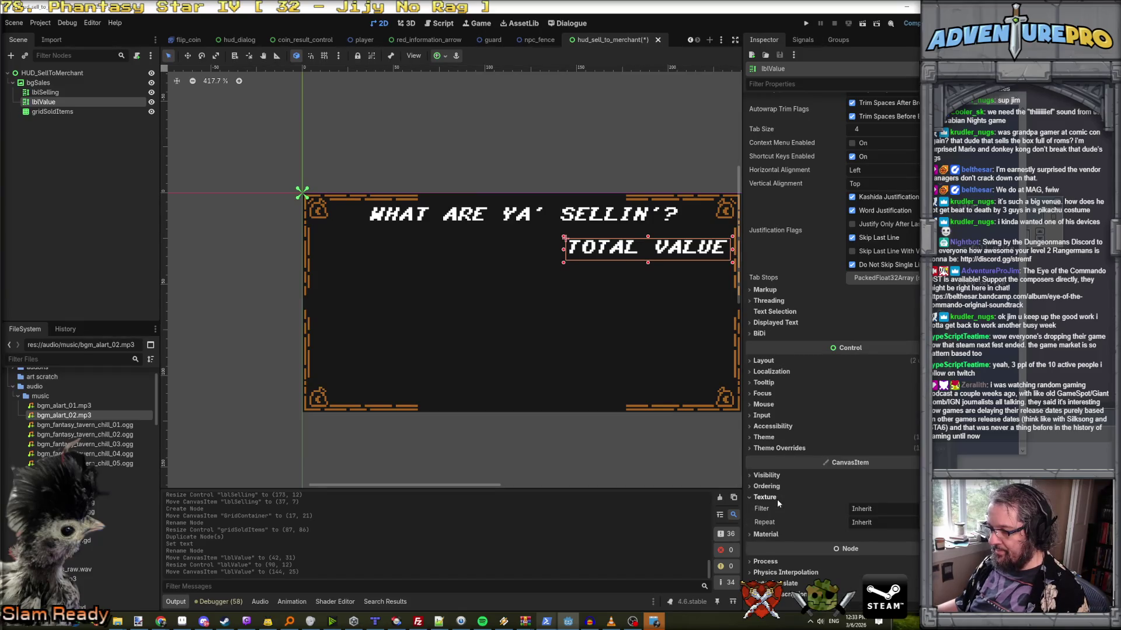
left_click(779, 448)
left_click(777, 480)
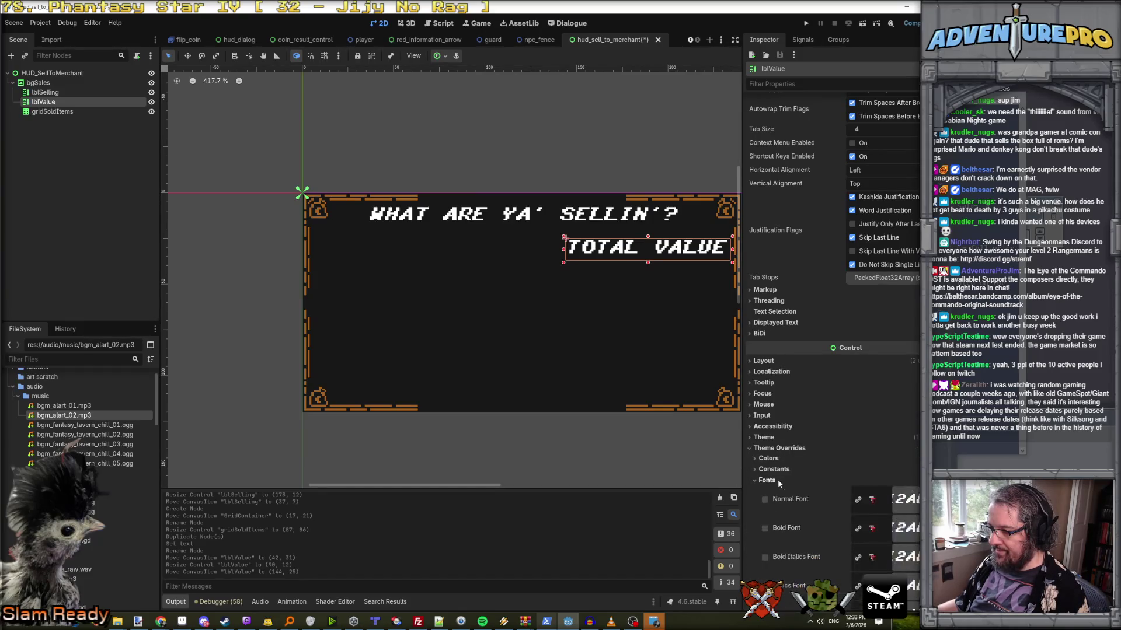
left_click(767, 480)
left_click(774, 490)
left_click(765, 504)
left_click(765, 503)
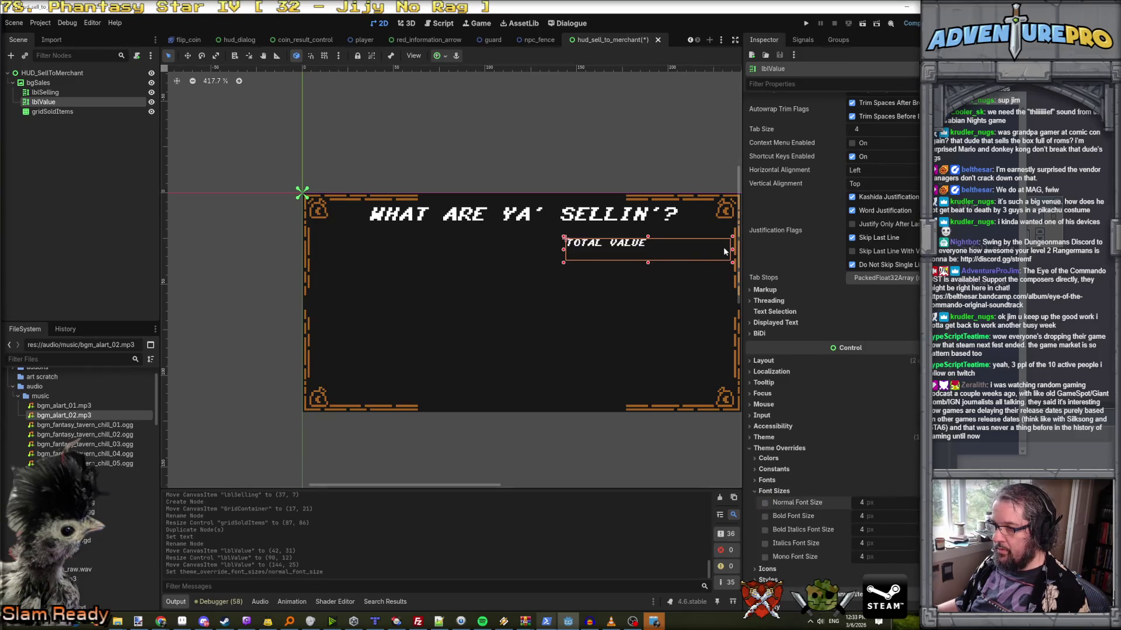
mouse_move(732, 251)
left_mouse_down()
mouse_move(607, 251)
mouse_move(681, 252)
left_mouse_up()
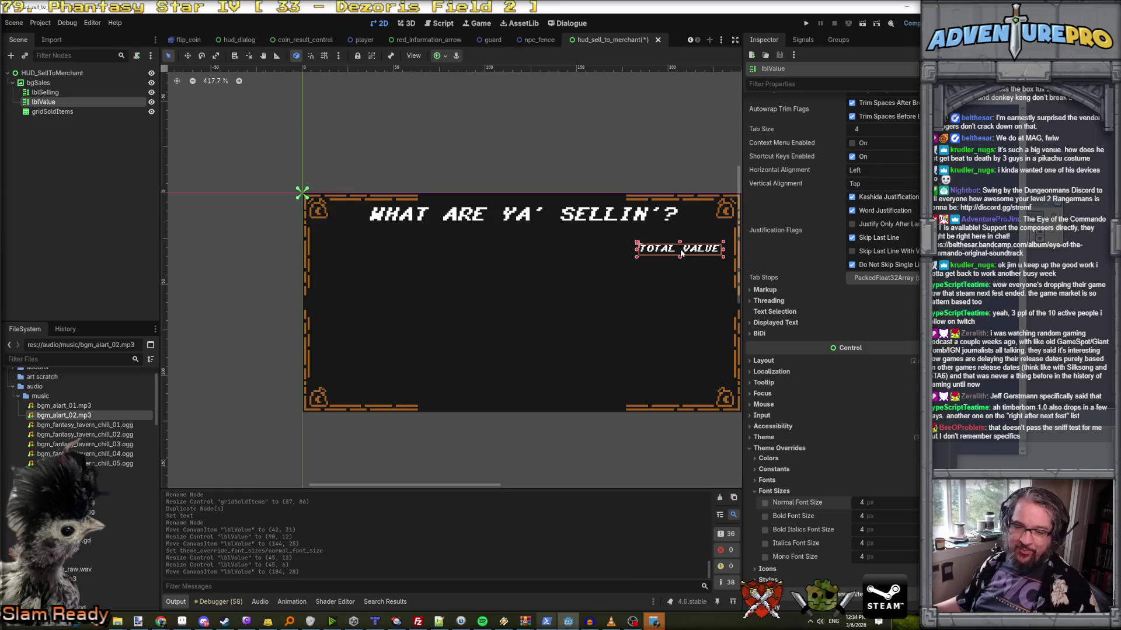
scroll(681, 254, "up", 3)
- Duplicate lblValue as txtValue, move it below TOTAL VALUE, and set its text to $999.99
scroll(678, 268, "down", 2)
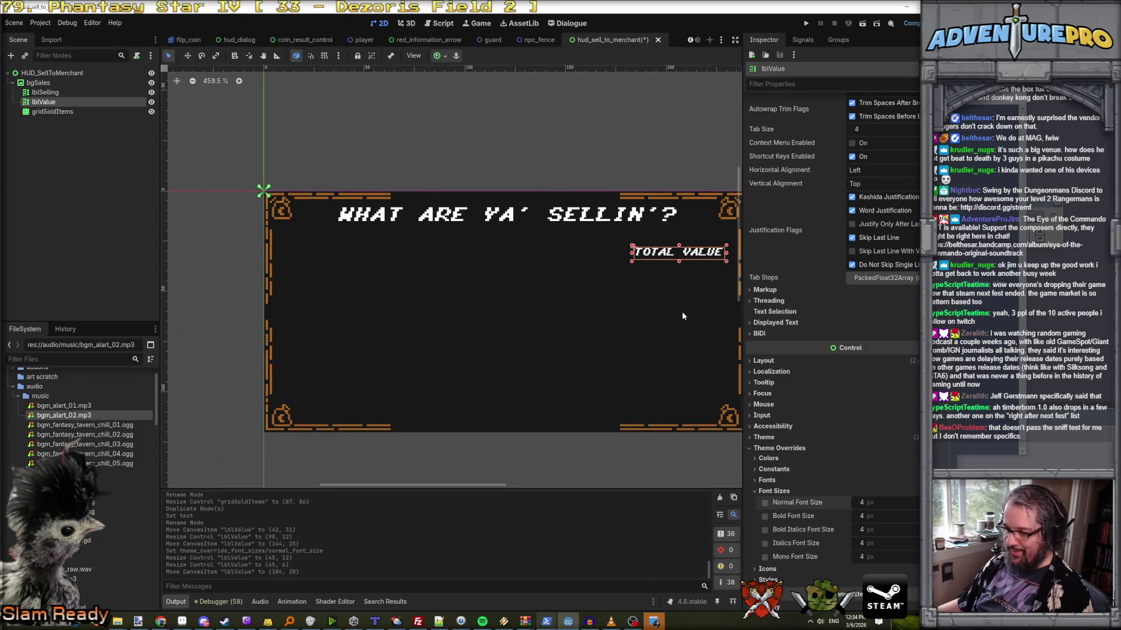
scroll(682, 311, "down", 2)
scroll(682, 310, "up", 1)
scroll(560, 270, "up", 2)
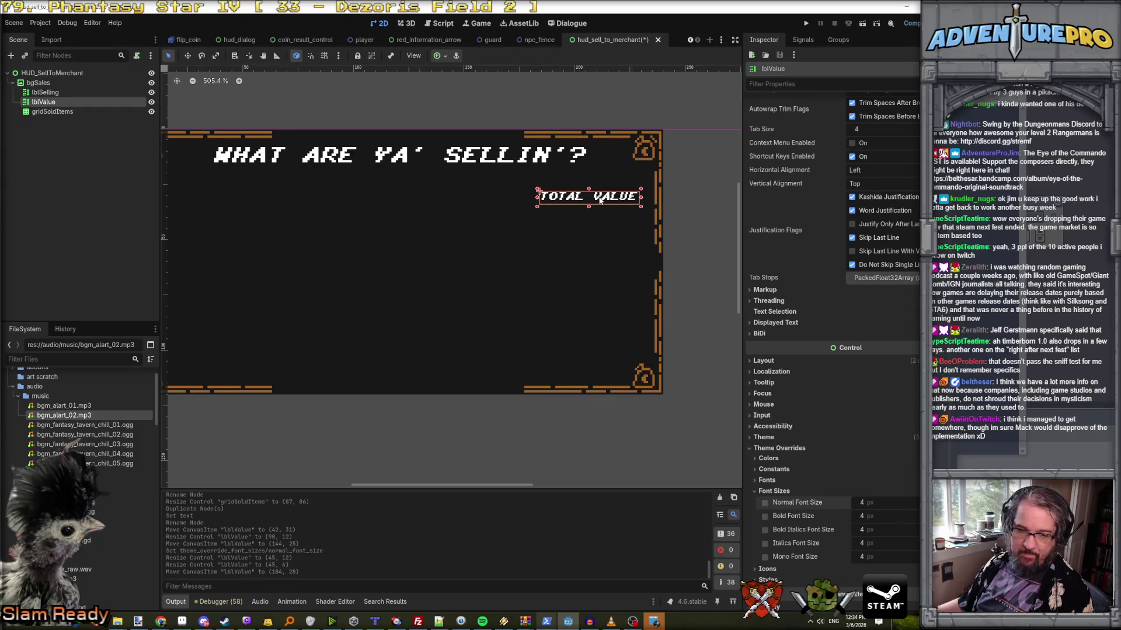
right_click(78, 102)
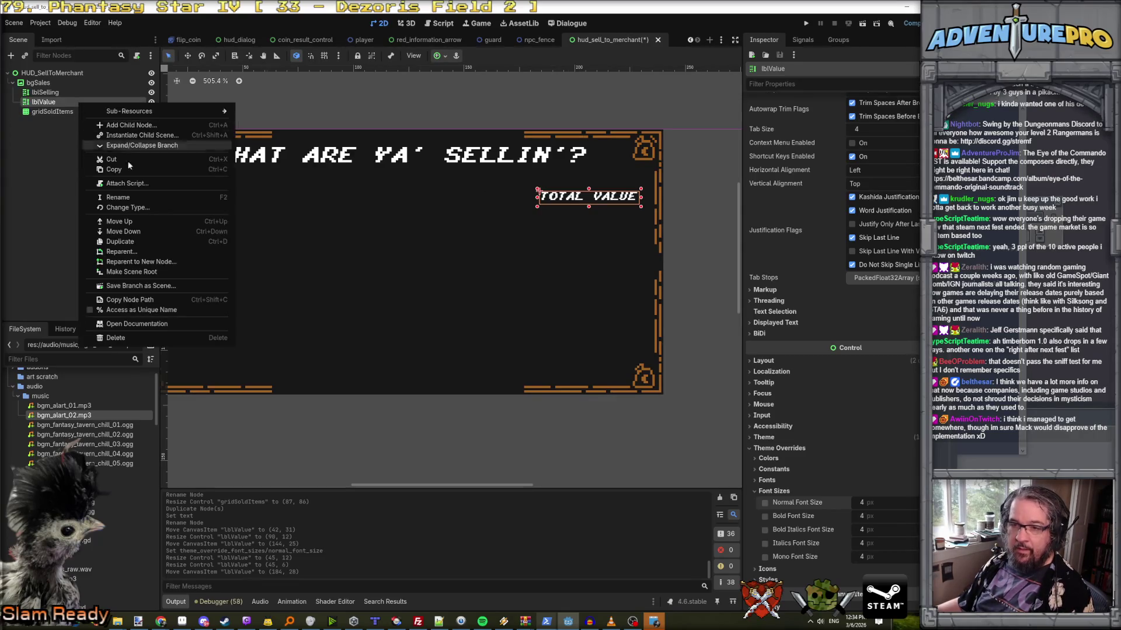
left_click(152, 241)
double_click(71, 113)
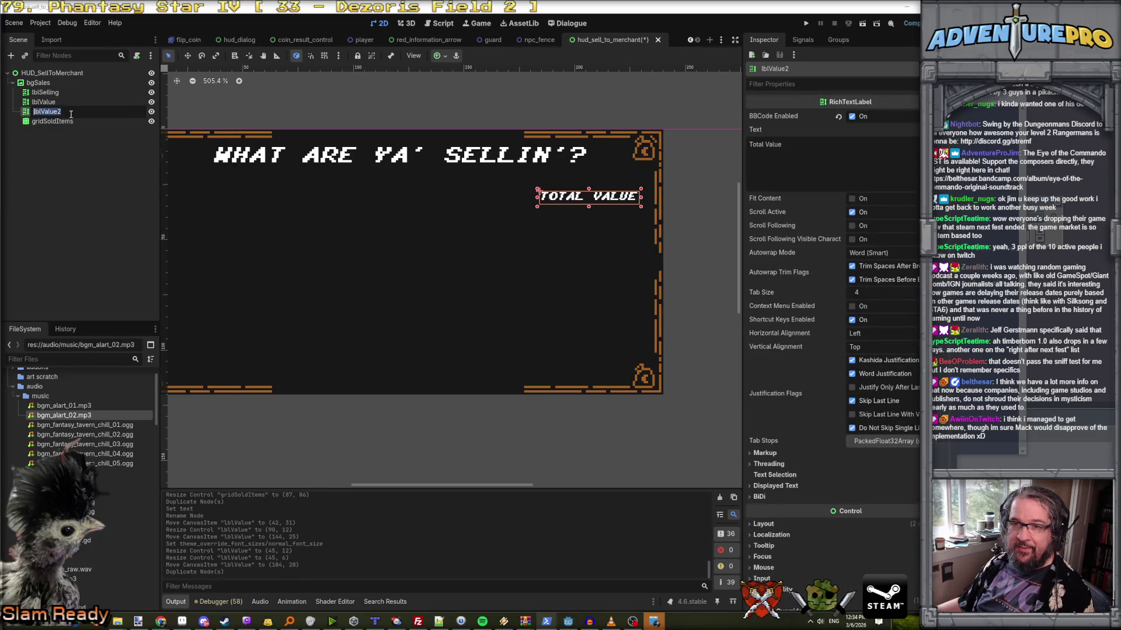
type("txt")
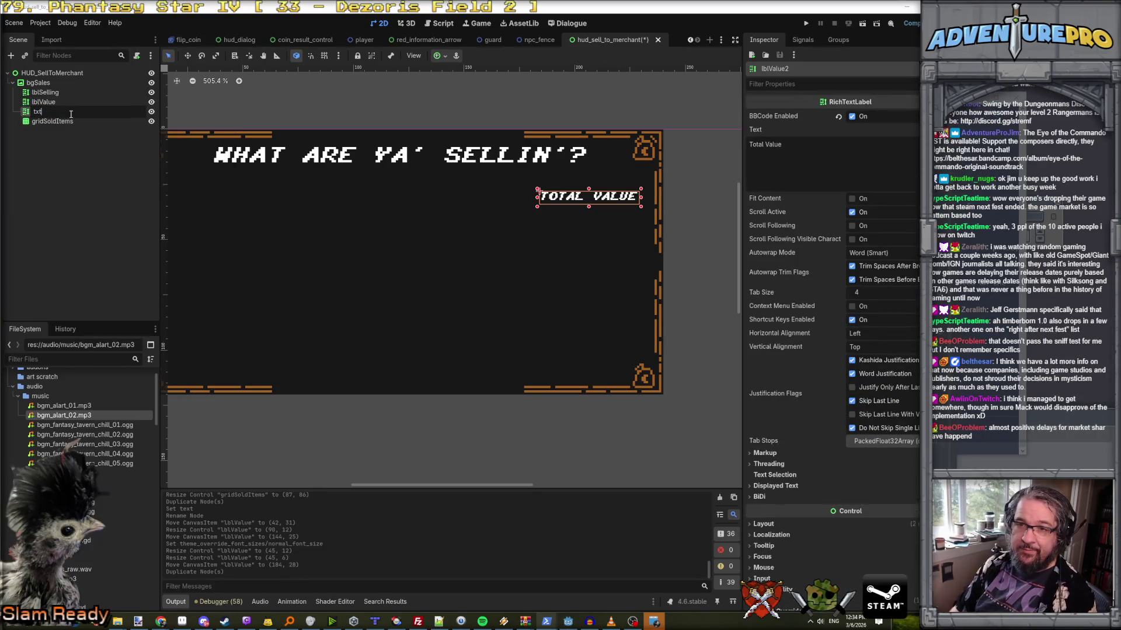
type("Value")
key("Return")
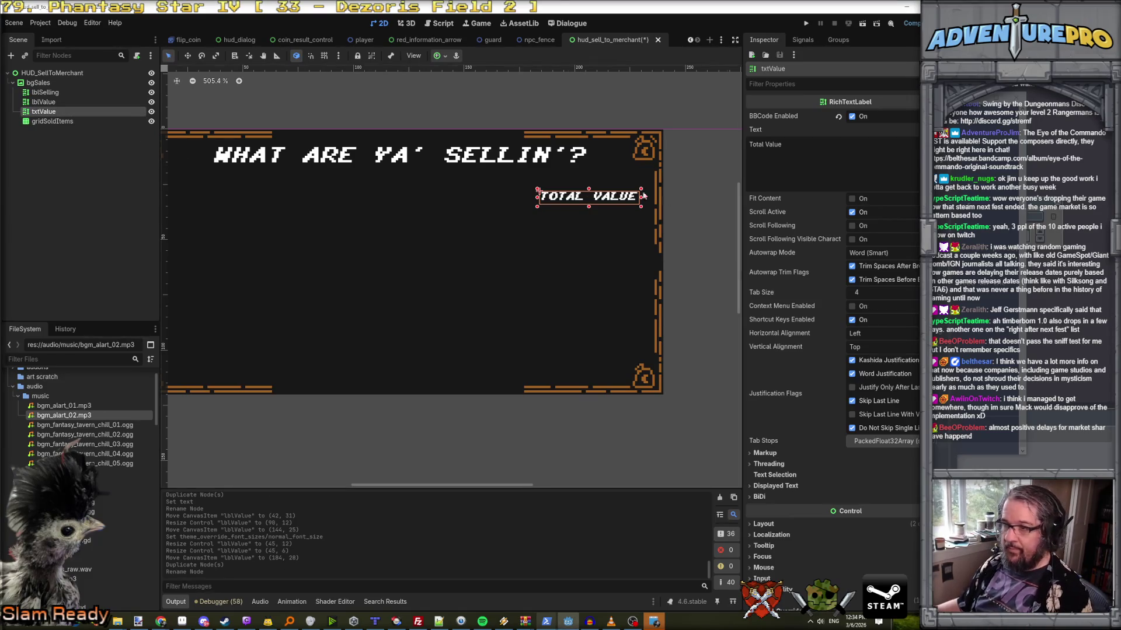
left_click_drag(591, 203, 592, 218)
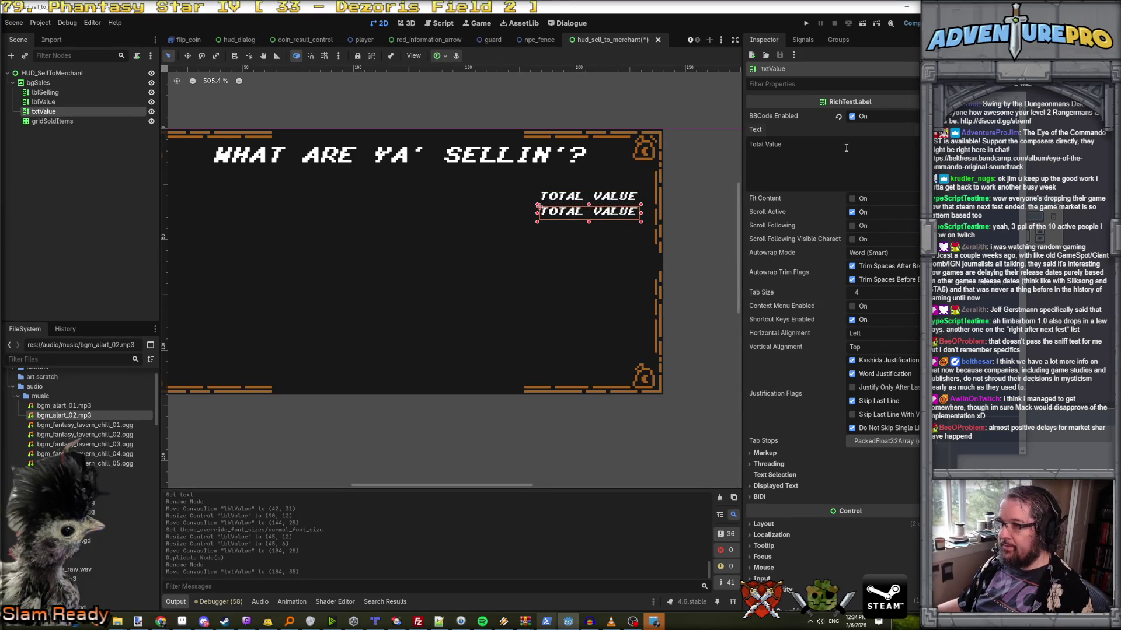
left_click_drag(837, 145, 684, 149)
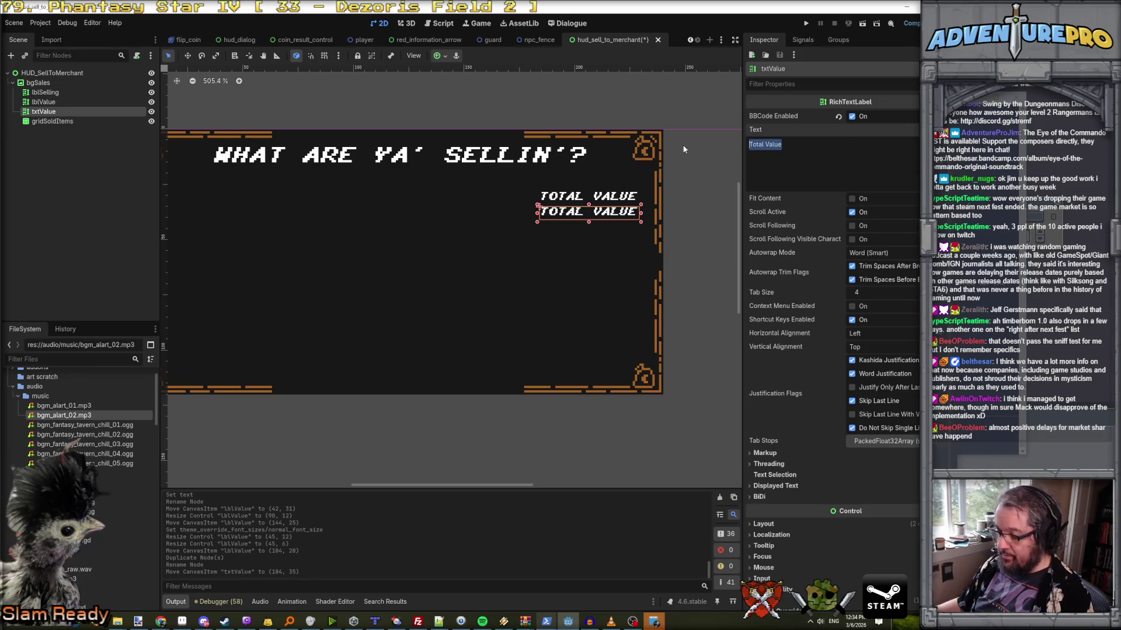
type("$999.")
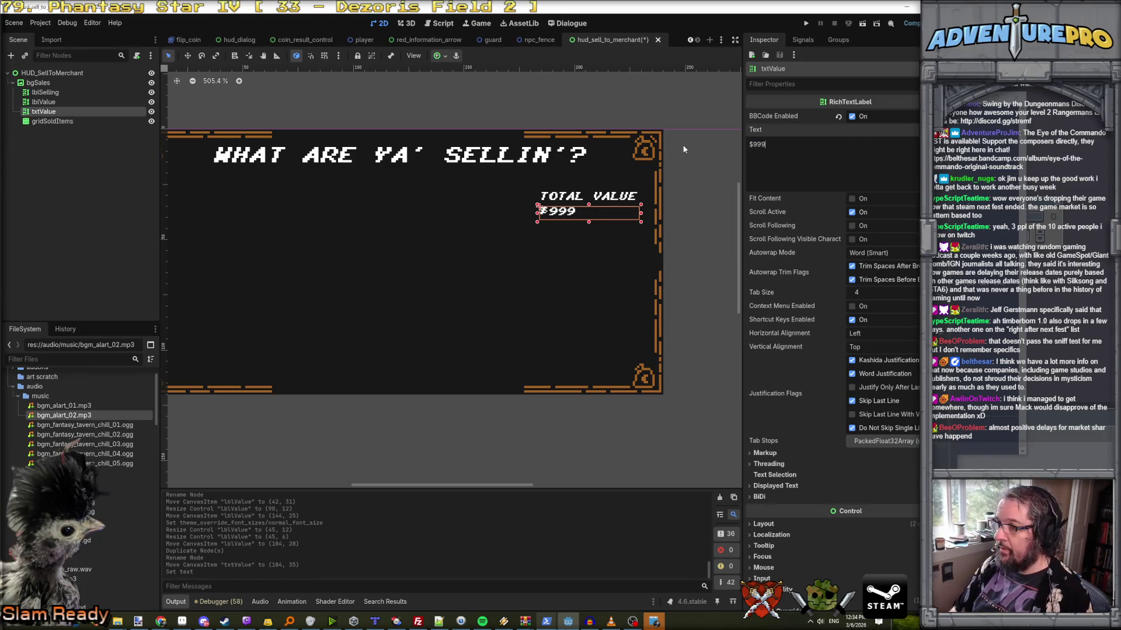
type("99")
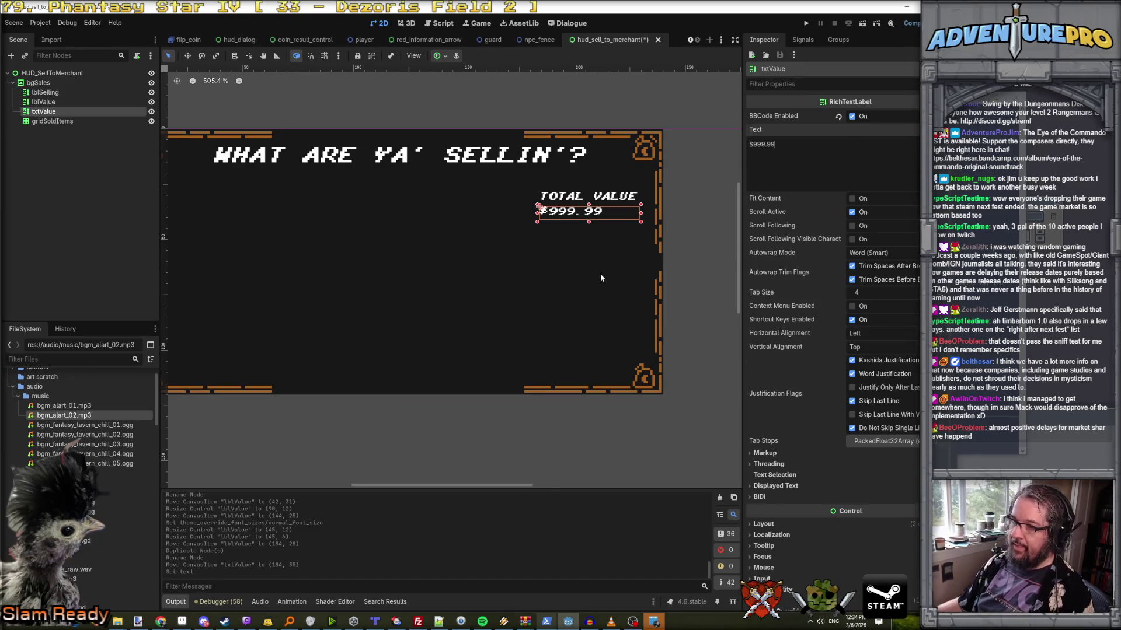
- Select the TOTAL VALUE and txtValue labels together and paste copies of both
left_click(601, 278)
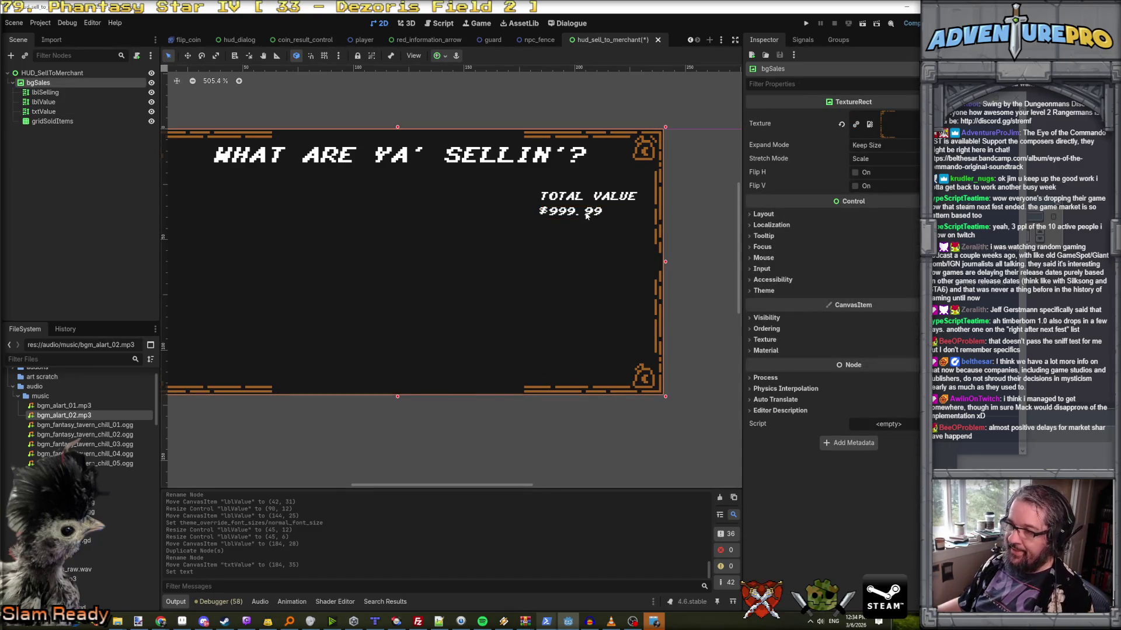
left_click(586, 201)
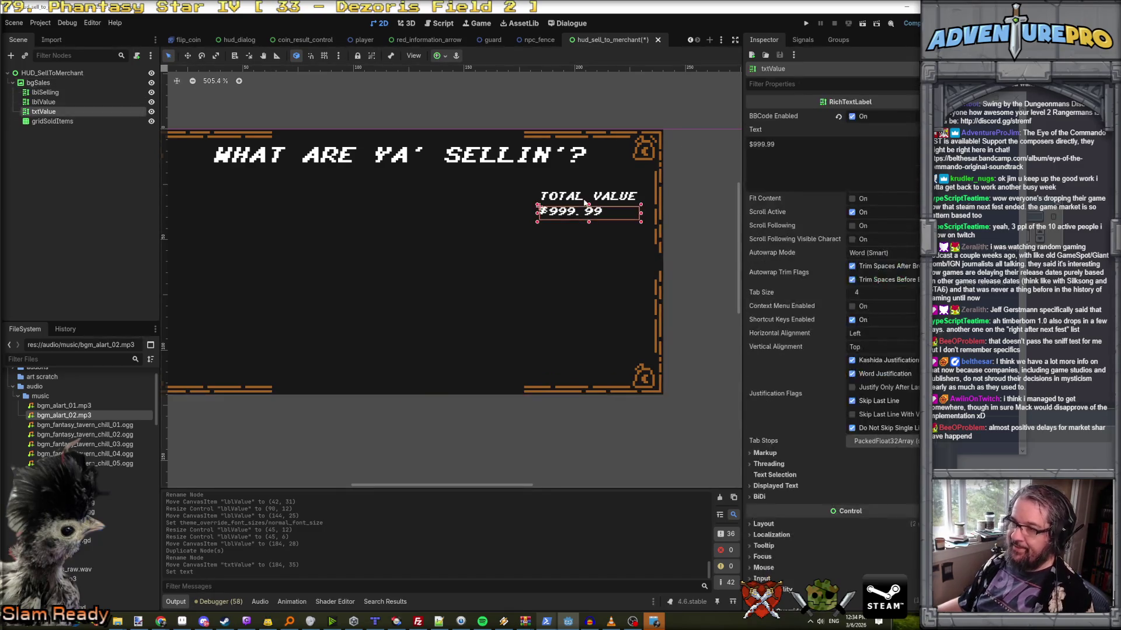
left_click(57, 112, "shift")
key("ctrl+v")
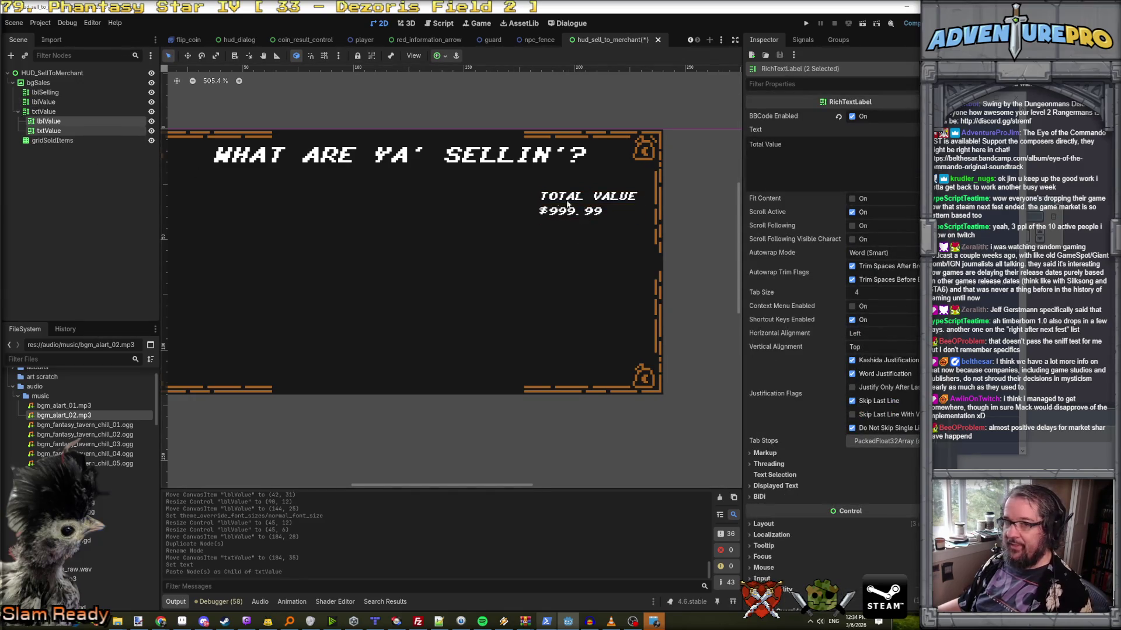
- Reparent the pasted copies to bgSales and rename them lblBonus and txtBonus
mouse_move(56, 123)
left_mouse_down()
mouse_move(45, 150)
mouse_move(94, 131)
left_mouse_up()
left_click(45, 132)
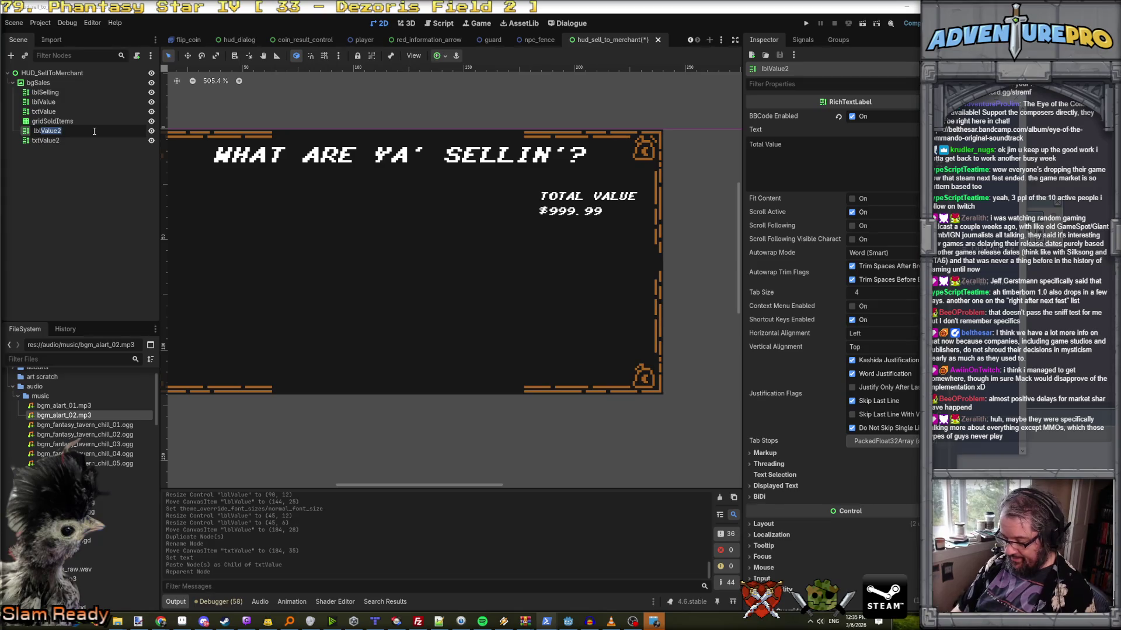
type("Bonus")
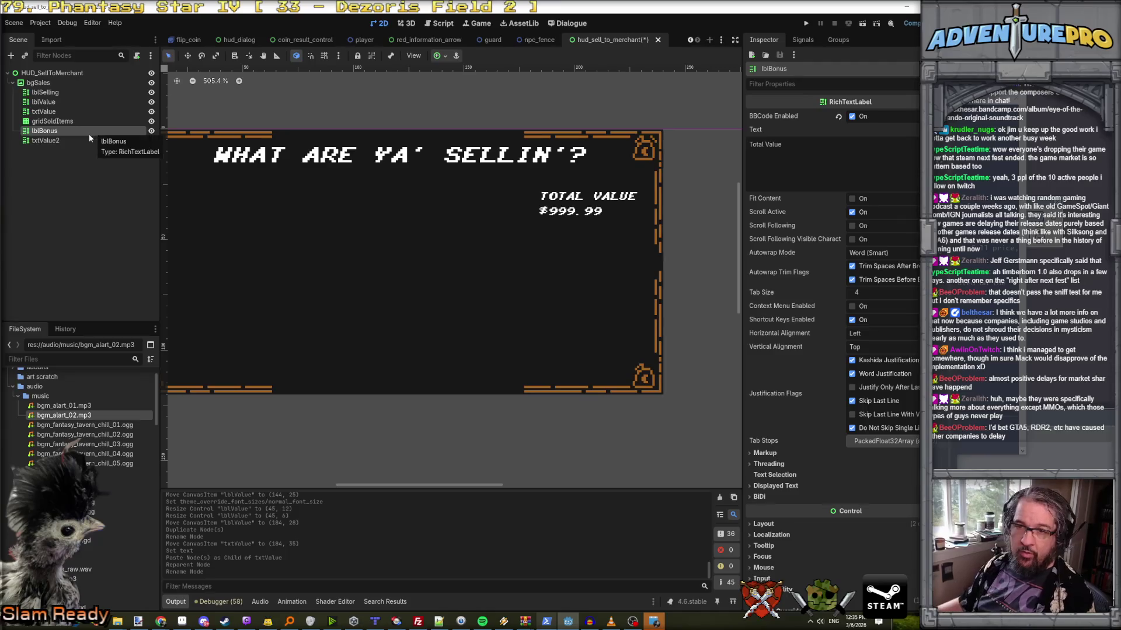
double_click(59, 140)
left_click_drag(41, 141, 88, 140)
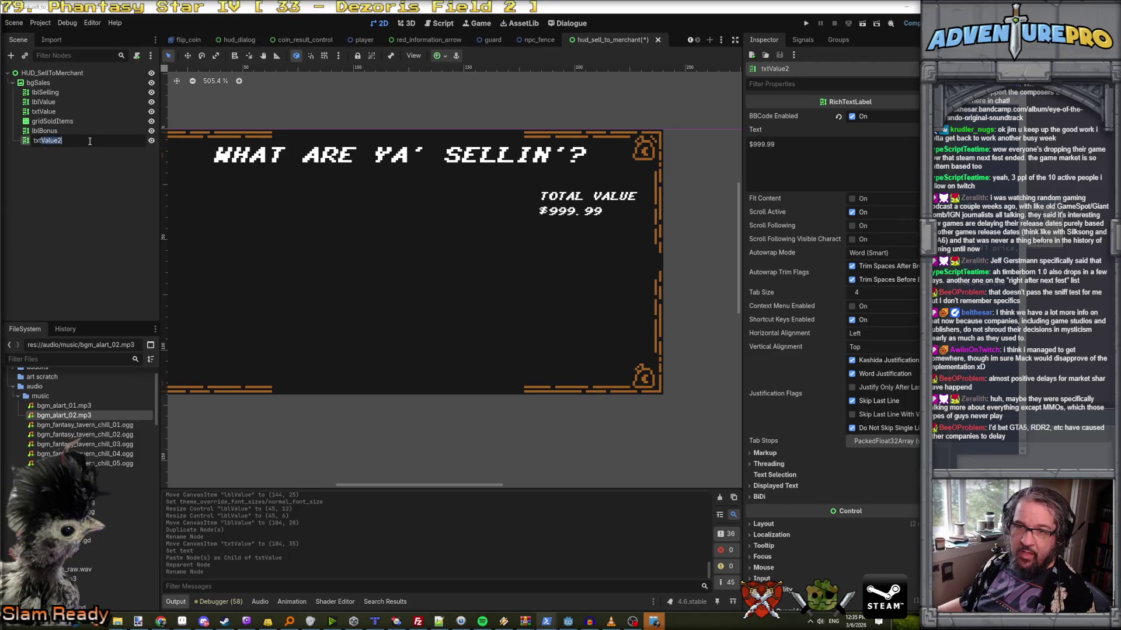
type("Bonus")
key("Return")
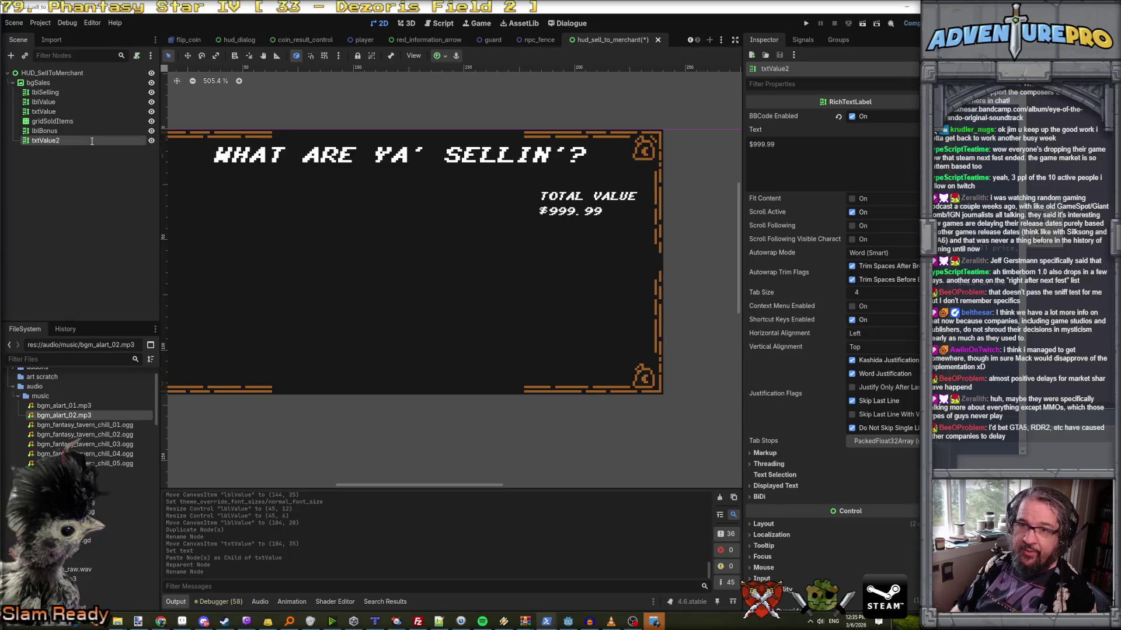
- Move lblBonus and txtBonus together below the first TOTAL VALUE / $999.99 pair
left_click(96, 133, "ctrl")
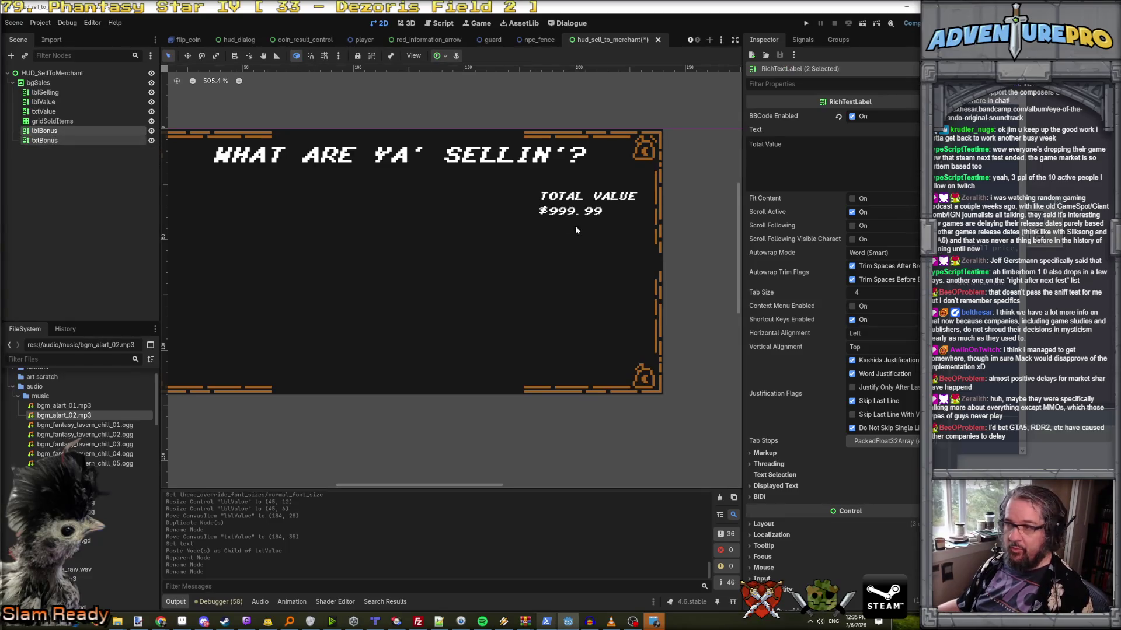
scroll(590, 205, "down", 2)
scroll(590, 205, "down", 4)
mouse_move(589, 205)
left_mouse_down()
mouse_move(642, 211)
mouse_move(447, 192)
left_mouse_up()
scroll(663, 216, "up", 3)
scroll(451, 195, "up", 4)
scroll(447, 192, "up", 4)
- Set lblBonus's Transform position x to 184 to match lblValue, at y 47
left_click(447, 125)
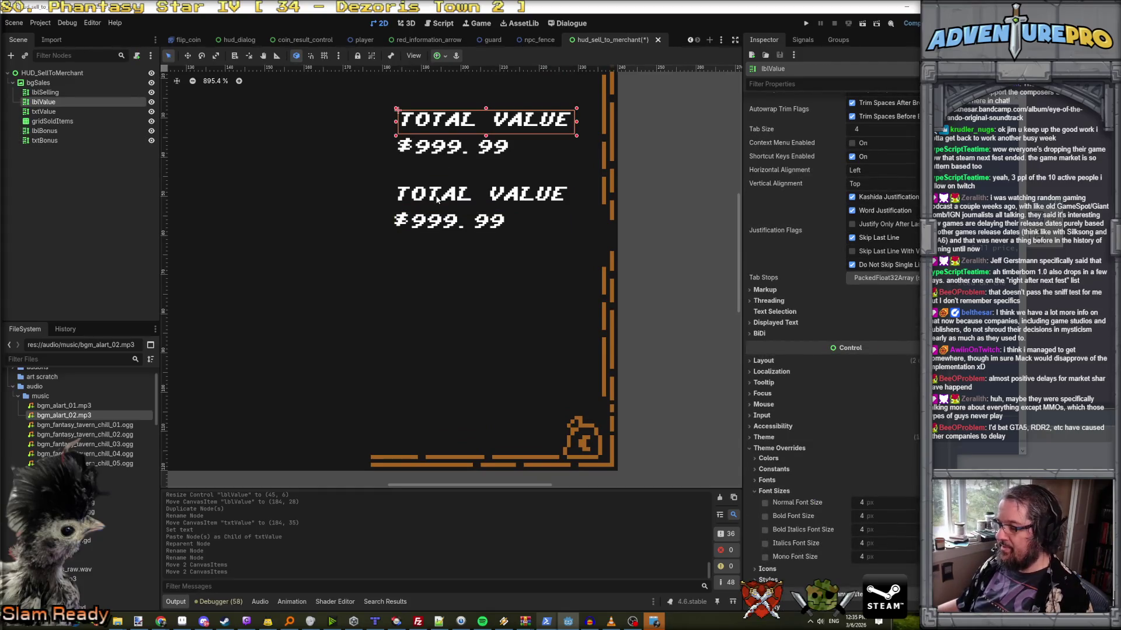
left_click(777, 360)
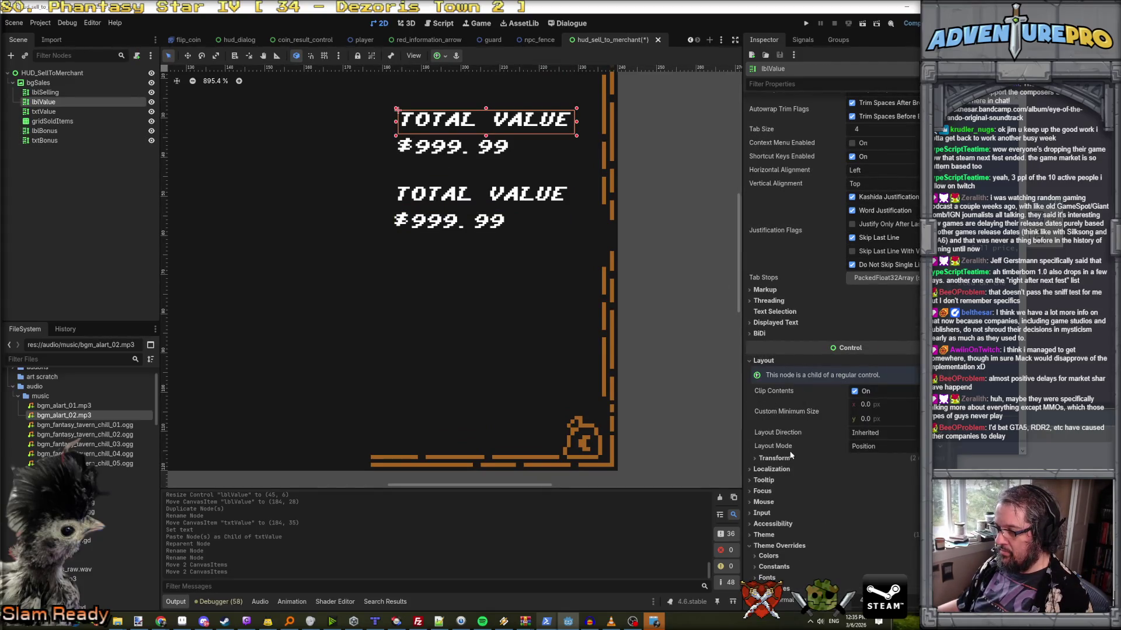
scroll(785, 453, "down", 2)
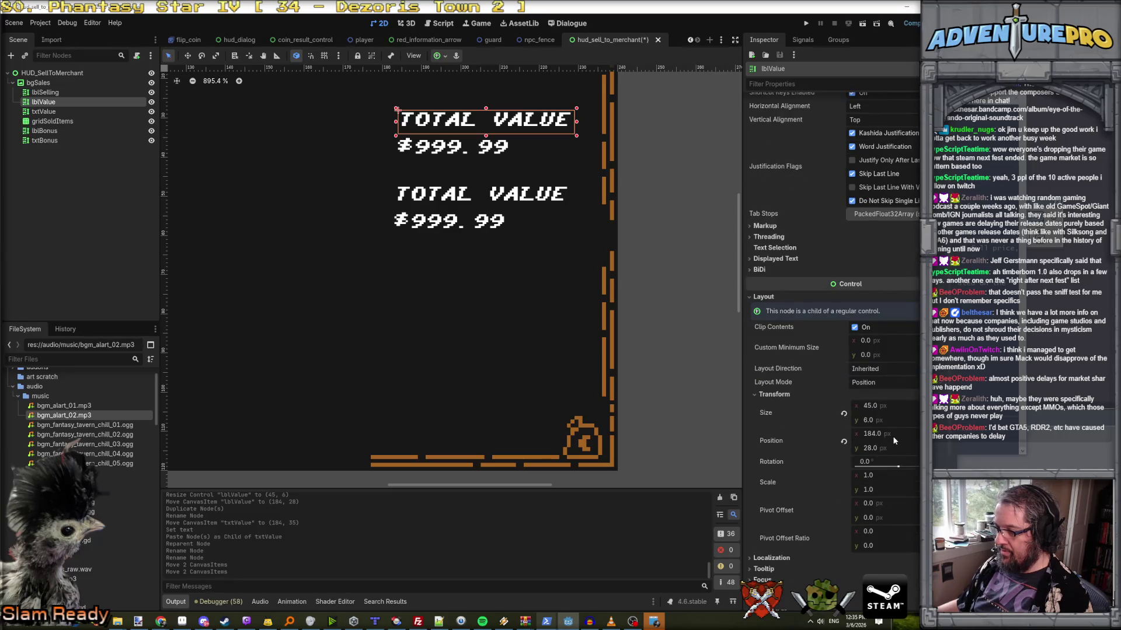
left_click(462, 197)
left_click(779, 525)
scroll(788, 534, "down", 4)
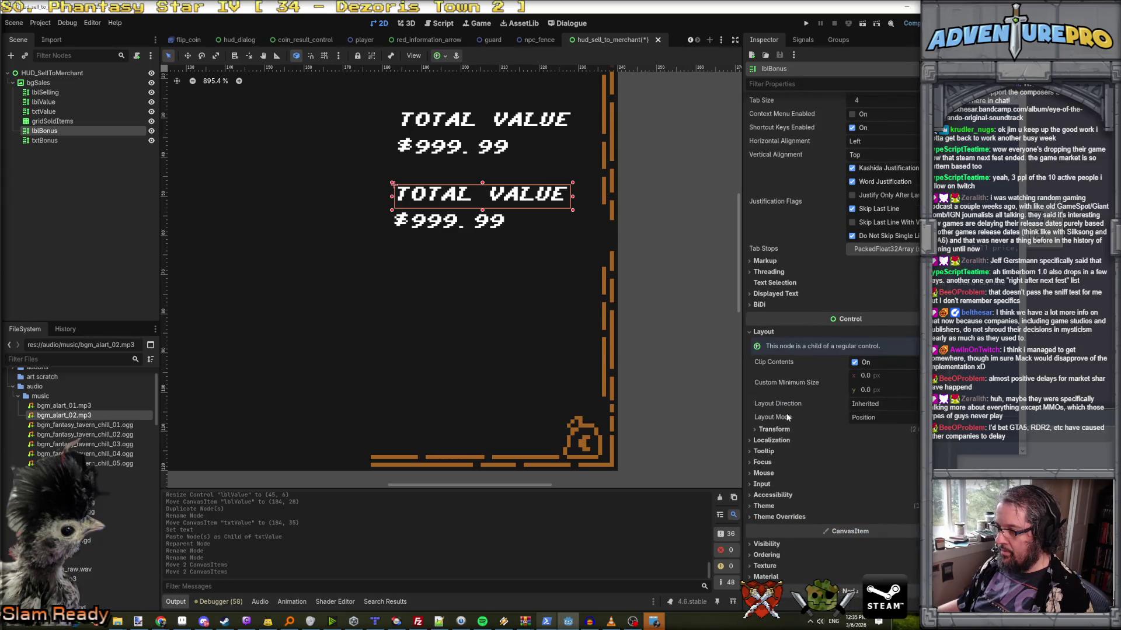
left_click(780, 430)
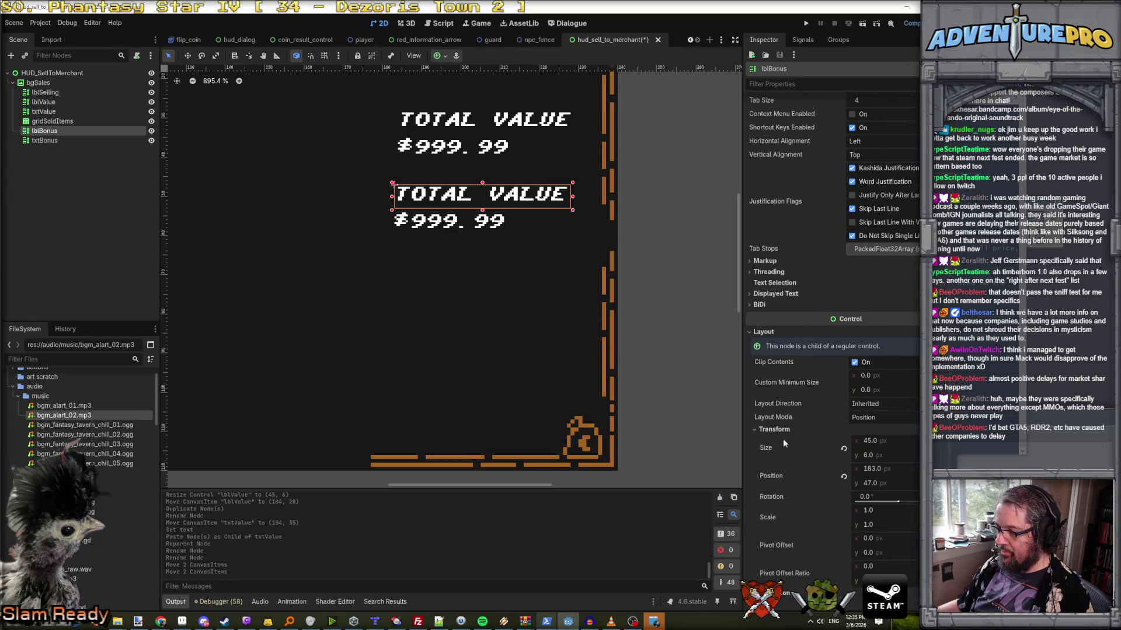
left_click(882, 471)
type("1854")
key("Return")
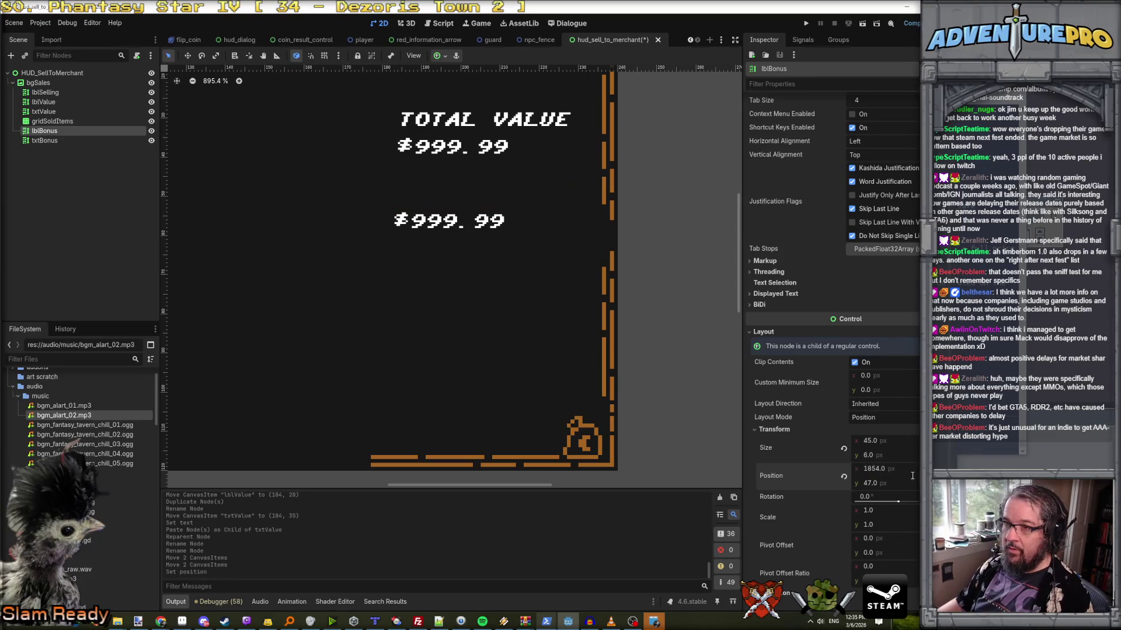
key("ctrl+z")
left_click(916, 467)
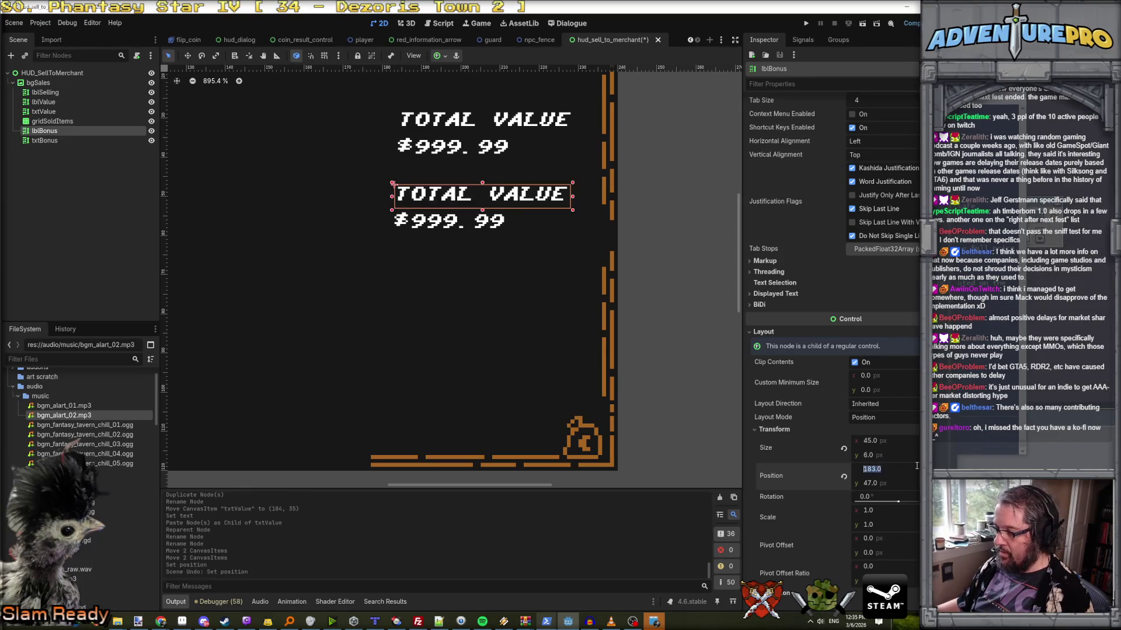
type("184")
key("Return")
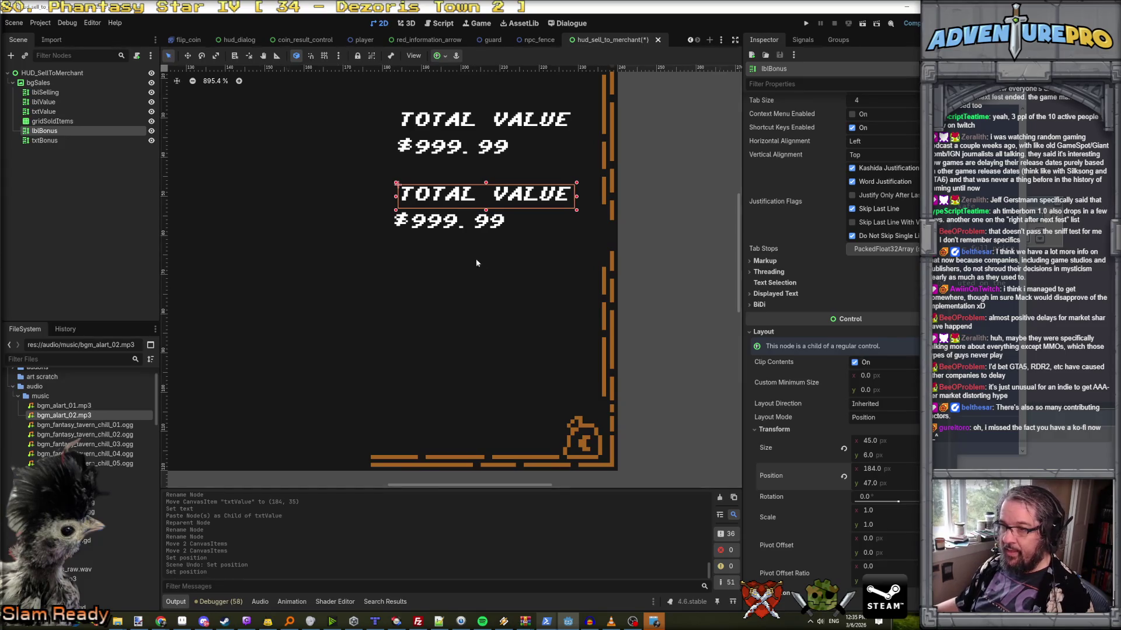
- Nudge txtBonus's Transform position x from 183 to 184, at y 54
left_click(453, 224)
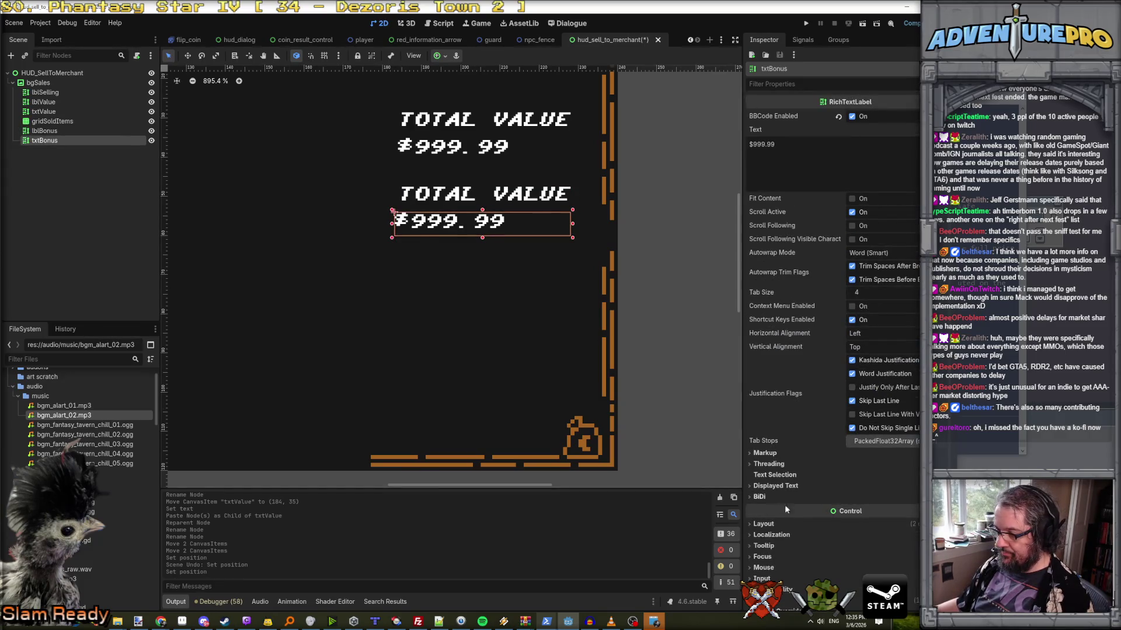
left_click(775, 527)
scroll(793, 563, "down", 4)
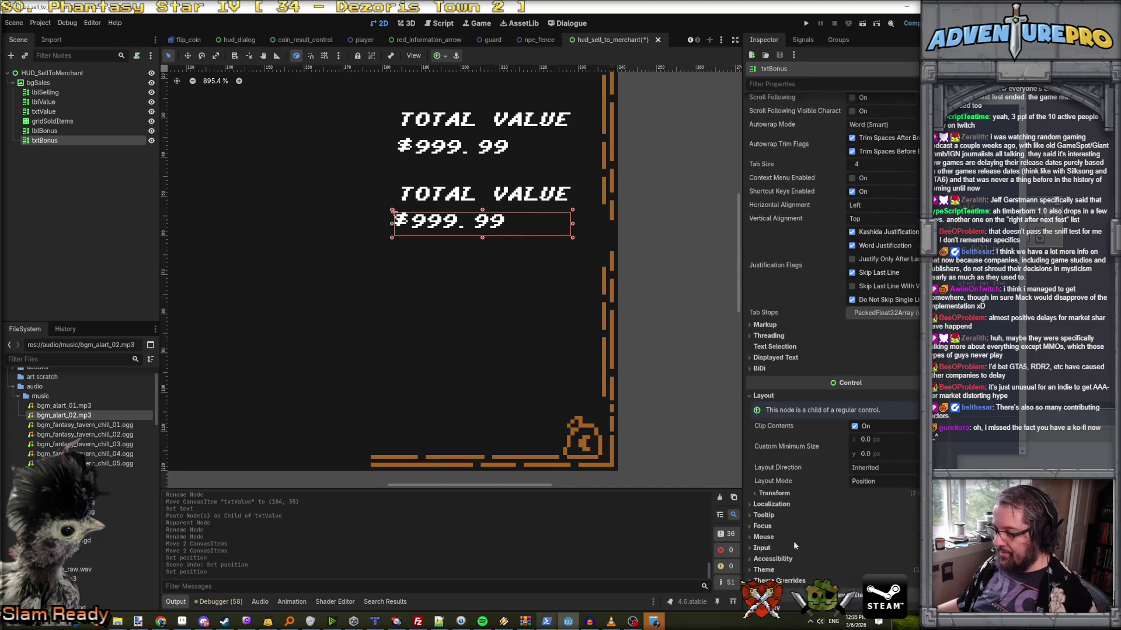
left_click(772, 493)
left_click_drag(887, 535, 887, 536)
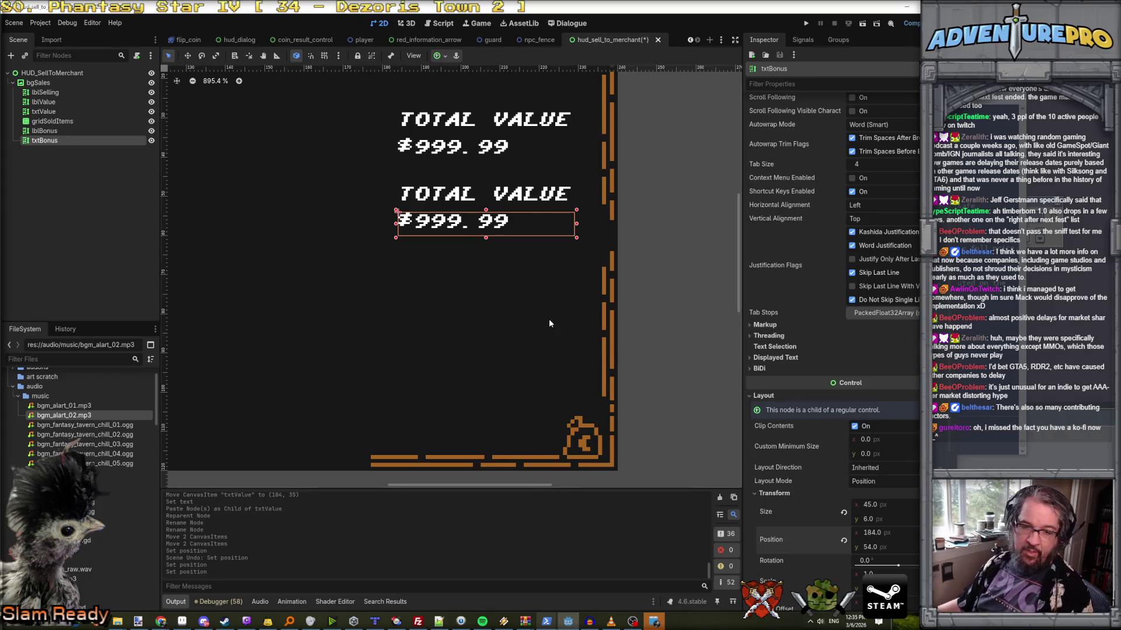
scroll(407, 306, "down", 3)
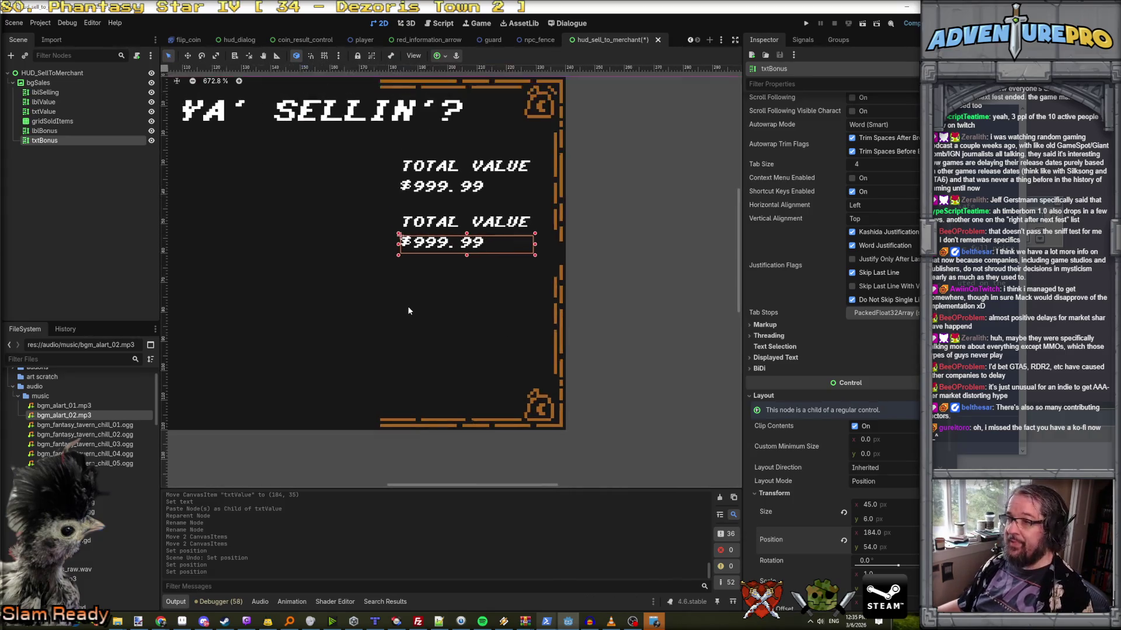
- Replace txtBonus's $999.99 text with +20% in the Inspector
scroll(814, 191, "up", 3)
left_click_drag(778, 144, 728, 143)
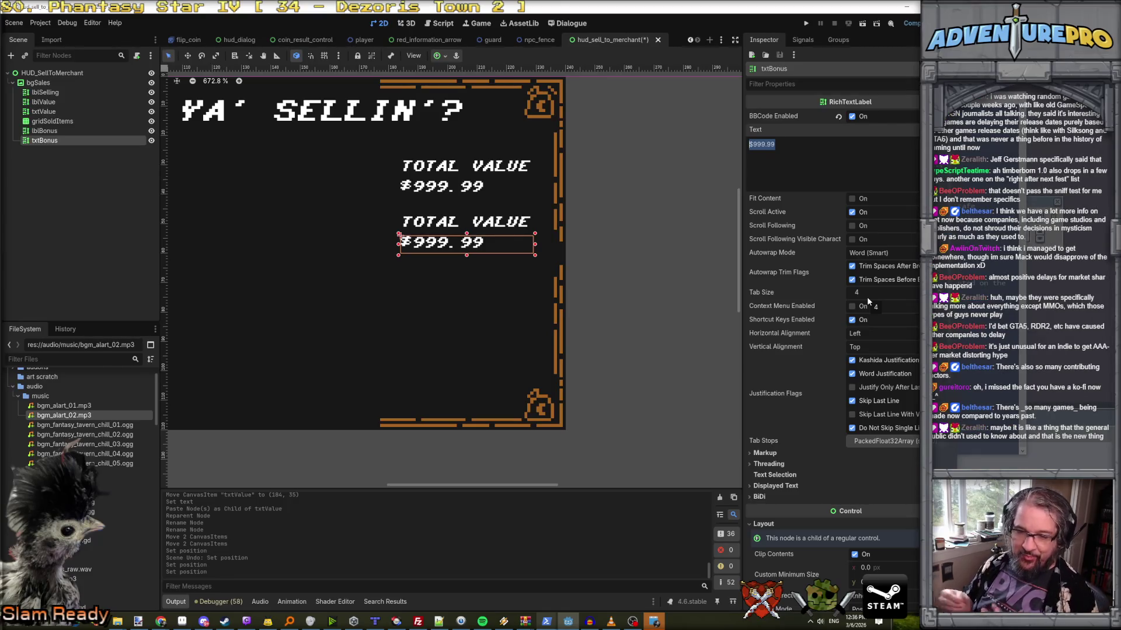
left_click(800, 140)
left_click_drag(788, 141, 748, 180)
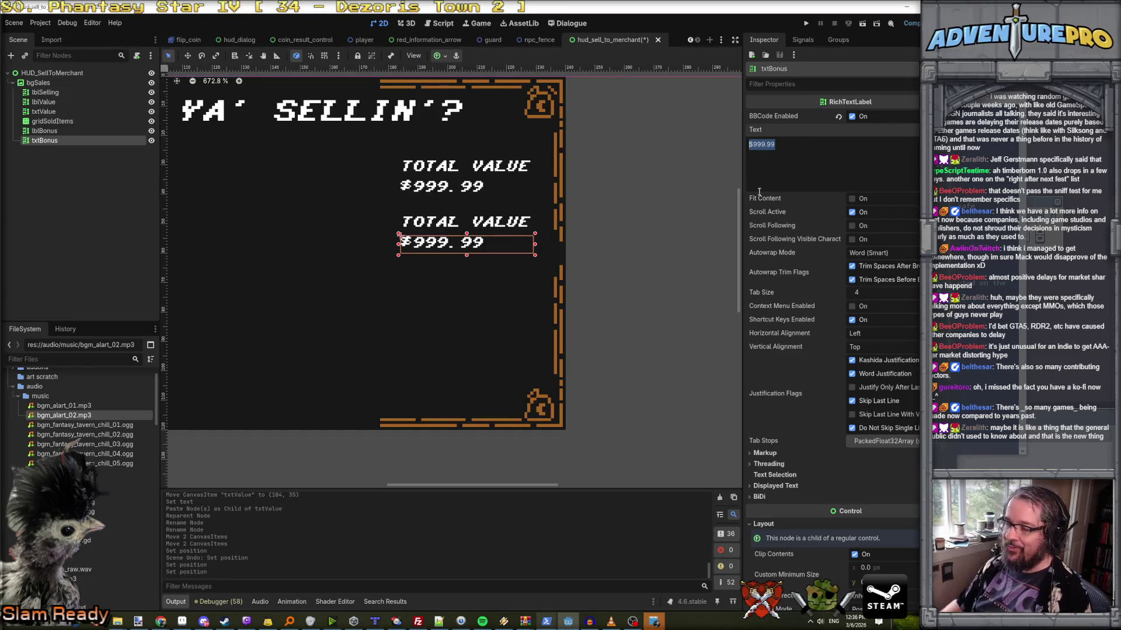
key("BackSpace")
type("+20%")
key("BackSpace")
type("%")
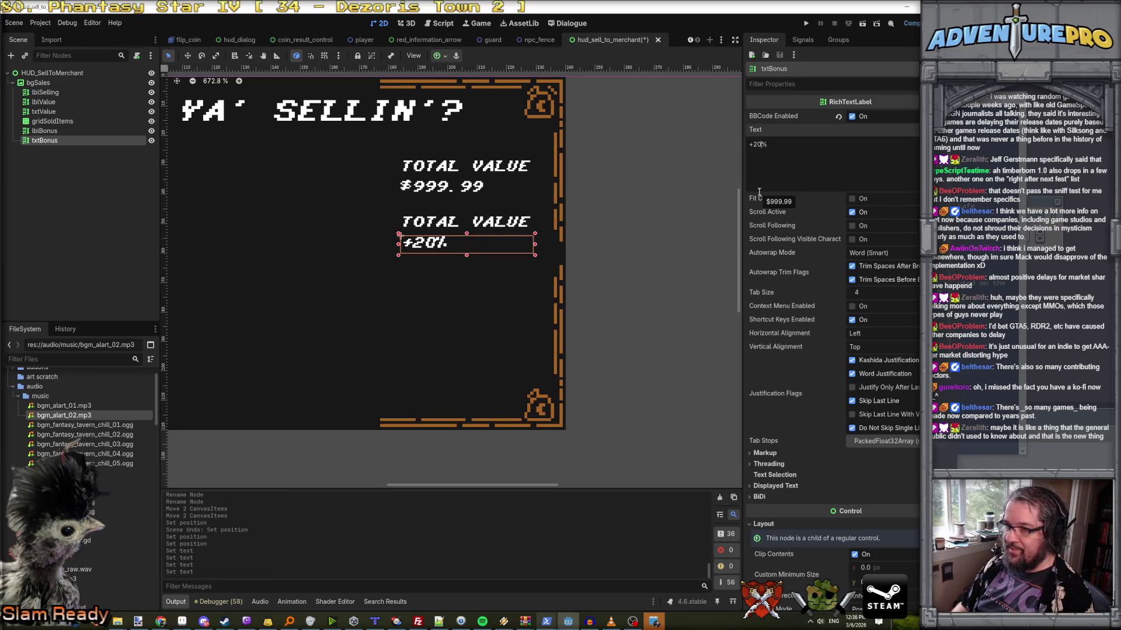
key("BackSpace")
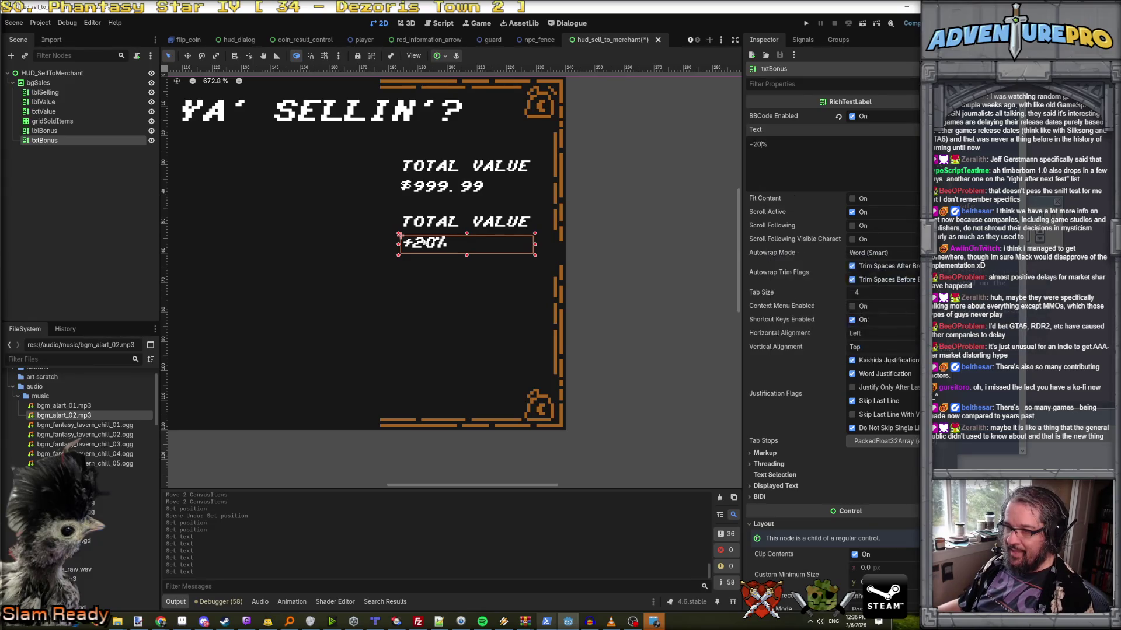
- Save the sell-to-merchant HUD scene
scroll(435, 247, "up", 8)
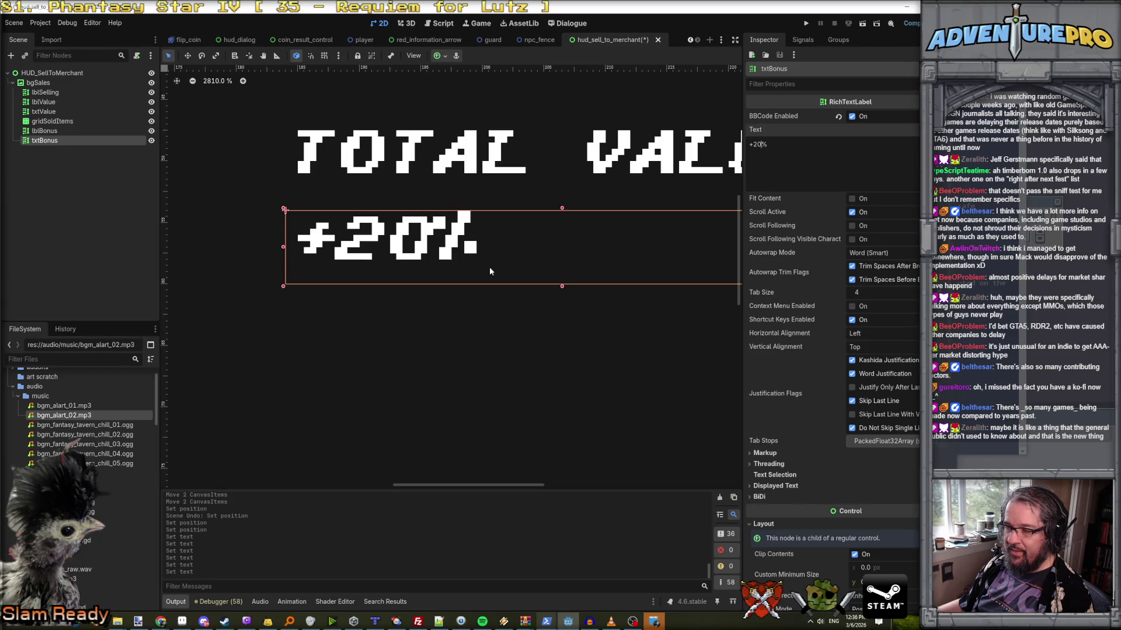
scroll(490, 271, "down", 2)
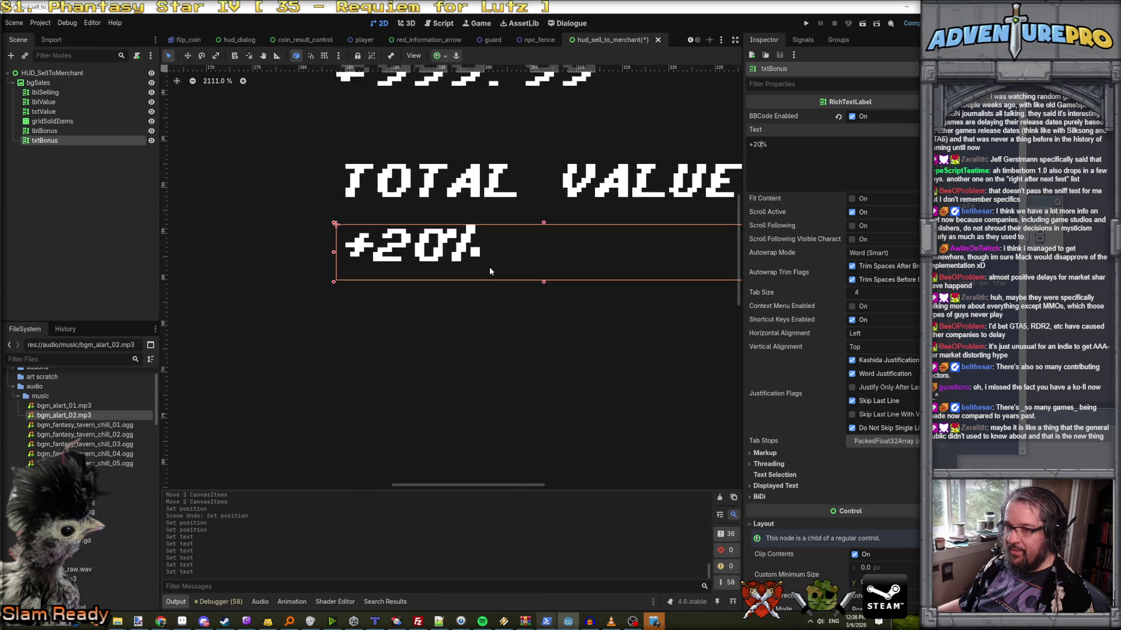
key("ctrl+s")
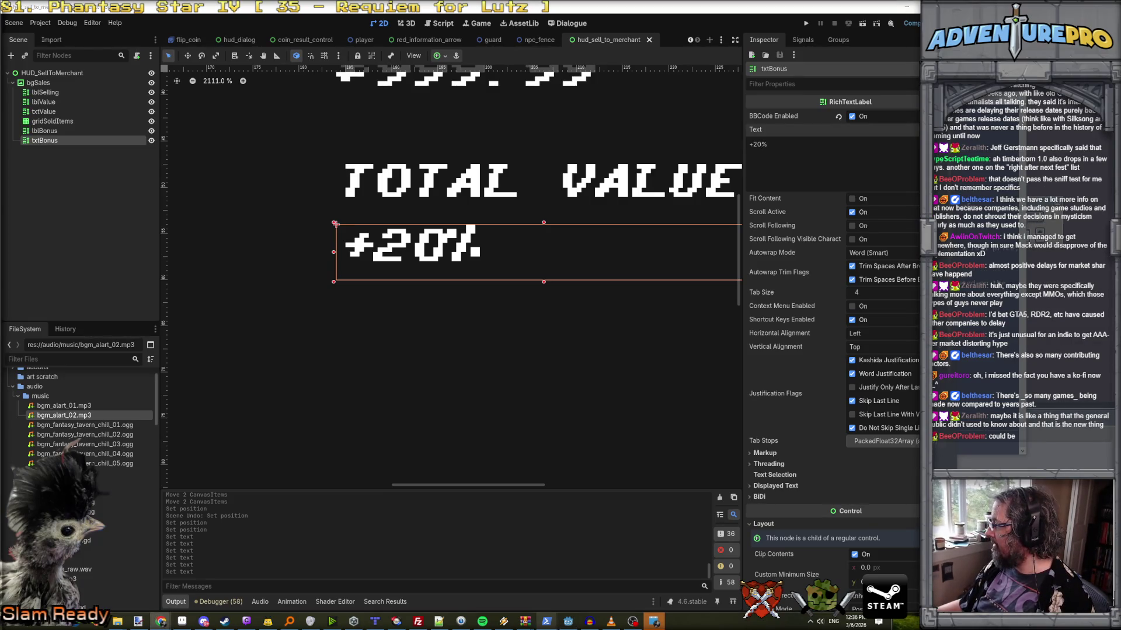
- Bring up the FontStruct editor and open the % glyph
left_click(161, 621)
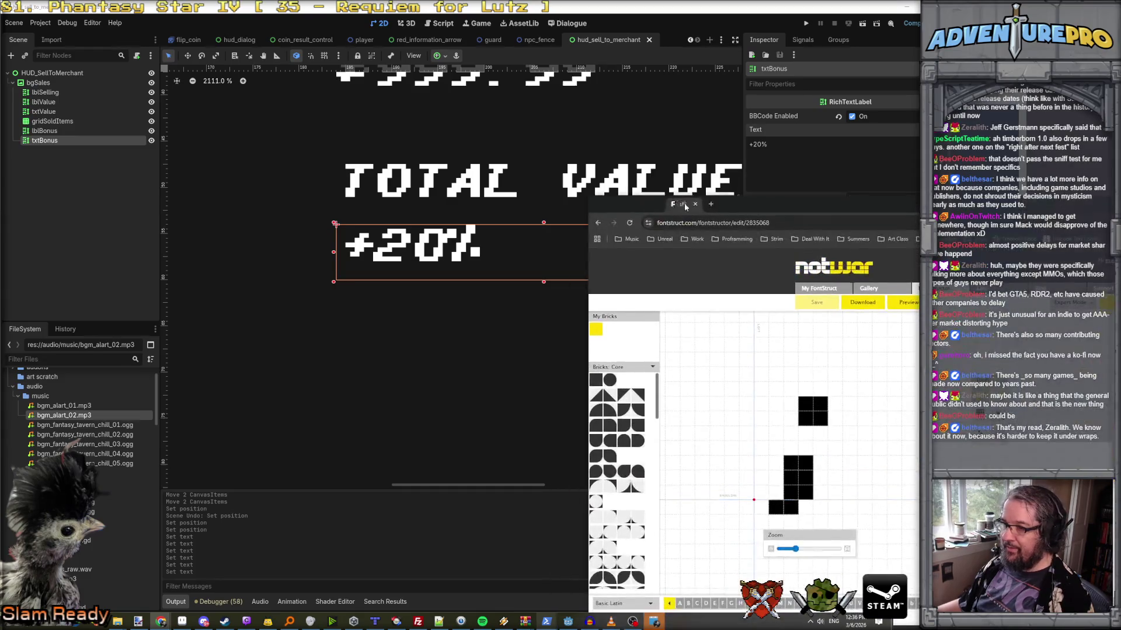
left_click_drag(745, 205, 1050, 9)
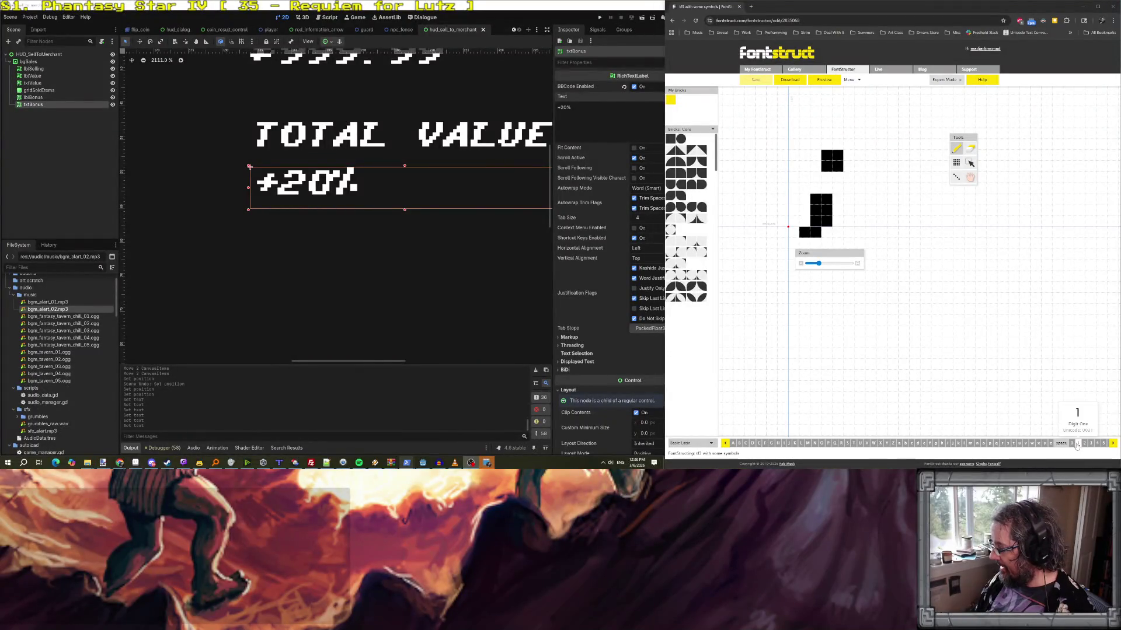
left_click(1113, 443)
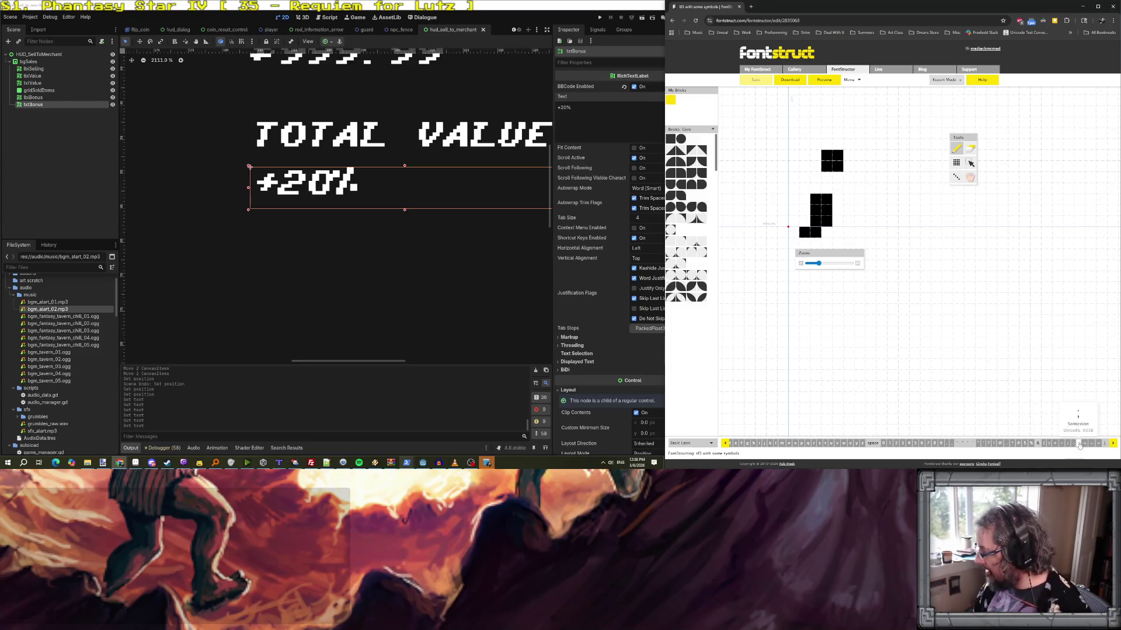
left_click(1031, 443)
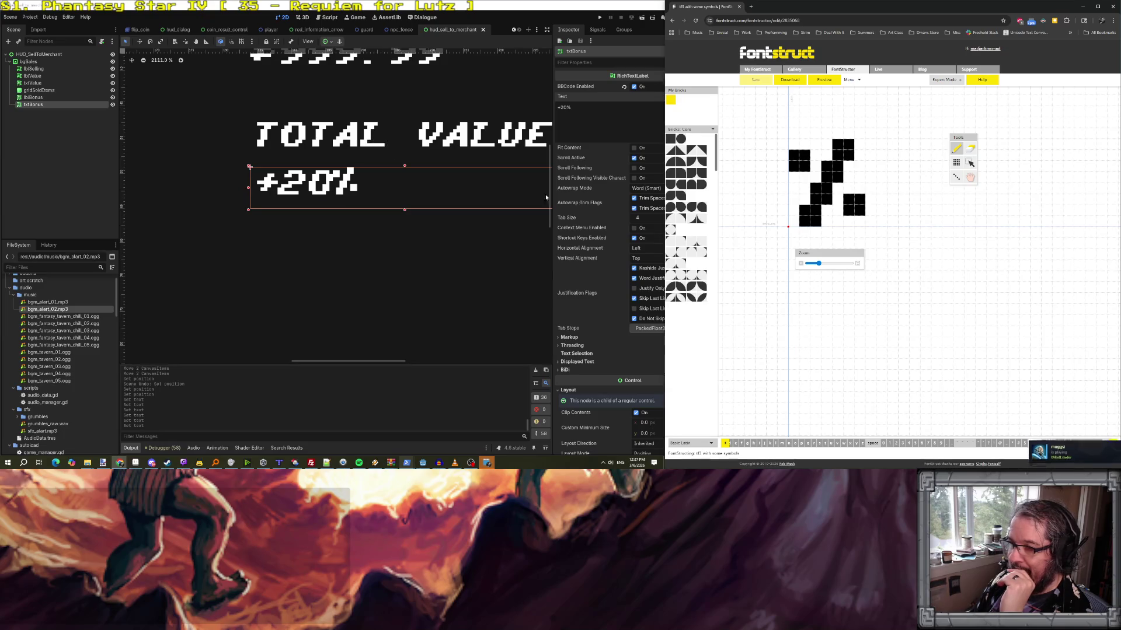
- Redraw the % glyph's bricks as a stepped diagonal stroke rising to the right
left_click(826, 210)
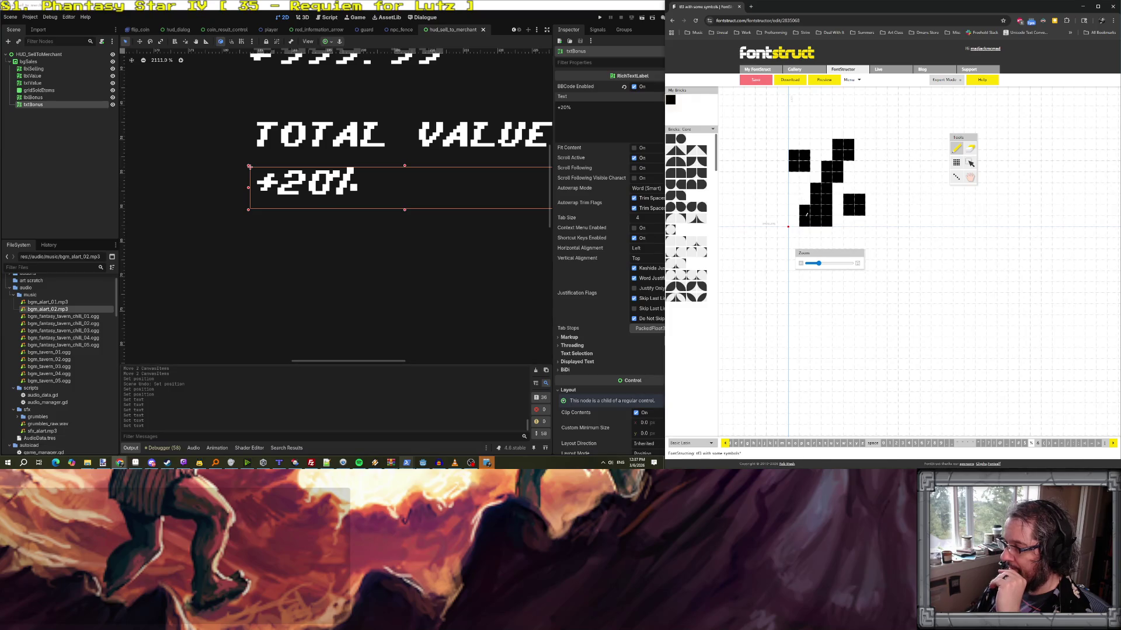
left_click(804, 206)
left_click(805, 222)
left_click(804, 177)
left_click(804, 166)
mouse_move(805, 154)
left_mouse_down()
mouse_move(794, 156)
mouse_move(804, 178)
mouse_move(849, 211)
mouse_move(859, 198)
left_mouse_up()
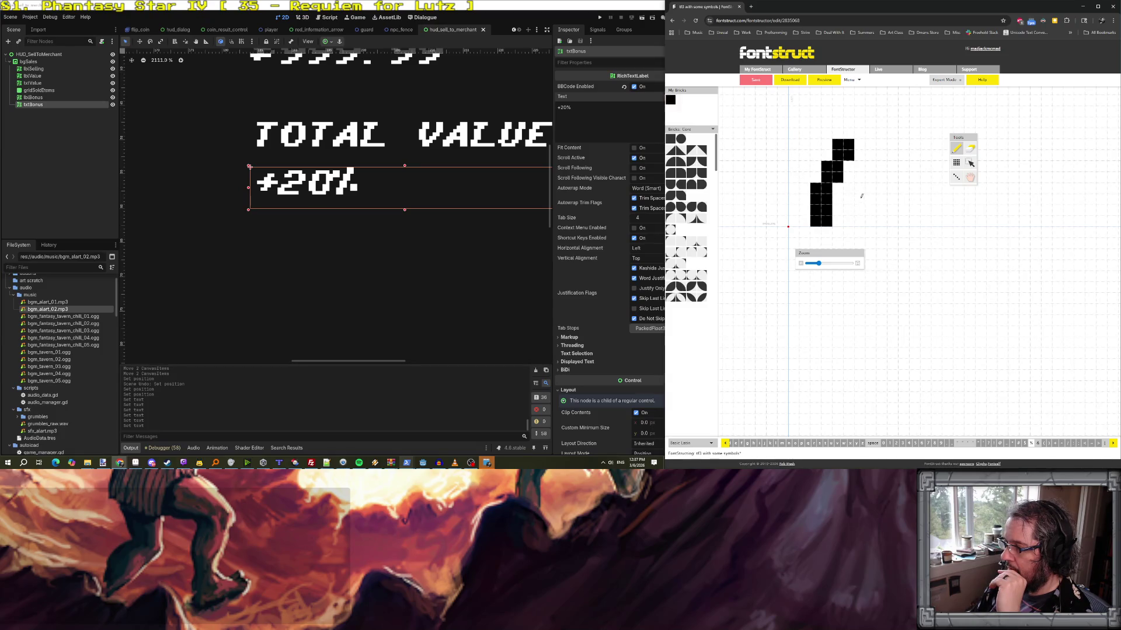
left_click_drag(845, 141, 851, 153)
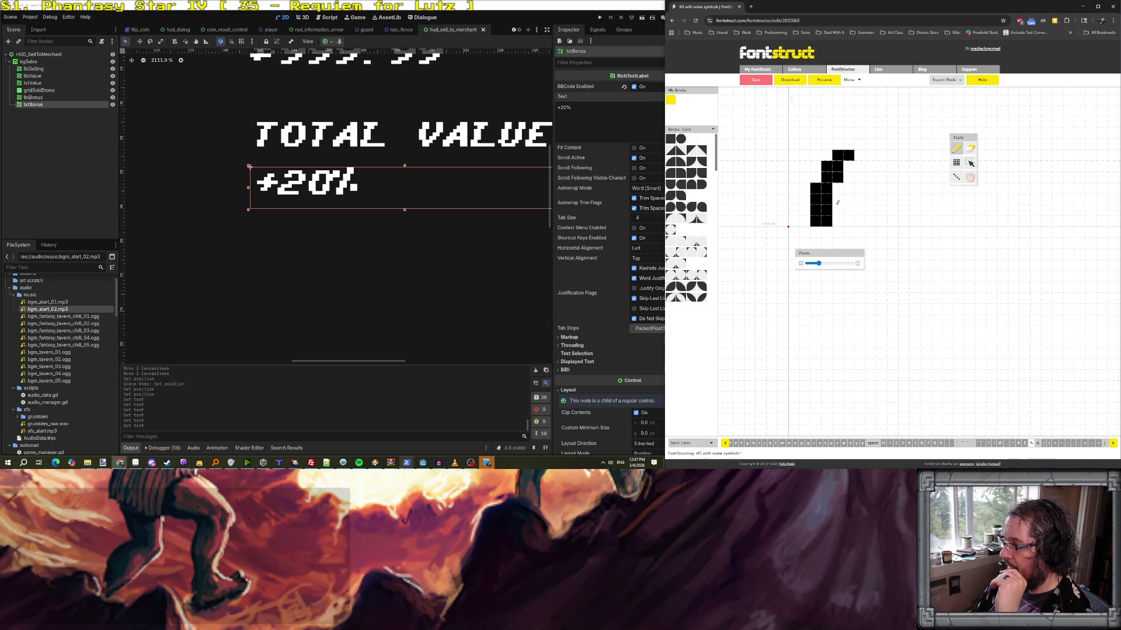
mouse_move(839, 199)
left_mouse_down()
mouse_move(838, 185)
mouse_move(815, 200)
left_mouse_up()
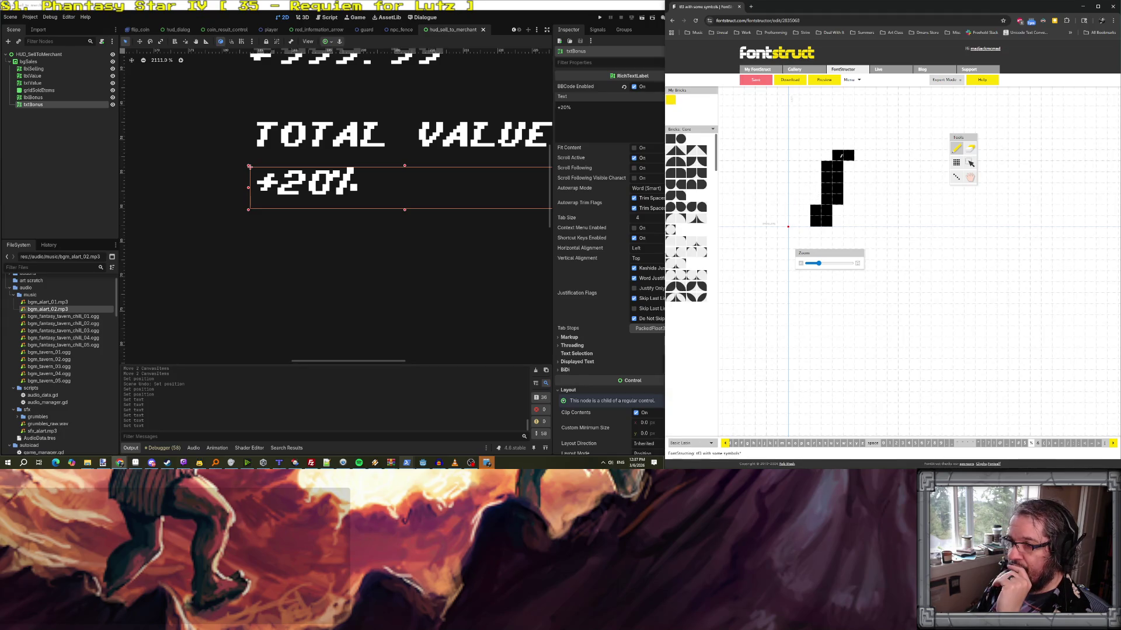
left_click(839, 144)
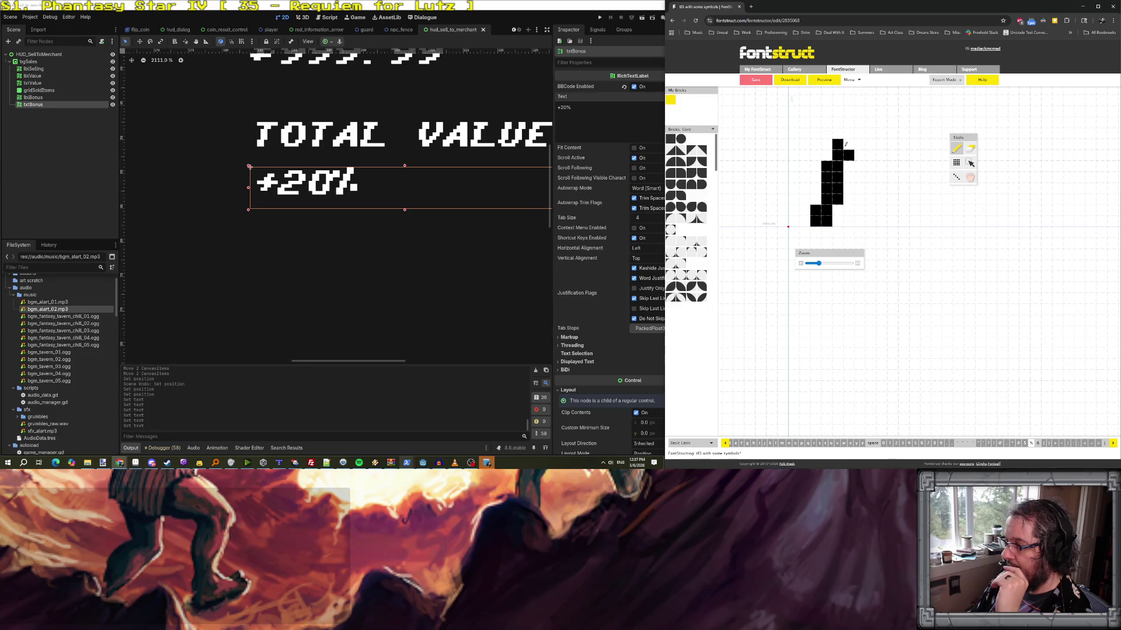
left_click(826, 166)
left_click(838, 144)
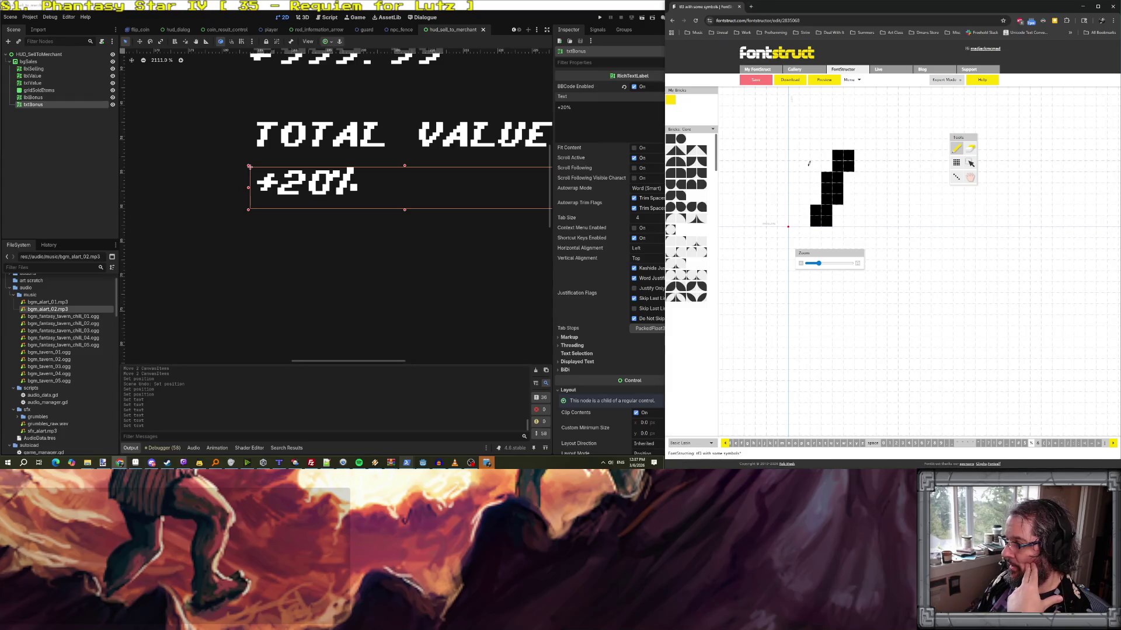
- Paint 2x2 brick blocks at the top-right and bottom-right of the % glyph and remove two bricks
mouse_move(809, 164)
left_mouse_down()
mouse_move(816, 155)
mouse_move(818, 164)
left_mouse_up()
mouse_move(852, 209)
left_mouse_down()
mouse_move(850, 221)
mouse_move(862, 217)
left_mouse_up()
scroll(862, 218, "down", 2)
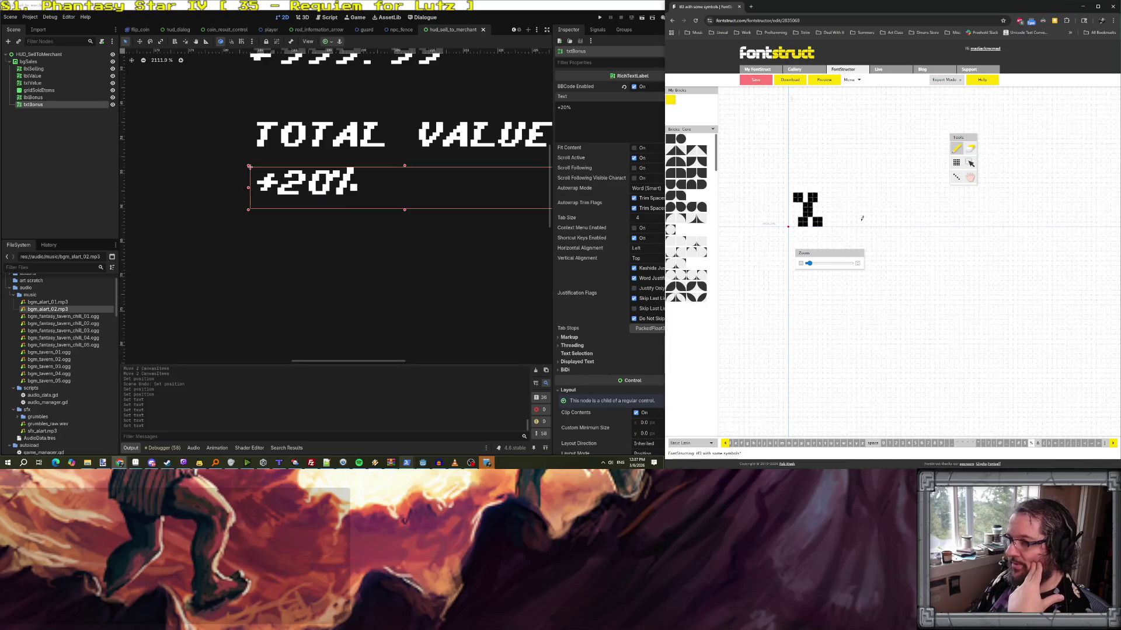
scroll(833, 211, "up", 2)
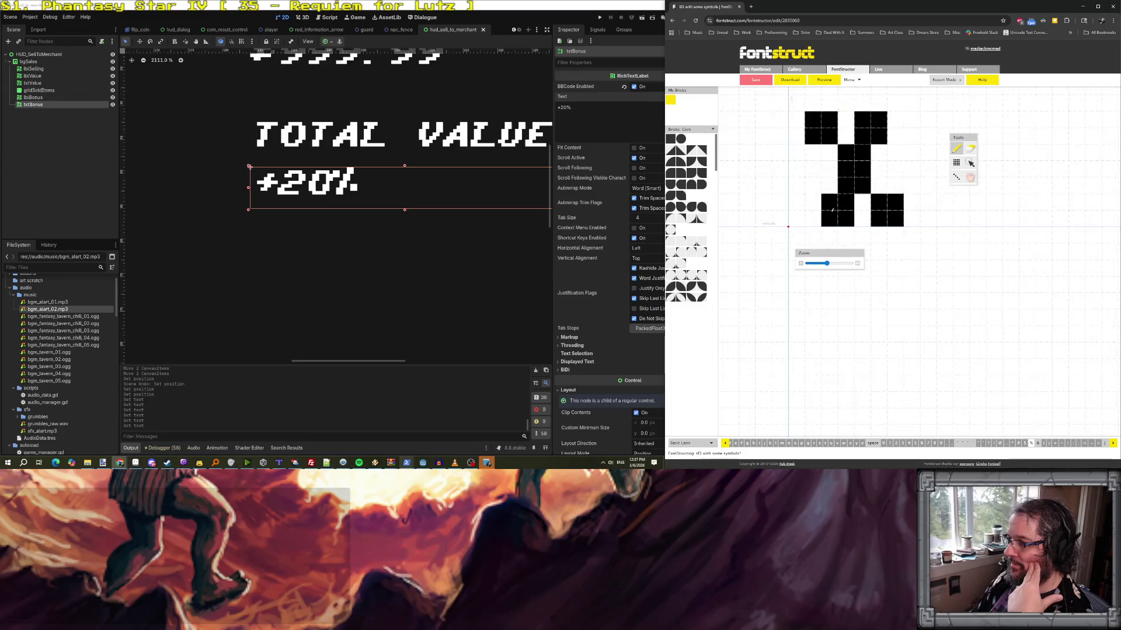
left_click(879, 202)
left_click(830, 136)
- Widen the glyph's diagonal stroke, erase the bottom-left bricks, and save the font
scroll(832, 132, "down", 4)
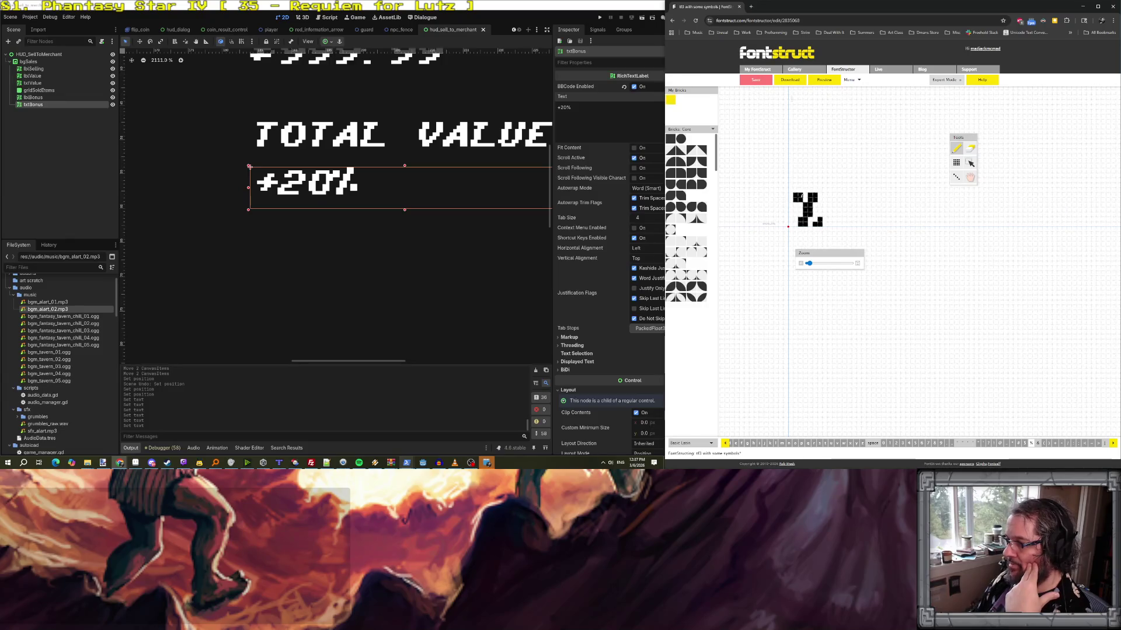
scroll(828, 223, "up", 3)
left_click_drag(849, 200, 859, 154)
left_click(838, 217)
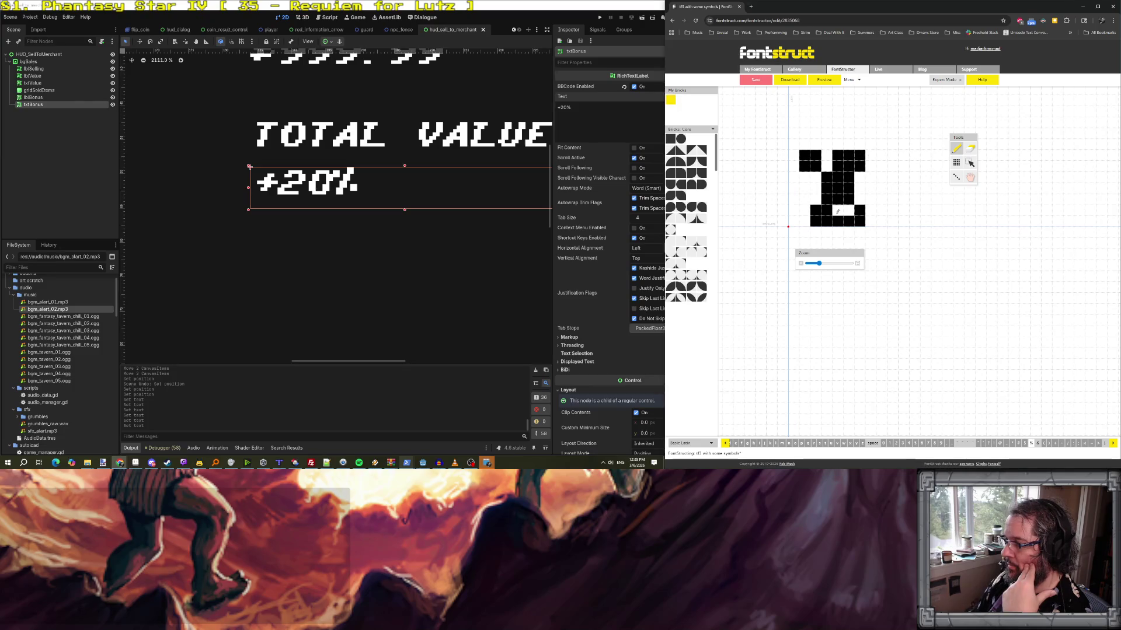
mouse_move(823, 220)
left_mouse_down()
mouse_move(816, 209)
mouse_move(838, 154)
mouse_move(856, 221)
mouse_move(883, 209)
left_mouse_up()
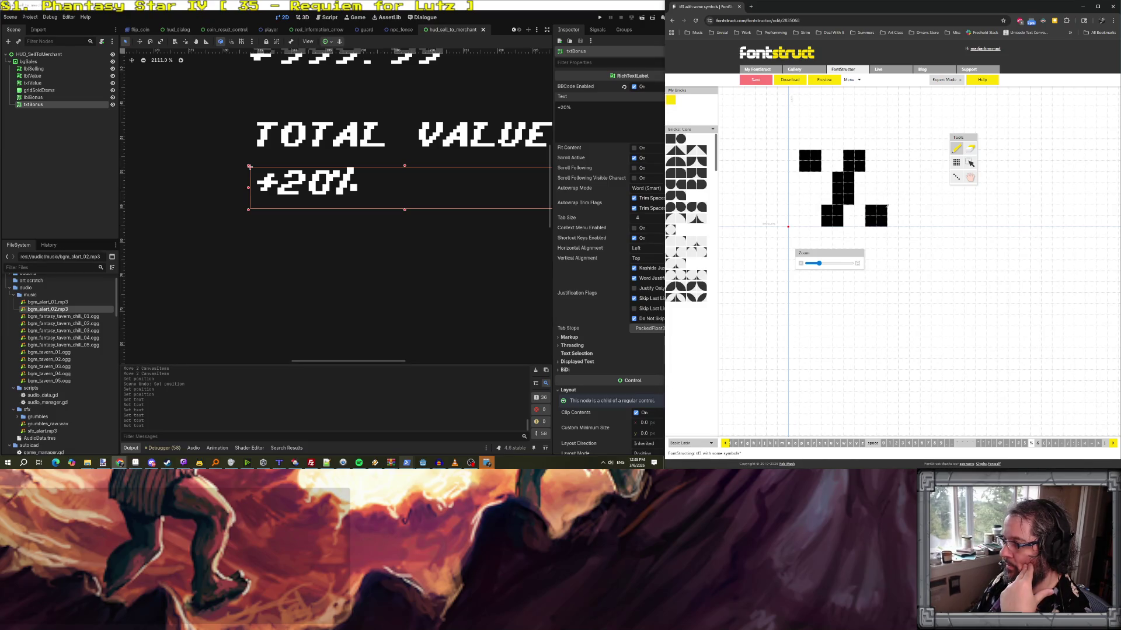
scroll(887, 206, "down", 1)
scroll(887, 206, "down", 1)
scroll(848, 219, "down", 1)
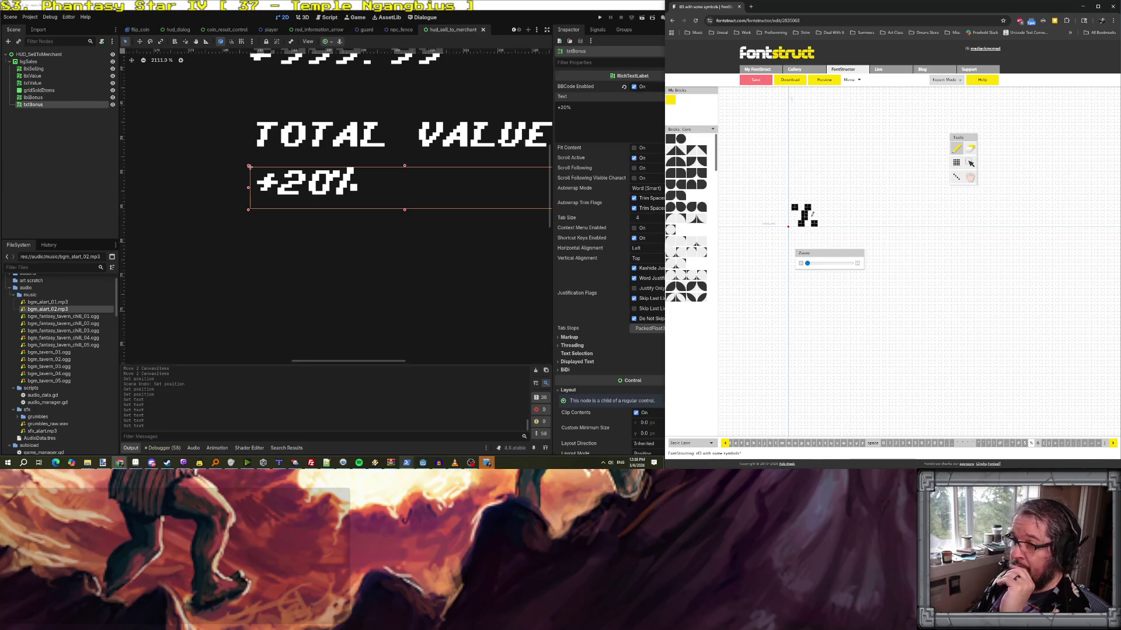
scroll(812, 214, "up", 2)
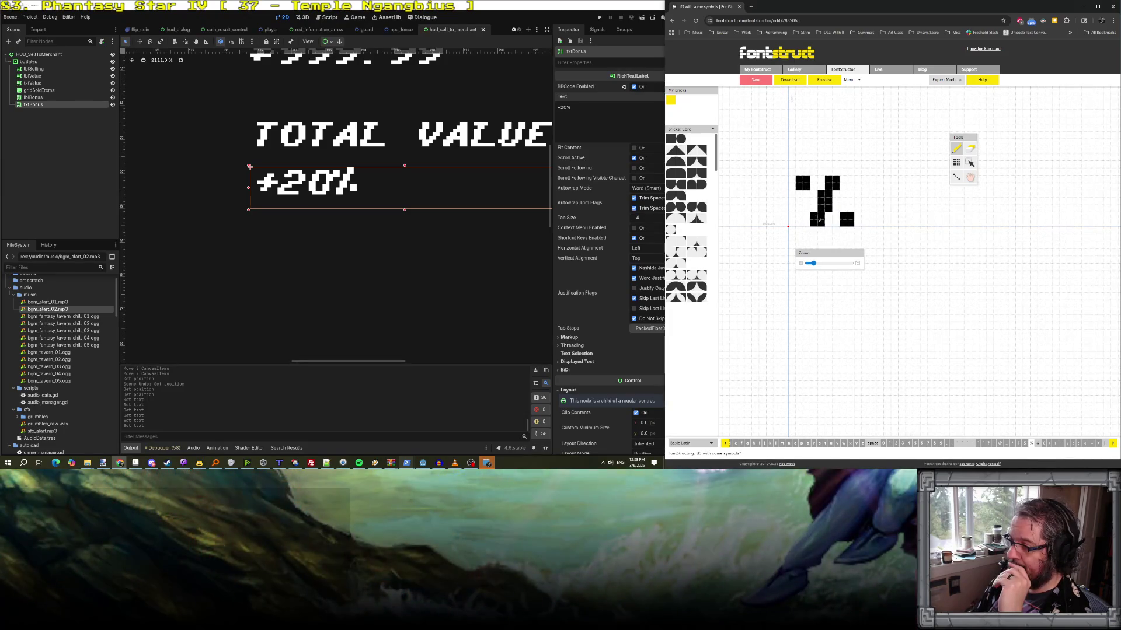
scroll(831, 222, "down", 1)
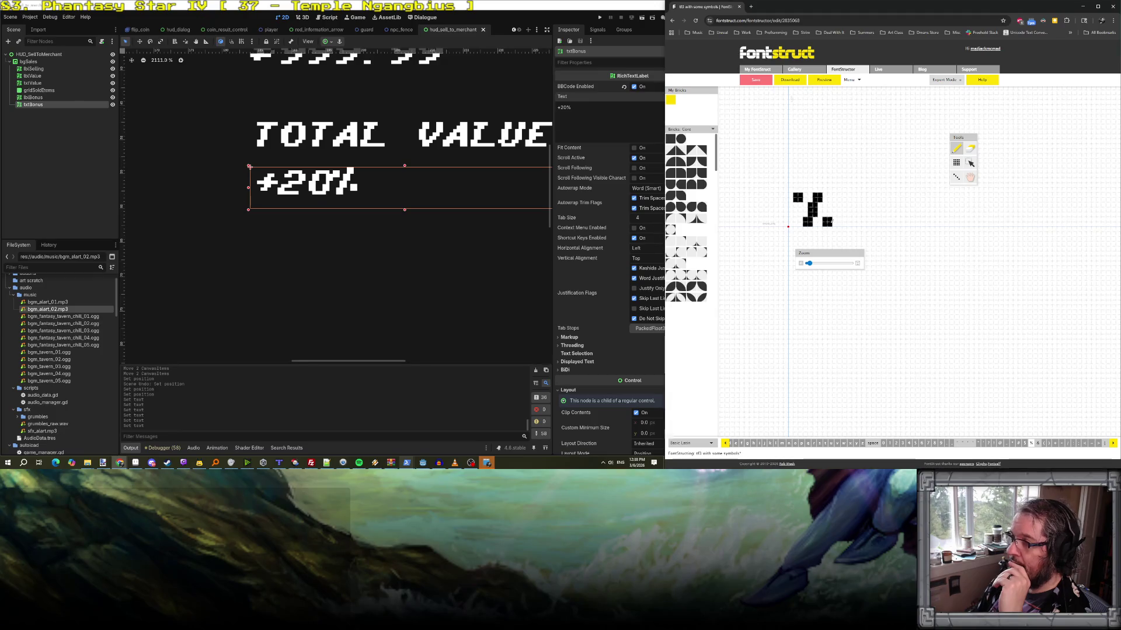
left_click(759, 81)
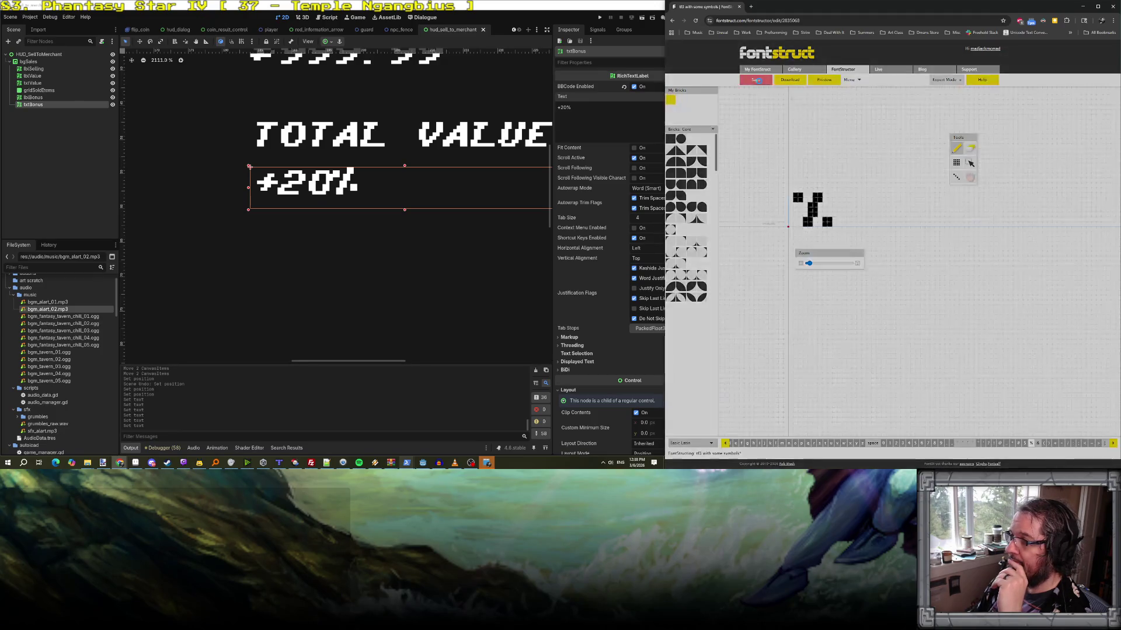
- Download the updated font as a zip, then open the project's Fonts folder from the Explorer taskbar icon
left_click(799, 85)
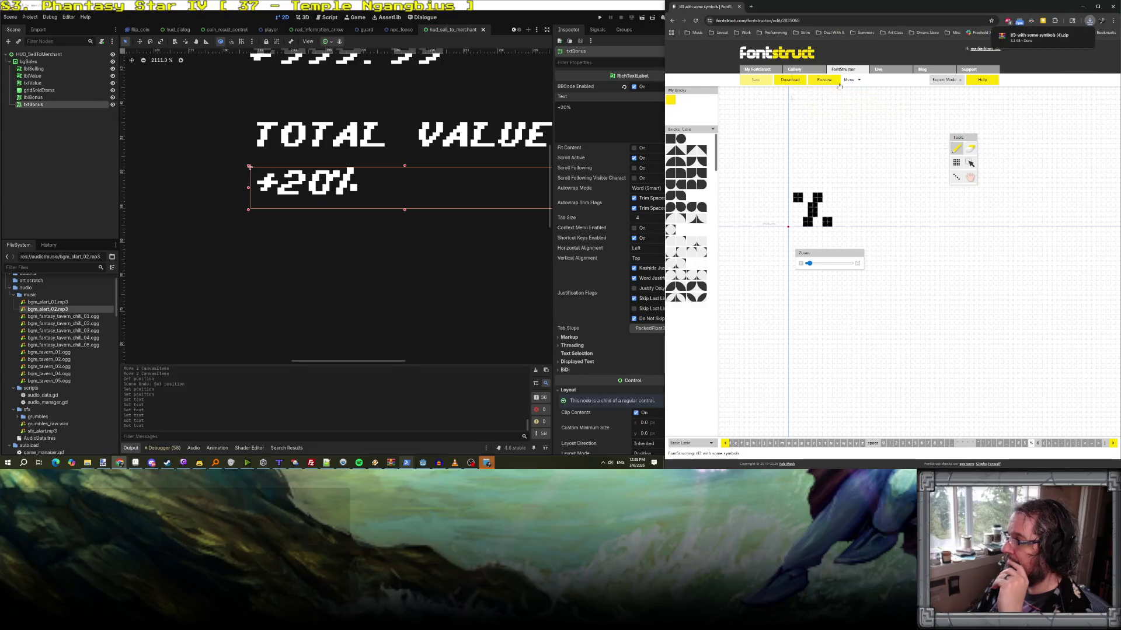
mouse_move(1041, 43)
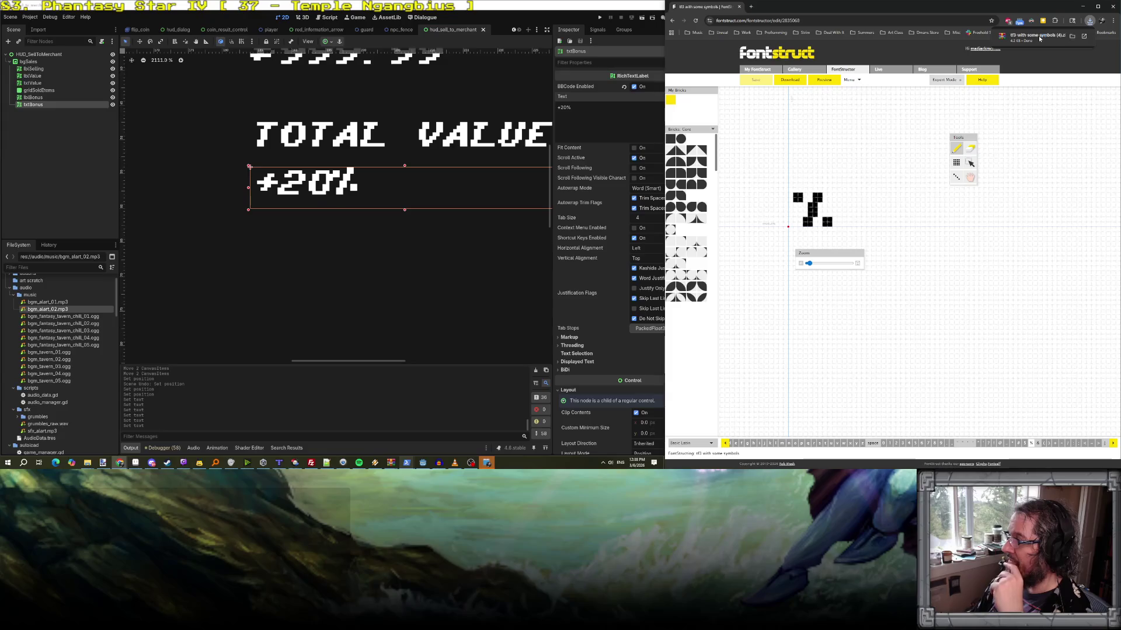
key("alt+Tab")
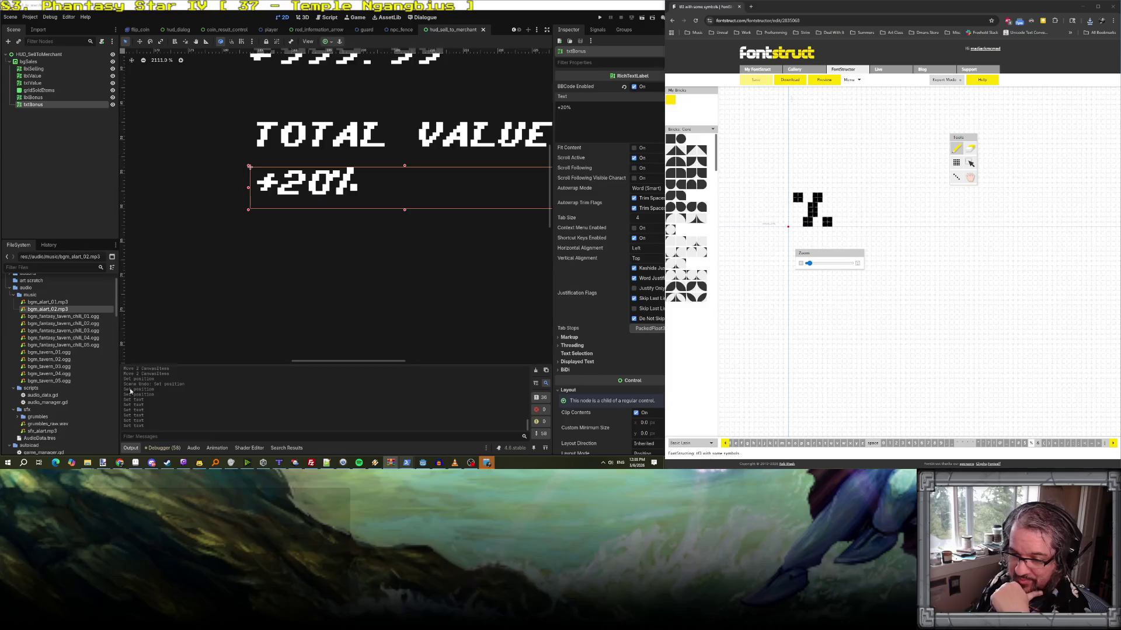
right_click(89, 464)
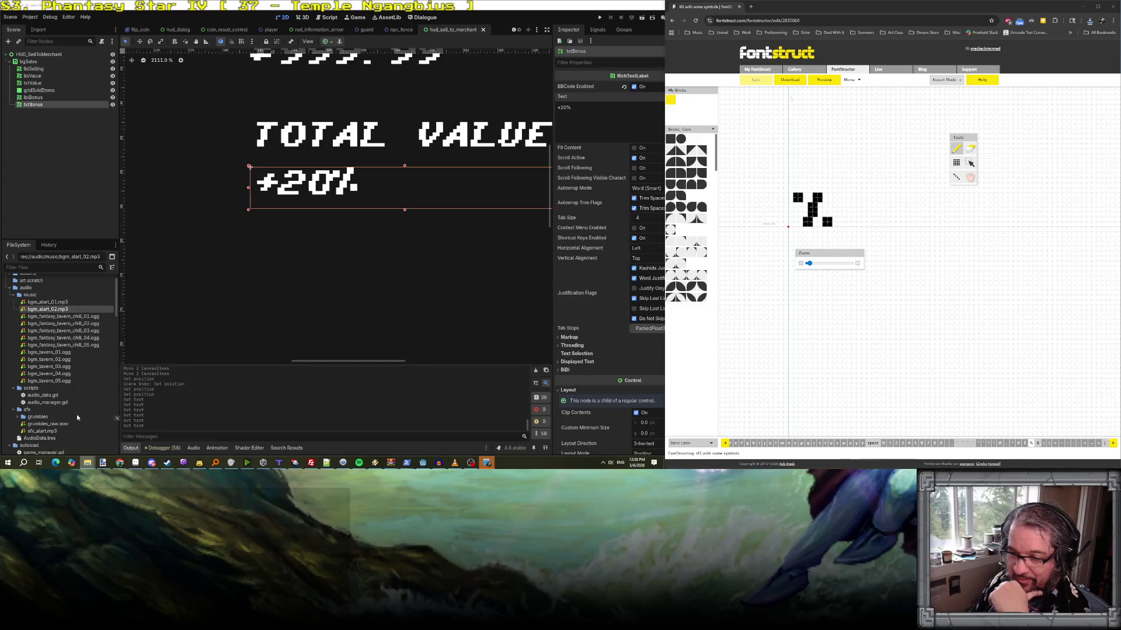
left_click(47, 410)
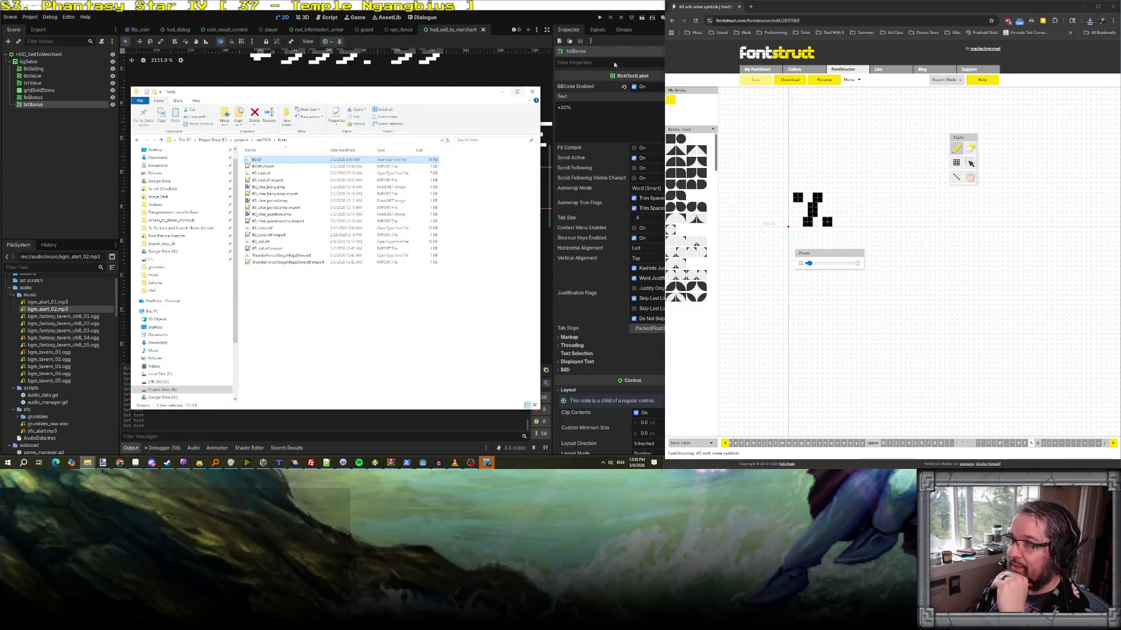
- Delete the old tf3.ttf font file from the Fonts folder
key("F2")
key("Escape")
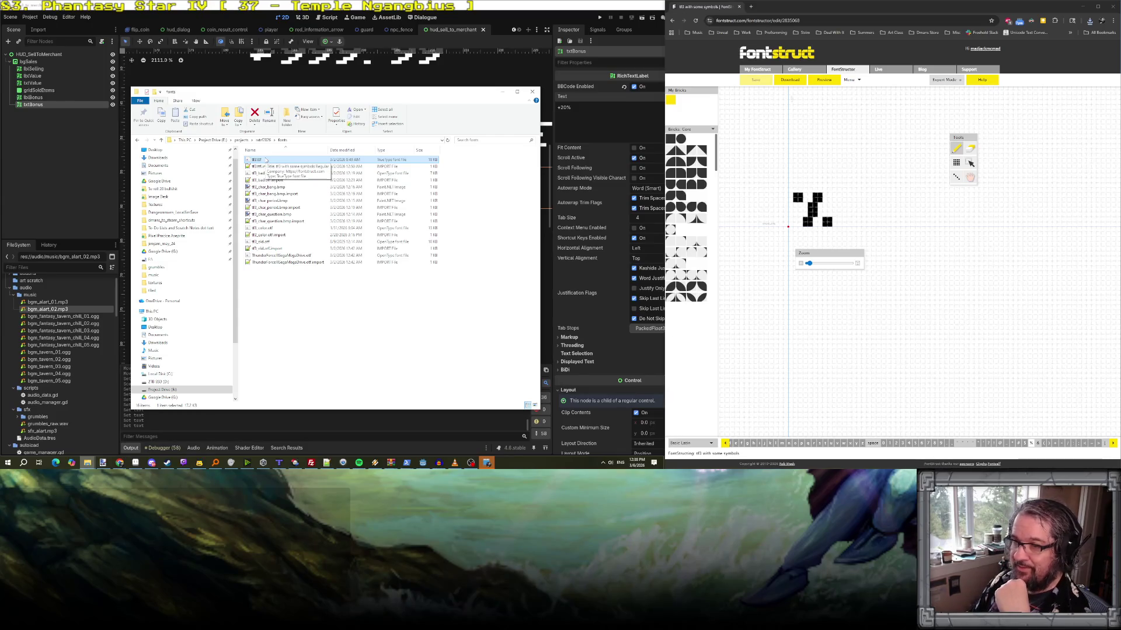
key("Delete")
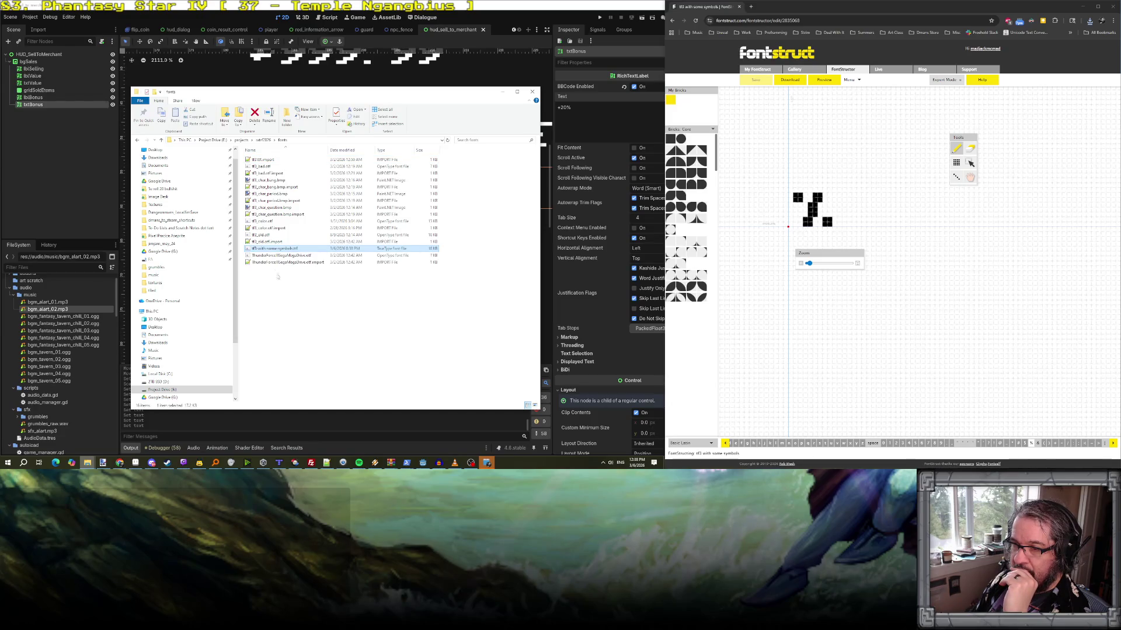
- Rename the new symbols font file to tf3.ttf and open it for preview
right_click(275, 250)
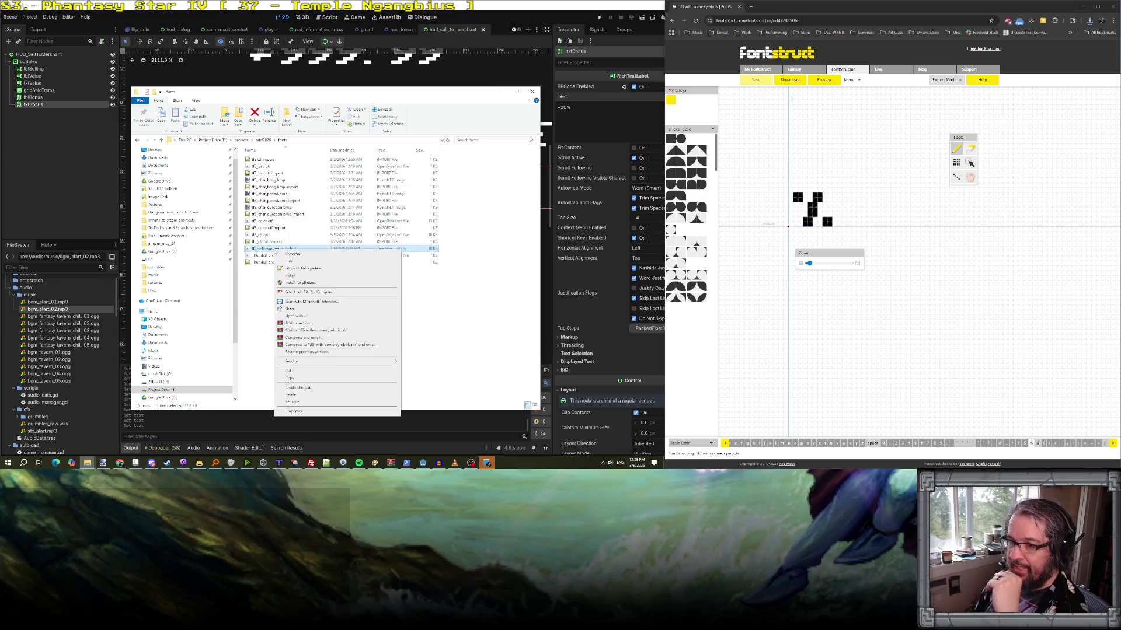
left_click(305, 402)
type("tf3.ttf")
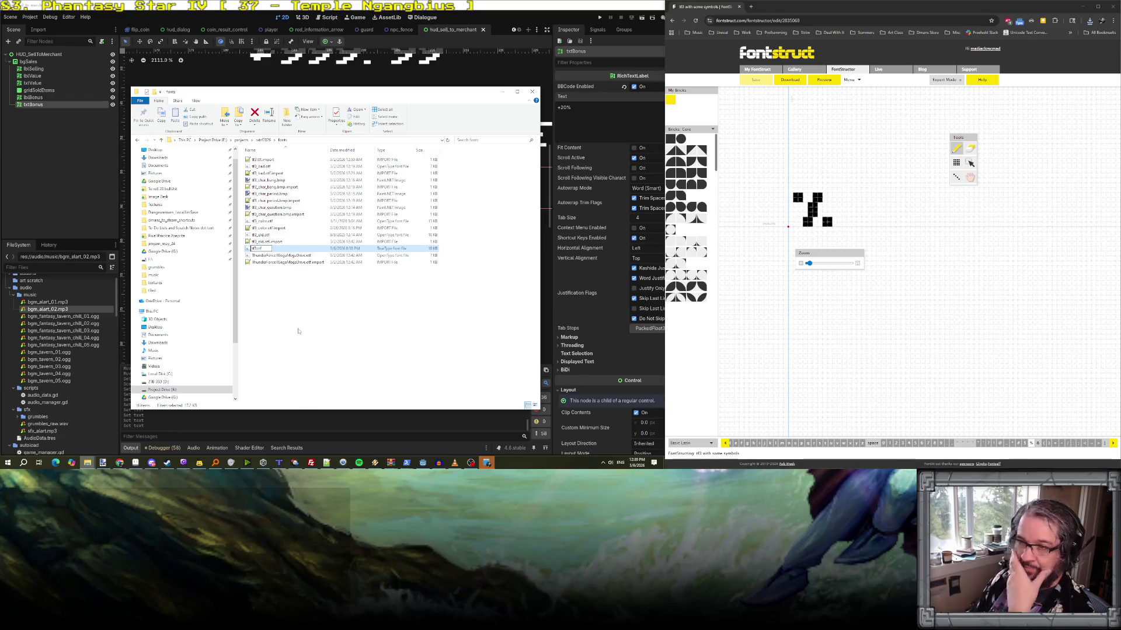
key("Return")
double_click(261, 161)
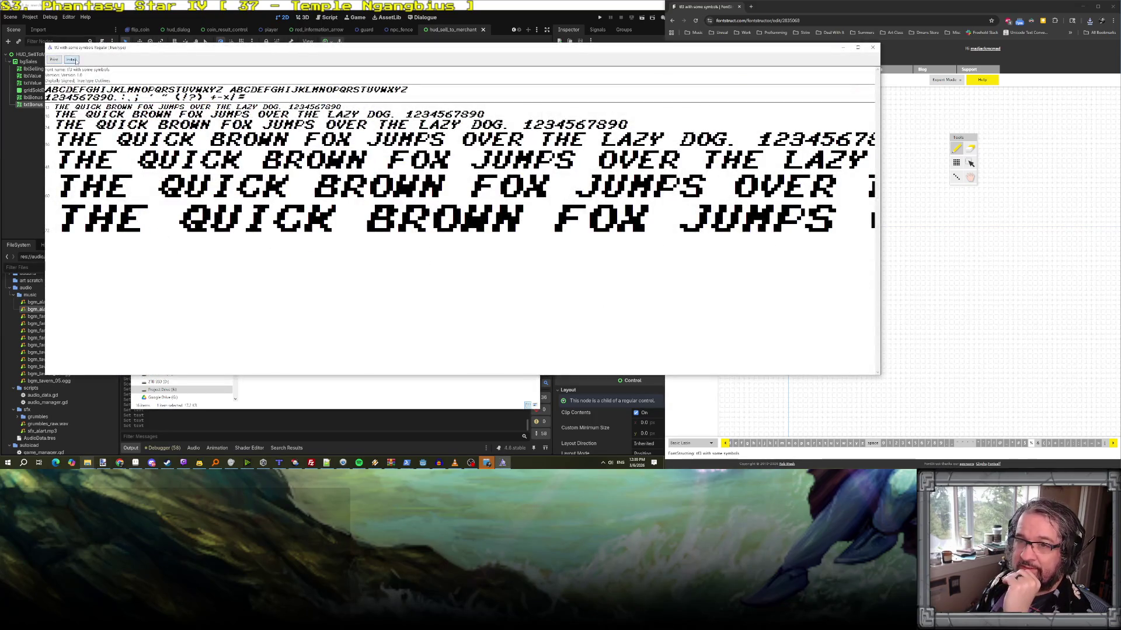
- Install the tf3 font, replacing the already installed version, and close the font viewer
left_click(73, 60)
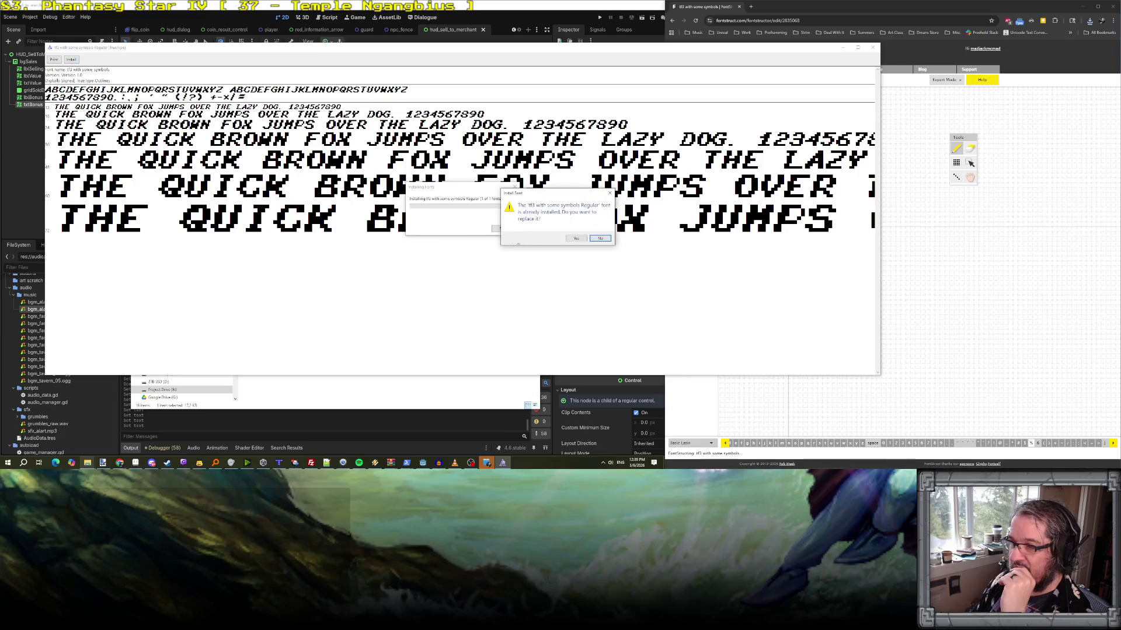
left_click(576, 239)
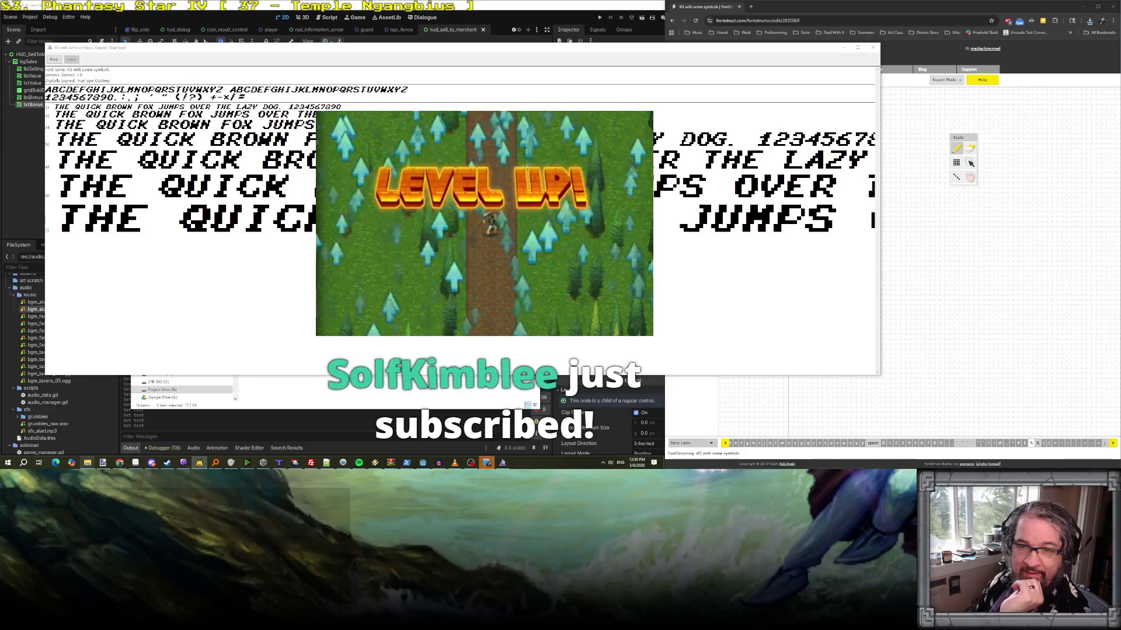
left_click(872, 47)
- Return to Godot and switch between the TOTAL VALUE and +20% labels to check the new percent glyph
left_click(500, 91)
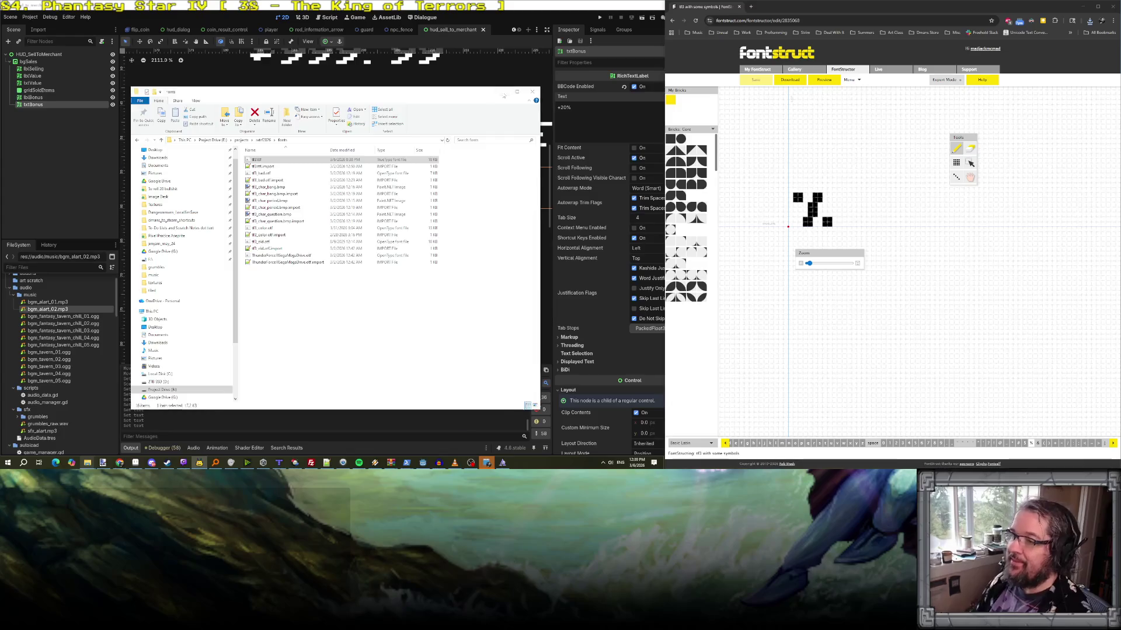
left_click(380, 197)
mouse_move(379, 197)
left_mouse_down()
mouse_move(354, 198)
mouse_move(383, 201)
left_mouse_up()
left_click(365, 158)
left_click(362, 178)
left_click(360, 158)
left_click(359, 175)
left_click(360, 155)
left_click(359, 181)
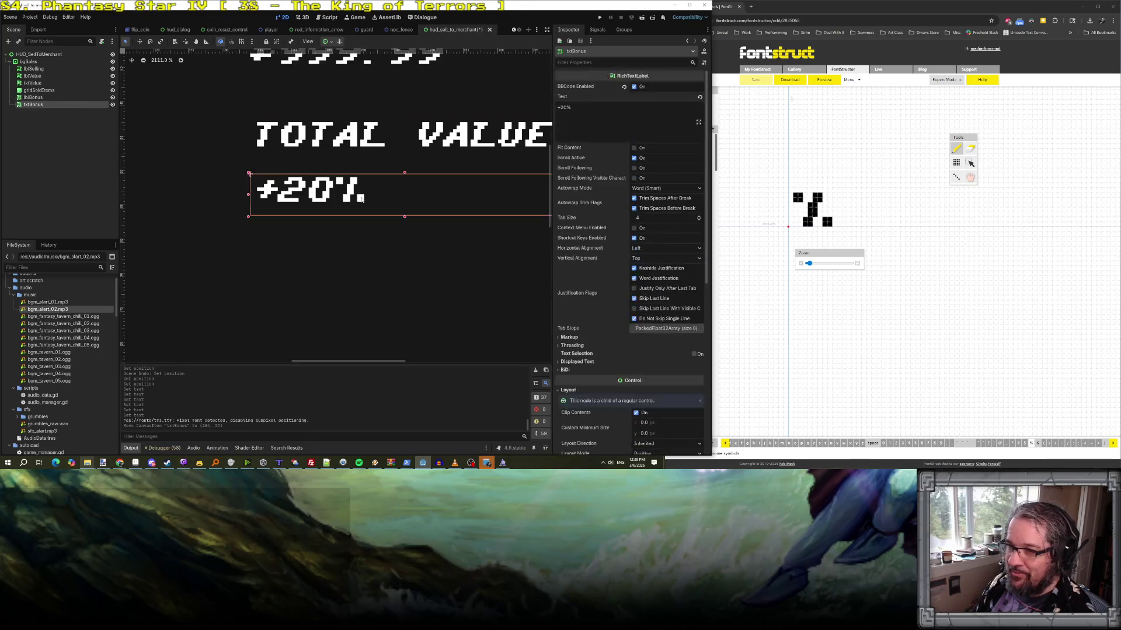
- Change the bonus heading's Inspector text from Total Value to Modifier
scroll(361, 199, "up", 6)
scroll(333, 179, "up", 2)
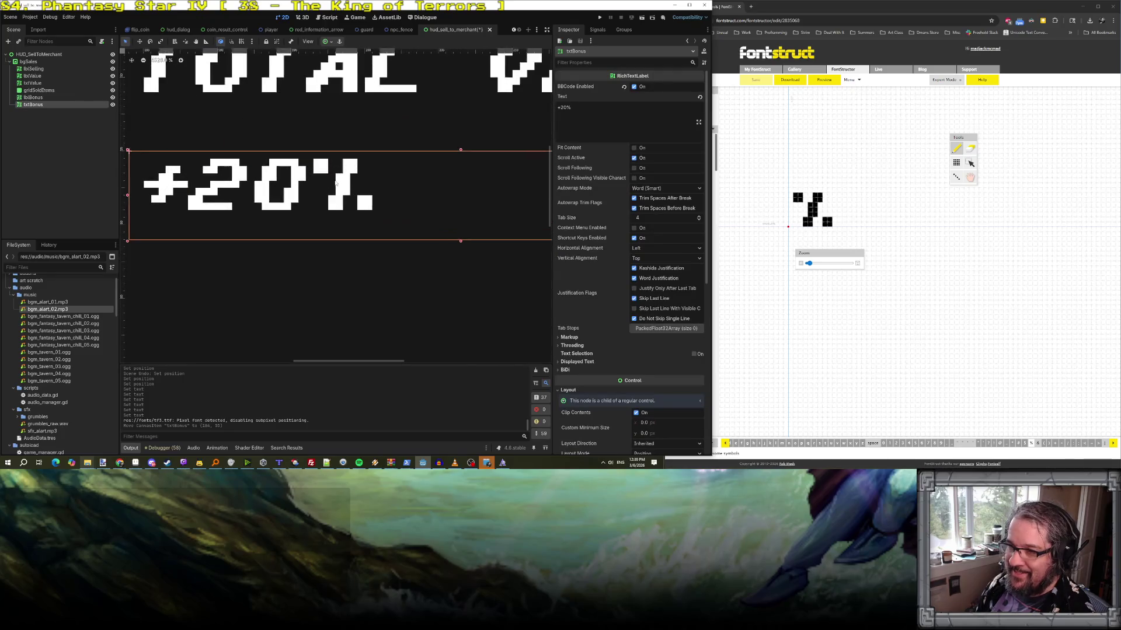
scroll(359, 190, "down", 8)
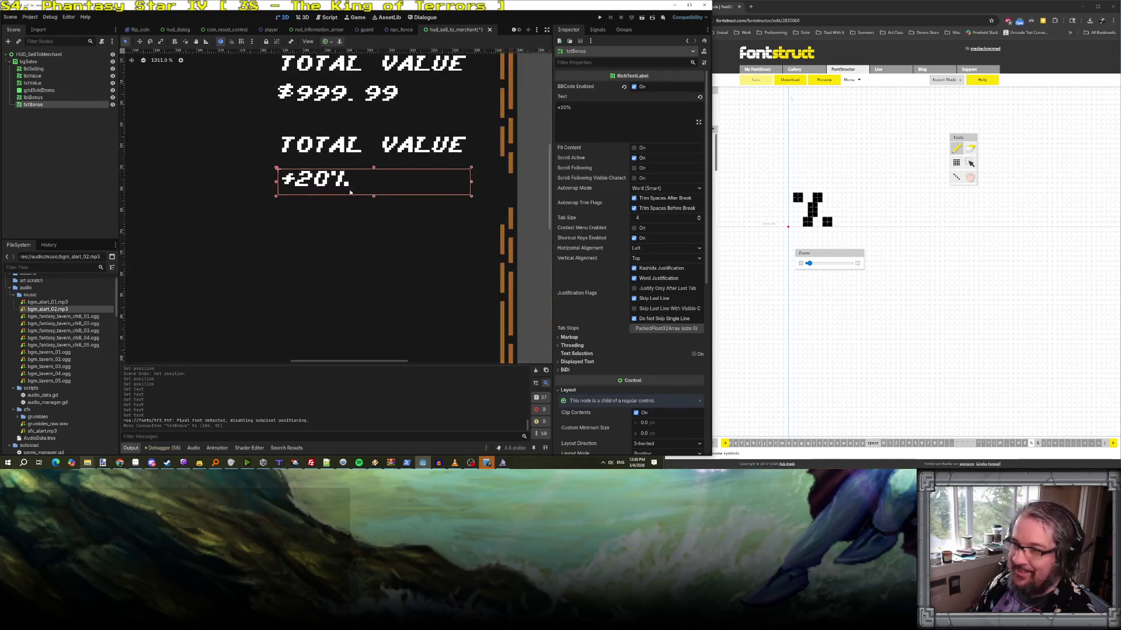
left_click(361, 175)
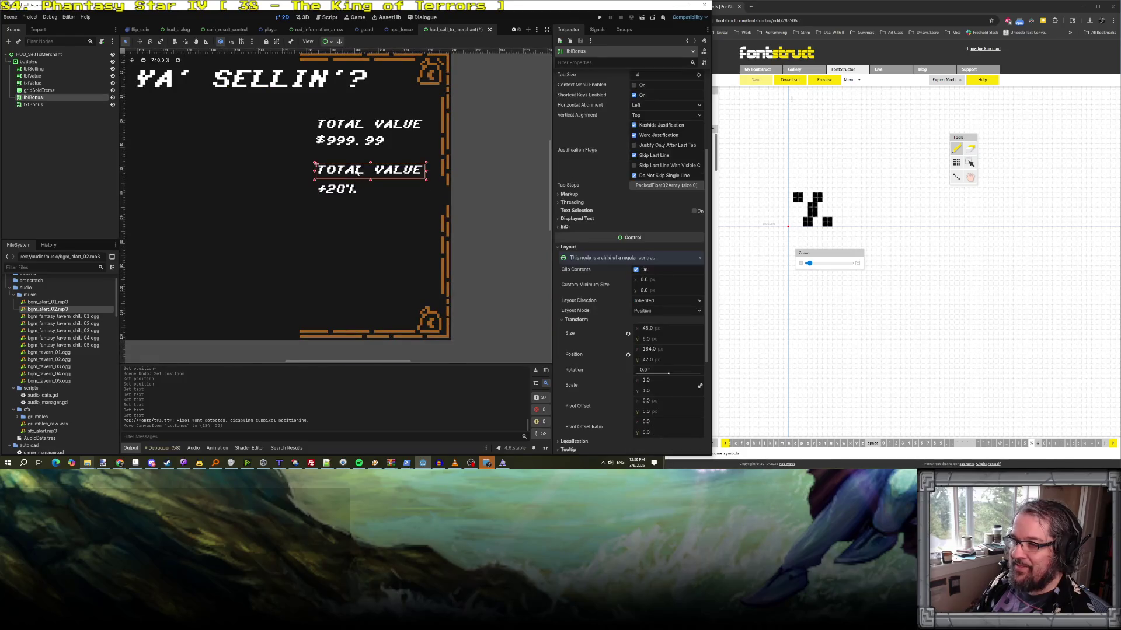
scroll(562, 160, "up", 5)
left_click(614, 134)
key("ctrl+a")
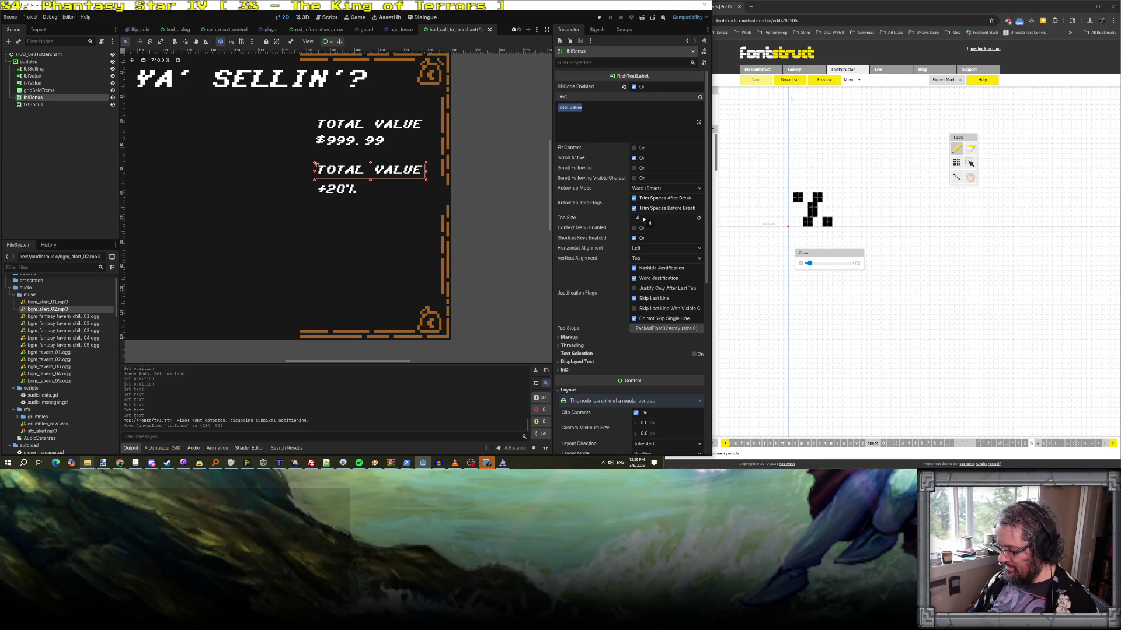
type("MM")
key("BackSpace")
key("BackSpace")
type("Modifier")
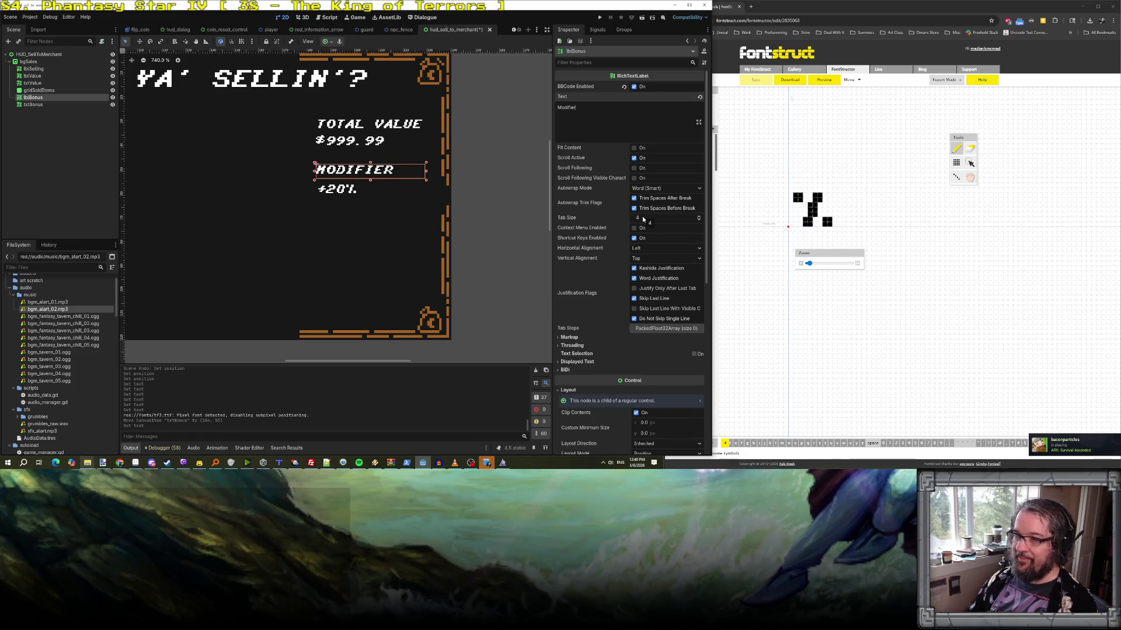
- Save the sell-to-merchant scene and open hud_coin_flip_contest.tscn by filtering FileSystem for 'flip'
left_click(416, 244)
scroll(416, 244, "down", 1)
scroll(385, 199, "down", 1)
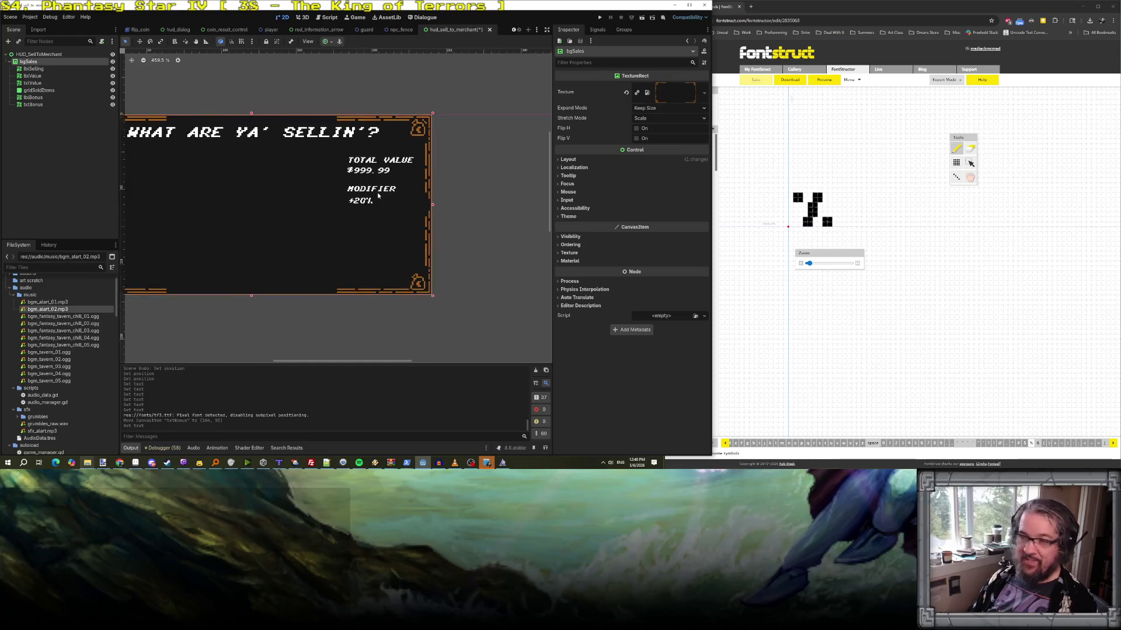
scroll(385, 199, "up", 2)
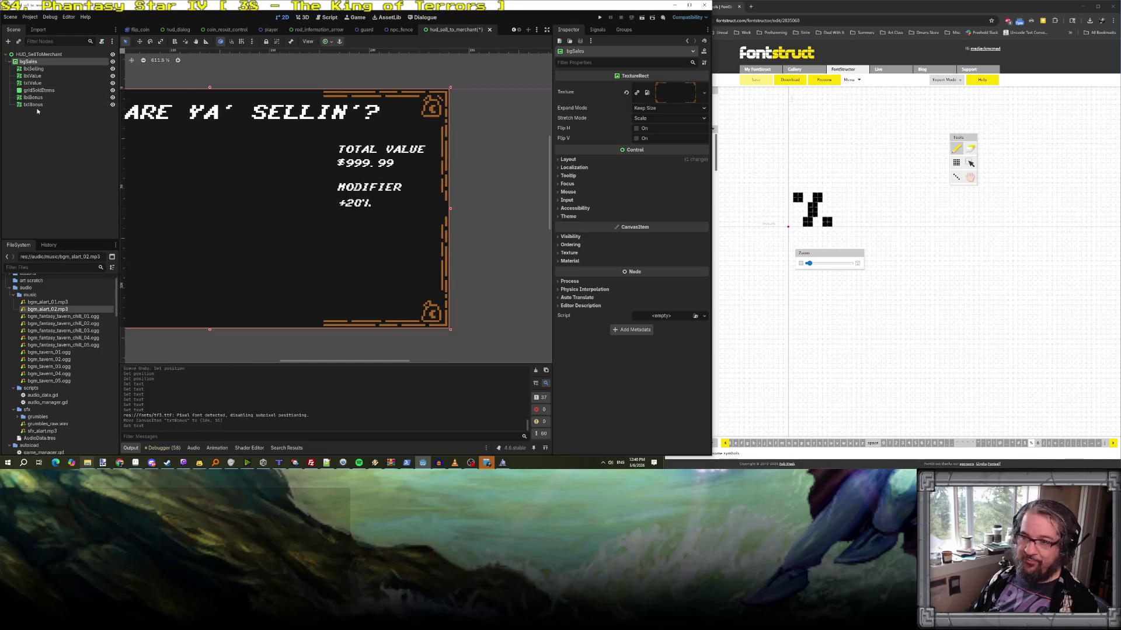
scroll(286, 176, "down", 2)
scroll(295, 180, "up", 1)
scroll(292, 186, "down", 1)
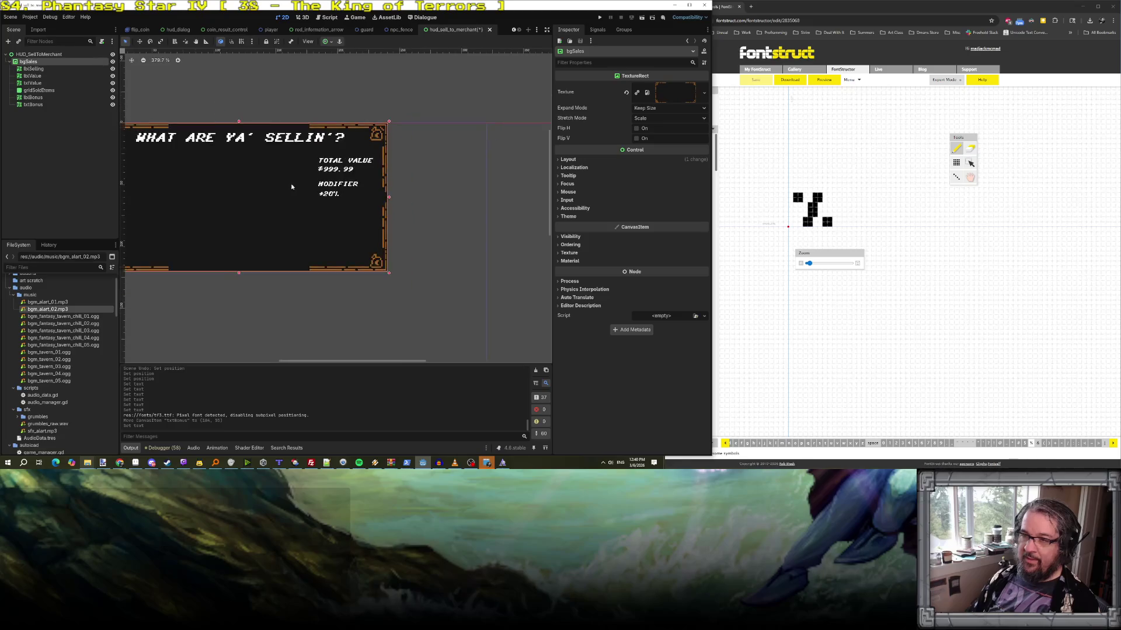
scroll(286, 190, "up", 2)
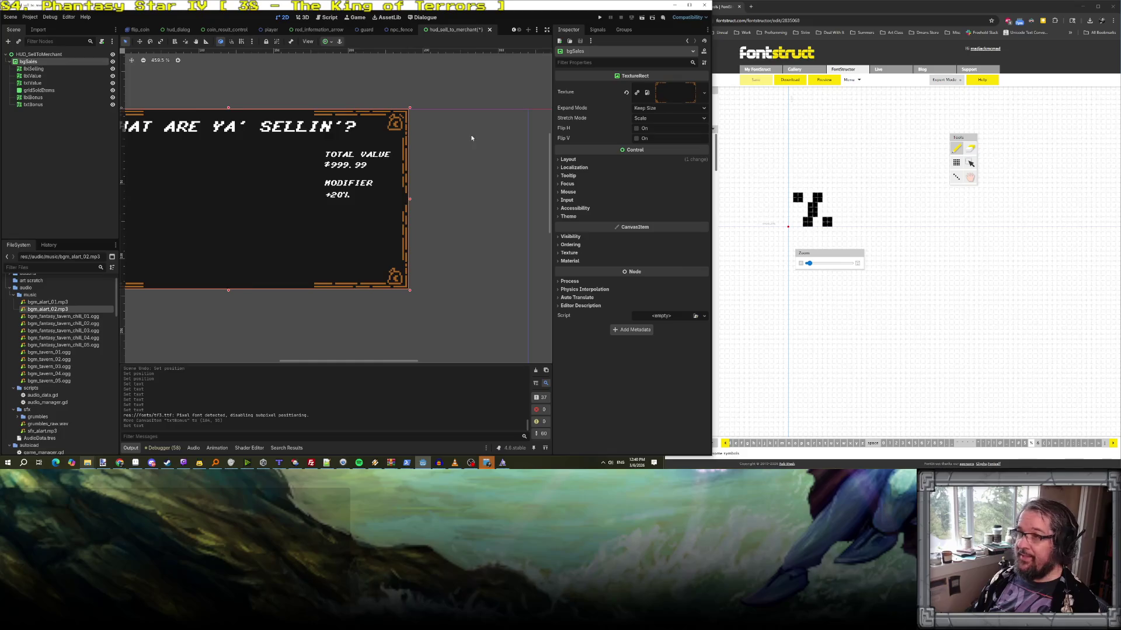
scroll(472, 139, "down", 1)
key("ctrl+s")
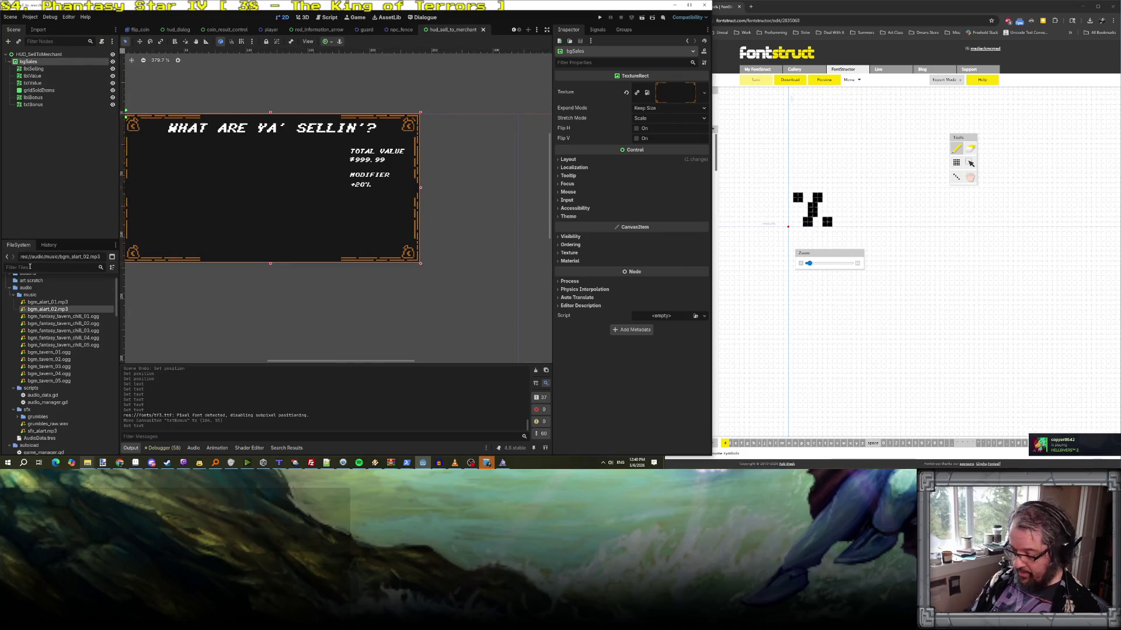
type("flip")
double_click(59, 317)
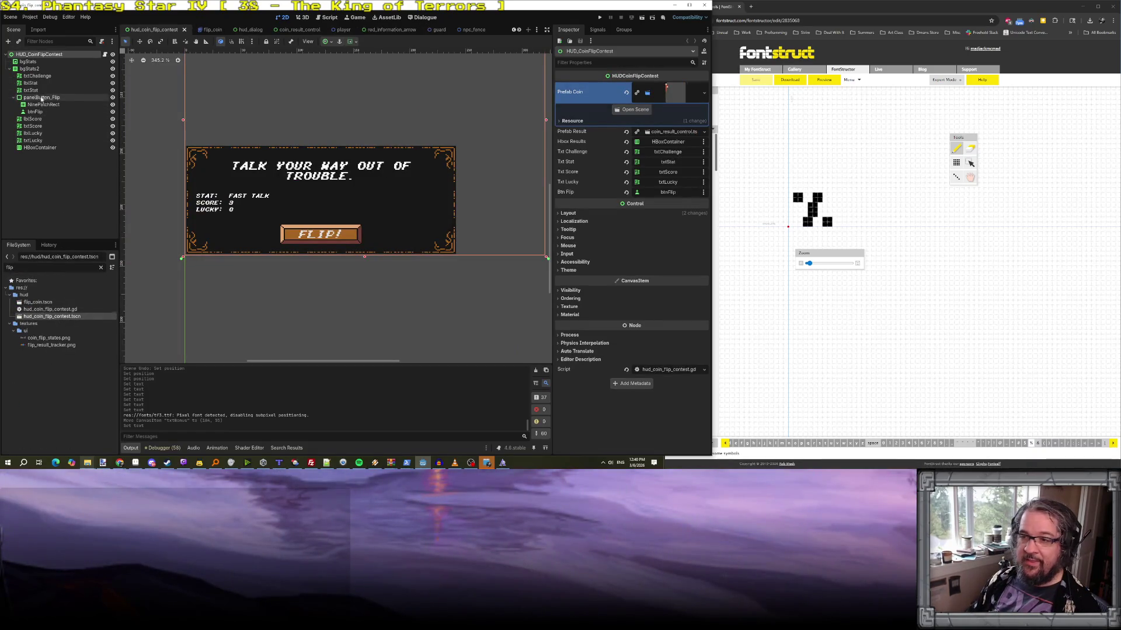
- Copy panelButton_Flip from the coin flip scene and paste it under bgSales in the sell-to-merchant scene
left_click(42, 97)
right_click(41, 97)
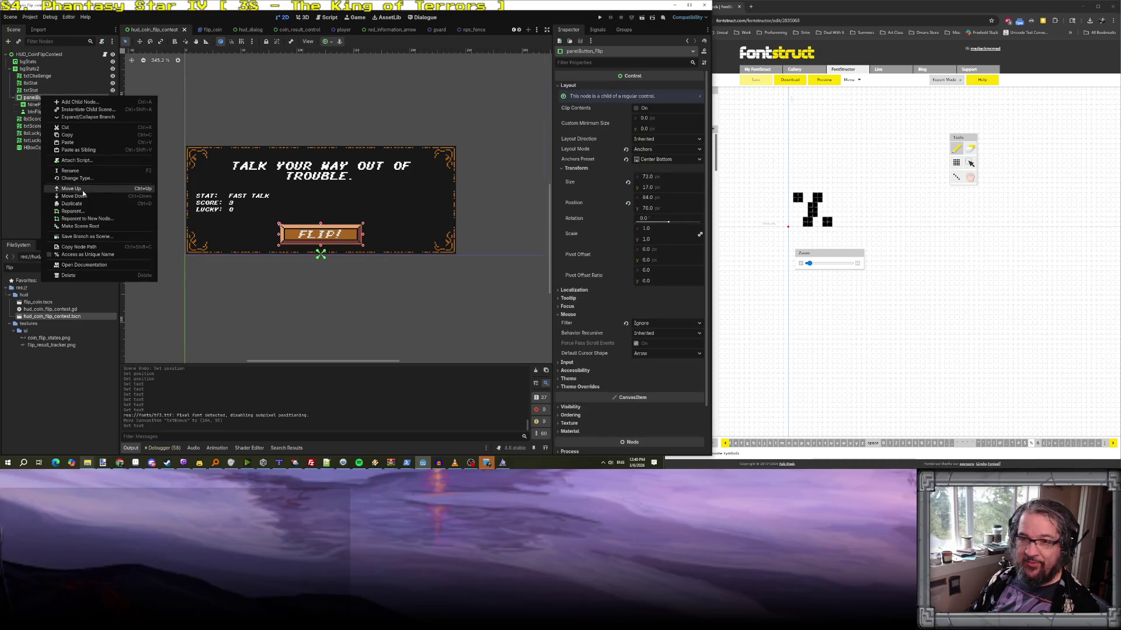
left_click(74, 138)
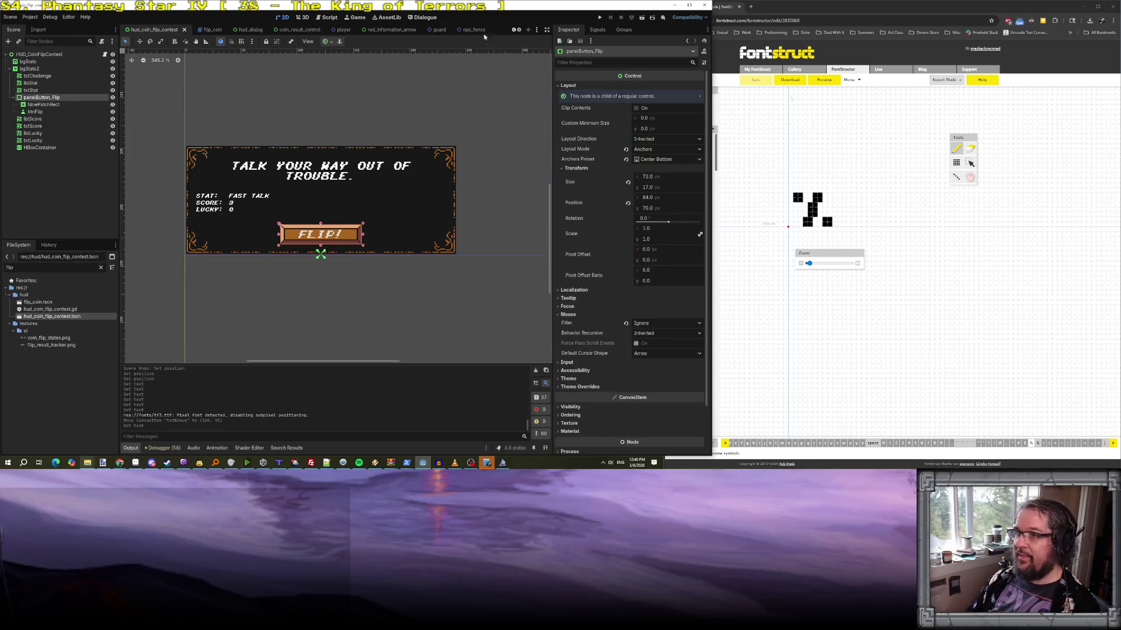
left_click(519, 29)
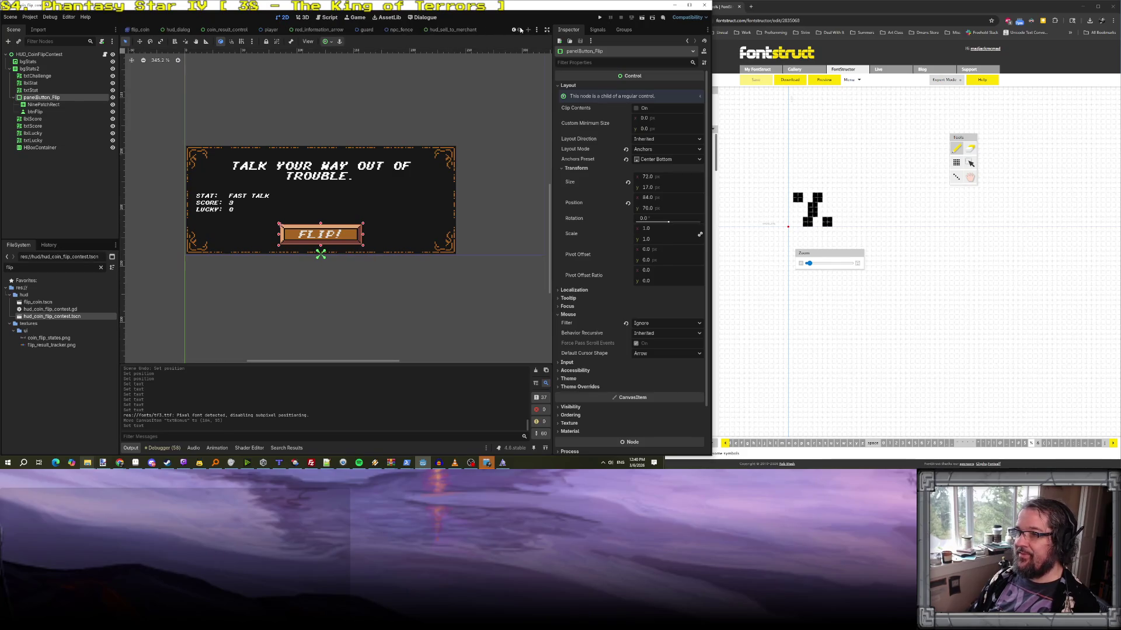
left_click(467, 32)
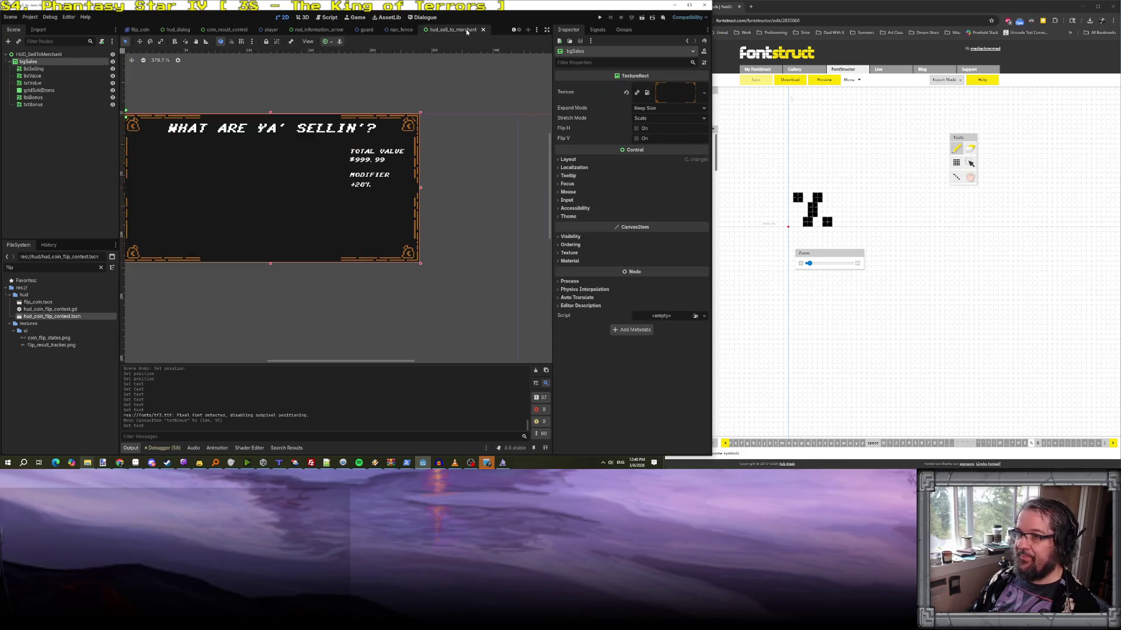
right_click(37, 63)
left_click(75, 117)
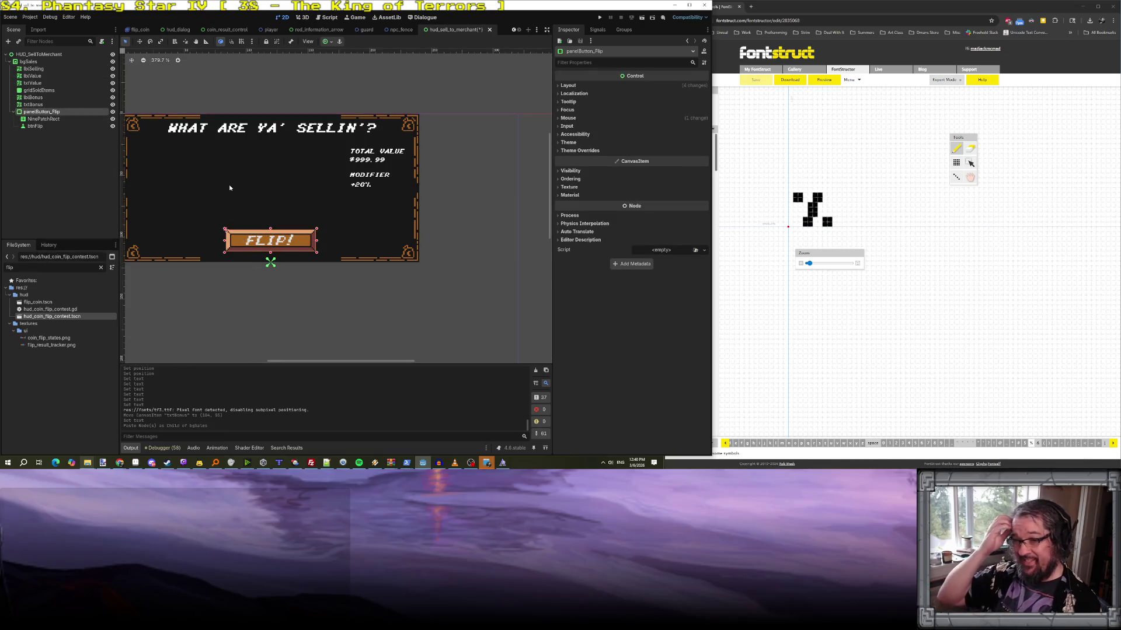
- Rename the pasted panel to panelButton_Sell and change its button text from flip! to 'sell'
left_click(53, 114)
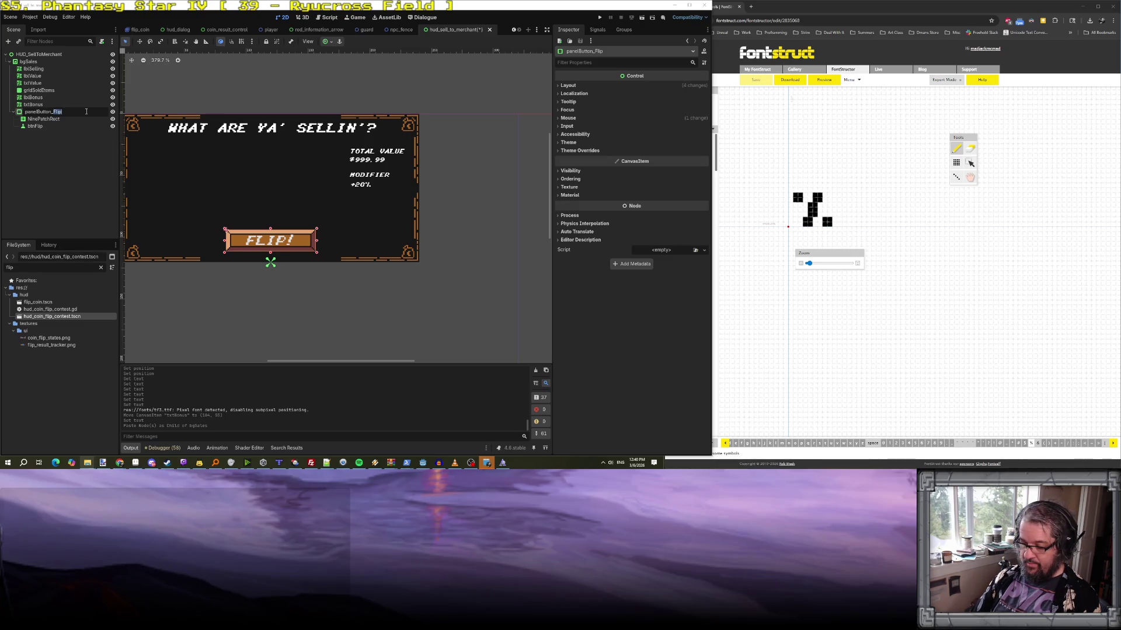
type("Sell")
key("Return")
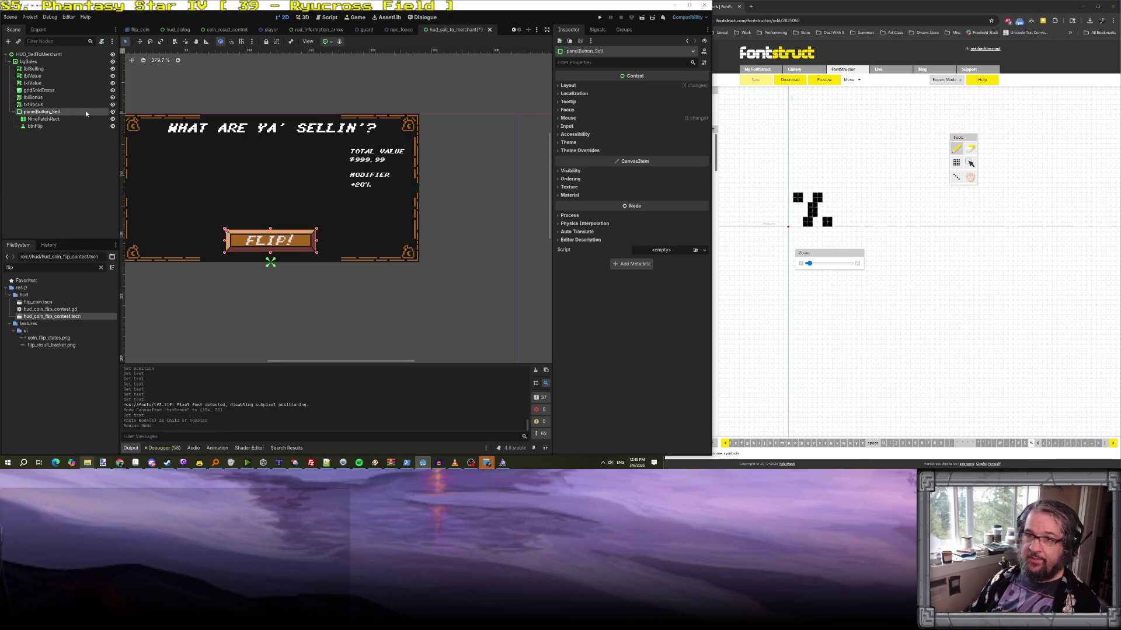
left_click(35, 126)
left_click(42, 118)
left_click(270, 260)
left_click(270, 242)
left_click_drag(659, 129, 540, 95)
type("sell")
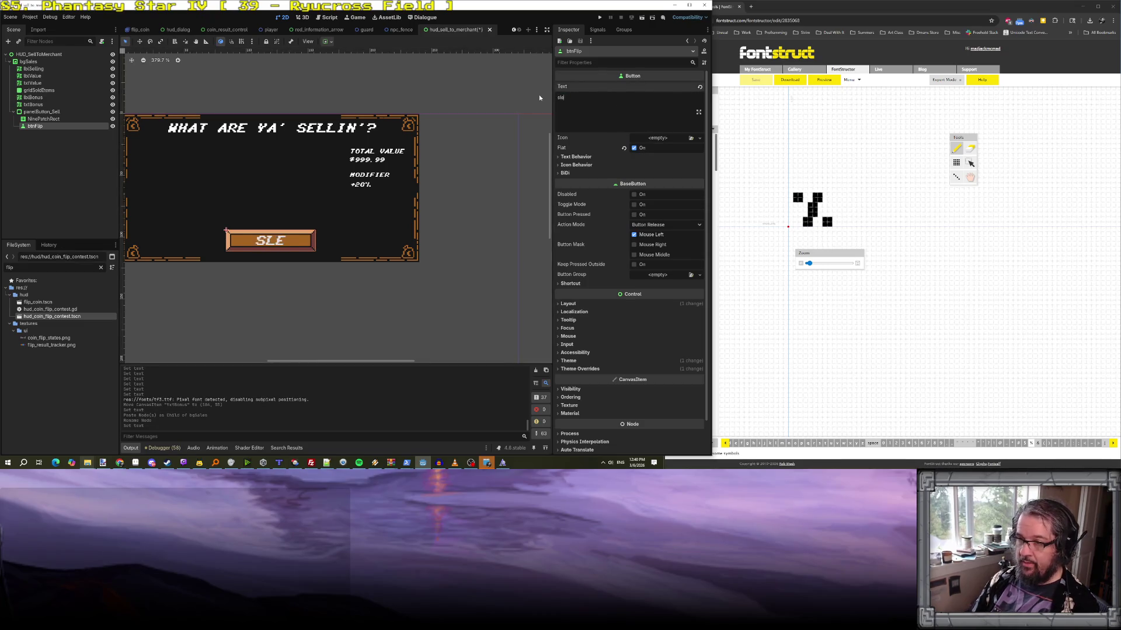
- Enable a 4 px Font Size theme override on the SELL button
left_click(590, 360)
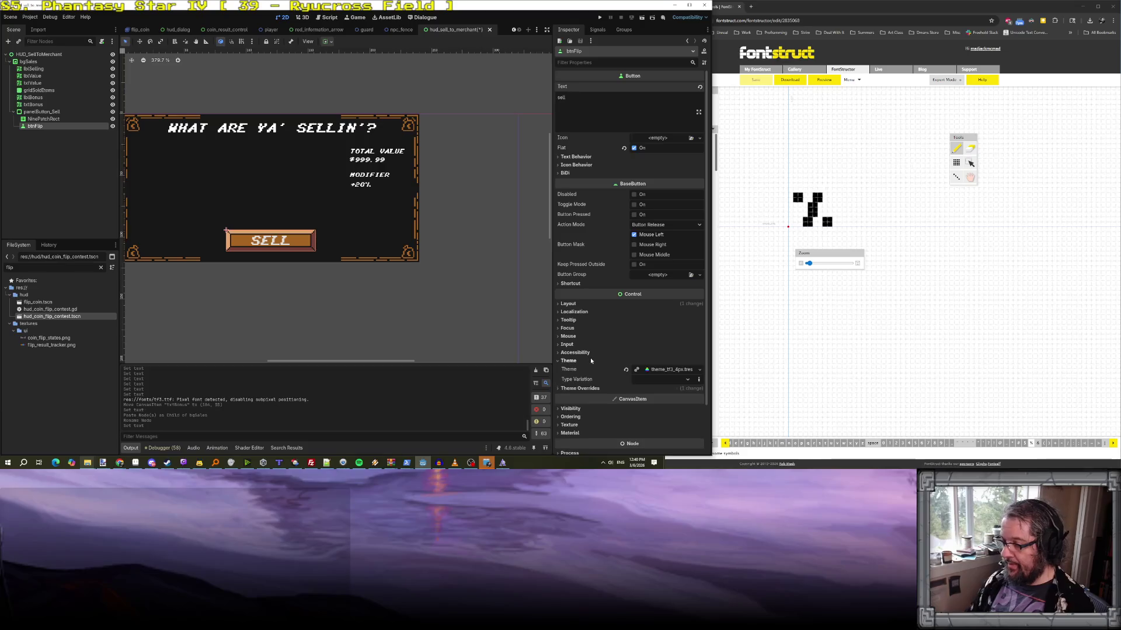
scroll(590, 359, "down", 2)
left_click(584, 333)
left_click(587, 343)
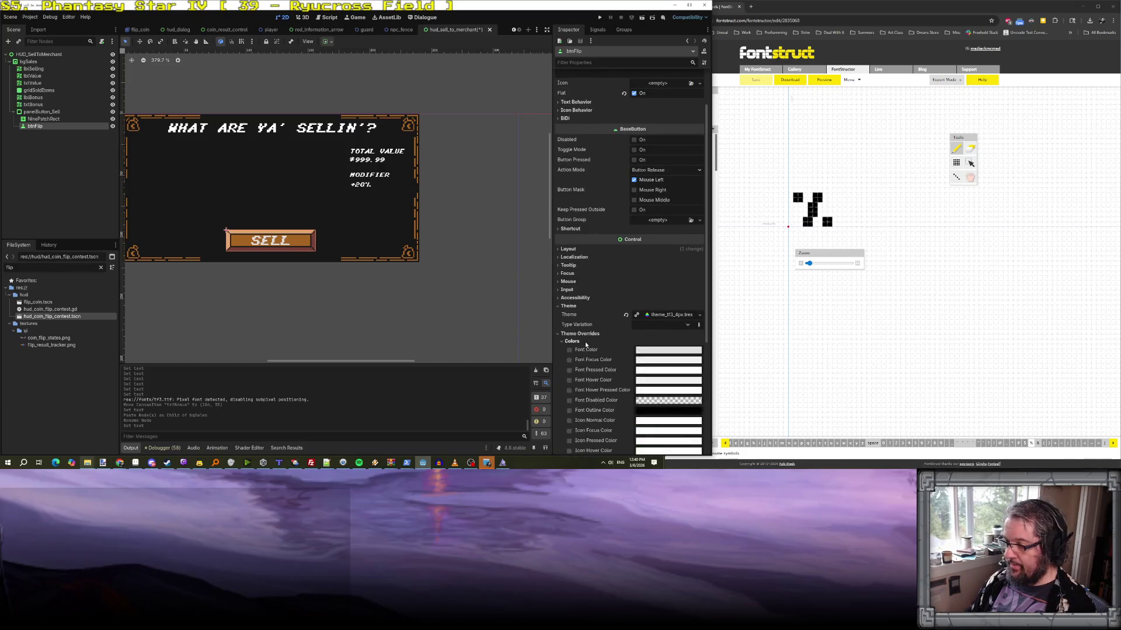
scroll(587, 341, "down", 5)
left_click(578, 301)
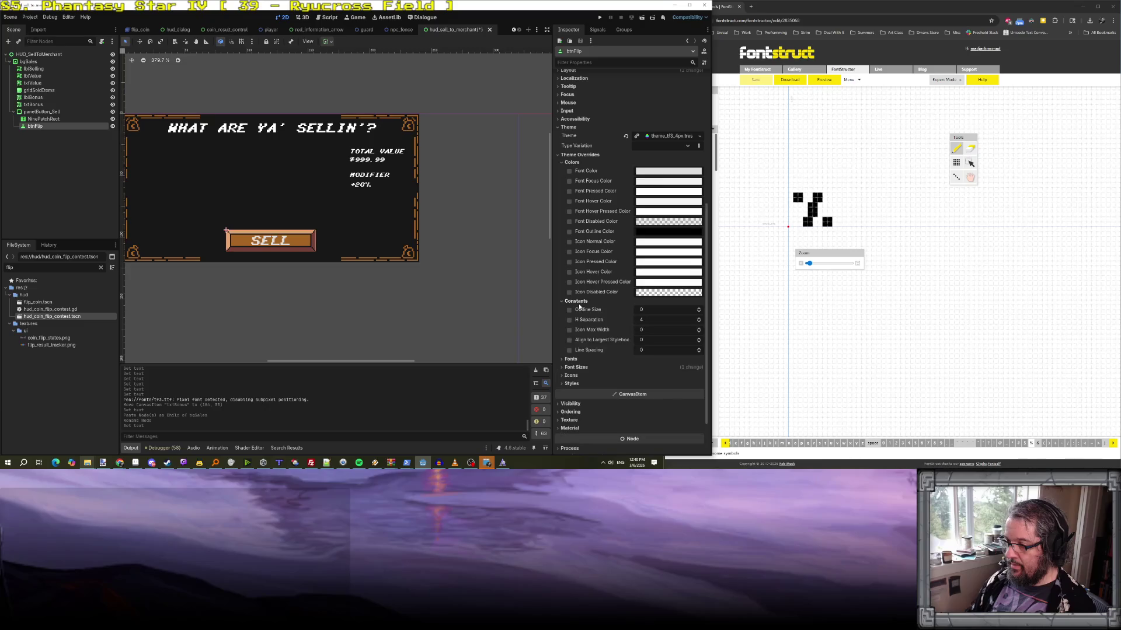
left_click(571, 359)
left_click(575, 387)
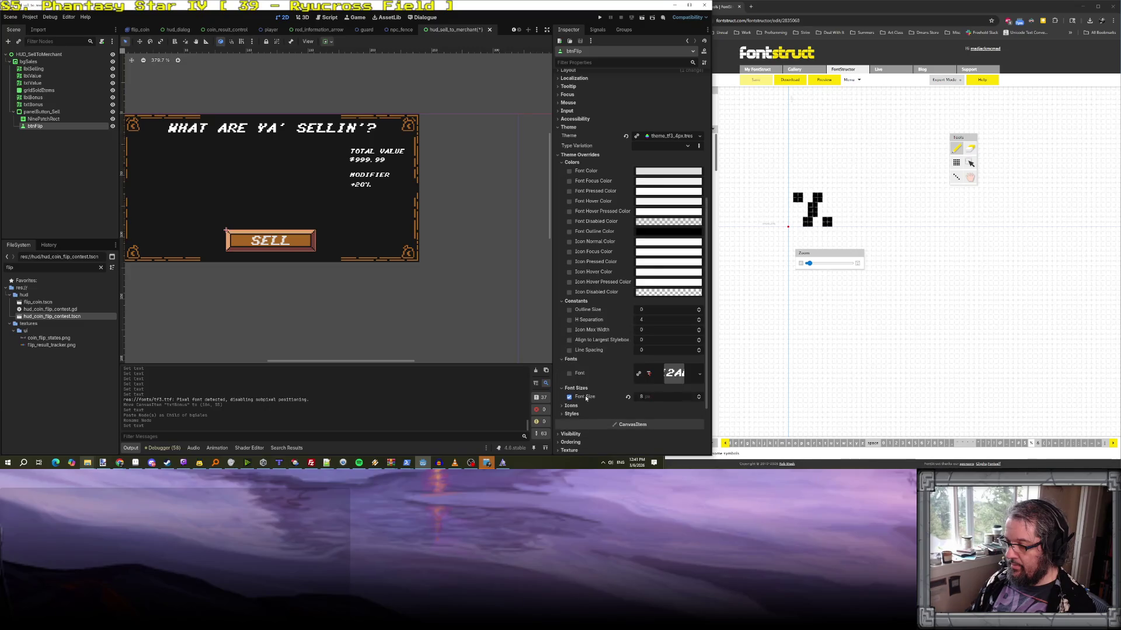
left_click(569, 397)
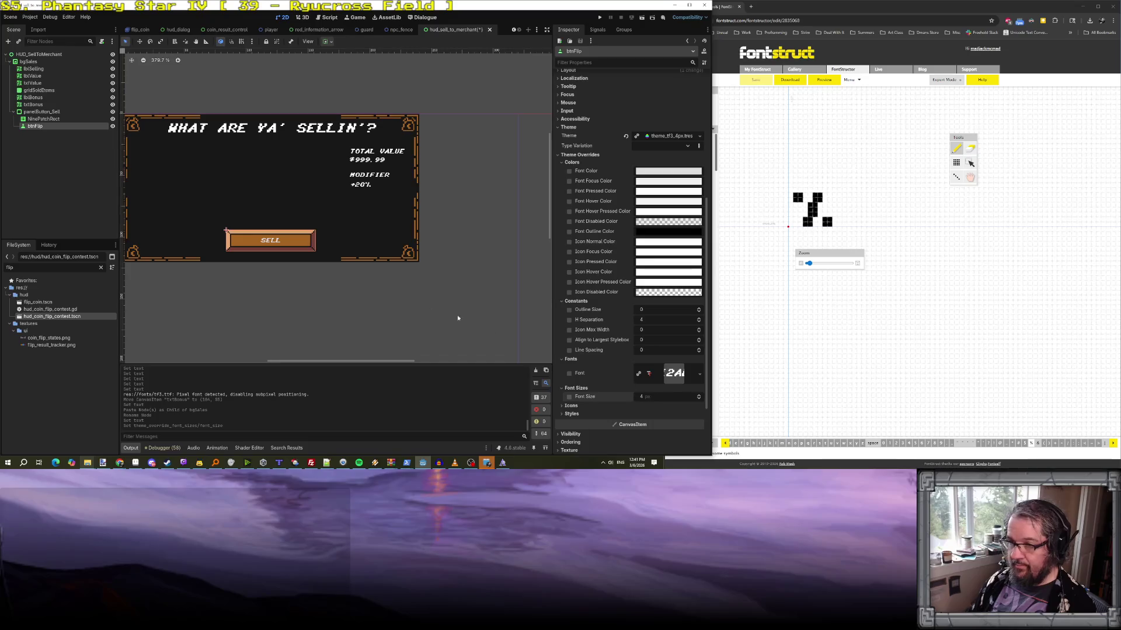
left_click(68, 113)
scroll(231, 260, "up", 5)
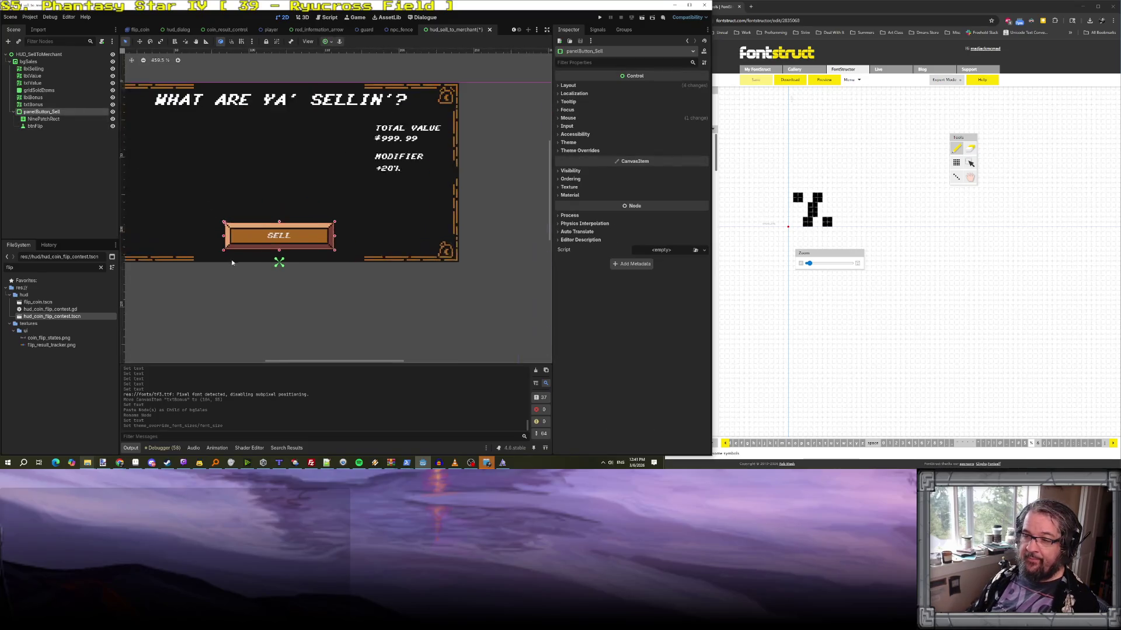
- Shrink the SELL button panel to a smaller box
left_click_drag(220, 249, 295, 240)
scroll(295, 240, "down", 2)
scroll(295, 240, "up", 1)
scroll(294, 241, "down", 1)
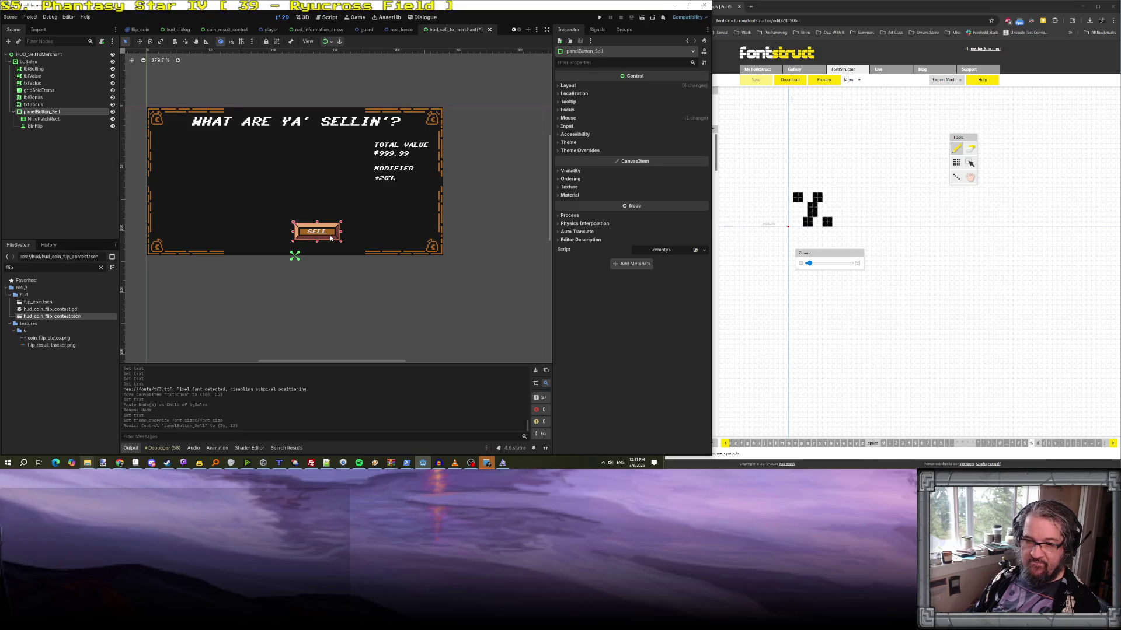
scroll(331, 237, "up", 2)
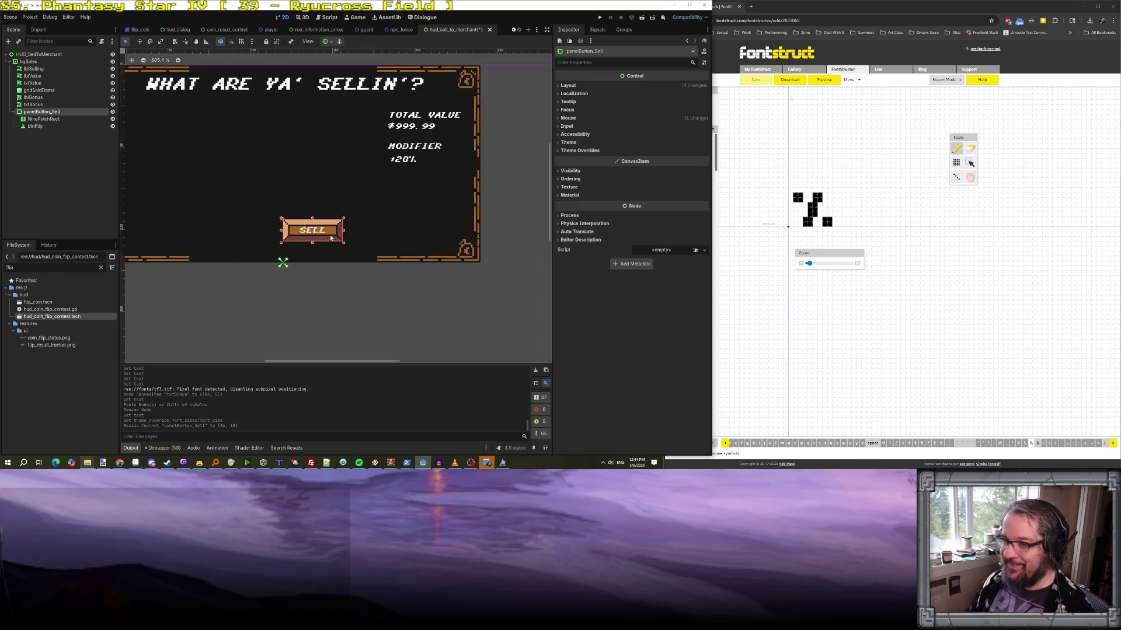
scroll(331, 236, "down", 1)
- Move the SELL button to the dialog's lower right and duplicate panelButton_Sell
left_click(330, 235)
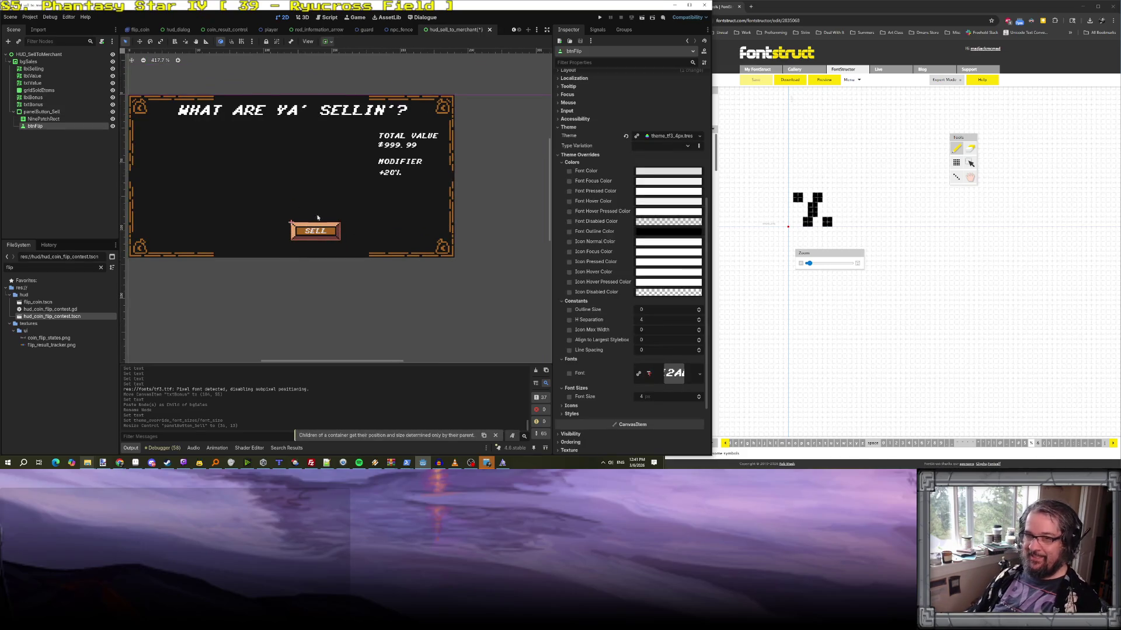
left_click_drag(307, 231, 392, 234)
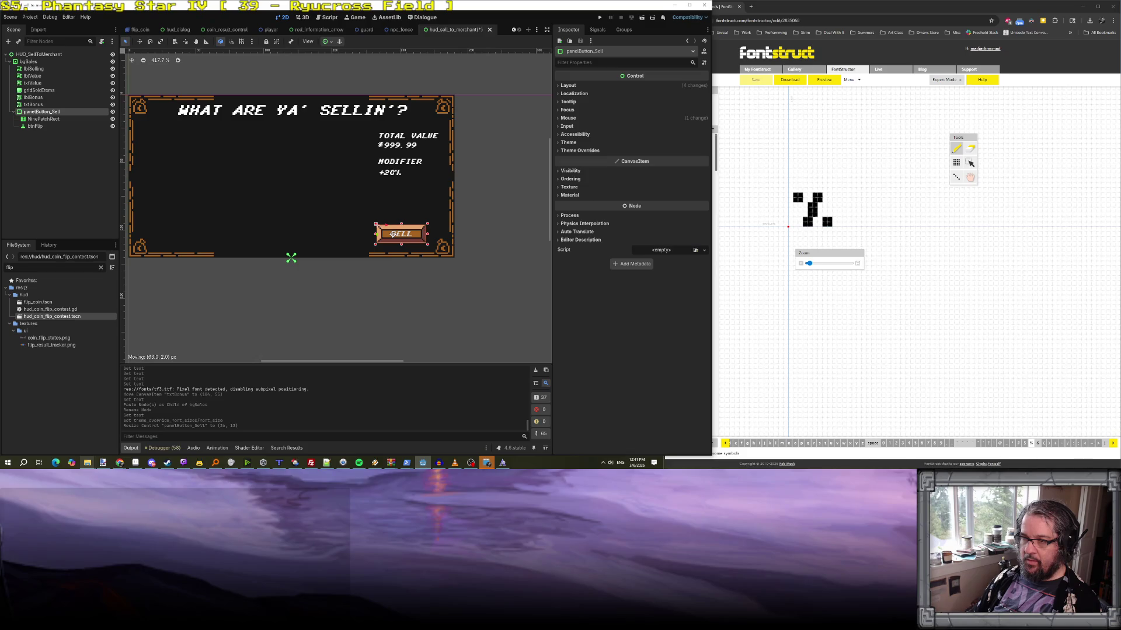
left_click_drag(393, 234, 392, 234)
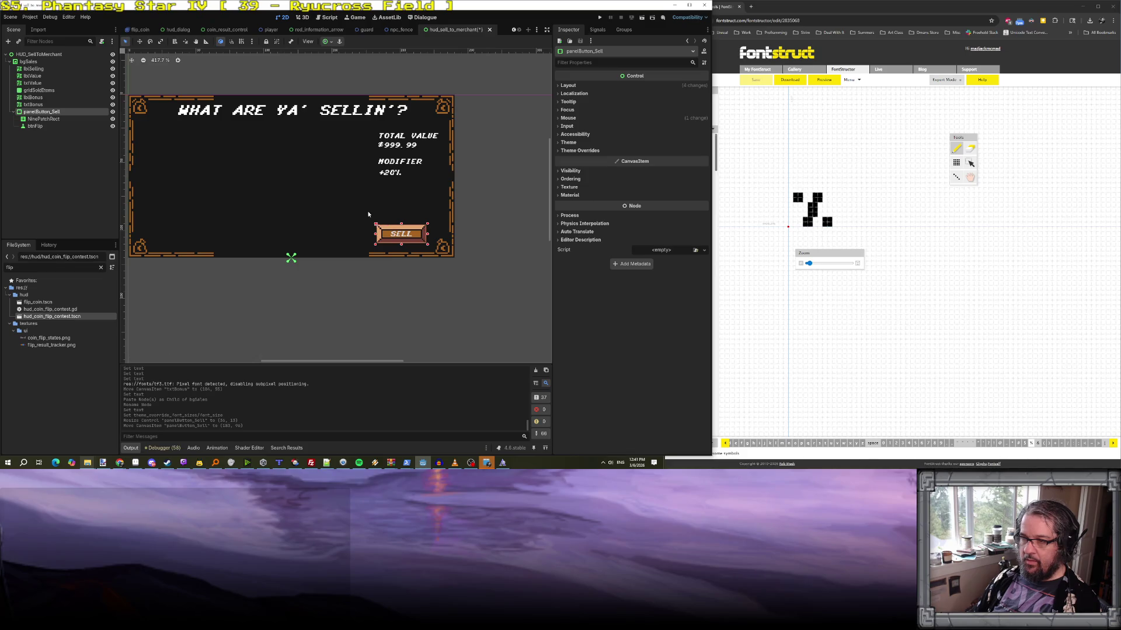
right_click(56, 112)
left_click(109, 219)
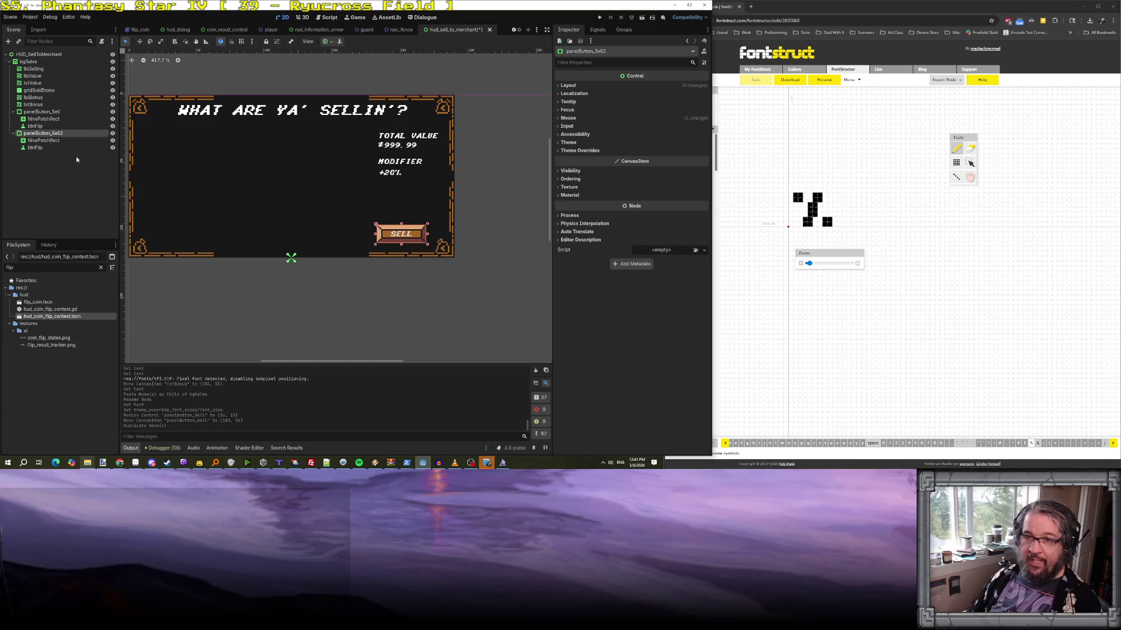
- Rename the duplicate to panelButton_Cancel and move it left beside the SELL button
left_click_drag(54, 133, 65, 133)
type("Cancel")
key("Return")
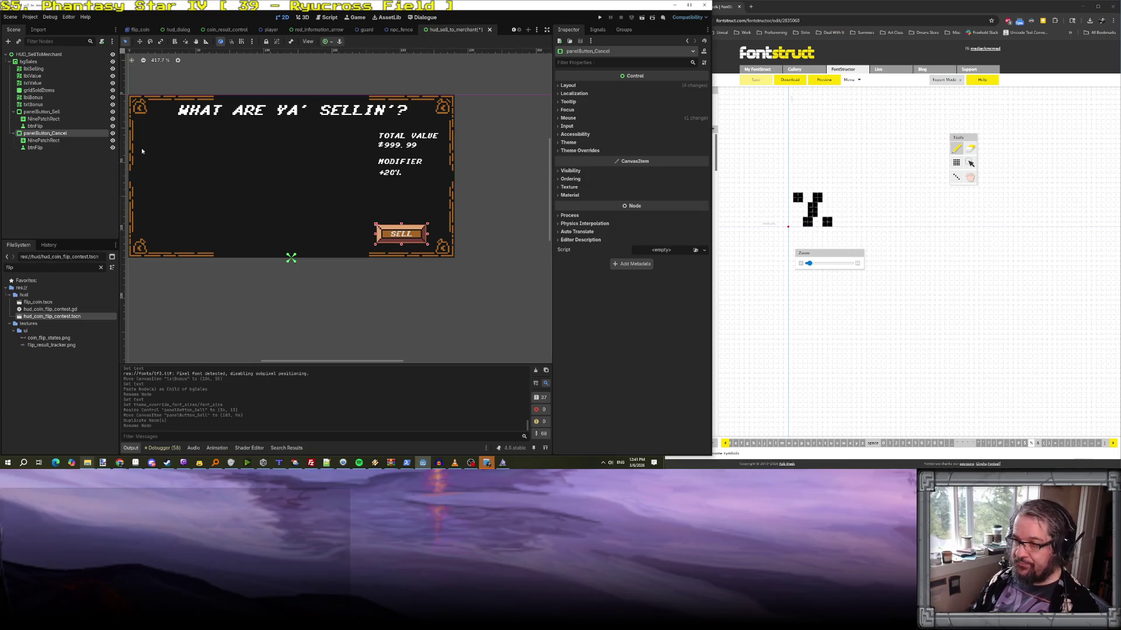
left_click_drag(401, 236, 400, 236)
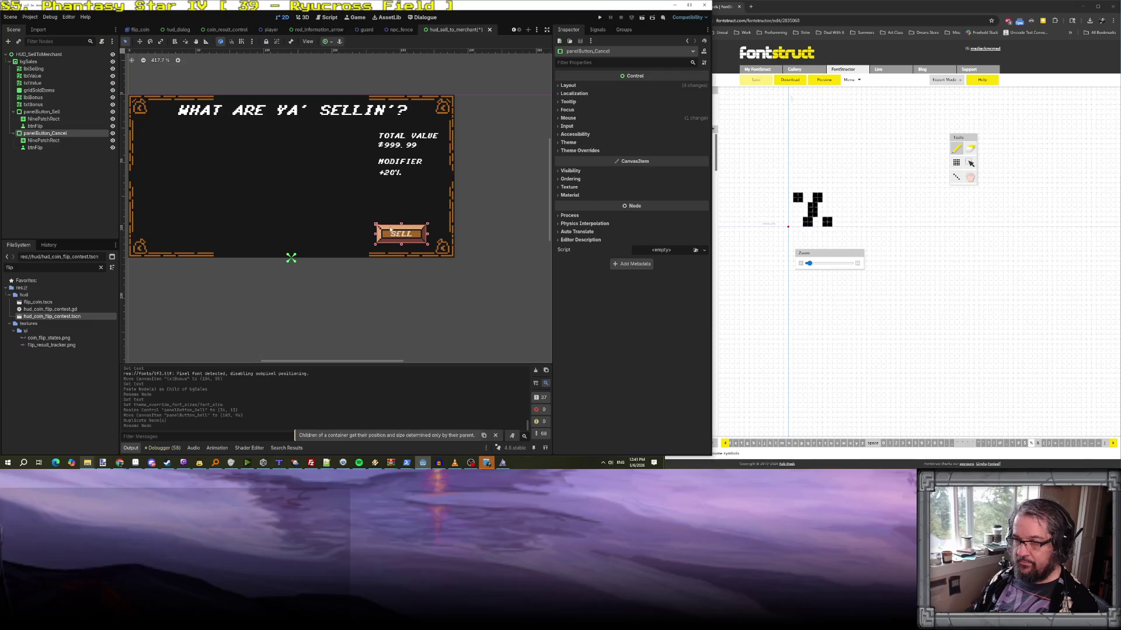
left_click_drag(393, 228, 333, 228)
- Rename the buttons inside the two panels to btnCancel and btnSell
left_click(38, 149)
left_click(37, 148)
type("btnC")
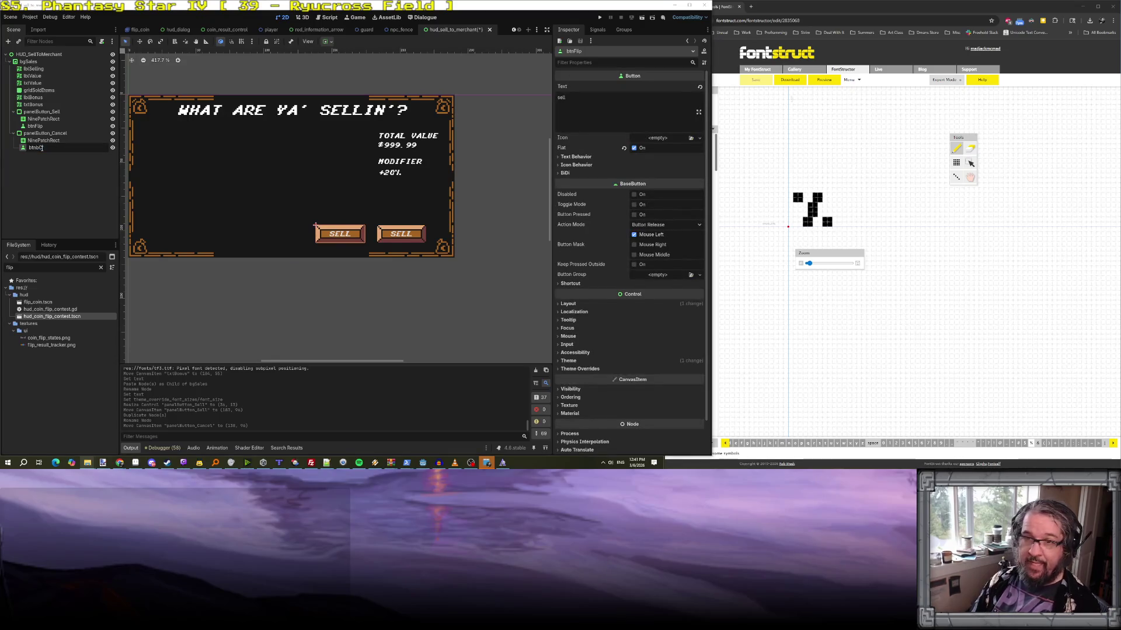
key("Return")
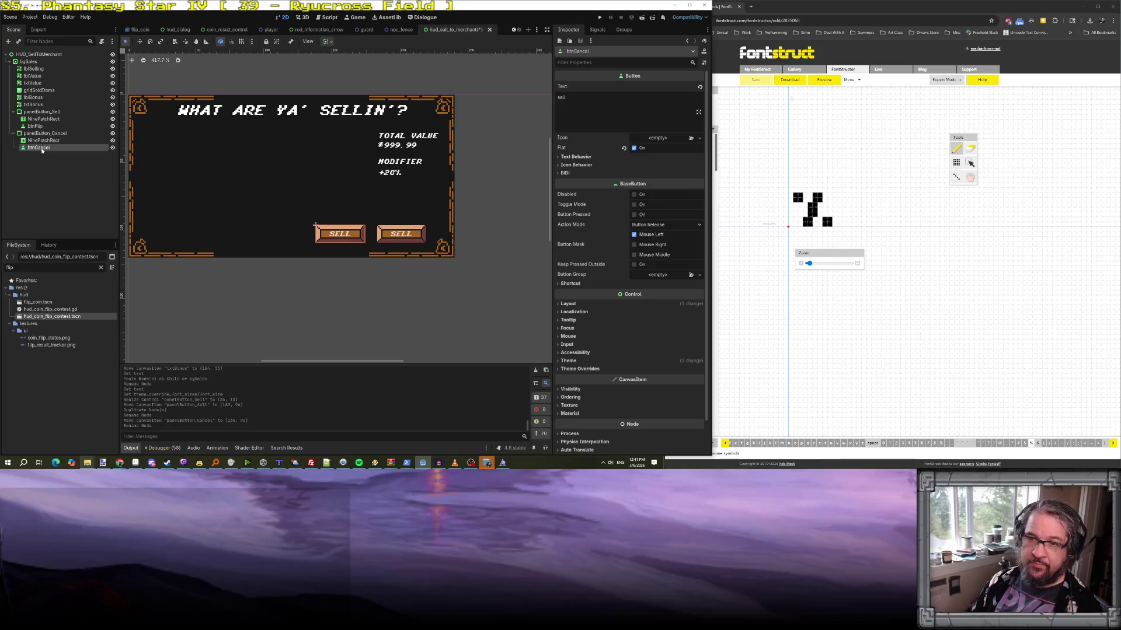
left_click(35, 126)
left_click(36, 126)
type("bt")
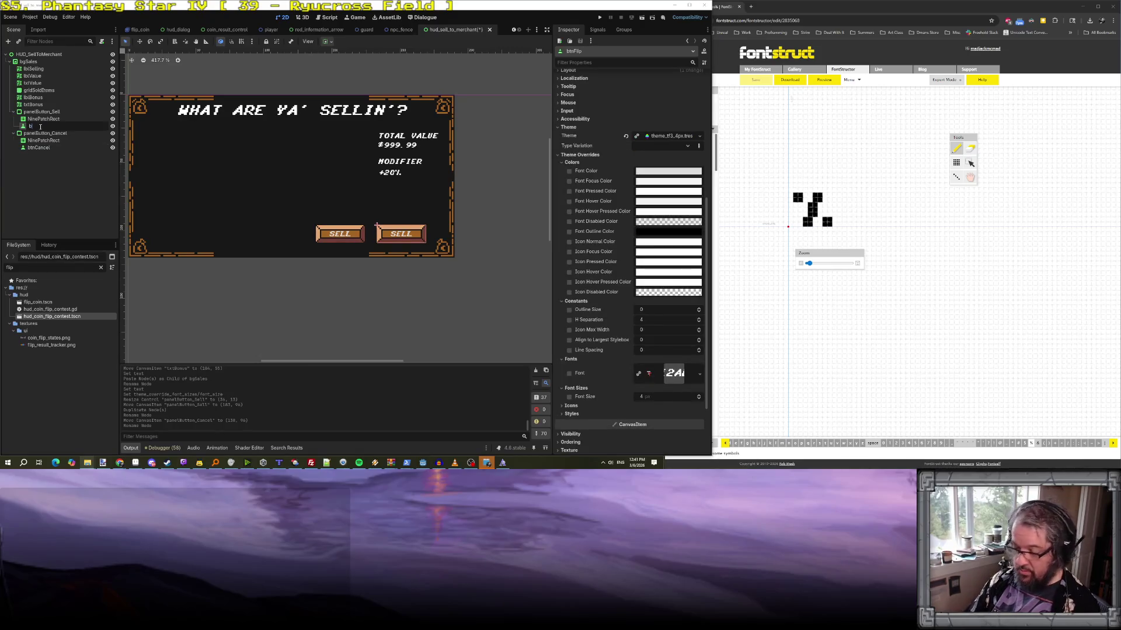
type("nSell")
key("Return")
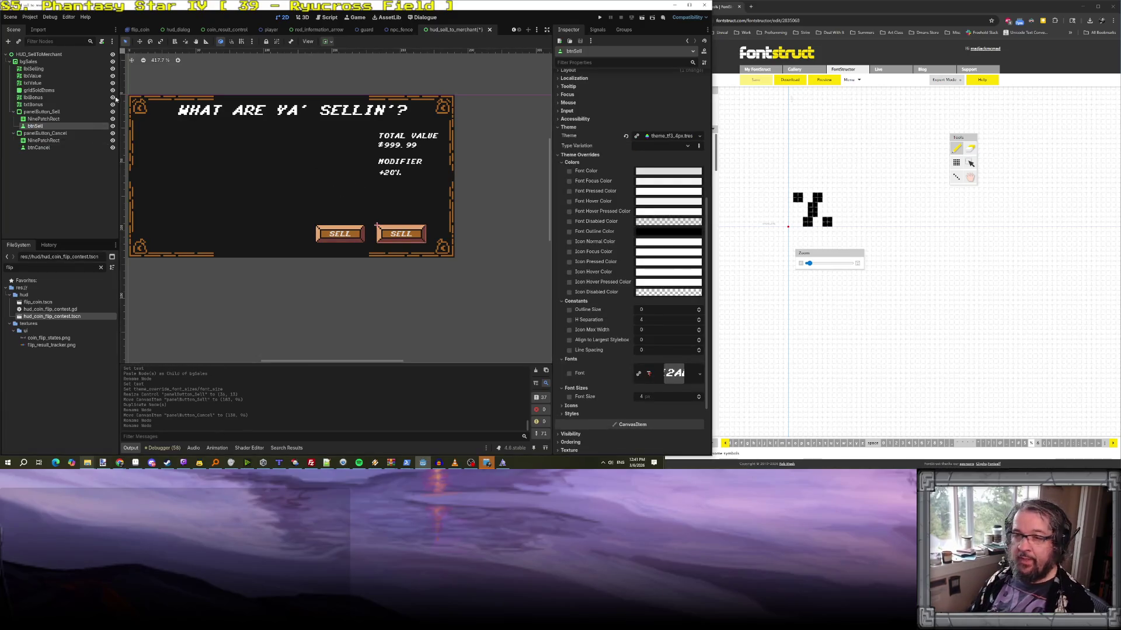
- Change the Cancel button's text from 'sell' to 'cancel'
left_click(351, 233)
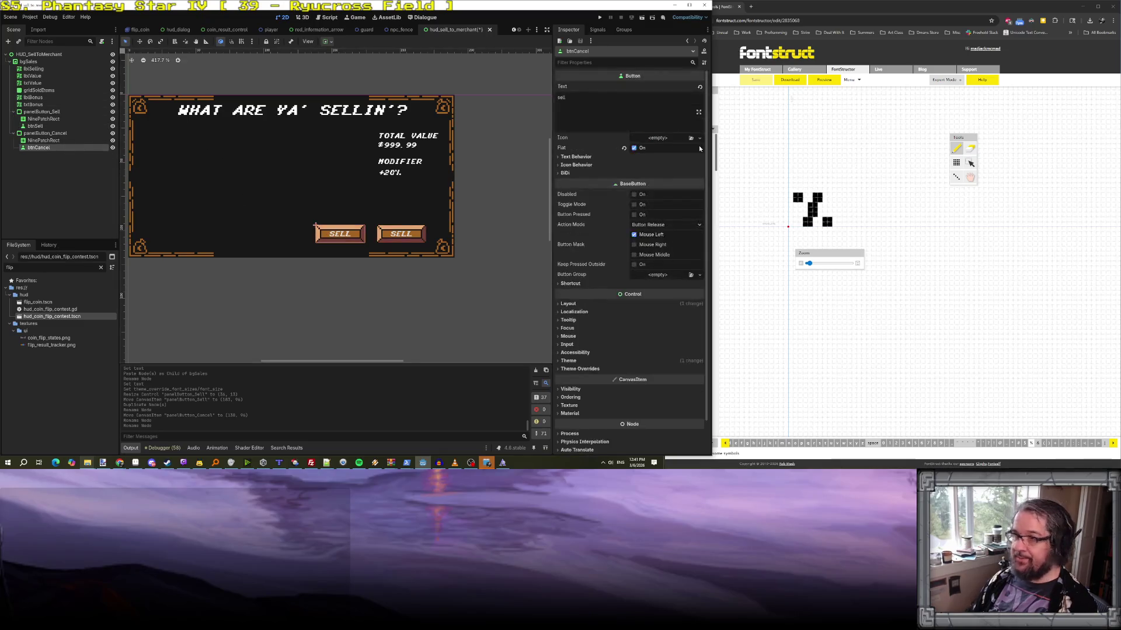
double_click(561, 97)
type("cancel")
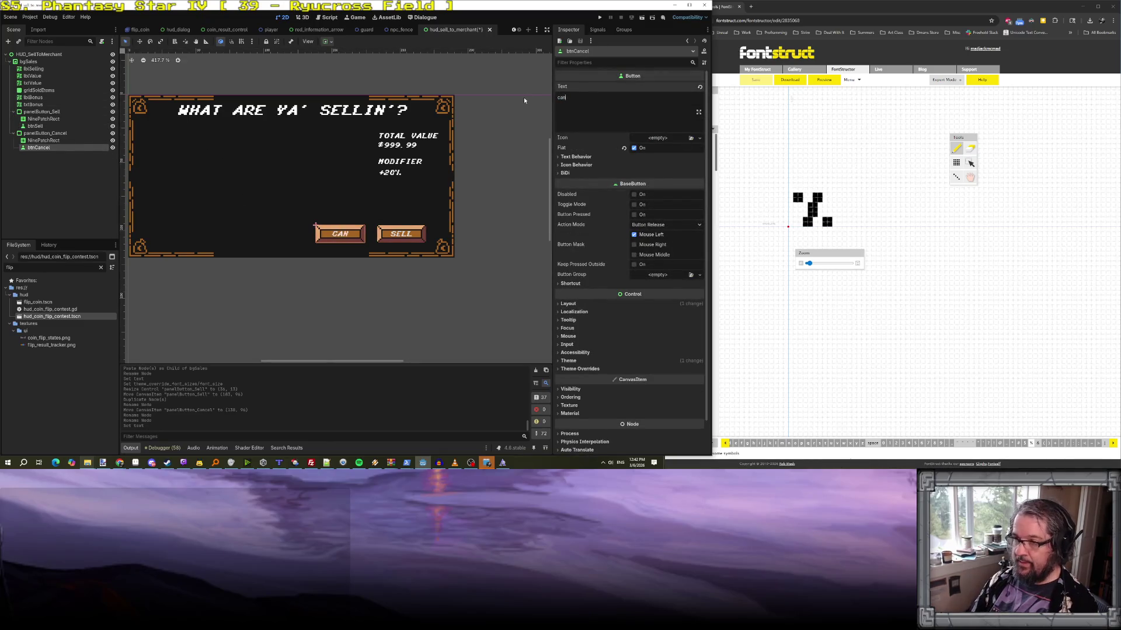
left_click(403, 233)
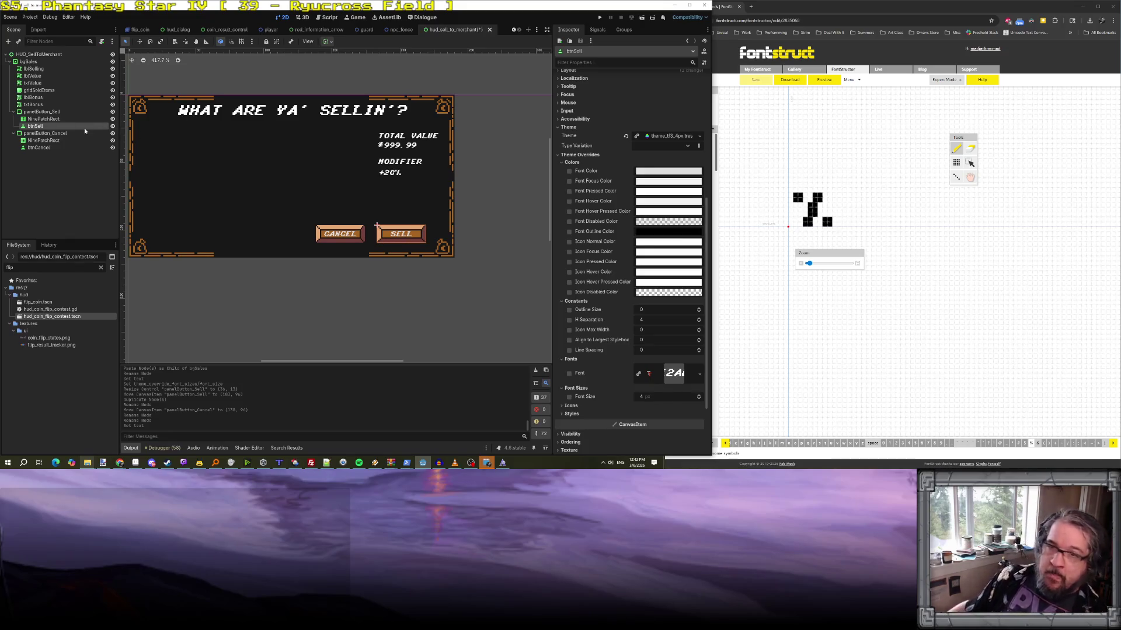
scroll(363, 227, "down", 2)
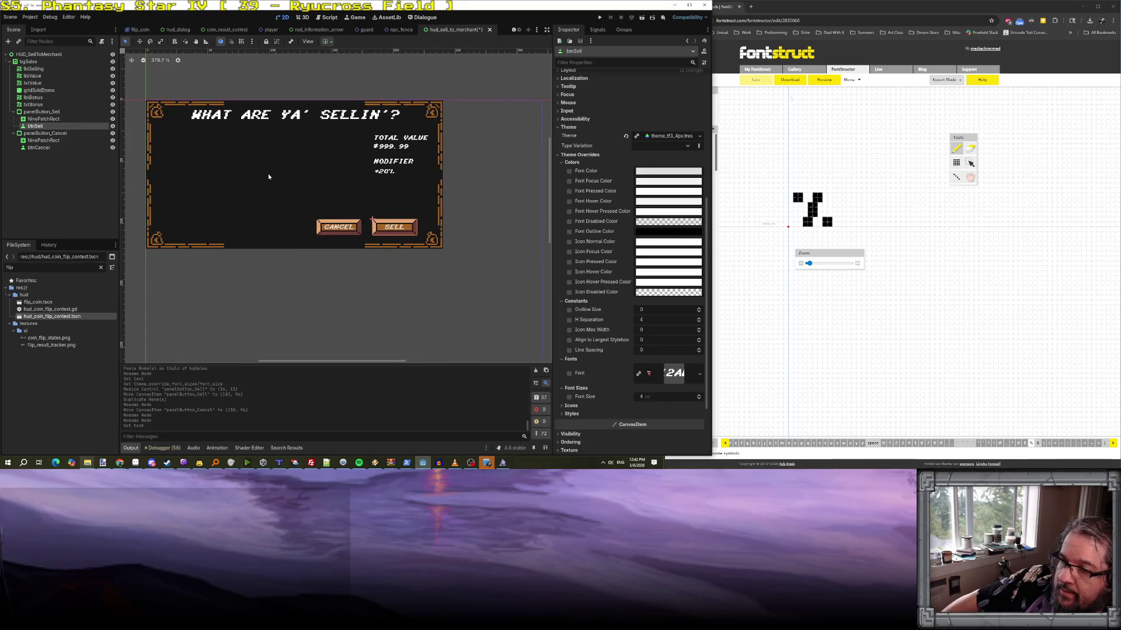
scroll(366, 186, "up", 4)
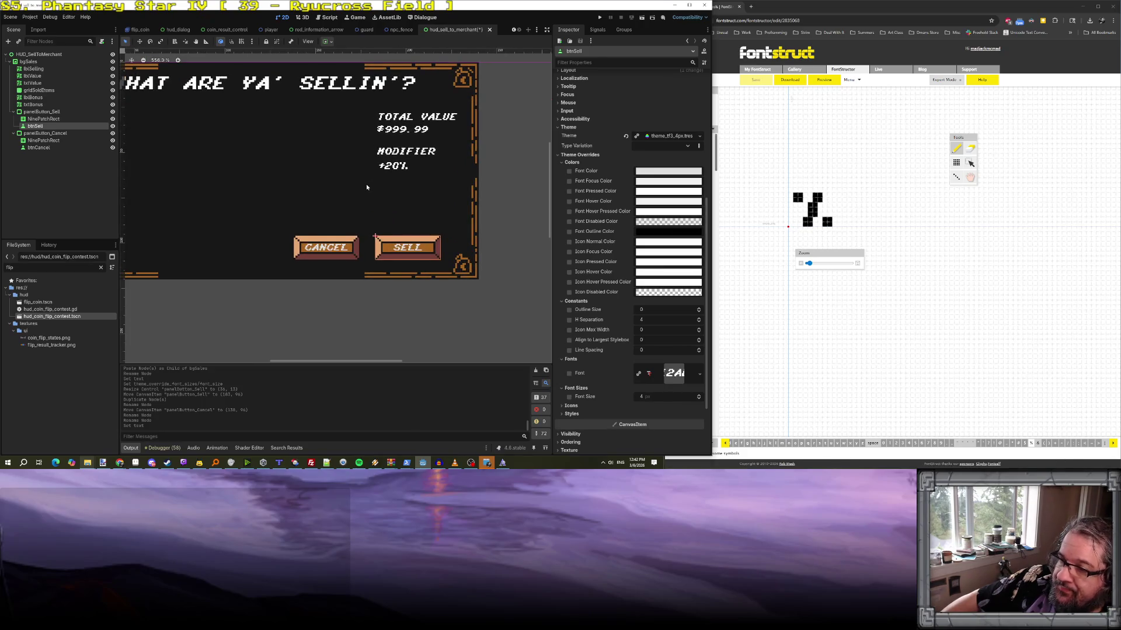
scroll(366, 184, "down", 2)
scroll(366, 185, "up", 3)
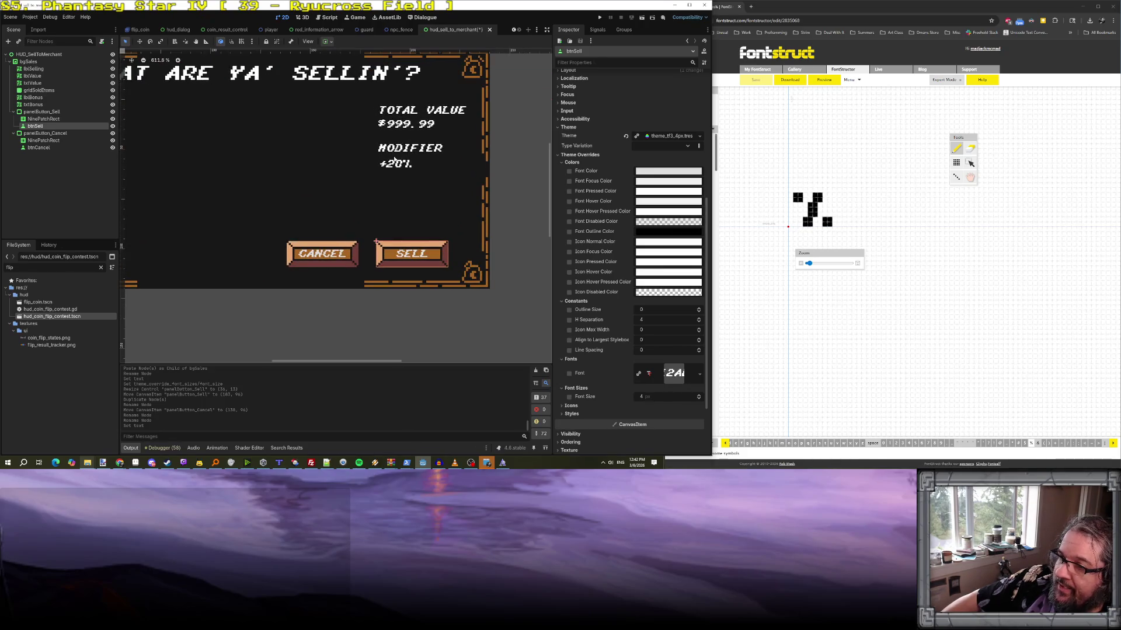
scroll(297, 171, "up", 2)
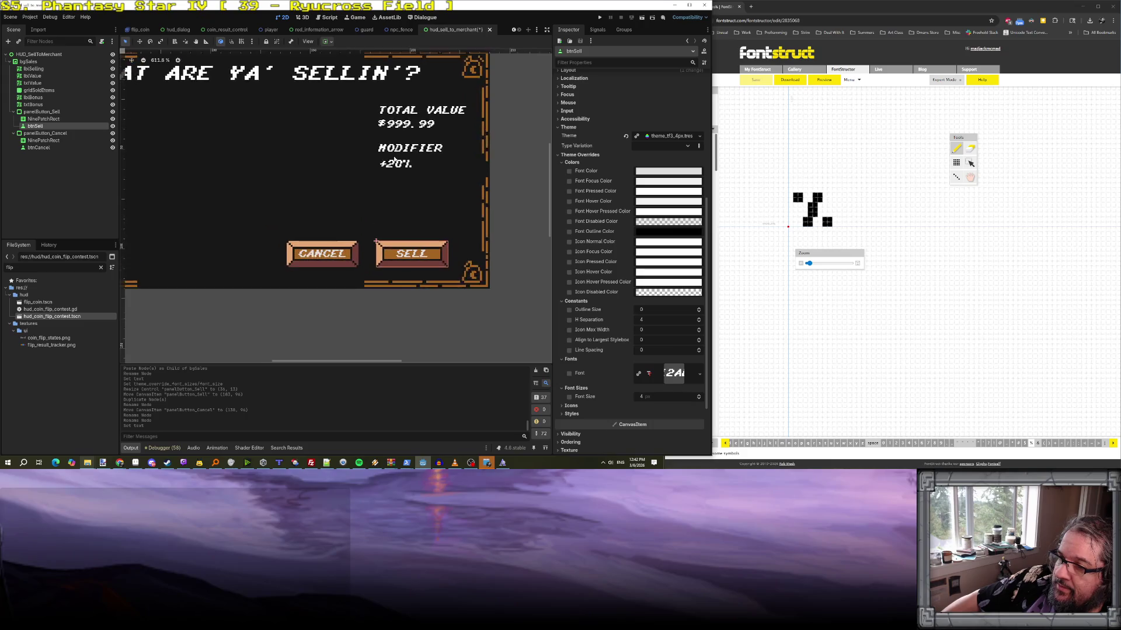
- Reselect the panelButton_Cancel node and bring up its node actions
left_click(44, 140)
left_click(55, 133)
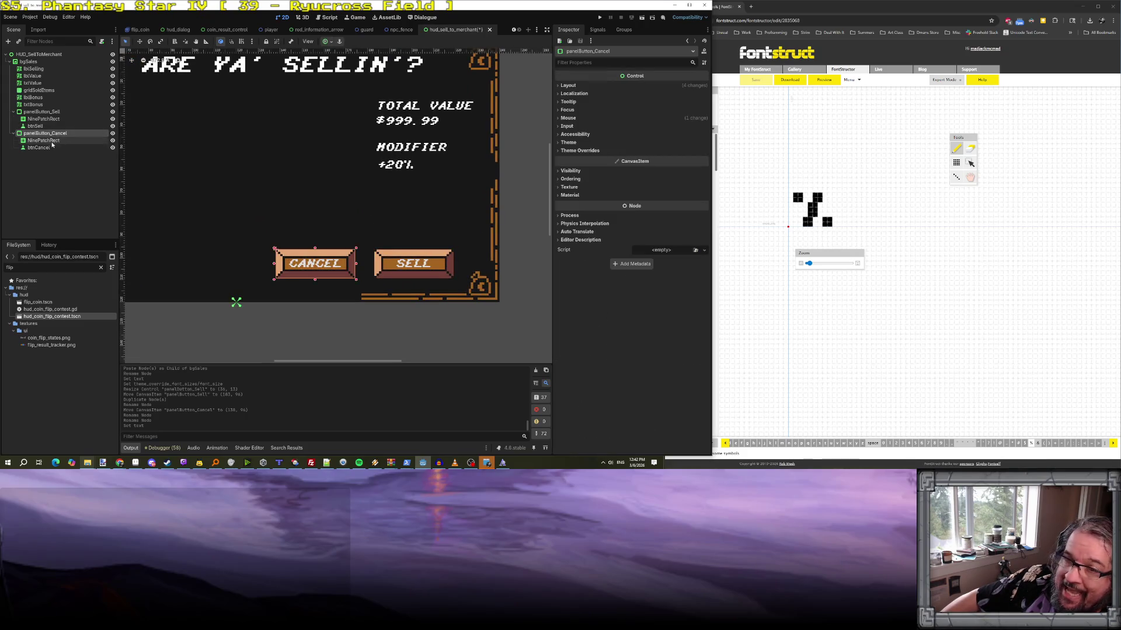
left_click(47, 140)
left_click(47, 134)
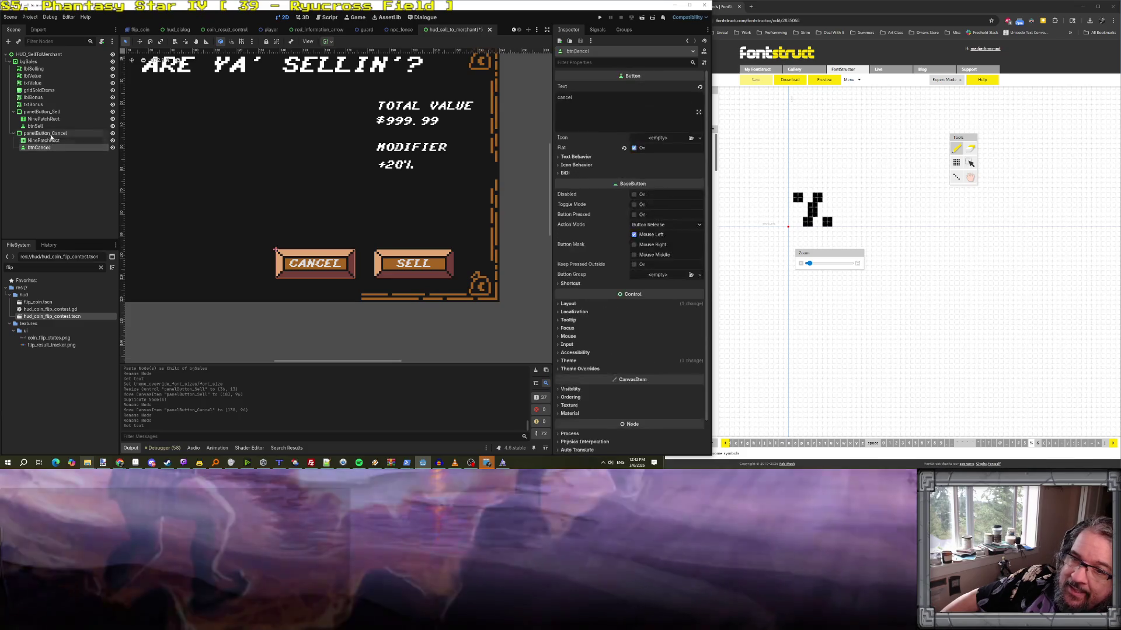
right_click(53, 135)
- Duplicate the Cancel button panel and rename the copies panelButton_Haggle and btnHaggle
left_click(82, 241)
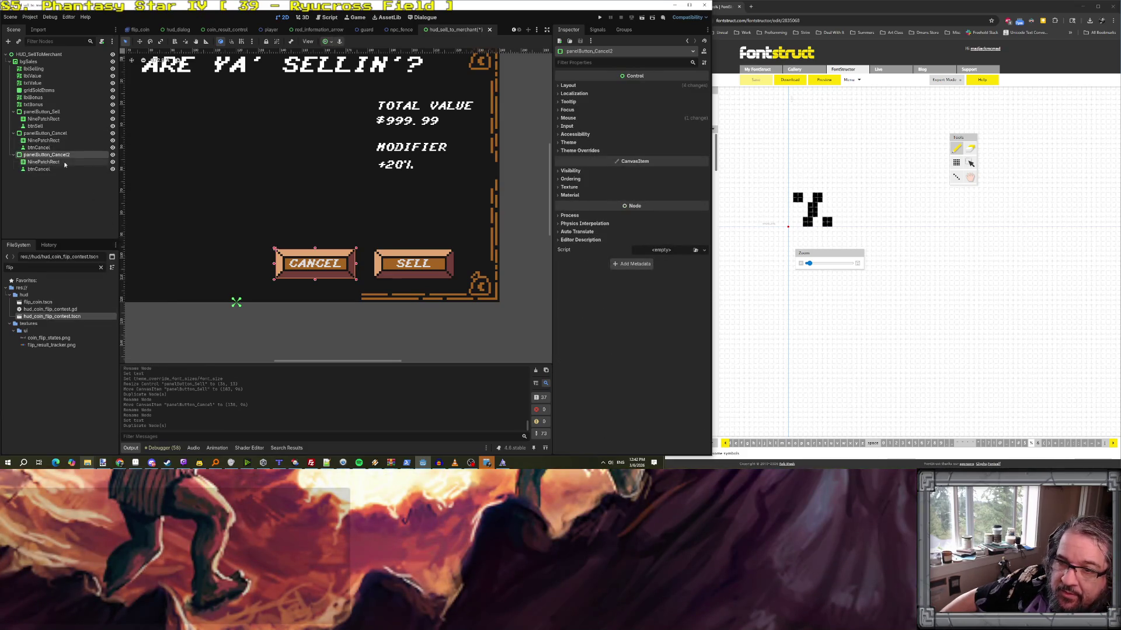
double_click(92, 154)
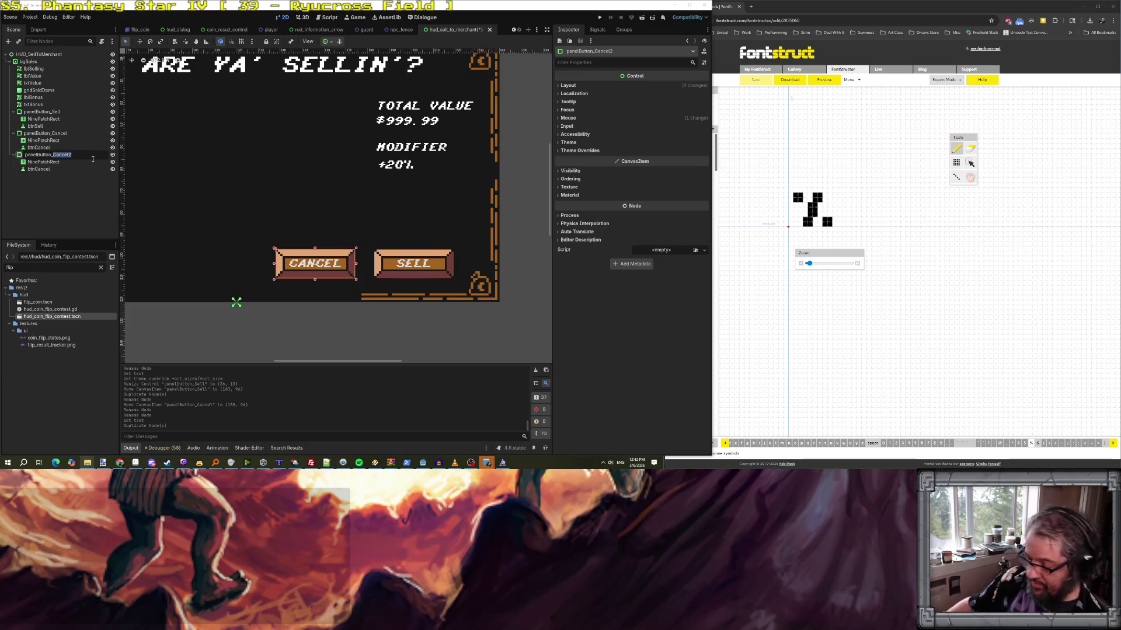
type("Haggl")
key("Return")
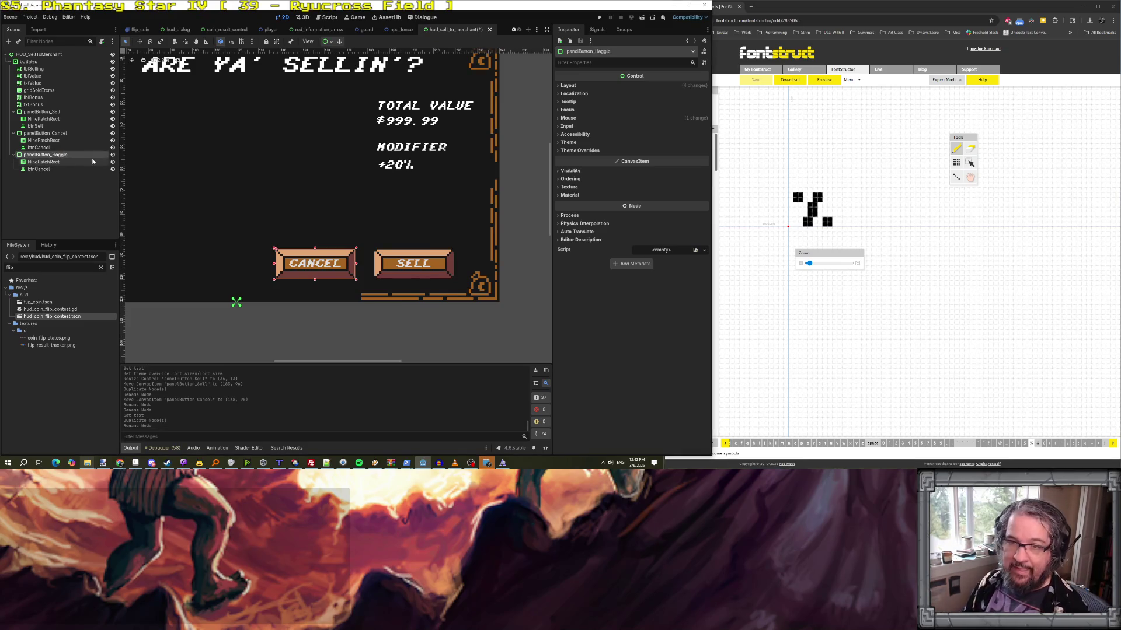
left_click(38, 170)
double_click(37, 169)
type("Ha")
key("Return")
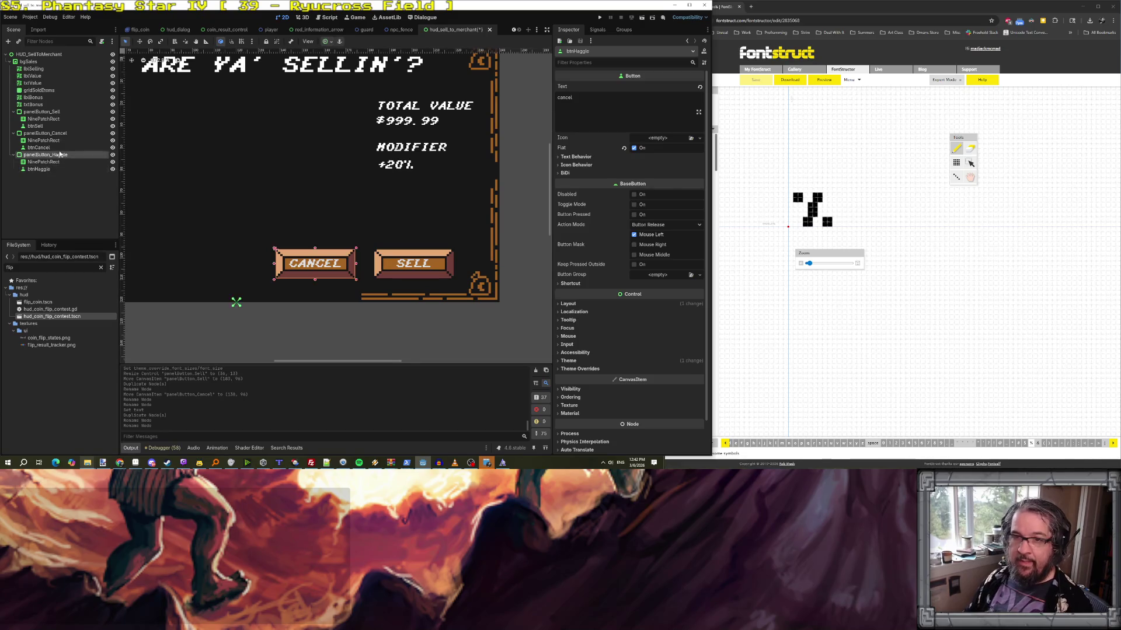
- Move the new button up under the +20% modifier and change its label to Haggle
left_click(60, 154)
mouse_move(316, 265)
left_mouse_down()
mouse_move(319, 240)
mouse_move(415, 210)
mouse_move(419, 198)
left_mouse_up()
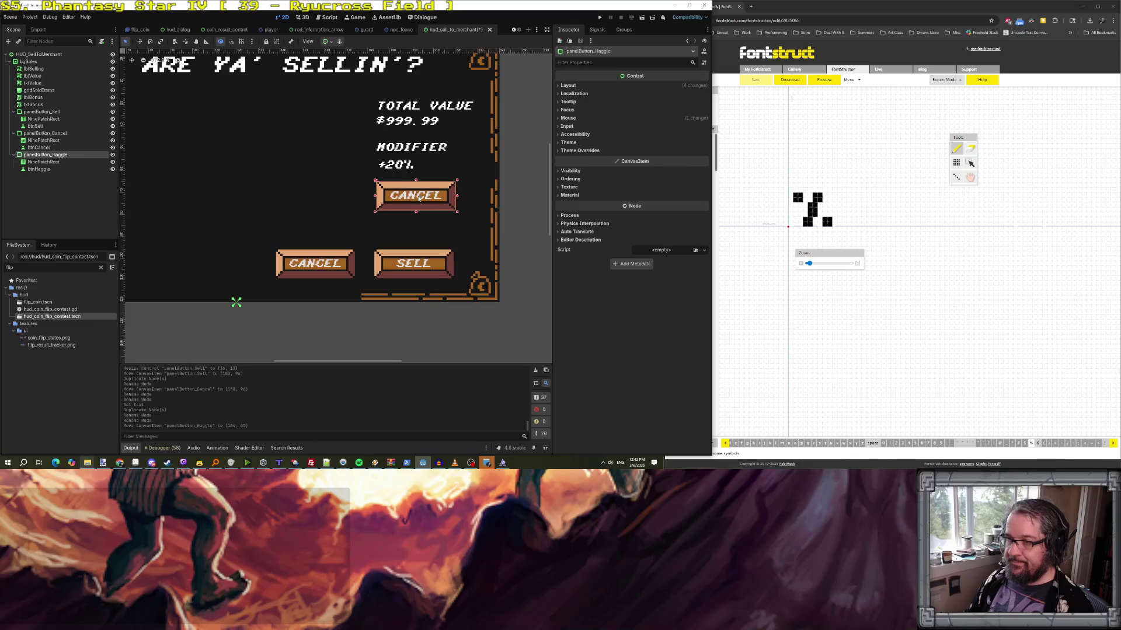
left_click(46, 170)
left_click(579, 99)
key("BackSpace")
key("BackSpace")
key("BackSpace")
type("Haggle")
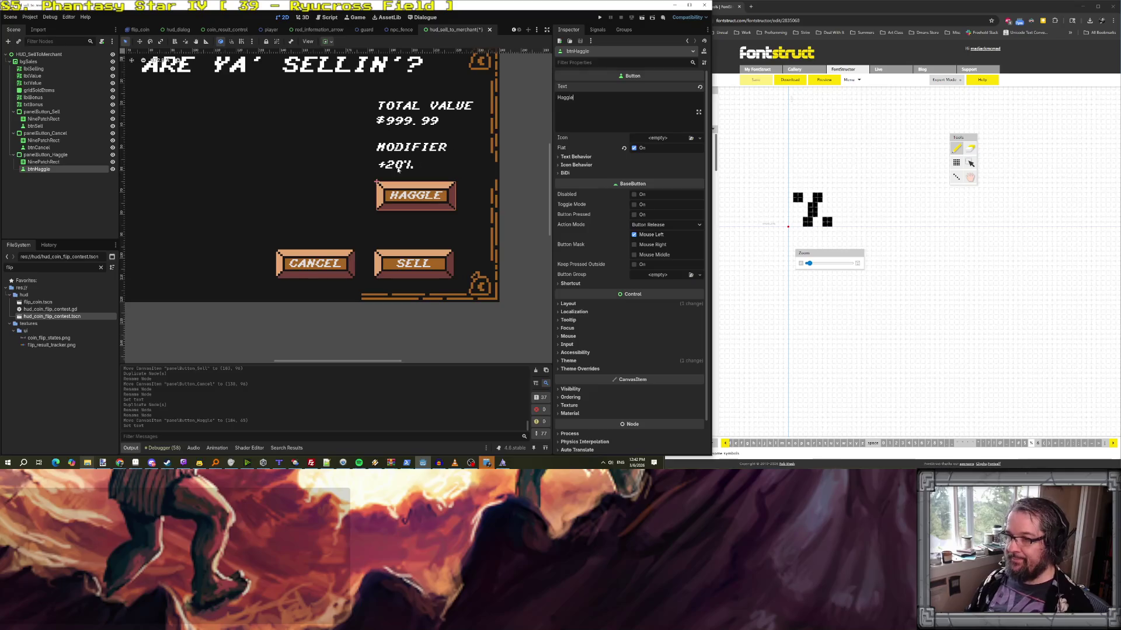
- Reposition the SELL button so it sits directly below the HAGGLE button
left_click(324, 185)
scroll(325, 184, "down", 3)
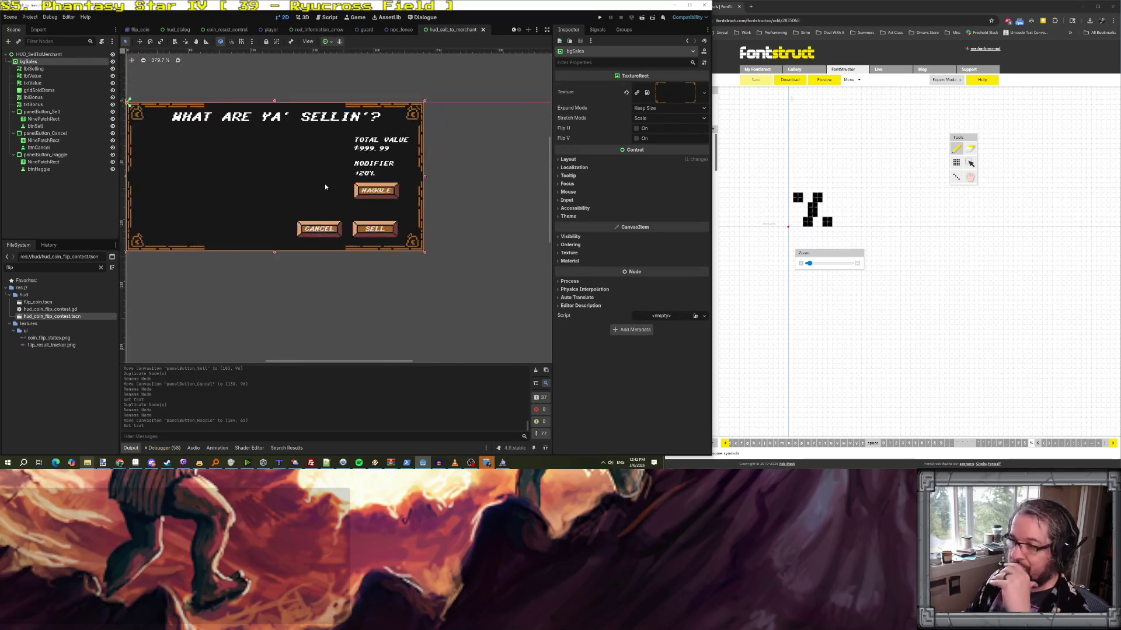
scroll(324, 183, "down", 2)
scroll(325, 184, "up", 3)
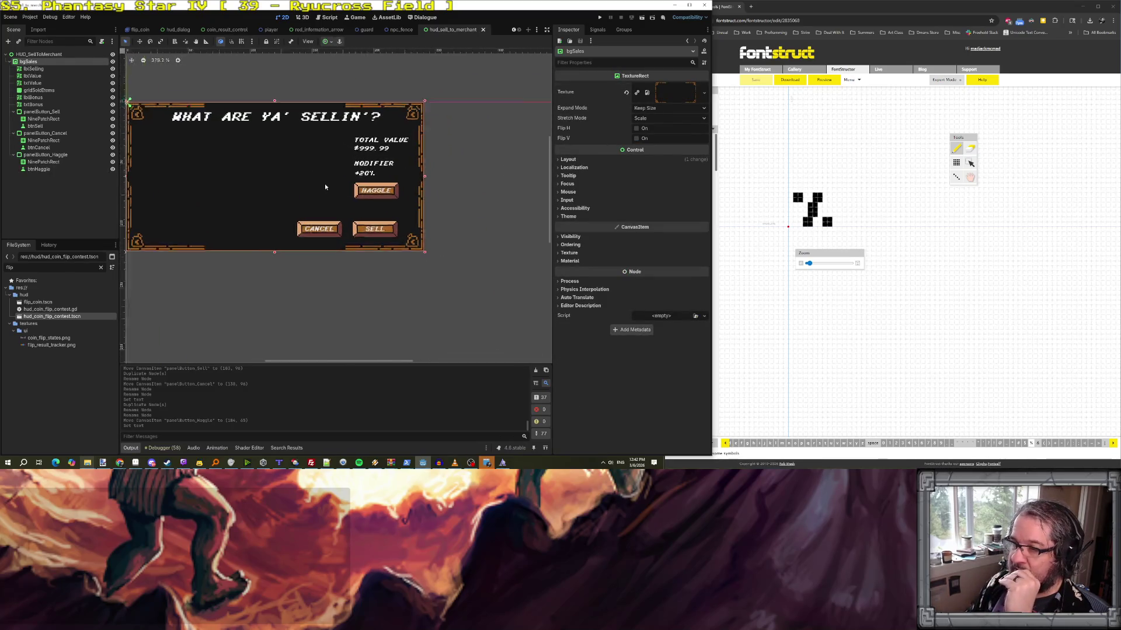
scroll(325, 185, "up", 8)
left_click(384, 222)
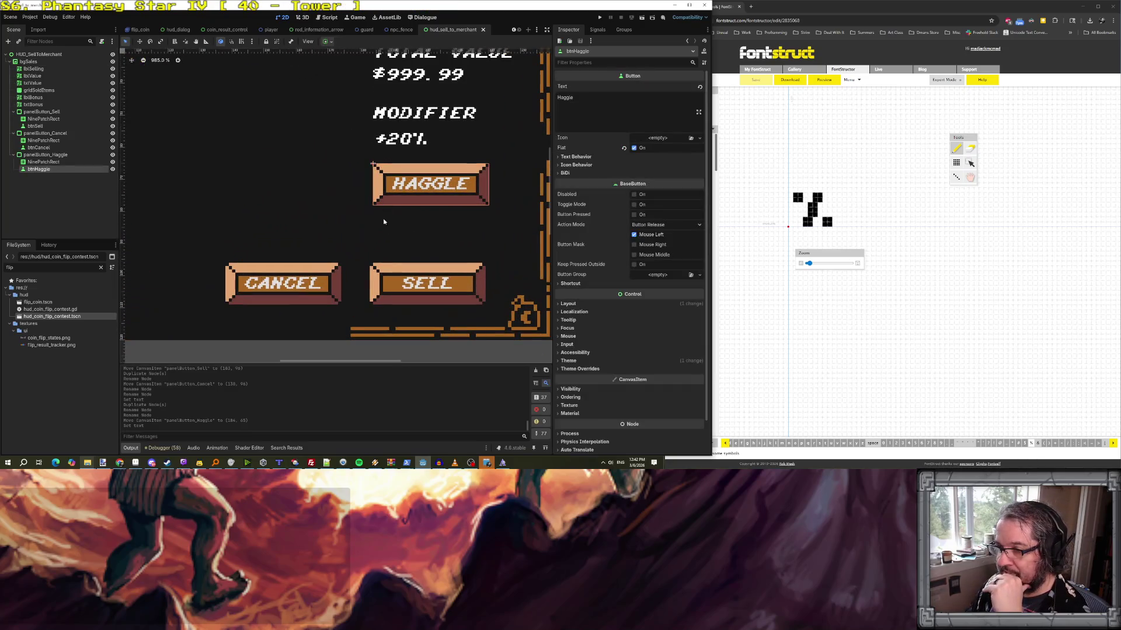
left_click(385, 268)
left_click_drag(388, 268, 409, 269)
left_click(420, 236)
scroll(426, 222, "down", 5)
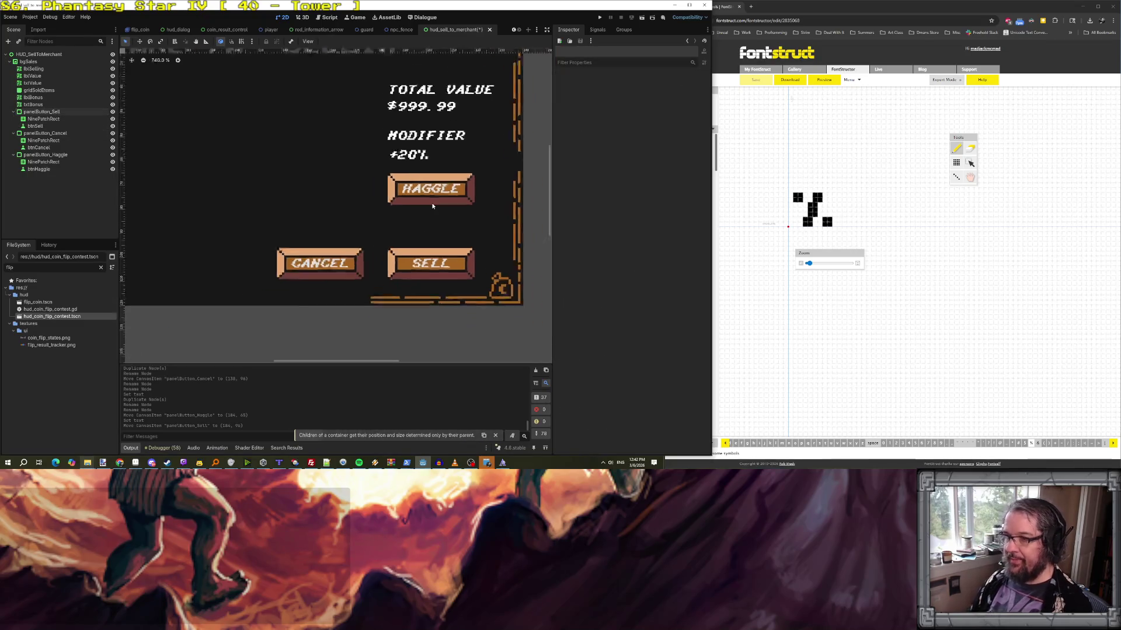
left_click(34, 105)
- Duplicate the txtBonus label as txtHaggle and move it below the HAGGLE button
right_click(37, 105)
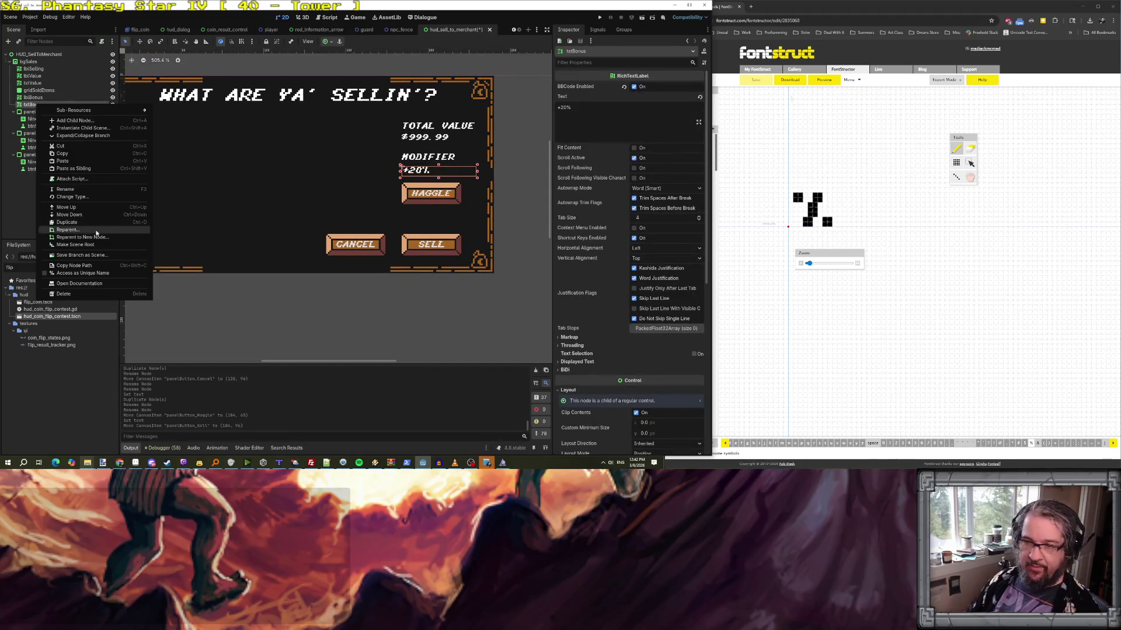
left_click(93, 223)
double_click(32, 111)
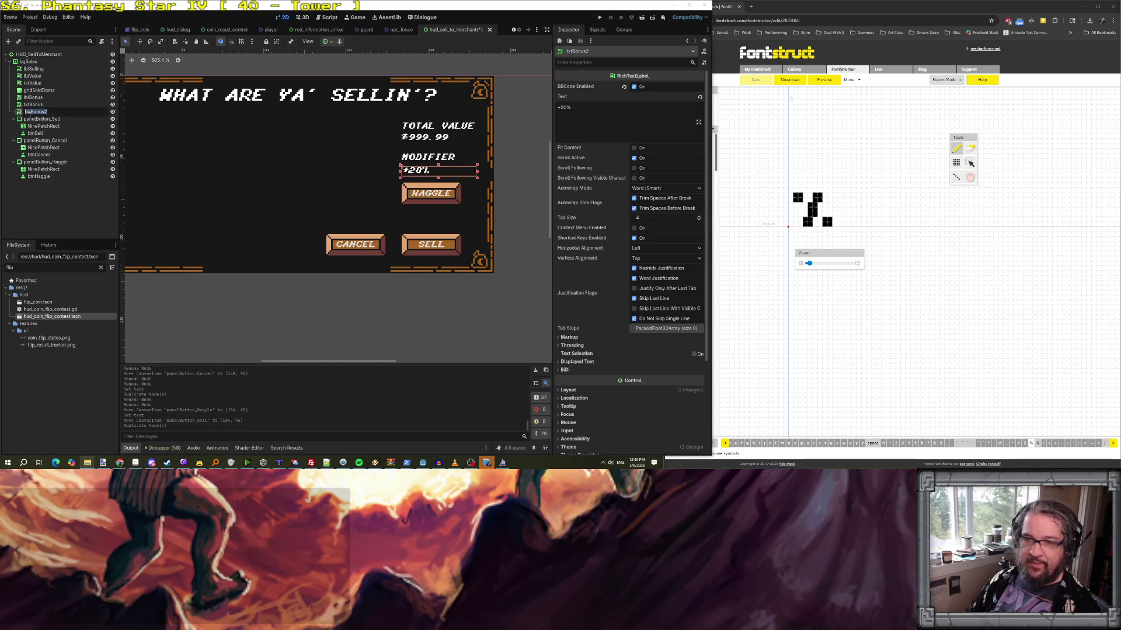
type("txtHaggle")
key("Return")
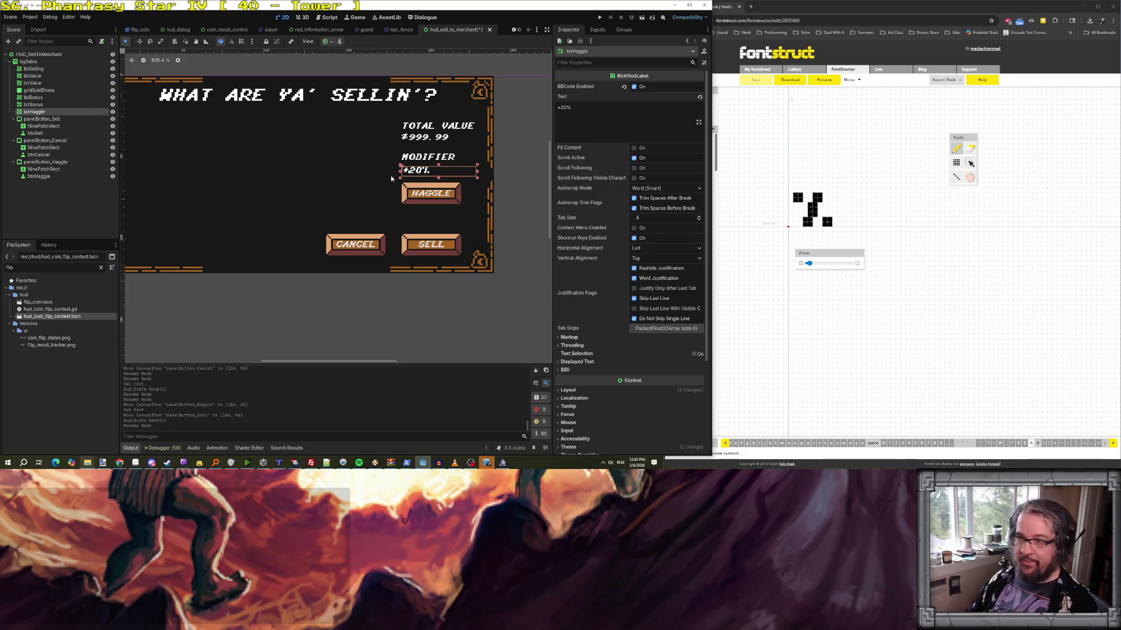
left_click_drag(427, 170, 425, 212)
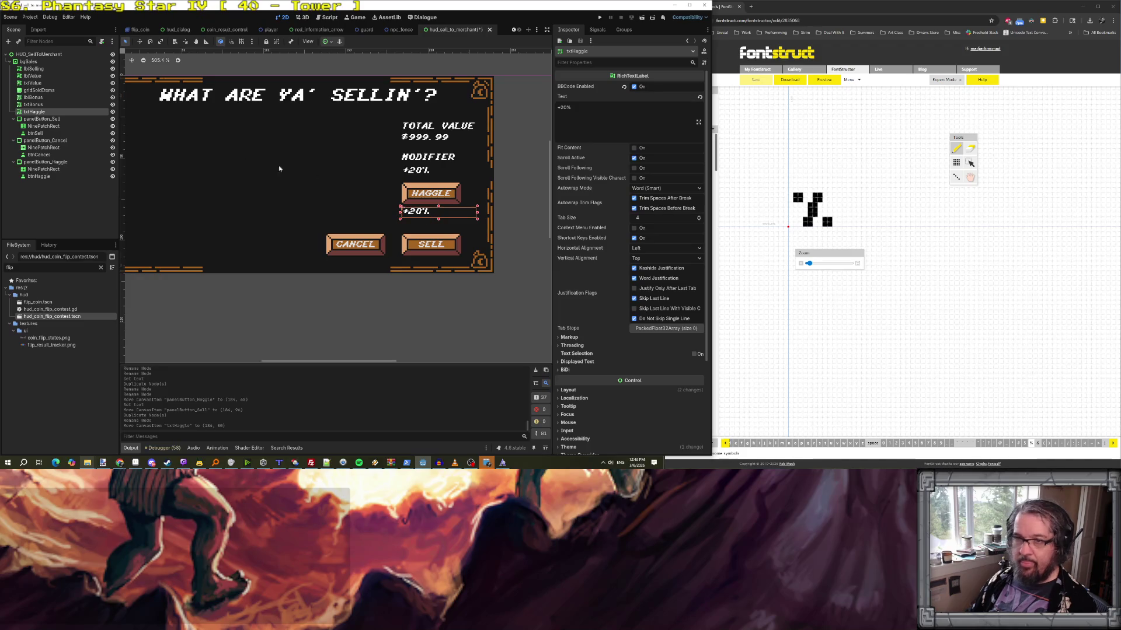
- Change the label's text to 'skill: x', narrow its width, and save the scene
left_click_drag(575, 107, 532, 109)
type("skill: x")
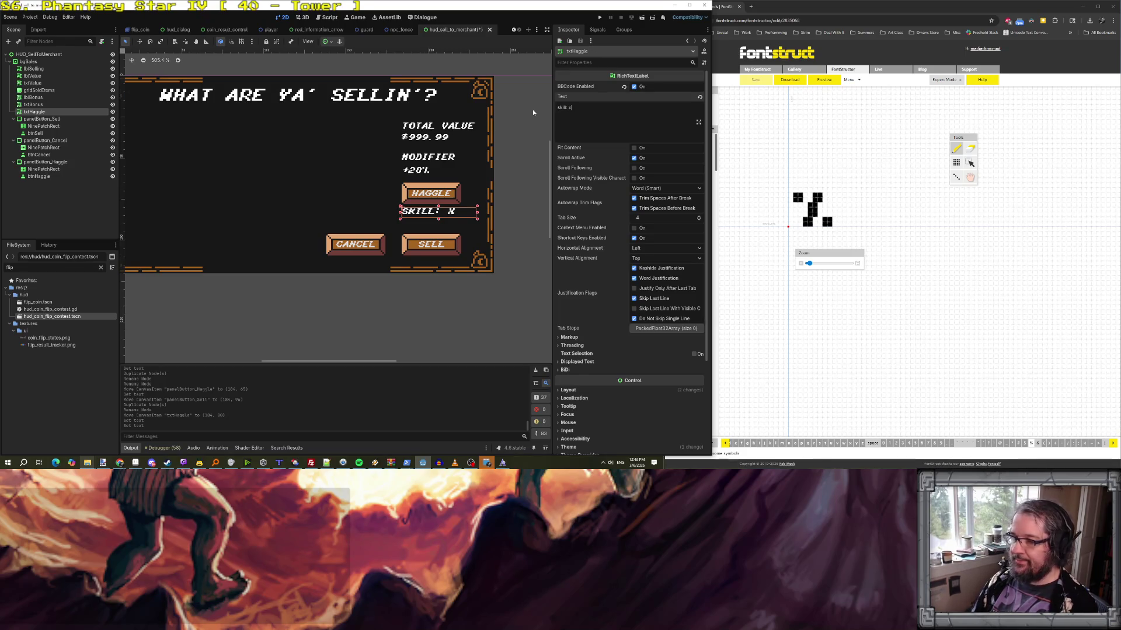
left_click_drag(477, 211, 461, 212)
left_click(476, 210)
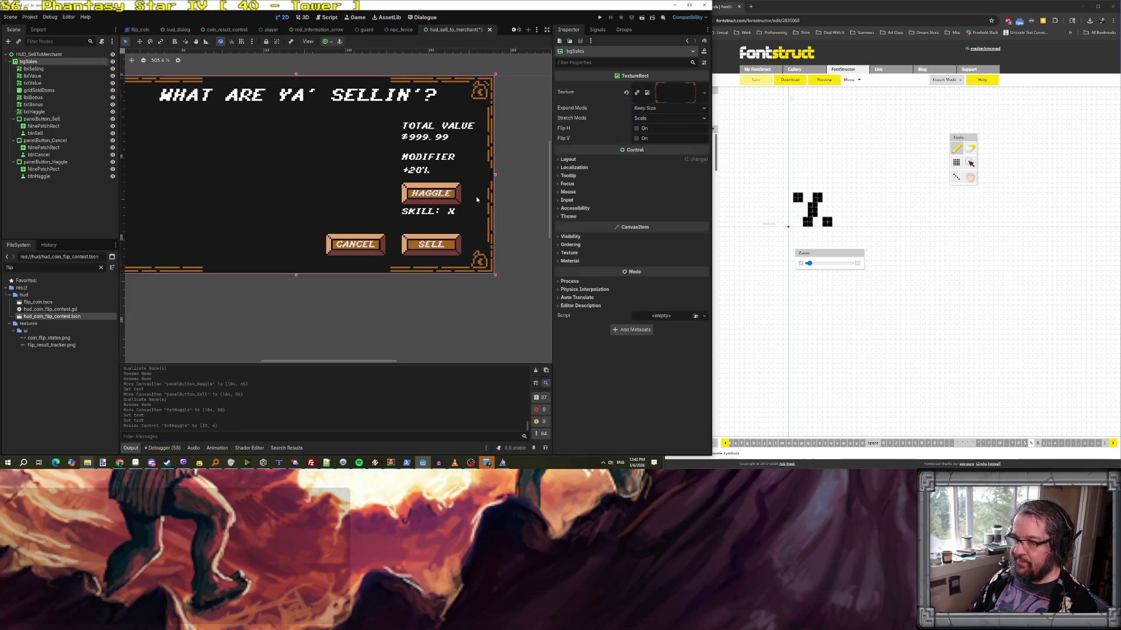
scroll(477, 210, "down", 1)
key("ctrl+s")
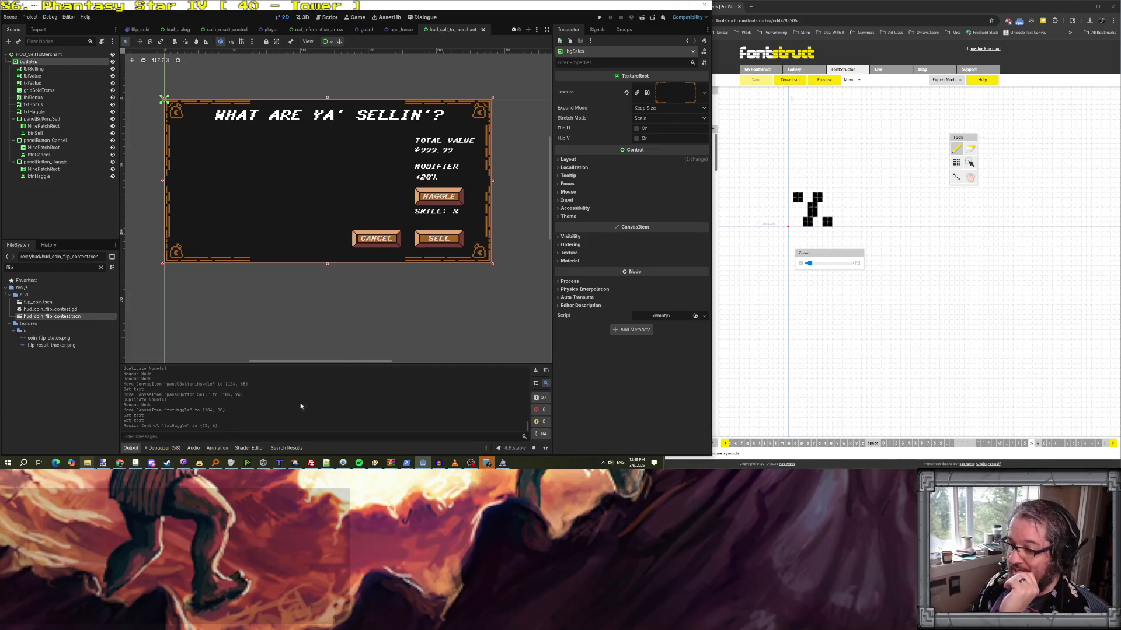
- Send Claude Code a request for HUD_SellToMerchant transaction tracking, with blue/red bonus percentage text
mouse_move(406, 465)
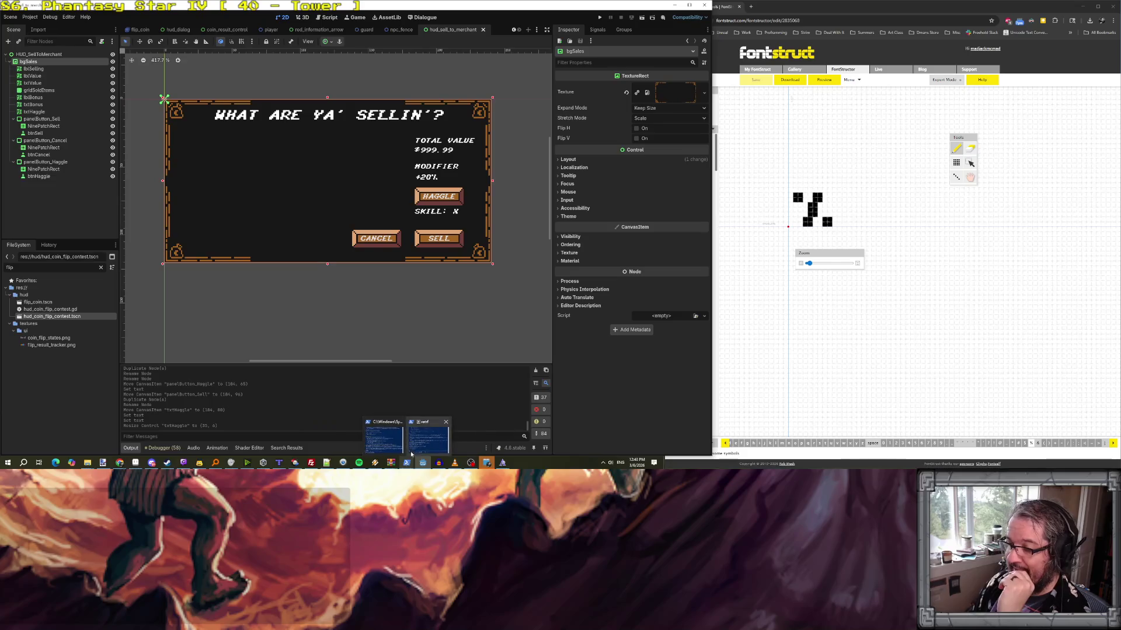
left_click(429, 437)
mouse_move(496, 70)
left_mouse_down()
mouse_move(592, 58)
mouse_move(678, 80)
left_mouse_up()
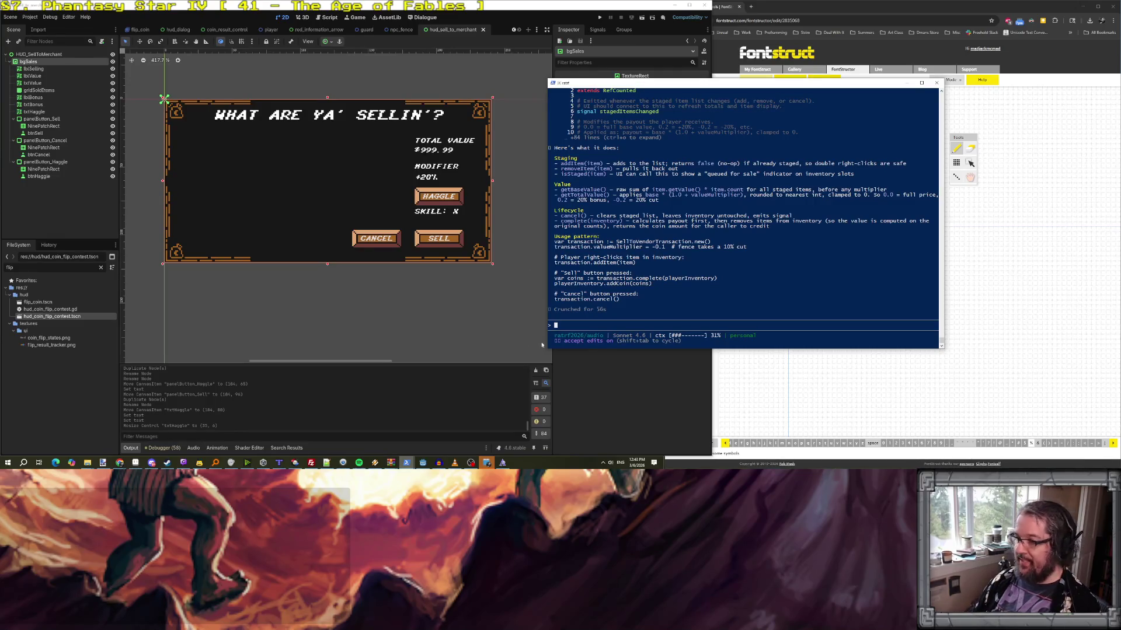
type("I've added H")
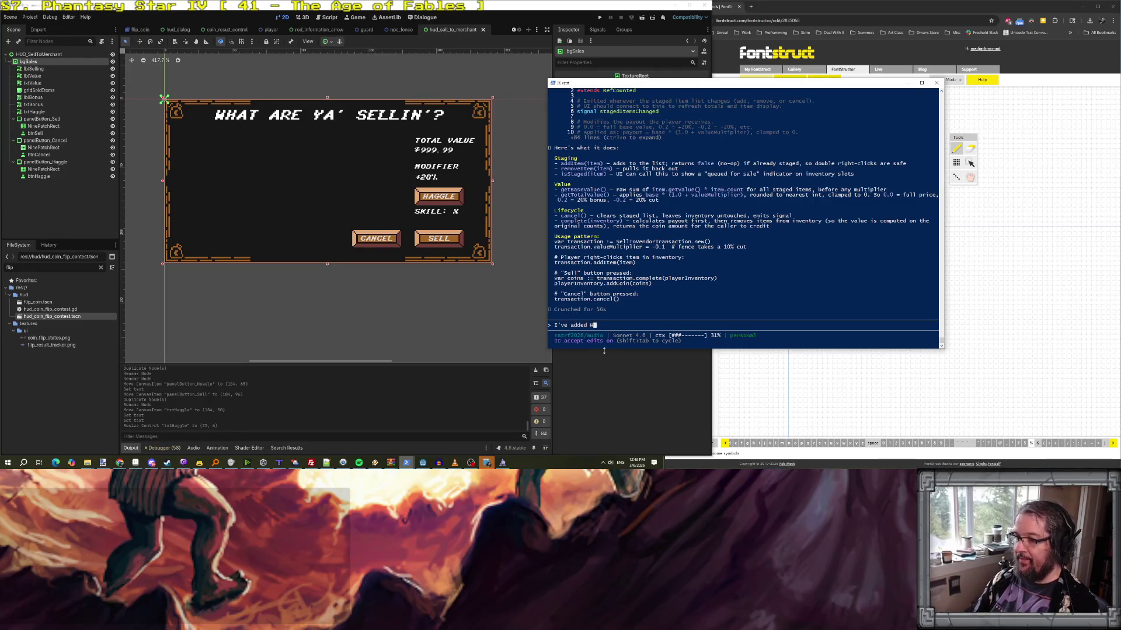
type("UD_ellToMe")
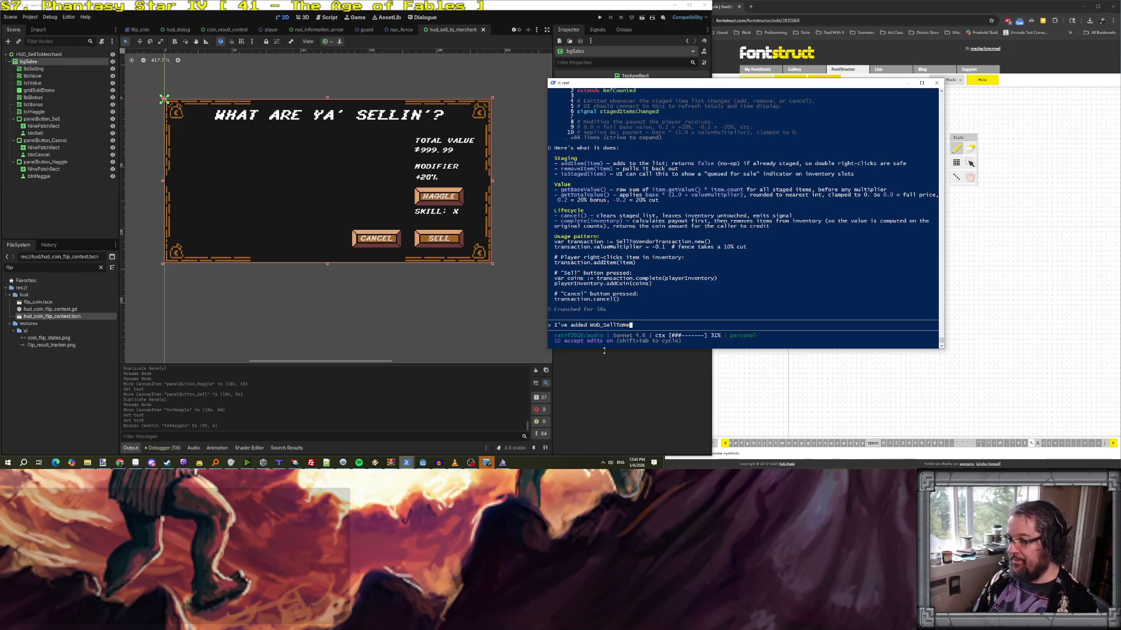
type("rchant. I'd like this HUD ")
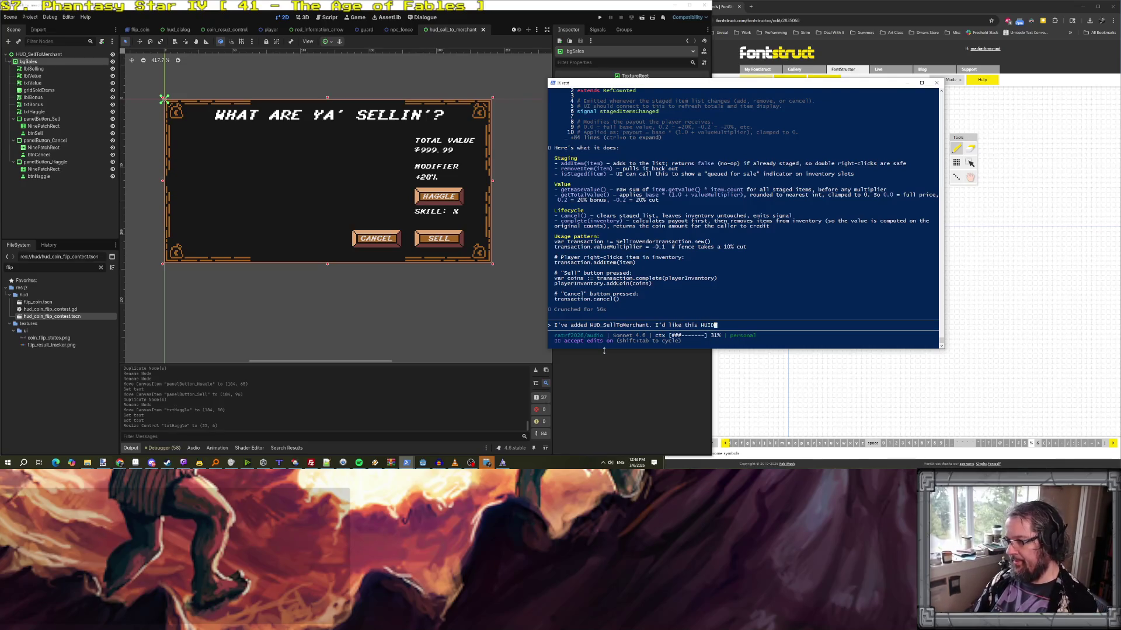
type("to k")
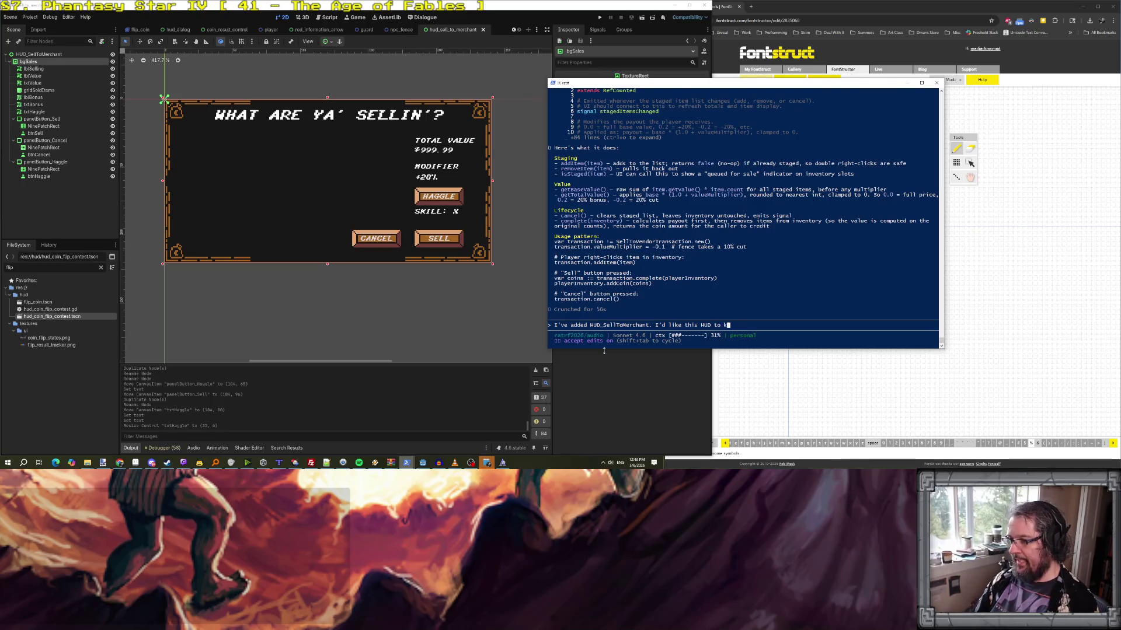
type("eep track of a tra")
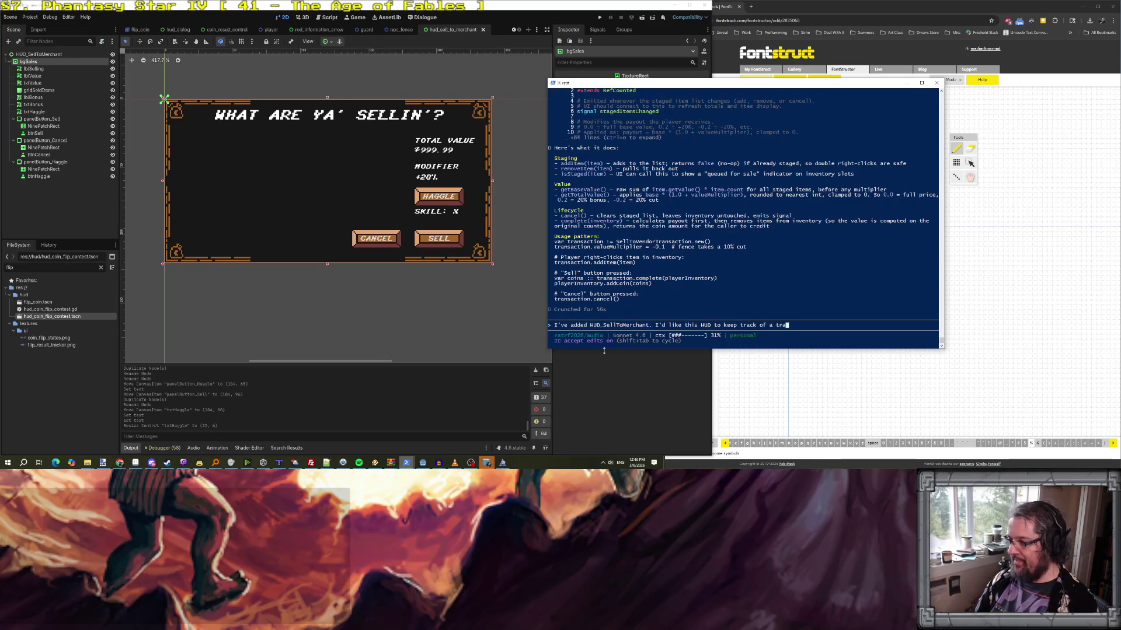
type("nsaction. When it")
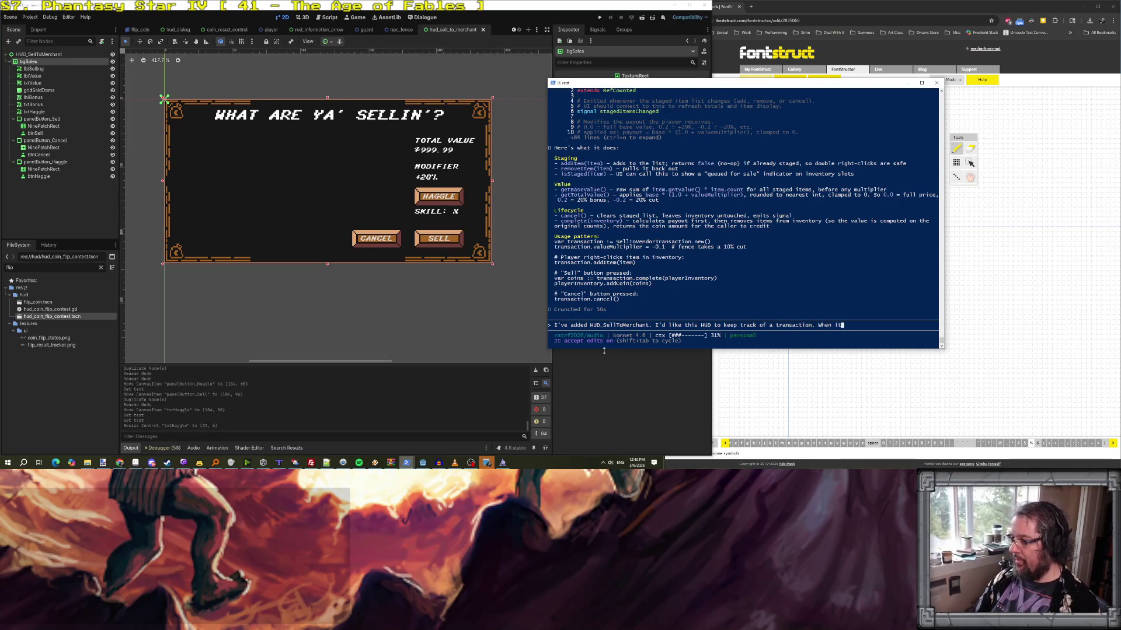
type("ems are added to the t")
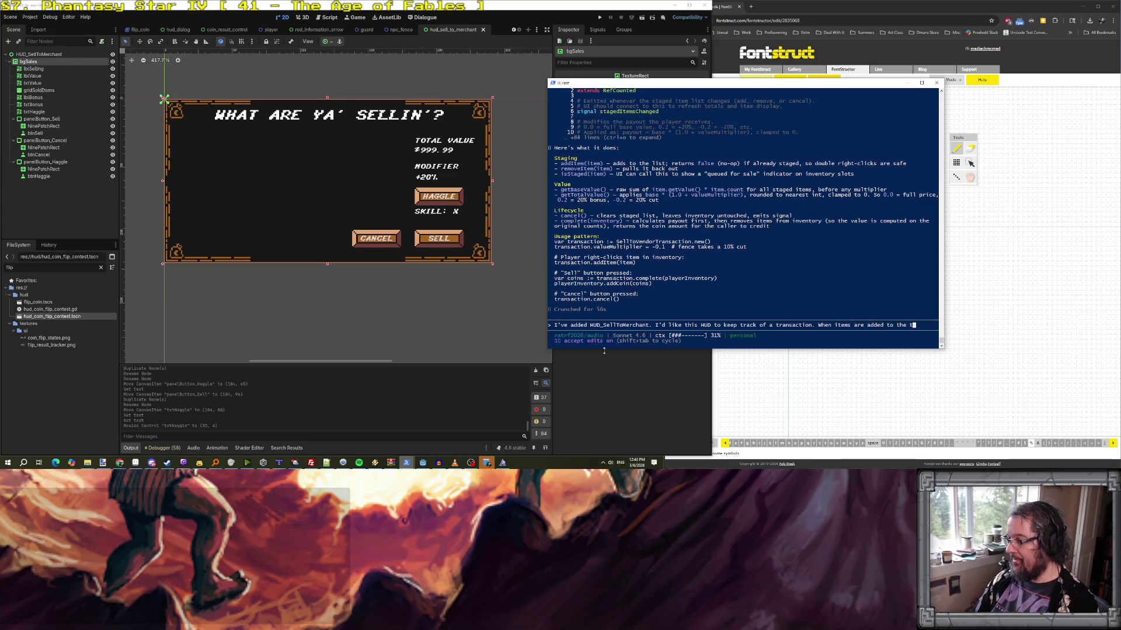
type("rantion")
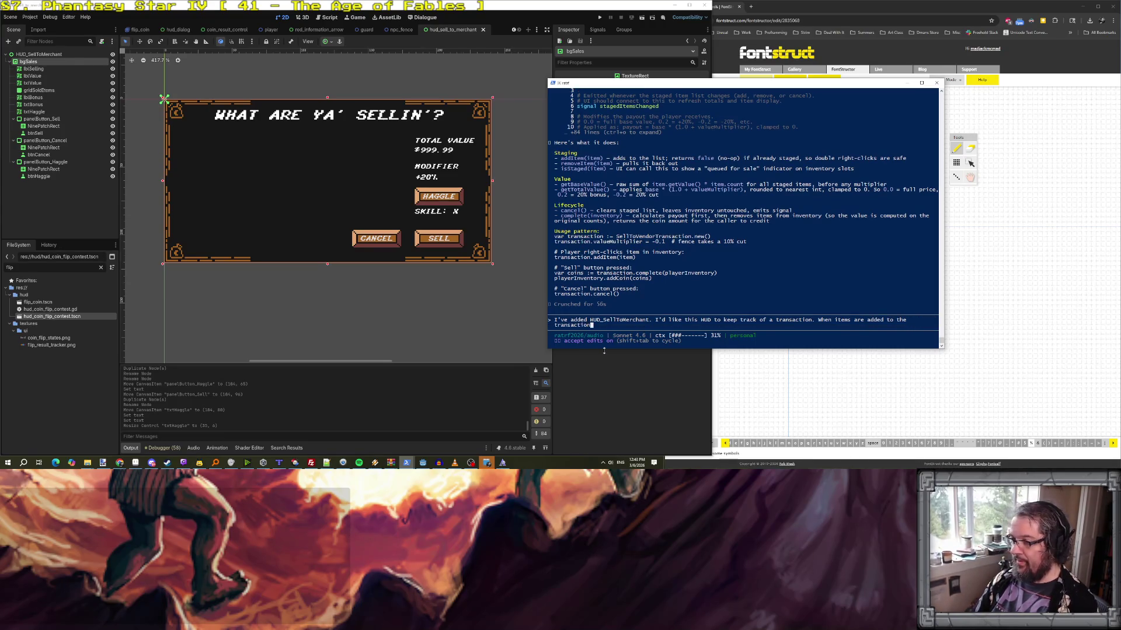
type(", theydisplayed ")
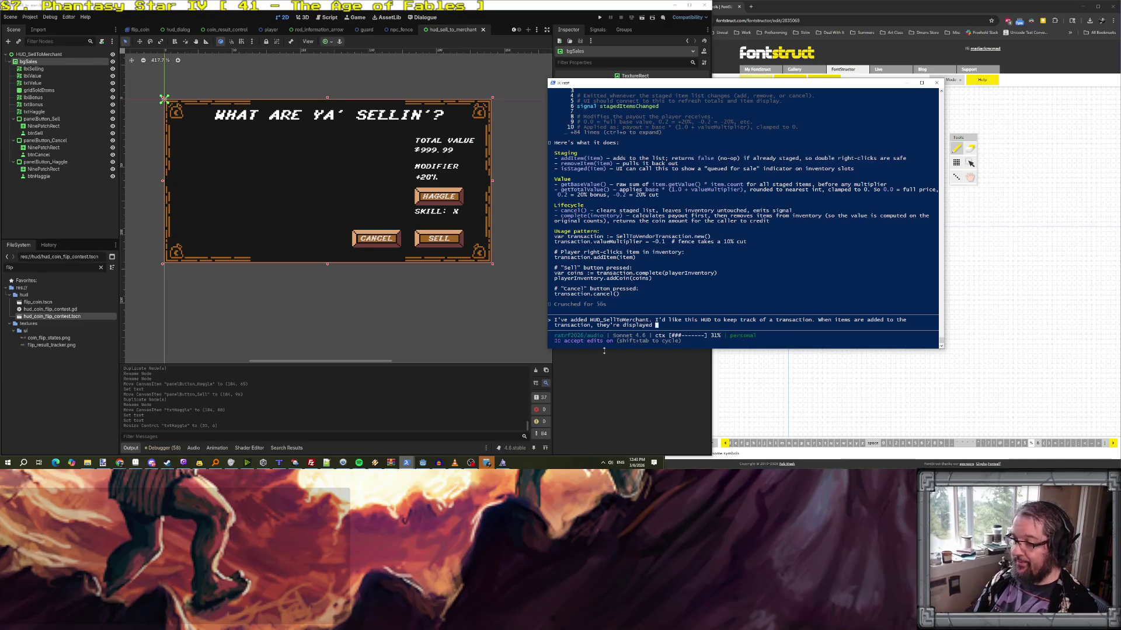
type("iid")
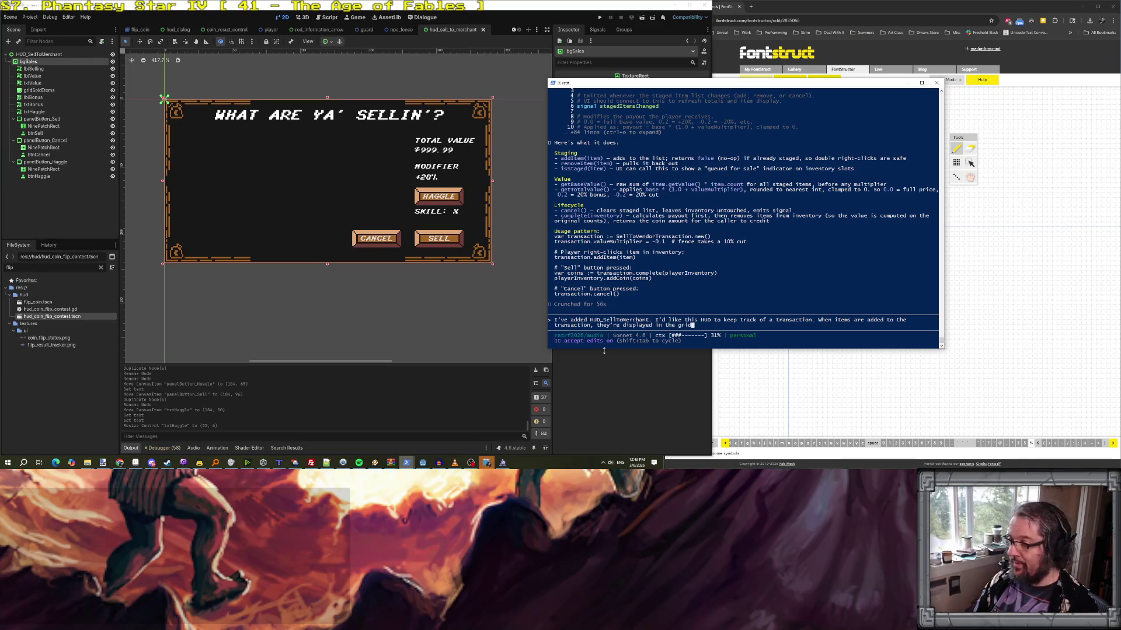
type("SoldItems grid.")
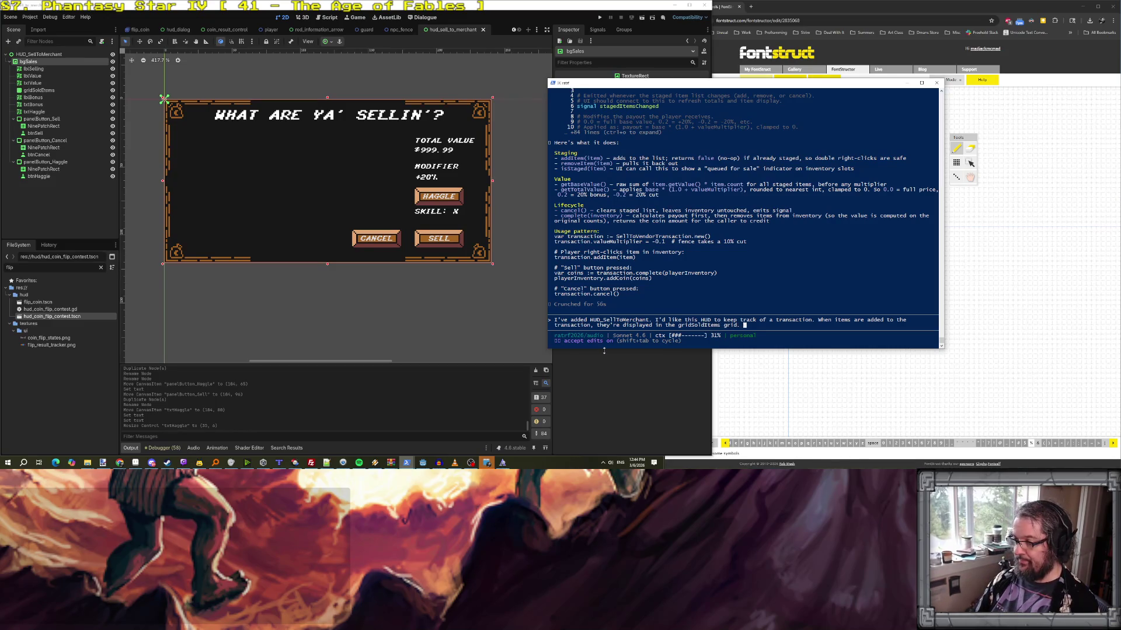
type("R")
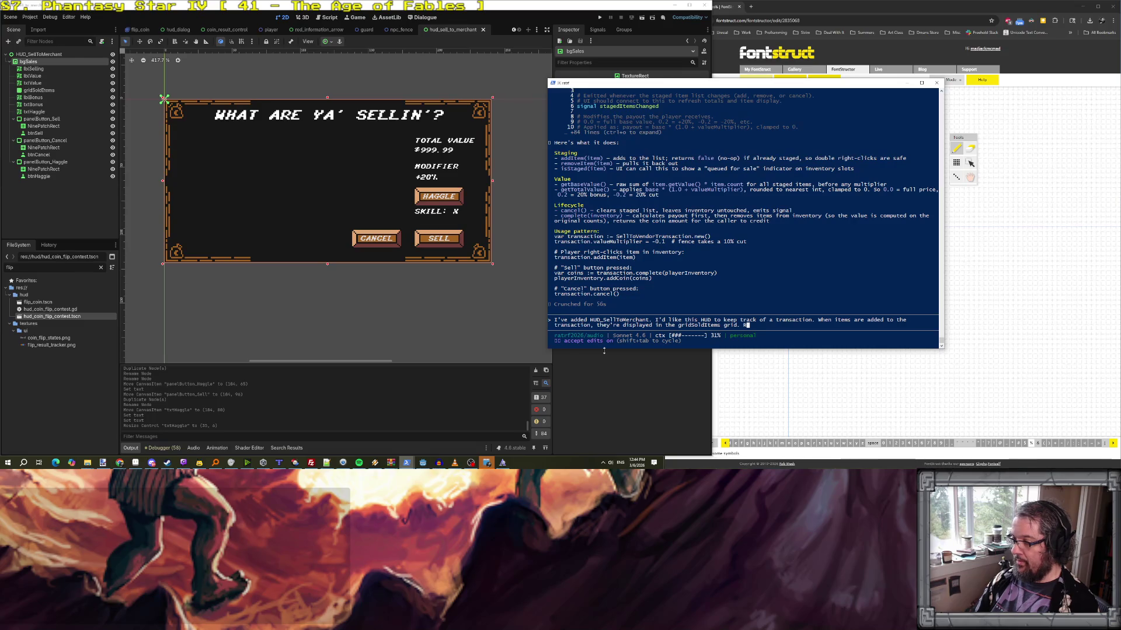
type("ight-click")
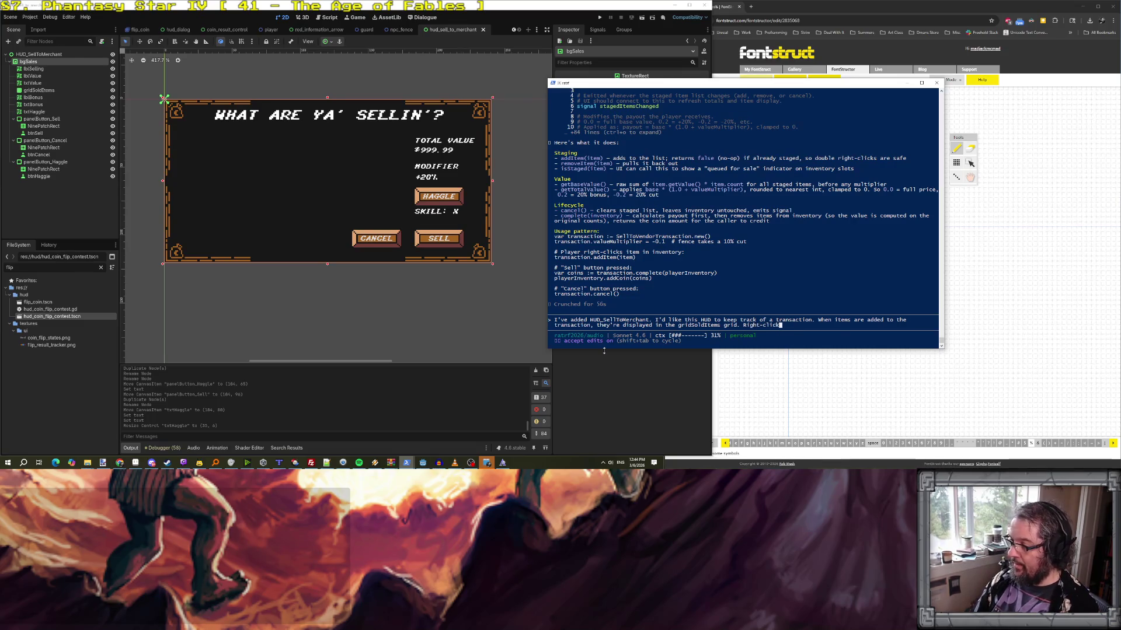
type("ing thn that grid ")
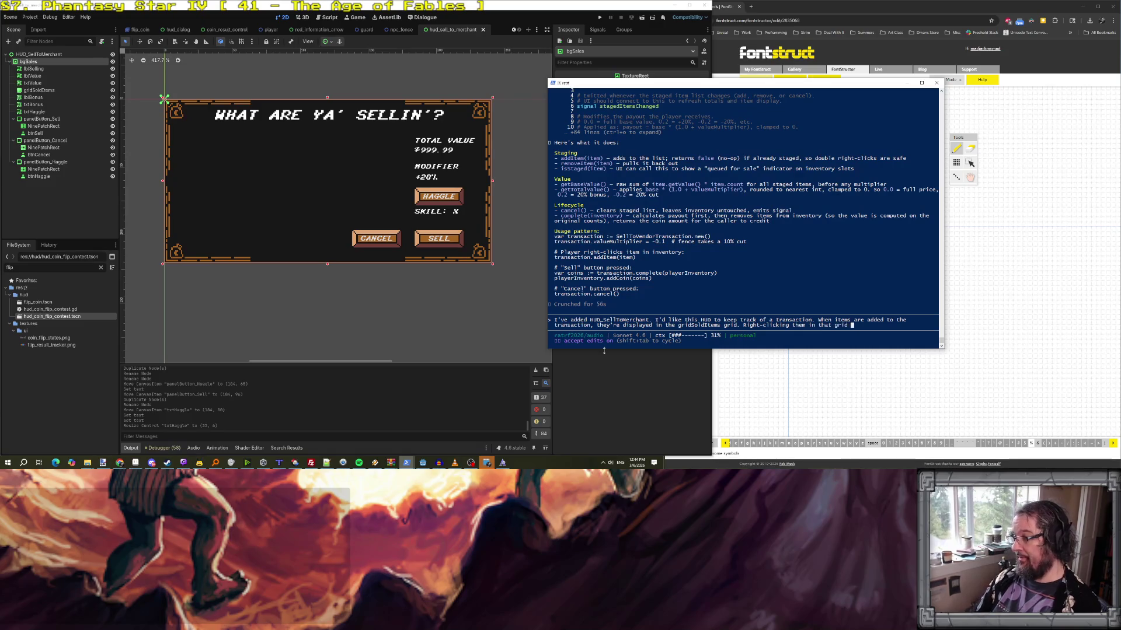
type("should remove the")
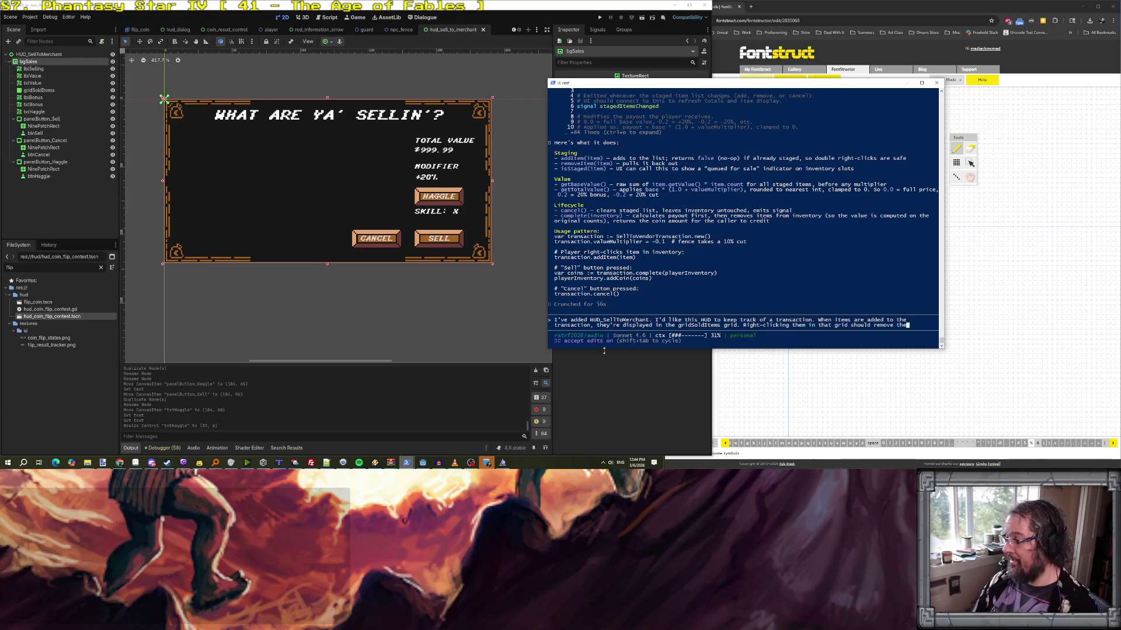
type("m from the tran")
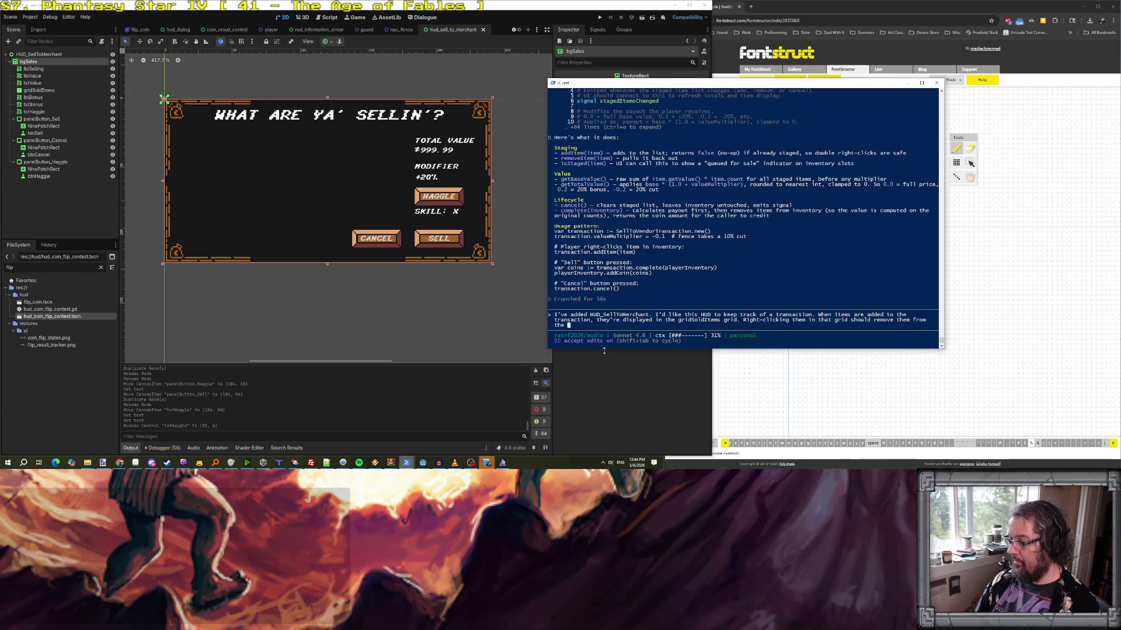
type("tion. ")
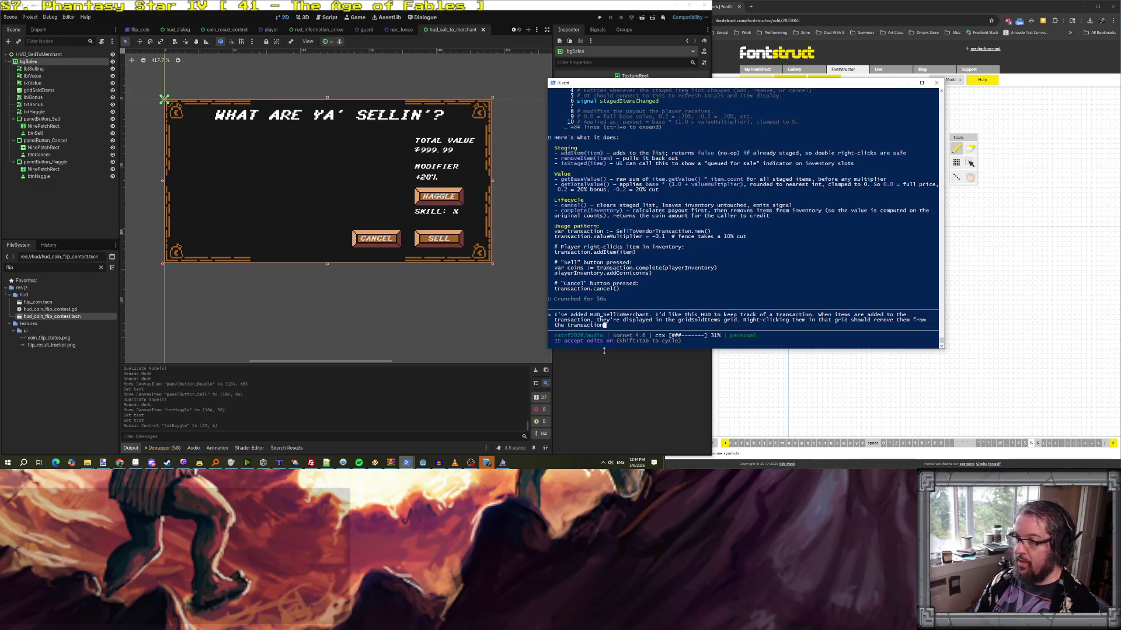
type("B")
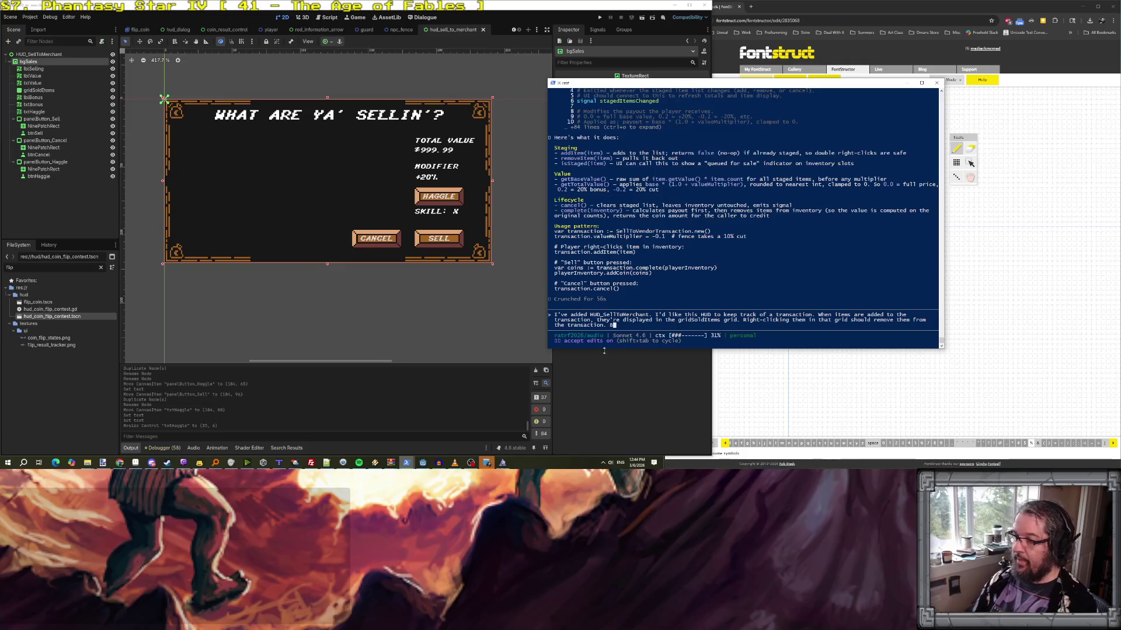
type("uttons ")
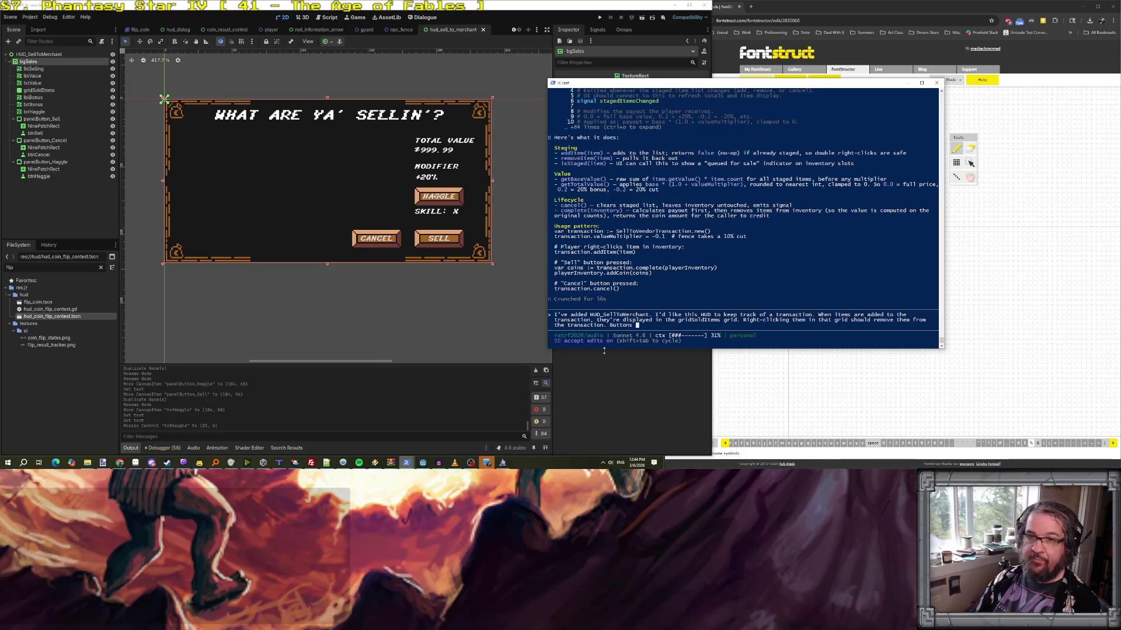
type("sell.cel, ")
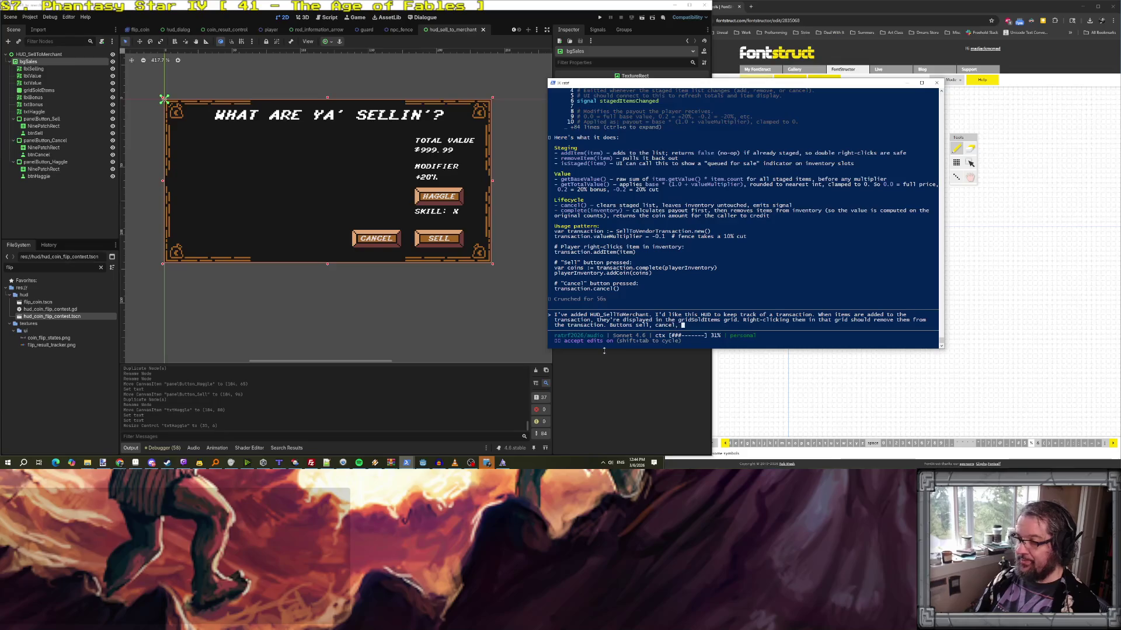
type("haggle ")
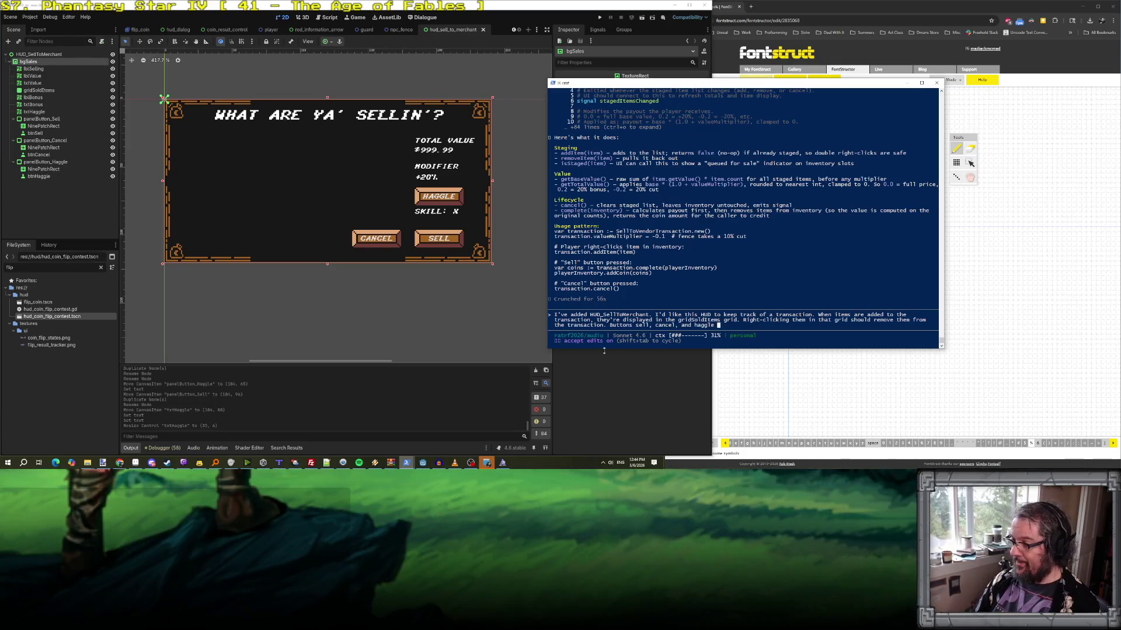
type("should all be tied to functions in the HUD.")
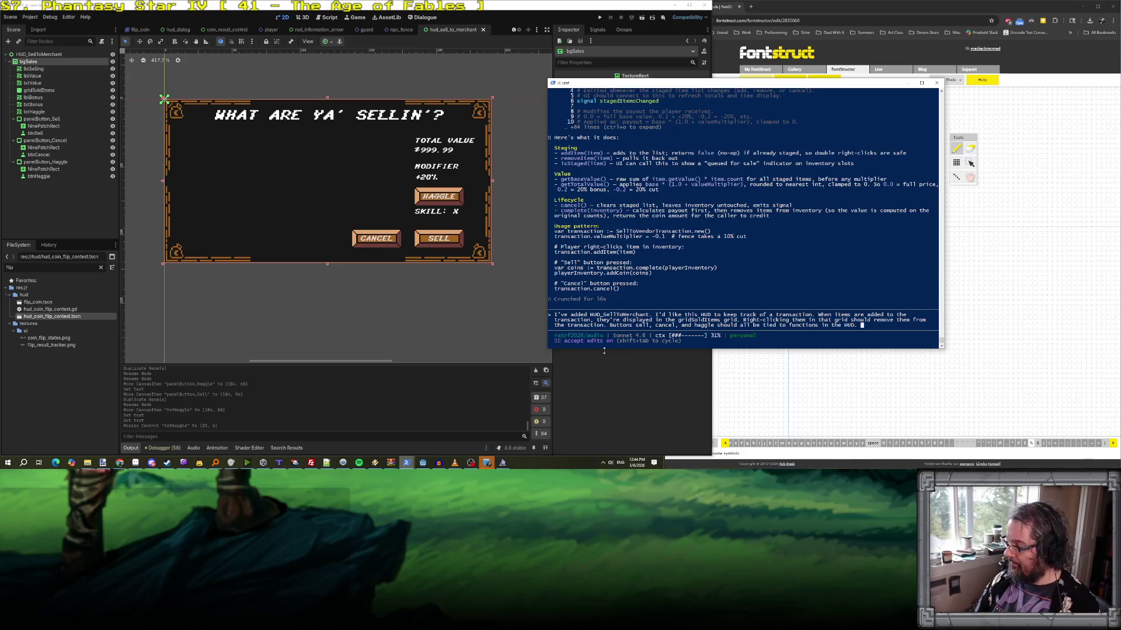
type("txtValu")
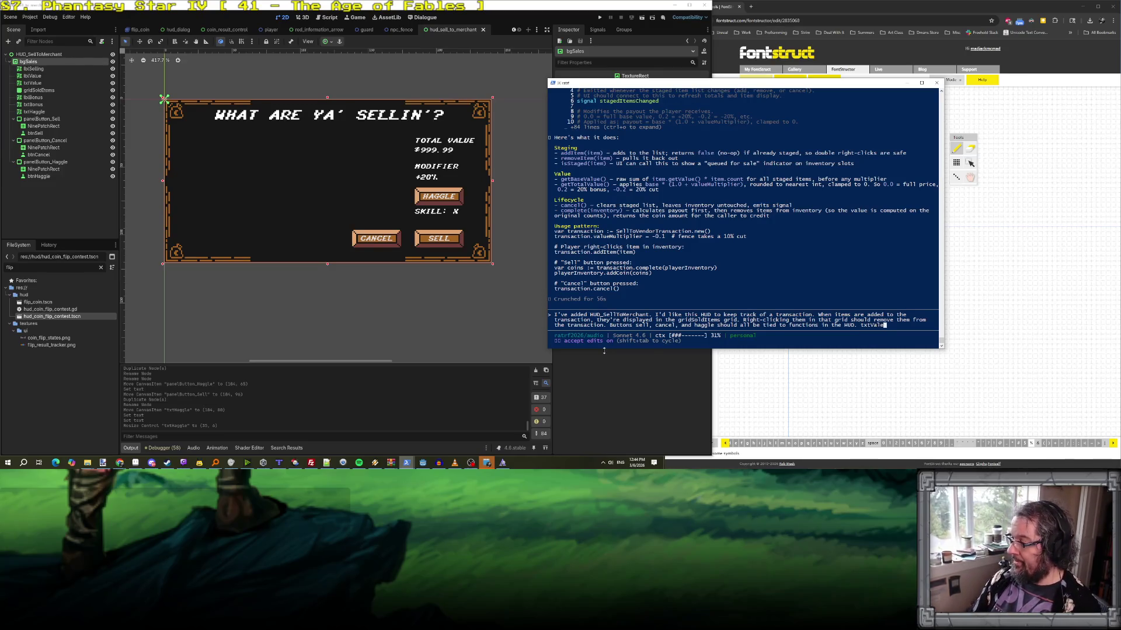
type("e should live up")
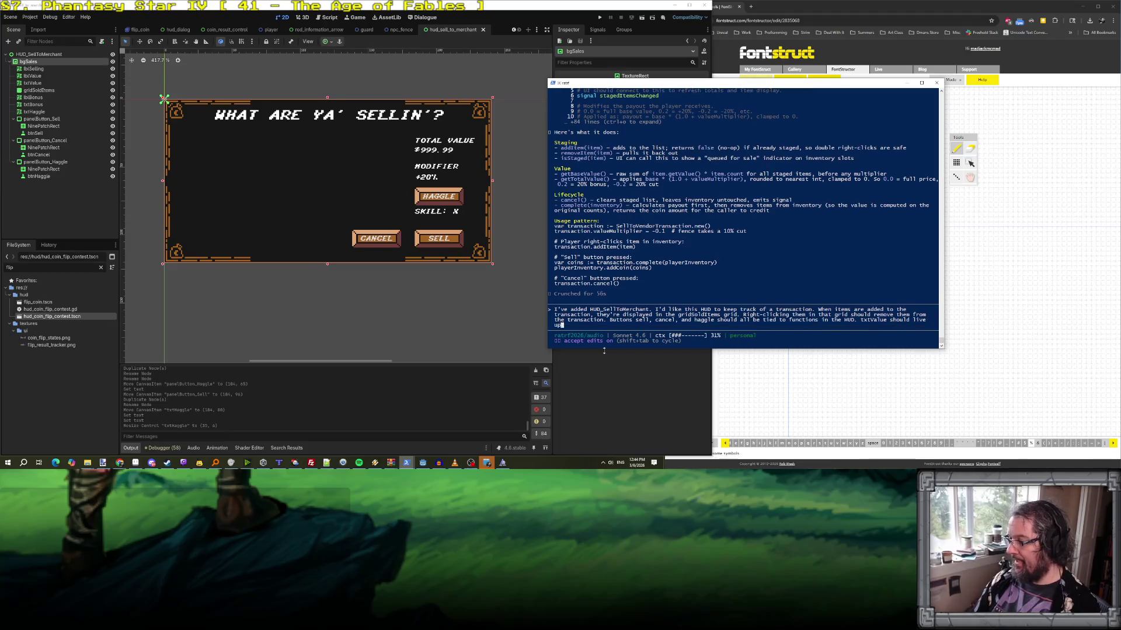
type("date the value of the t")
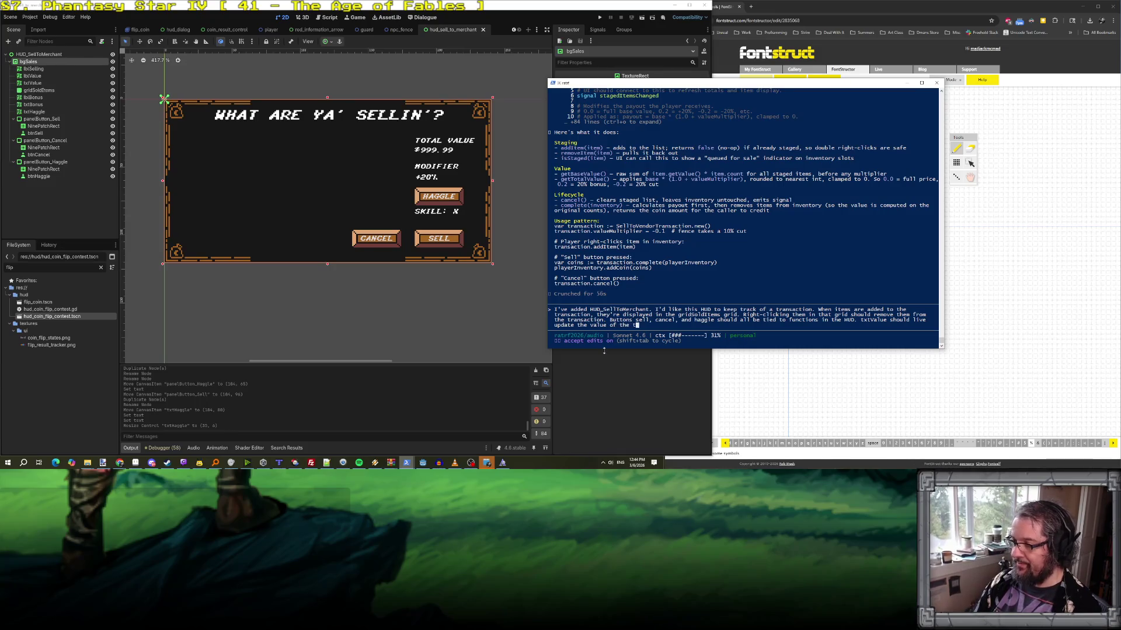
type("ransaction.")
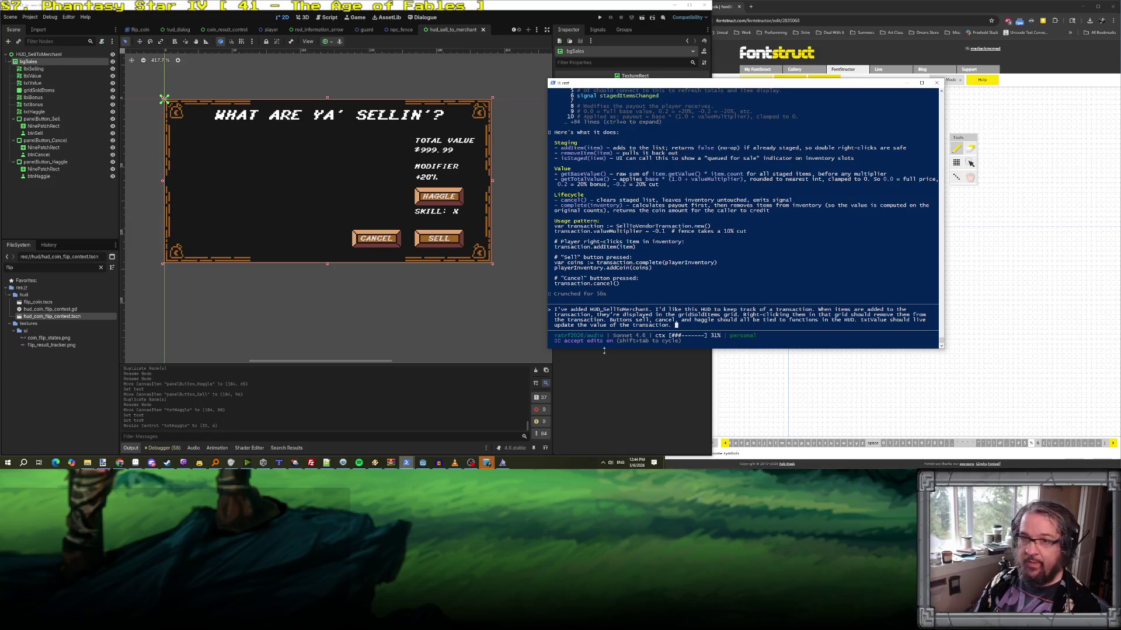
type(" txtBonus sho")
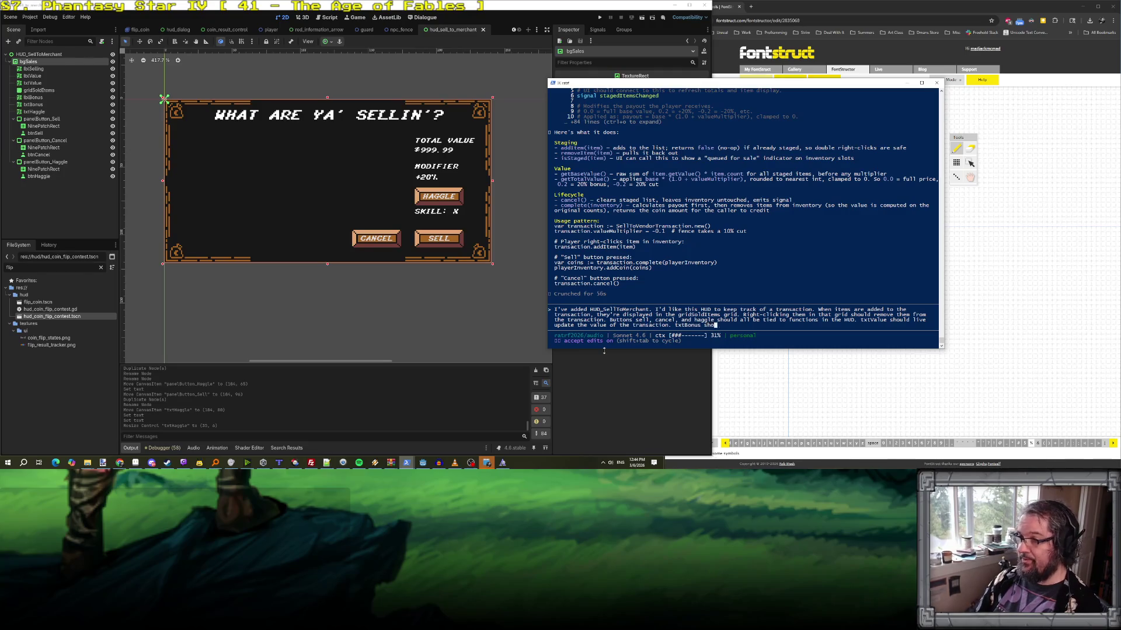
type("uld w")
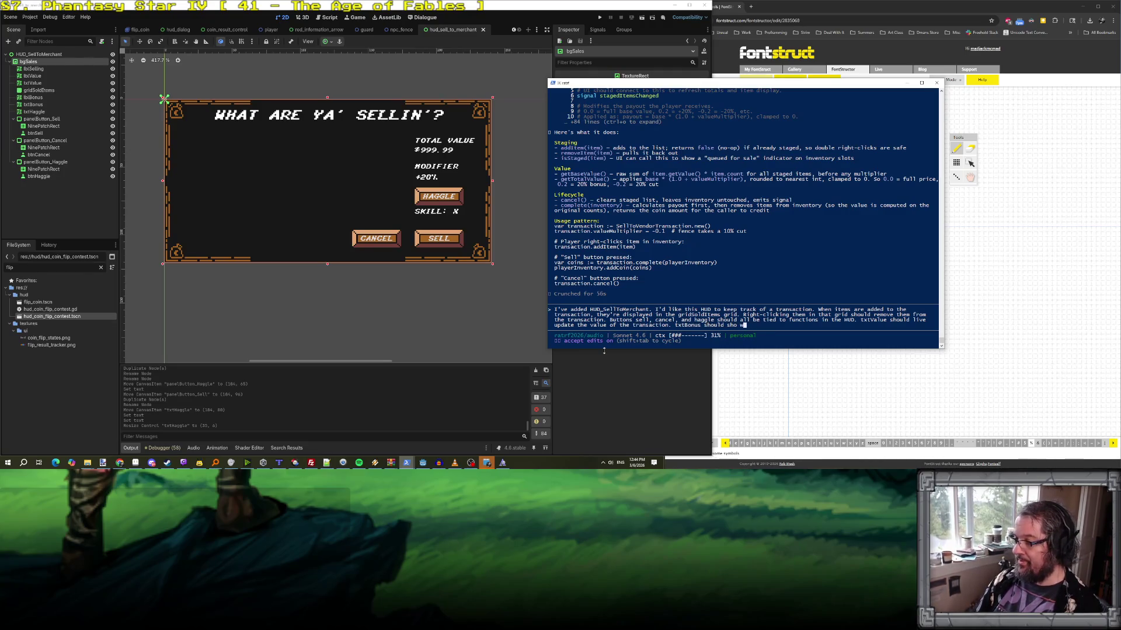
type(" the he per")
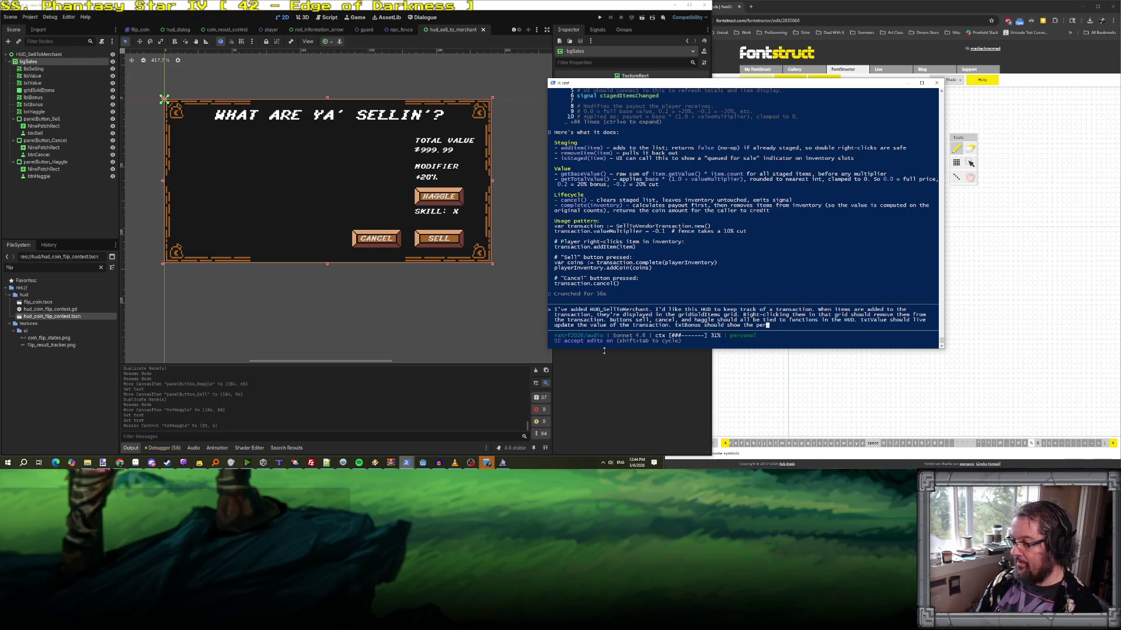
type("age")
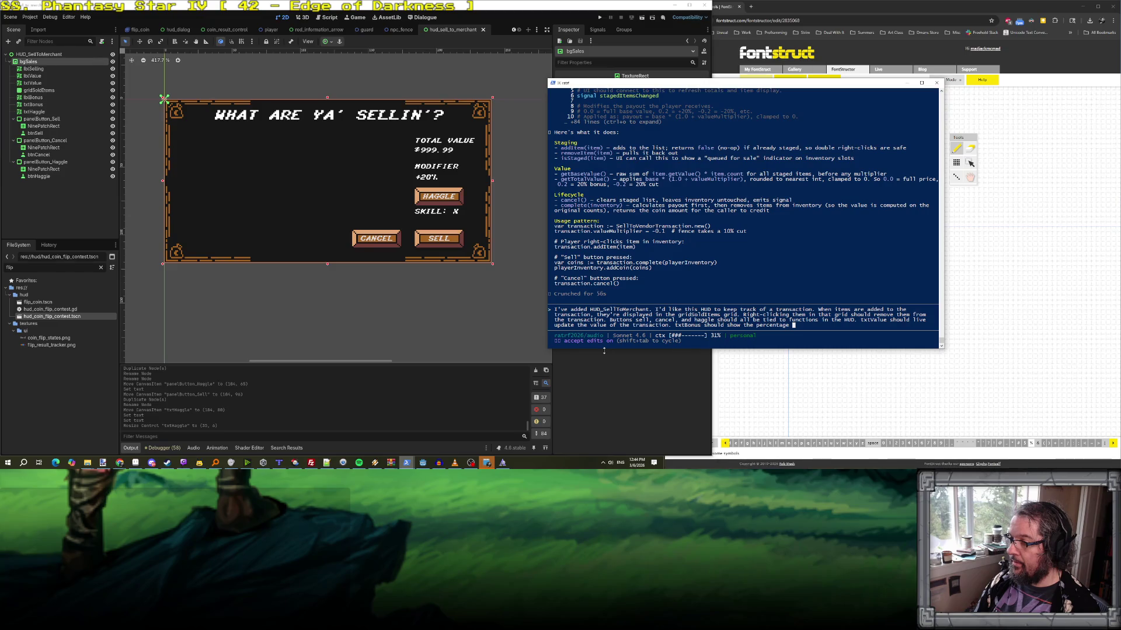
type("he transact")
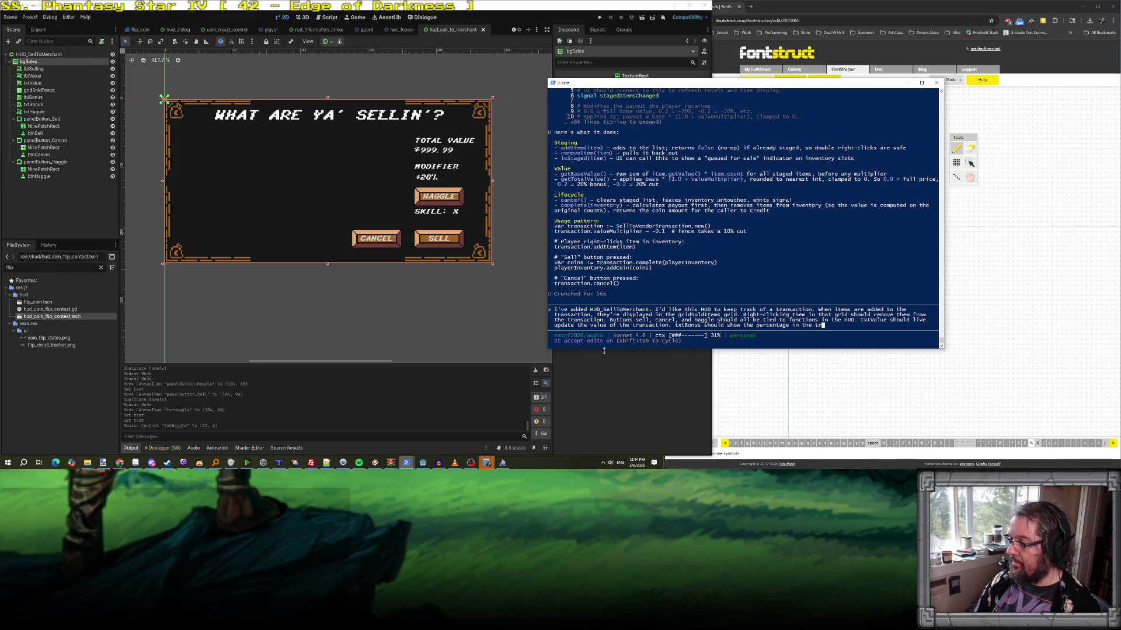
type("ion")
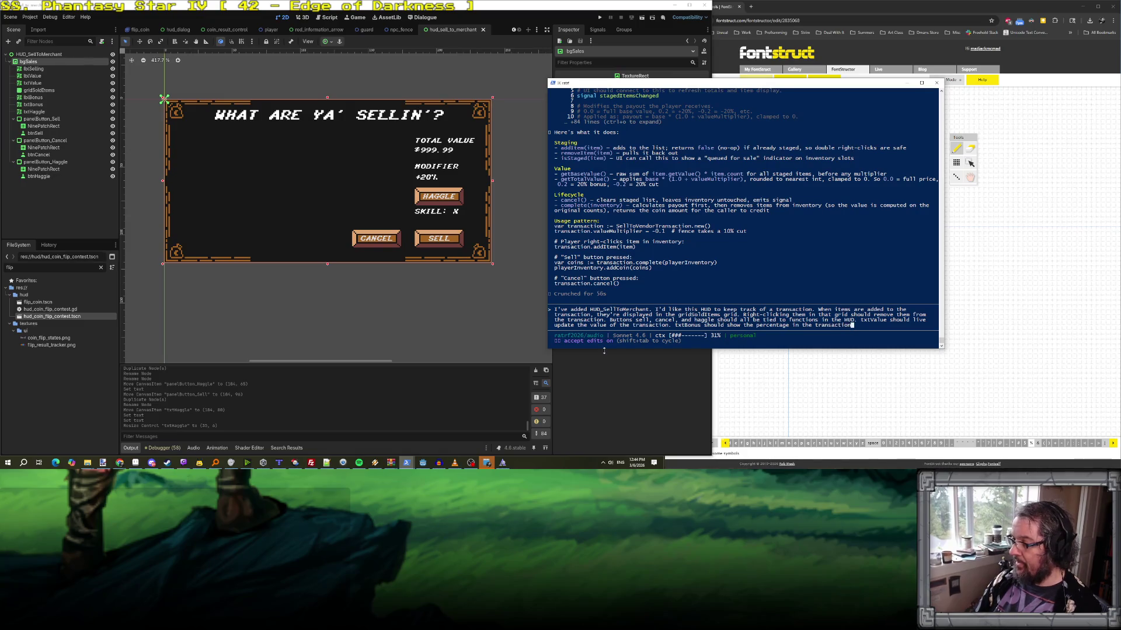
type("'s value multipl")
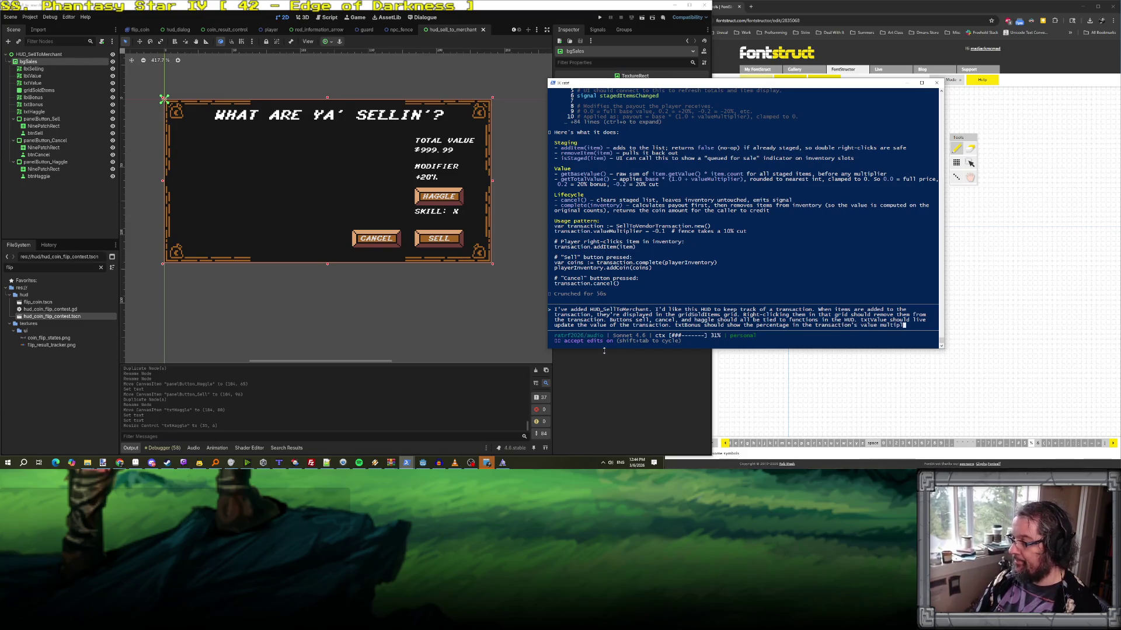
type("ier. If the bon")
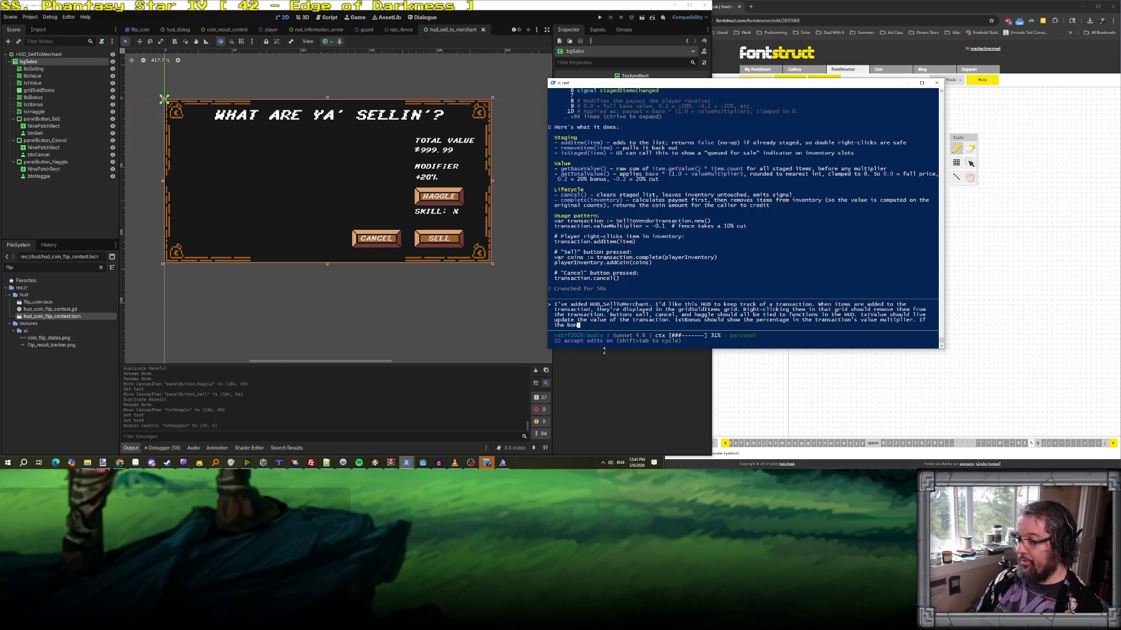
type("us is positive, the t")
type("ext")
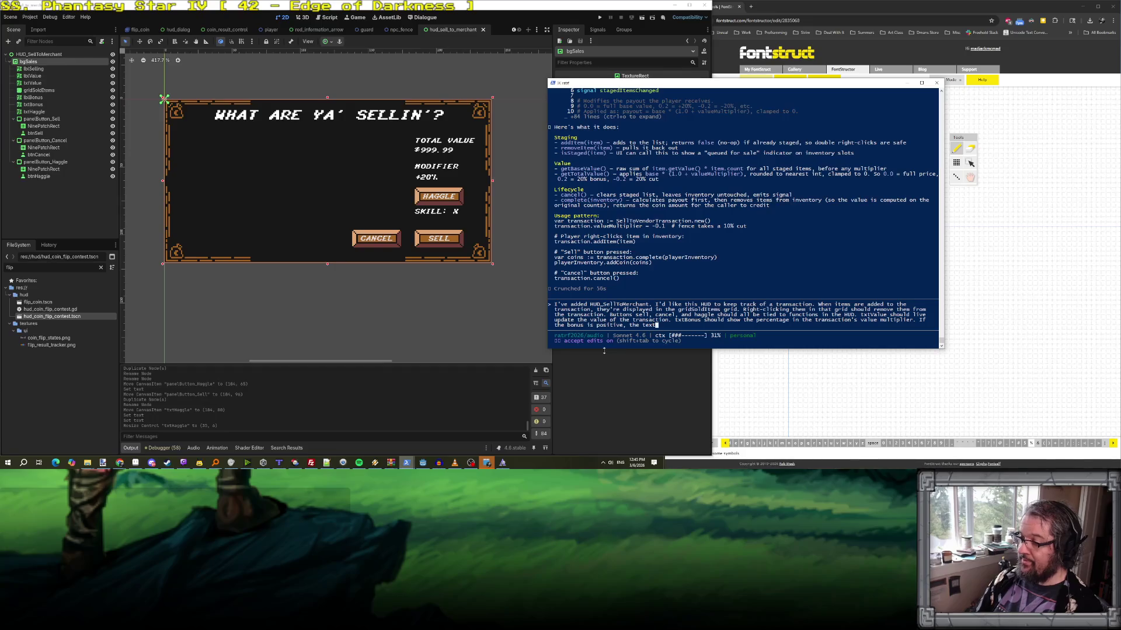
type(" should be blue. If negative, it ")
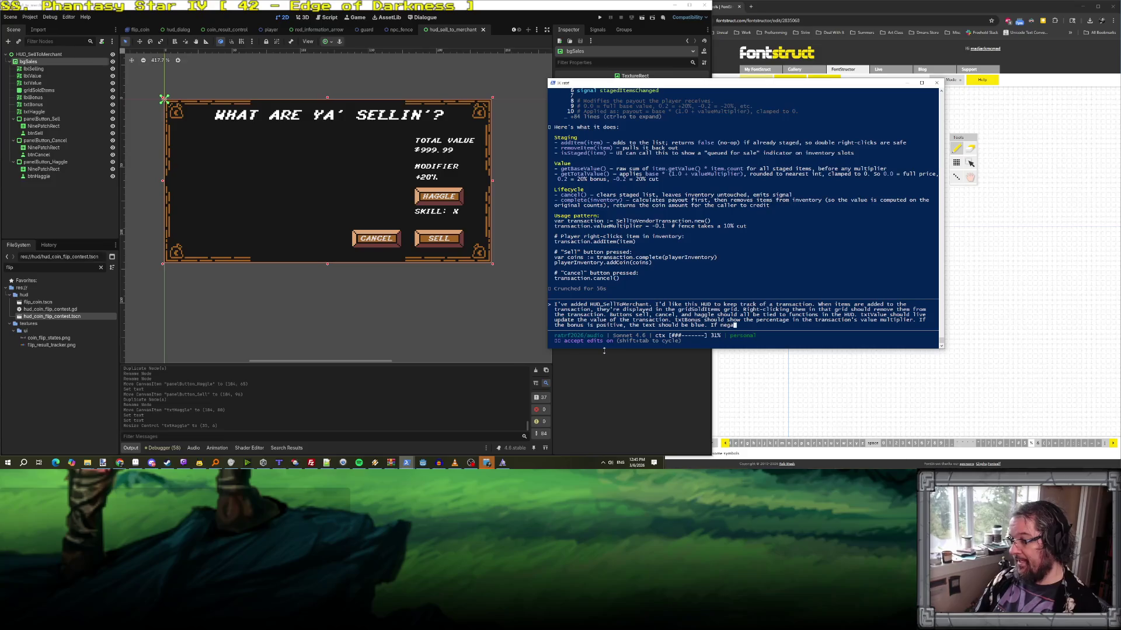
type("should be red.")
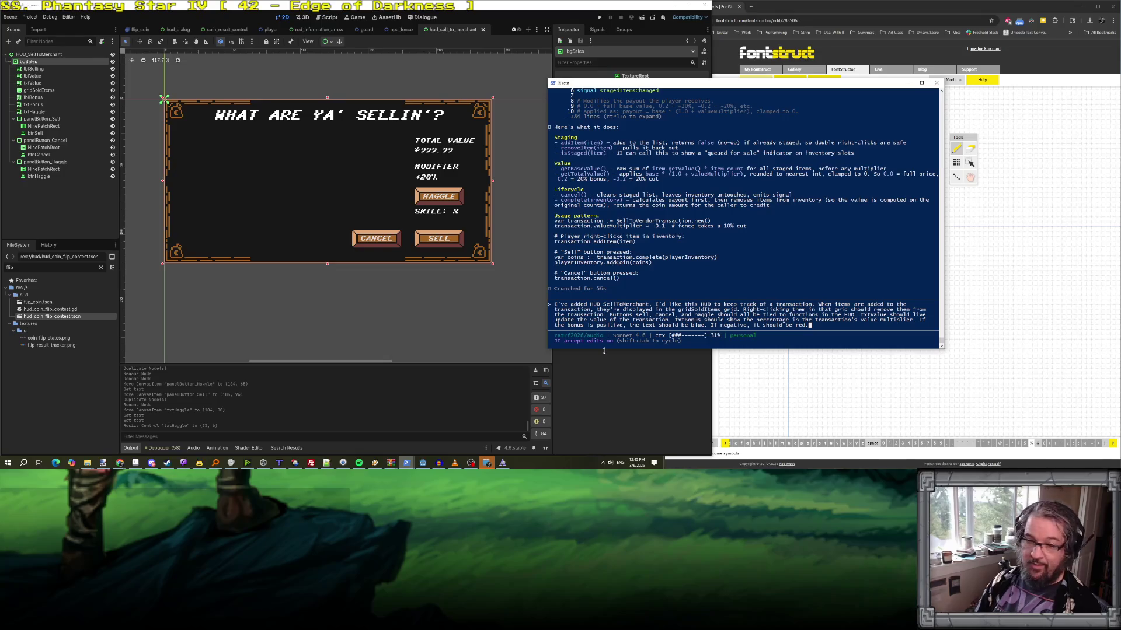
key("Return")
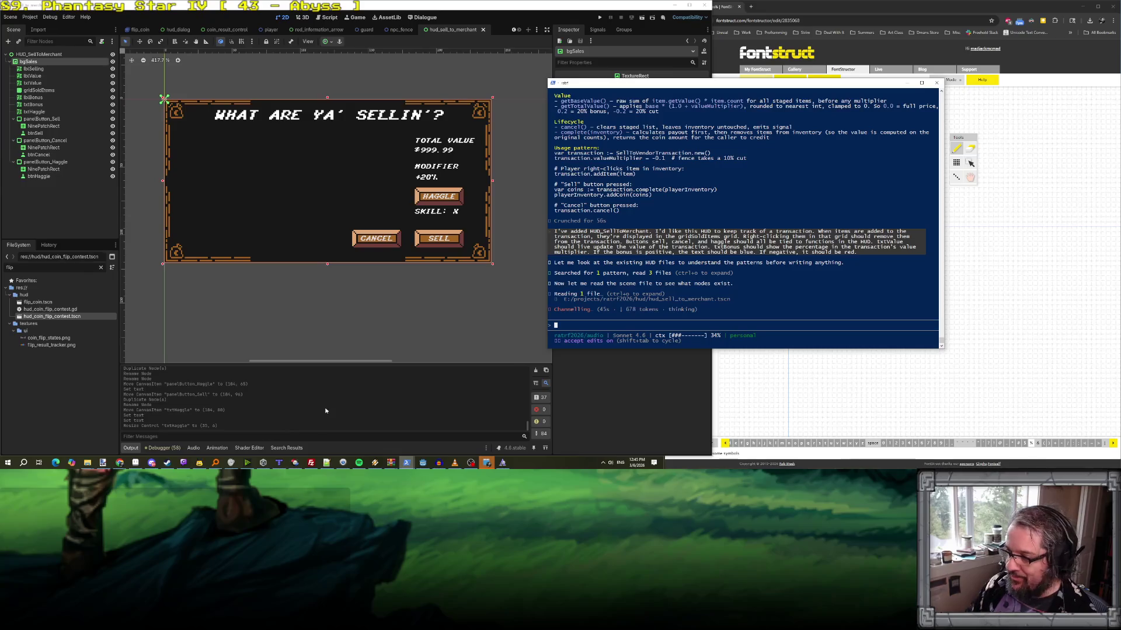
- Bring up Aseprite to look at the merchant border sprite
mouse_move(471, 462)
left_click(135, 462)
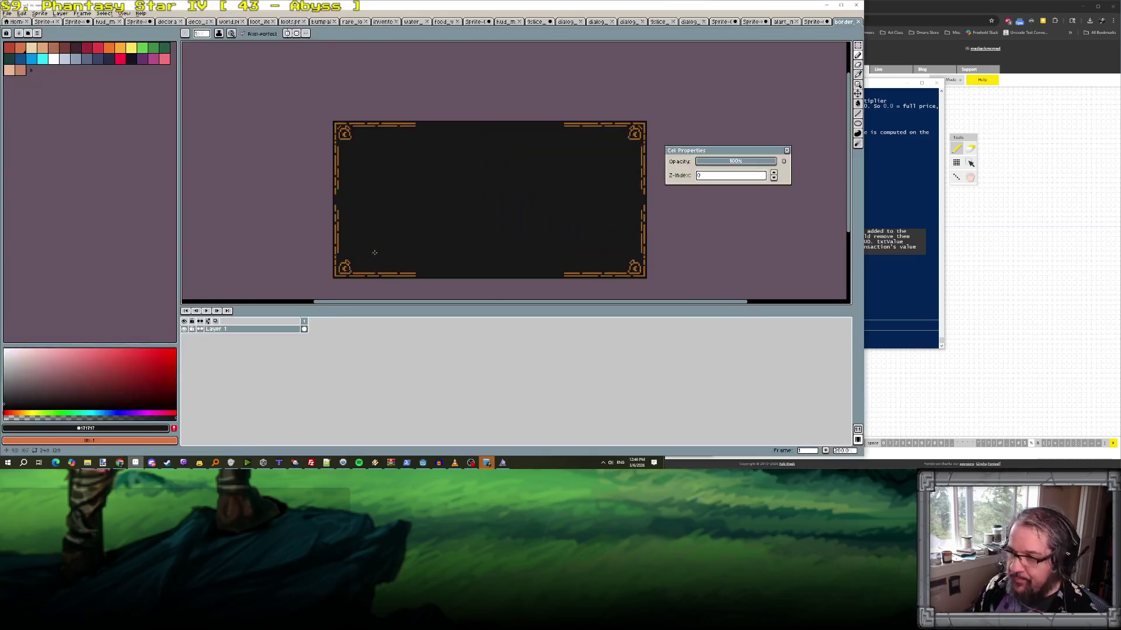
scroll(455, 195, "up", 3)
scroll(473, 175, "down", 2)
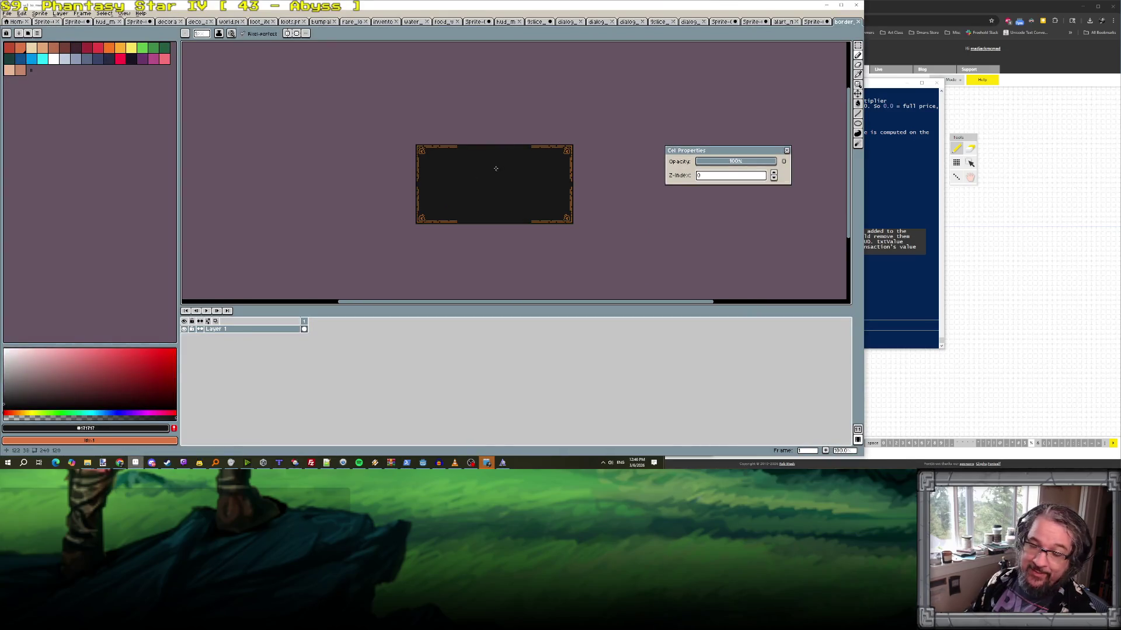
- In Tiled, open building_tables_chairs_01.tmx and building_shop_8x8_01.tmx from the Project panel
left_click(279, 462)
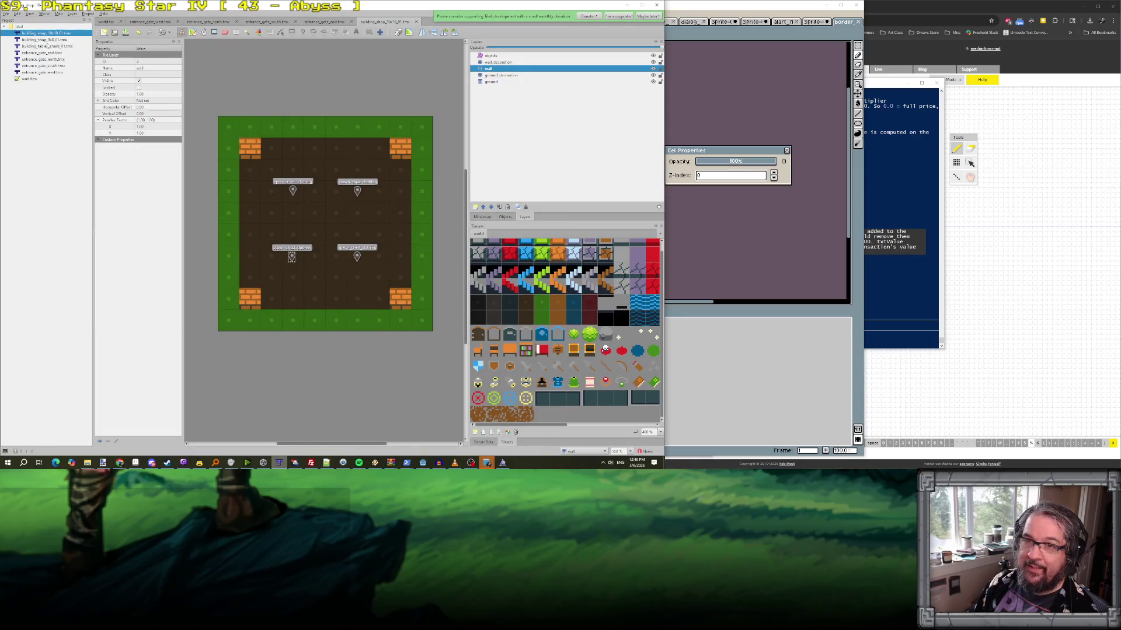
left_click(48, 39)
left_click(51, 33)
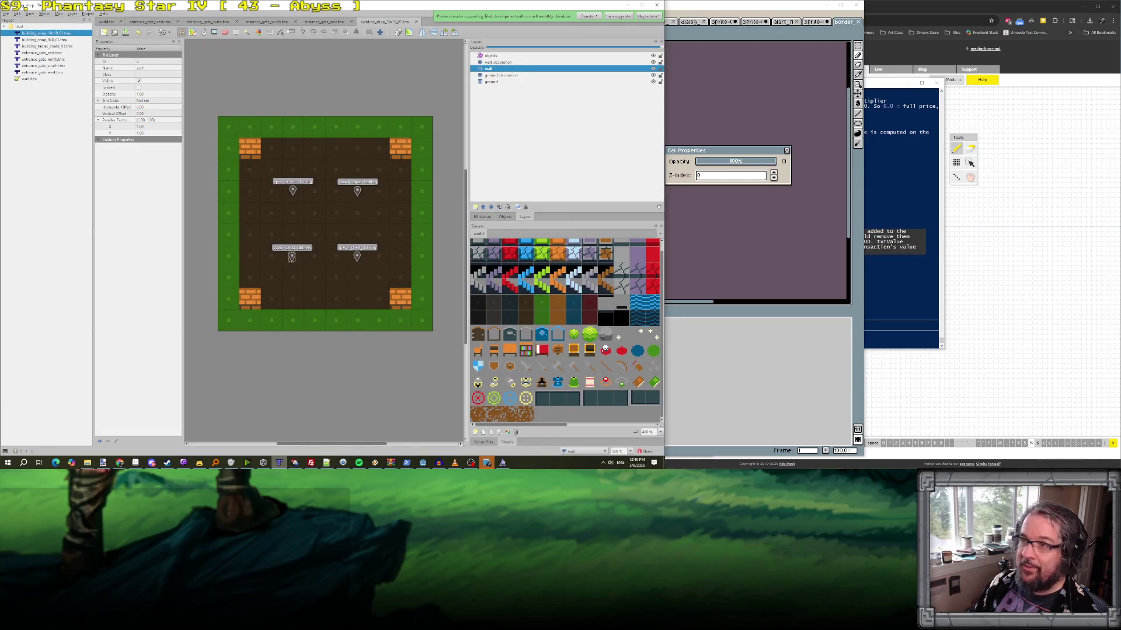
left_click(48, 40)
left_click(48, 47)
left_click(47, 53)
left_click(50, 65)
left_click(47, 33)
left_click(20, 27)
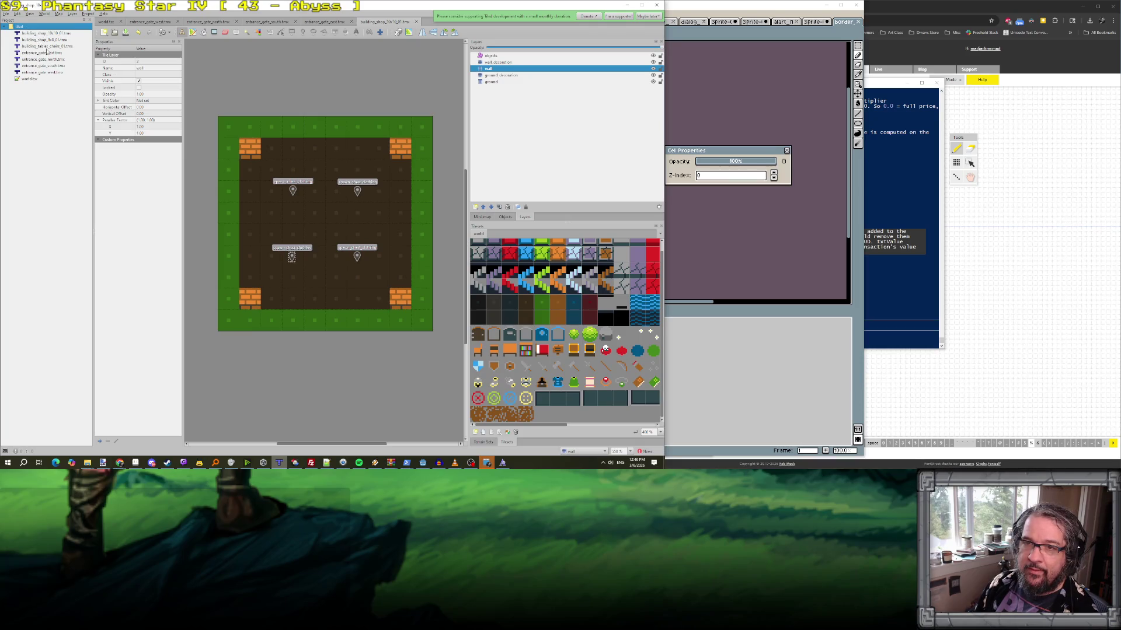
double_click(47, 46)
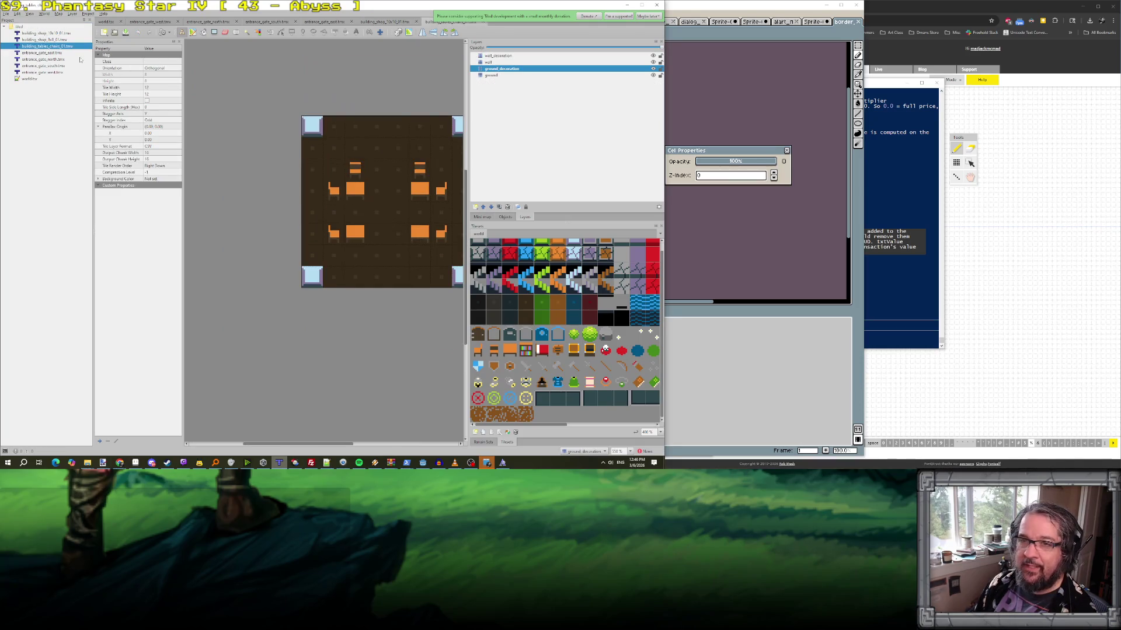
double_click(54, 40)
key("alt+Tab")
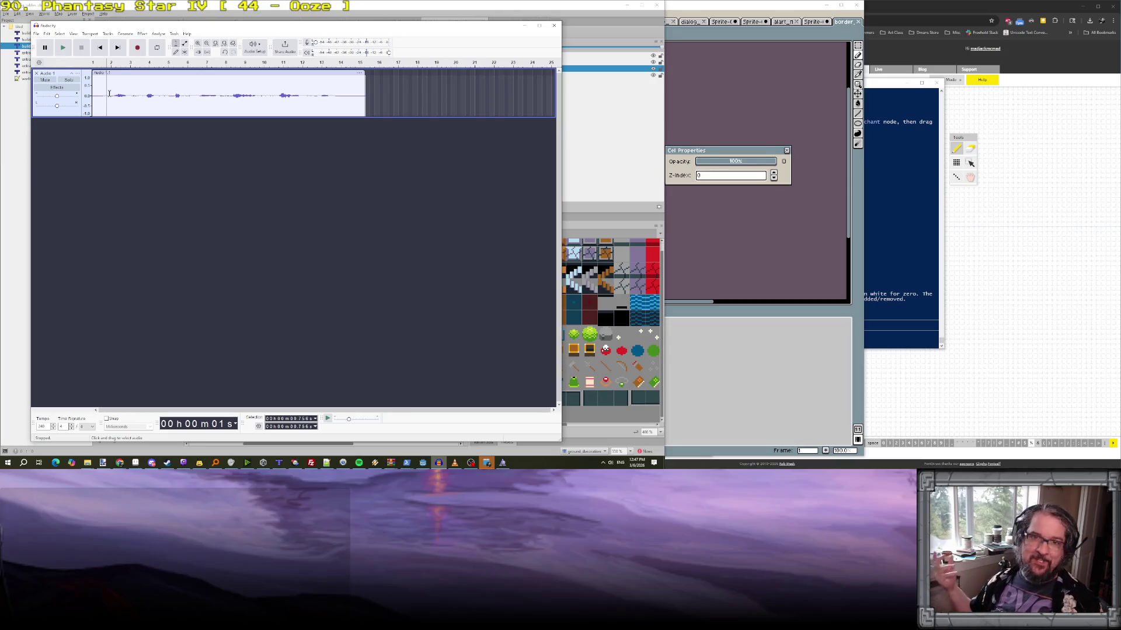
- Minimize Audacity and scroll through Claude Code's hud_sell_to_merchant.gd summary and exports table
left_click(524, 25)
left_click(877, 86)
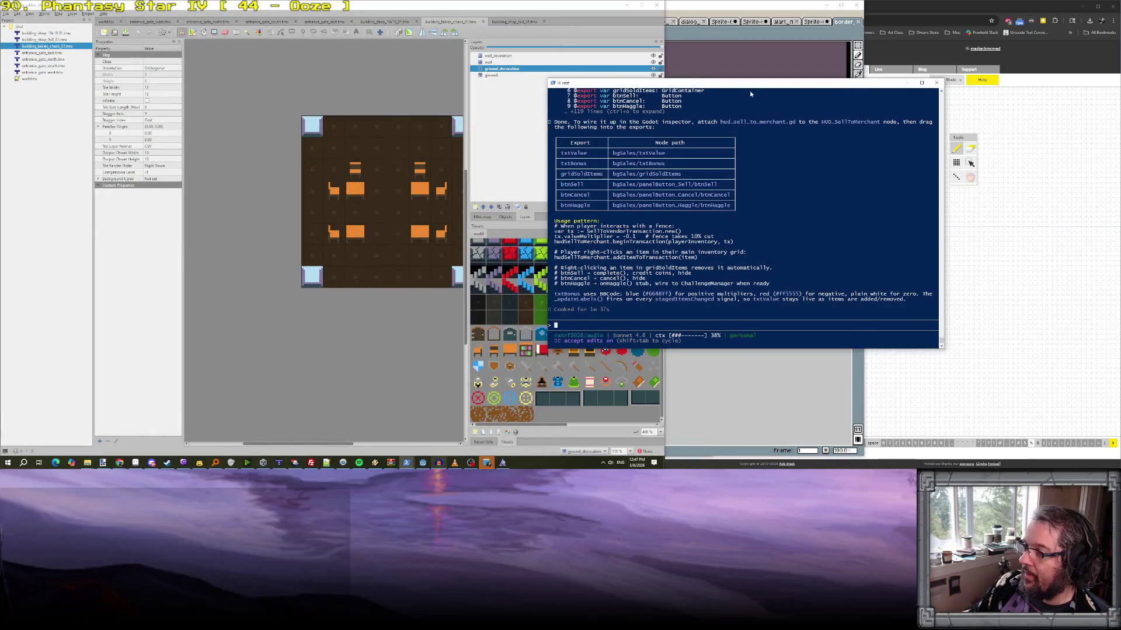
left_click_drag(756, 90, 463, 93)
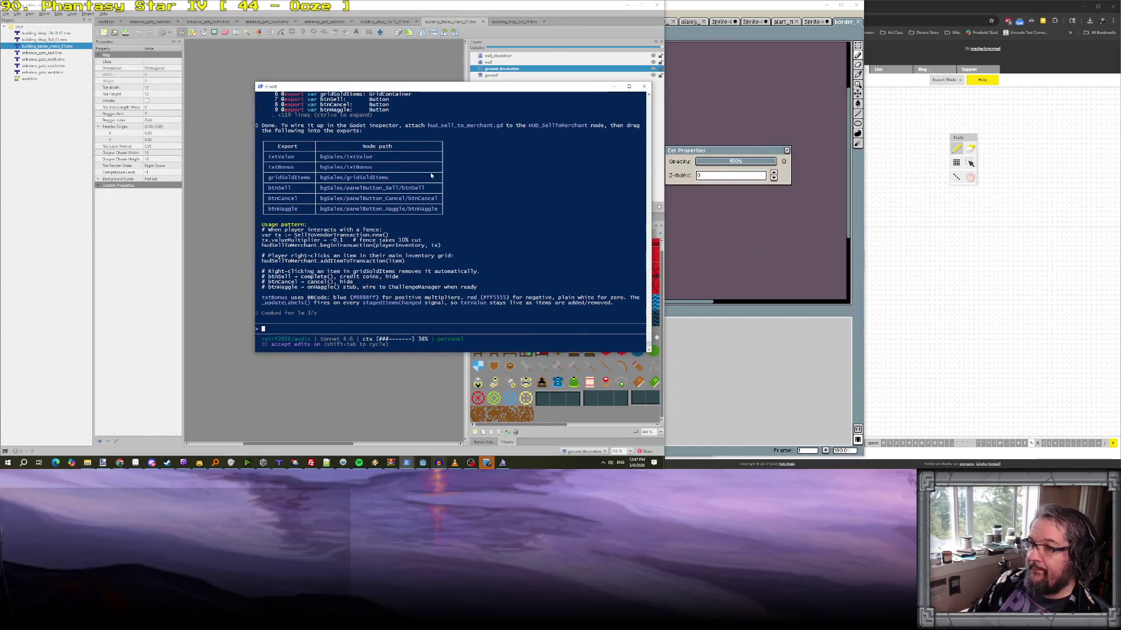
scroll(373, 151, "up", 5)
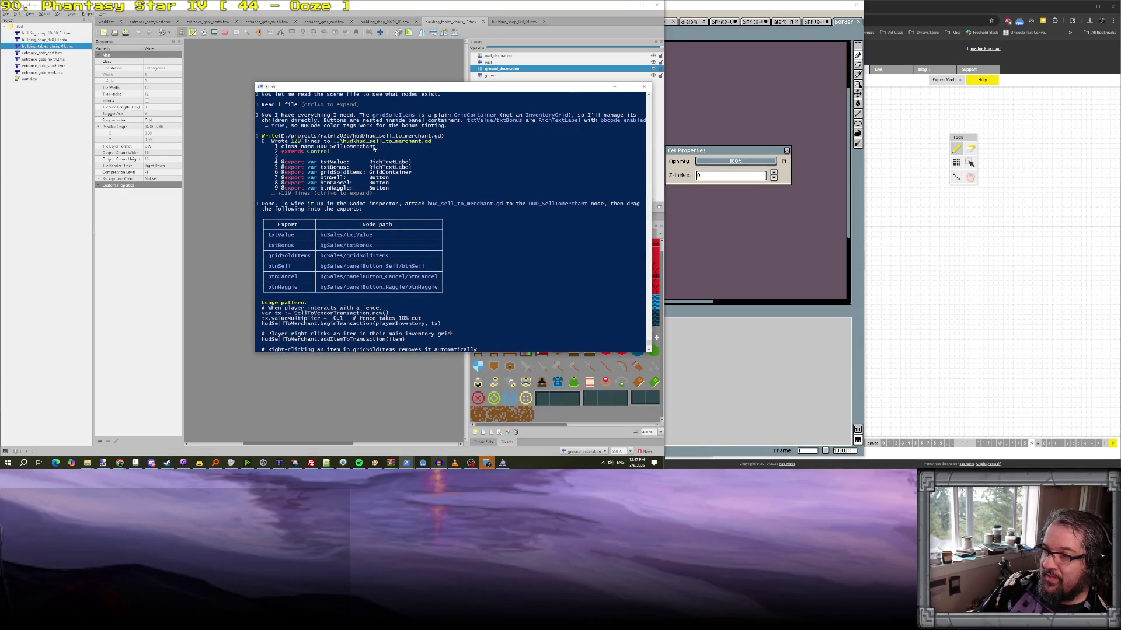
scroll(374, 150, "up", 3)
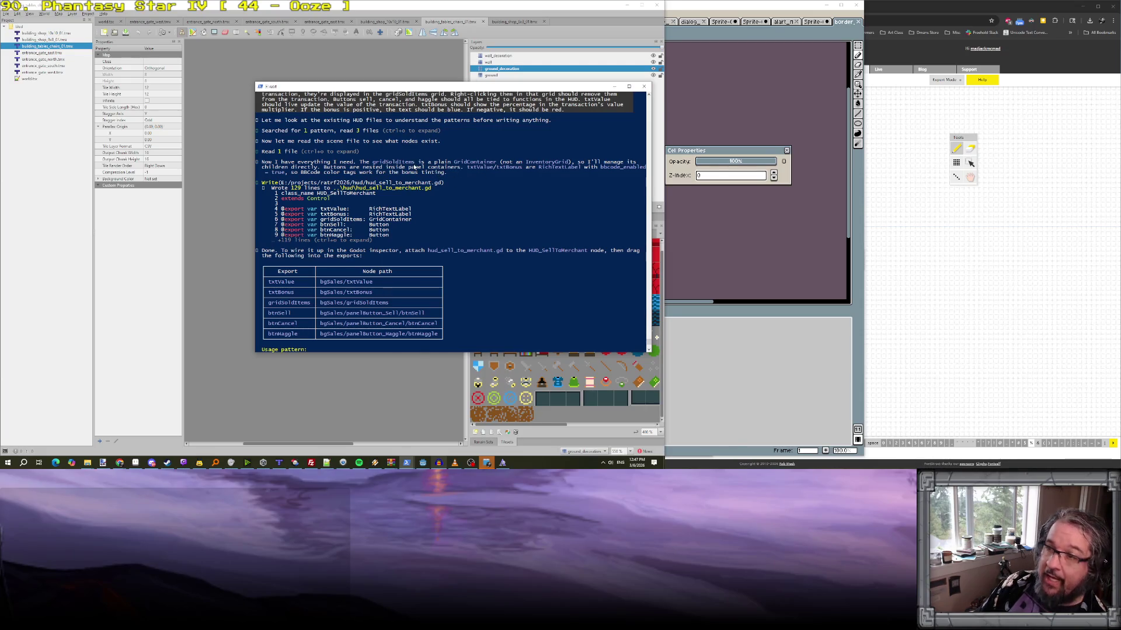
scroll(414, 168, "up", 1)
scroll(417, 176, "down", 9)
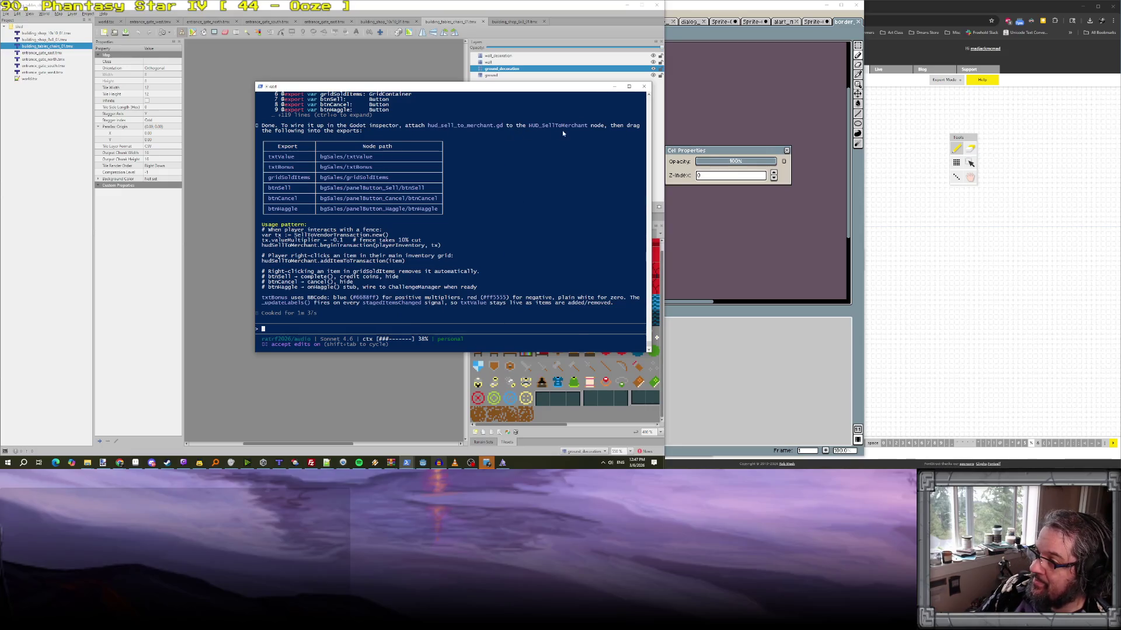
- Filter FileSystem by 'sell' and attach hud_sell_to_merchant.gd to the HUD_SellToMerchant root node
left_click(422, 463)
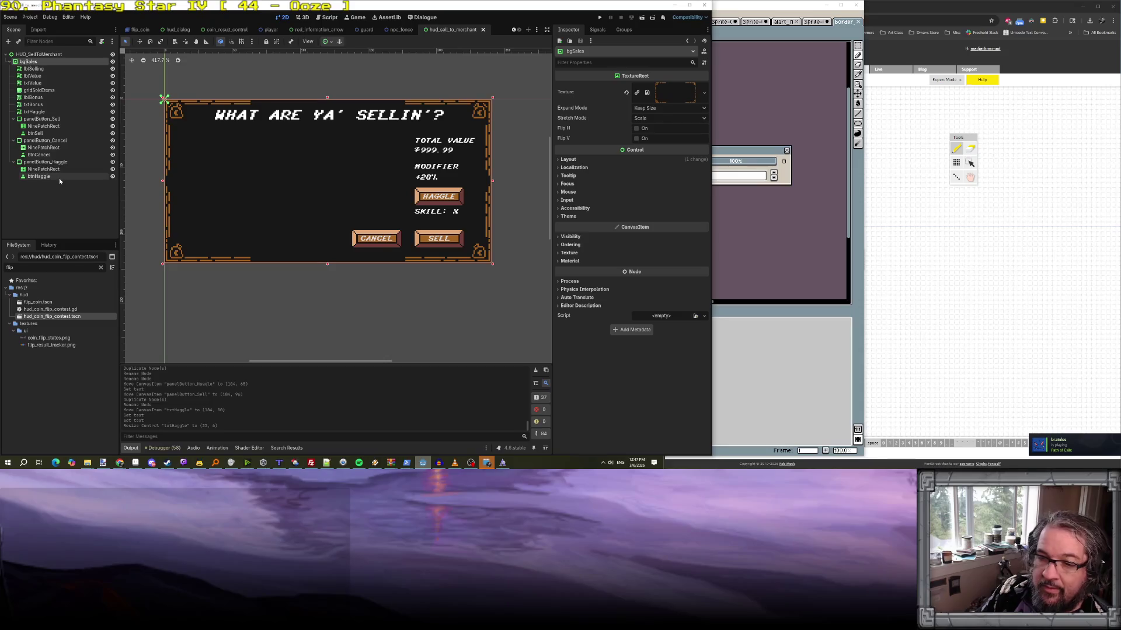
left_click(50, 309)
double_click(35, 270)
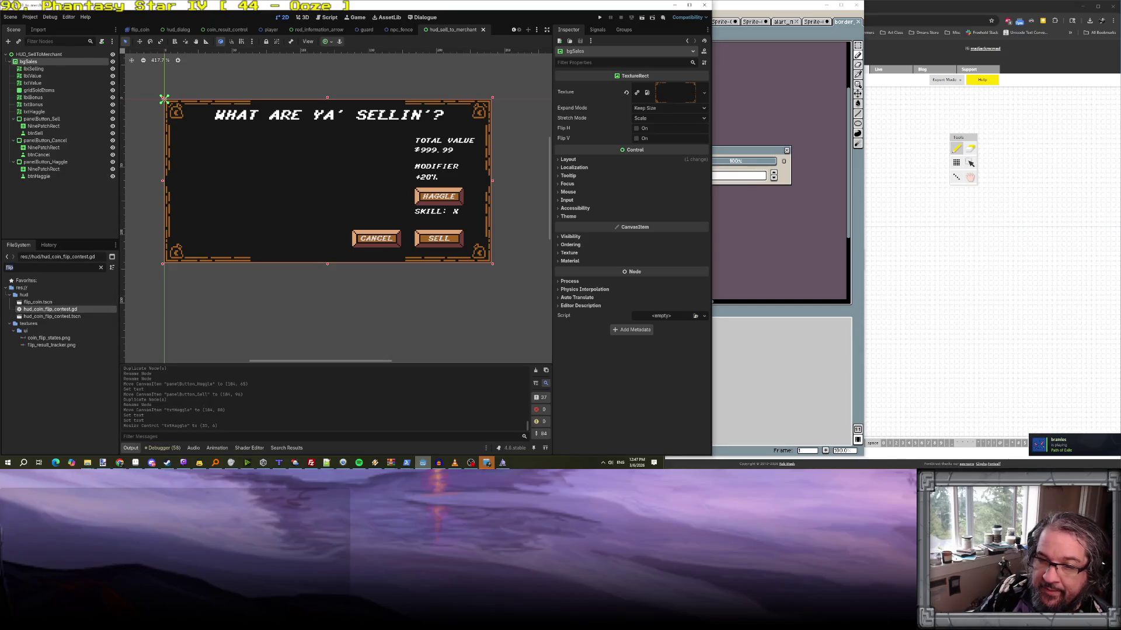
type("sell")
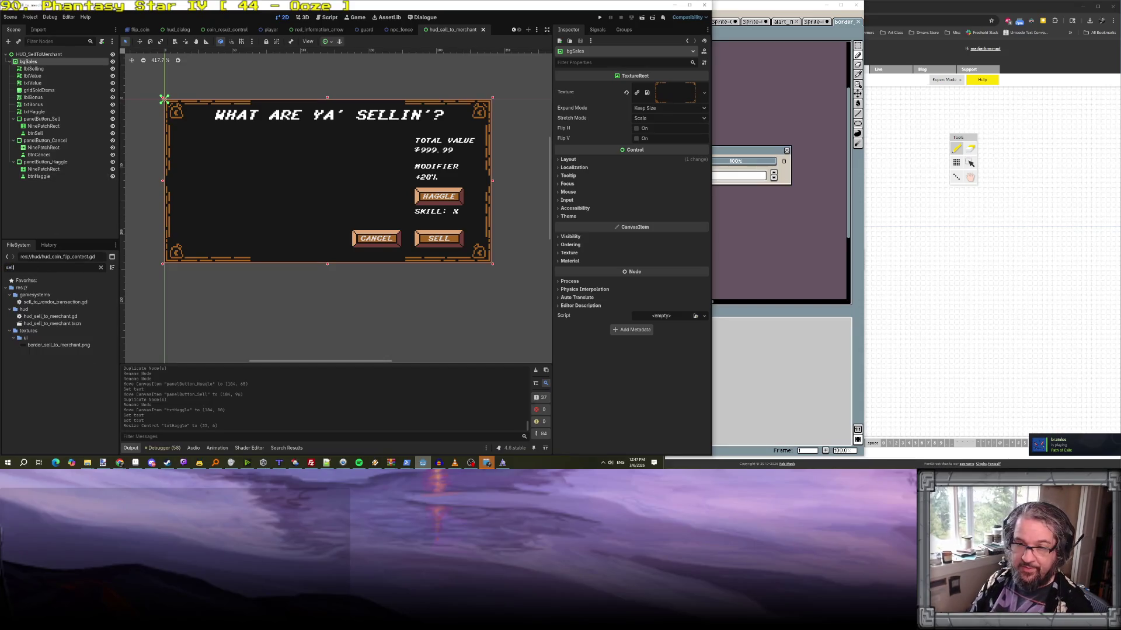
left_click_drag(50, 316, 47, 56)
- Assign txtBonus, txtValue, gridSoldItems, btnSell, btnCancel and btnHaggle to their exports, then save
mouse_move(33, 104)
left_mouse_down()
mouse_move(648, 89)
mouse_move(649, 98)
left_mouse_up()
left_click_drag(33, 83, 648, 88)
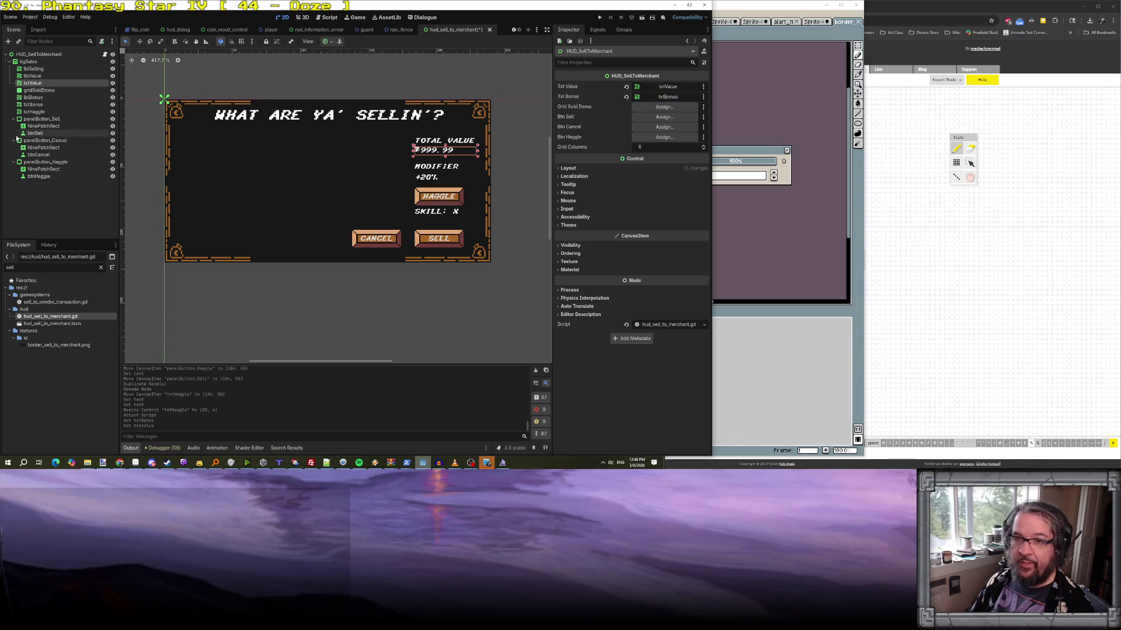
left_click_drag(39, 90, 655, 108)
left_click_drag(35, 134, 665, 117)
left_click_drag(39, 155, 667, 127)
mouse_move(39, 176)
left_mouse_down()
mouse_move(662, 138)
mouse_move(642, 138)
left_mouse_up()
left_click(646, 147)
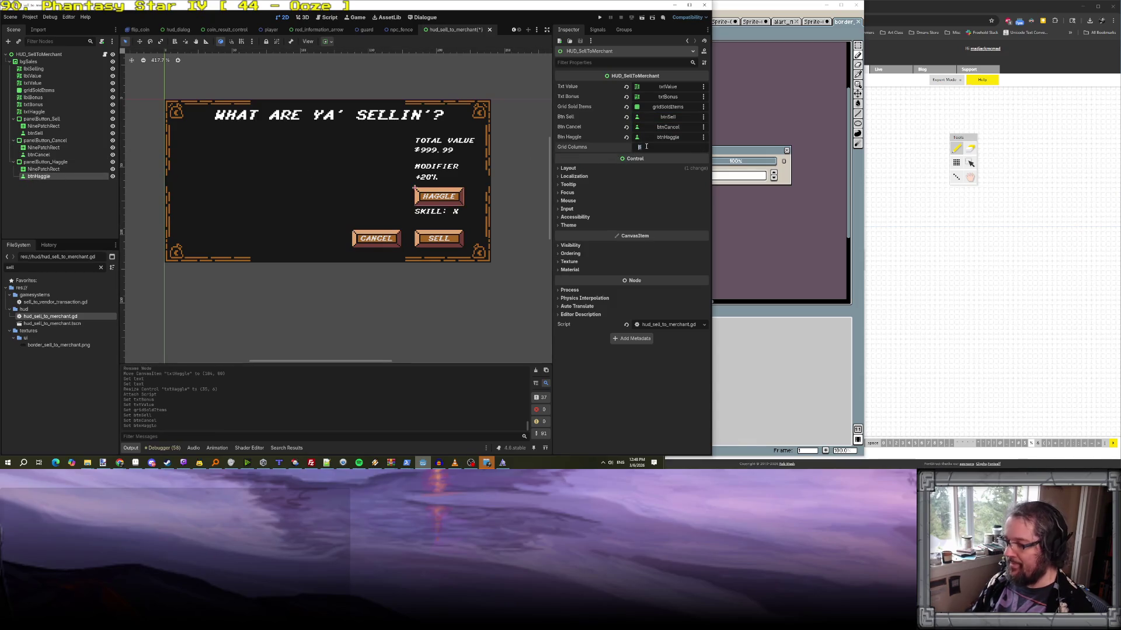
key("ctrl+s")
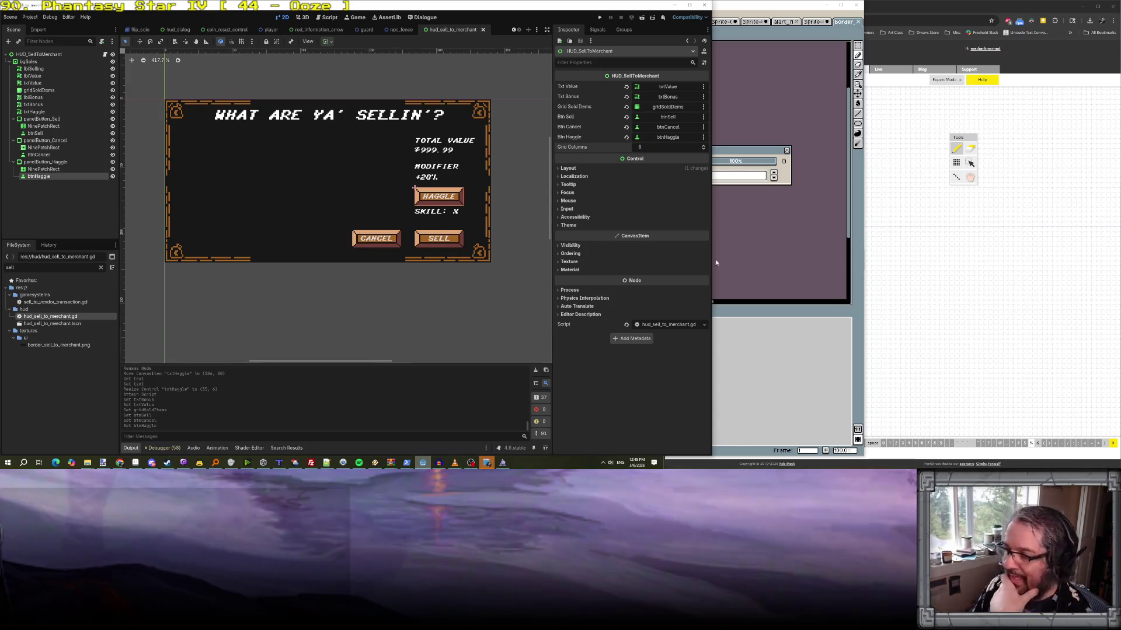
left_click(407, 463)
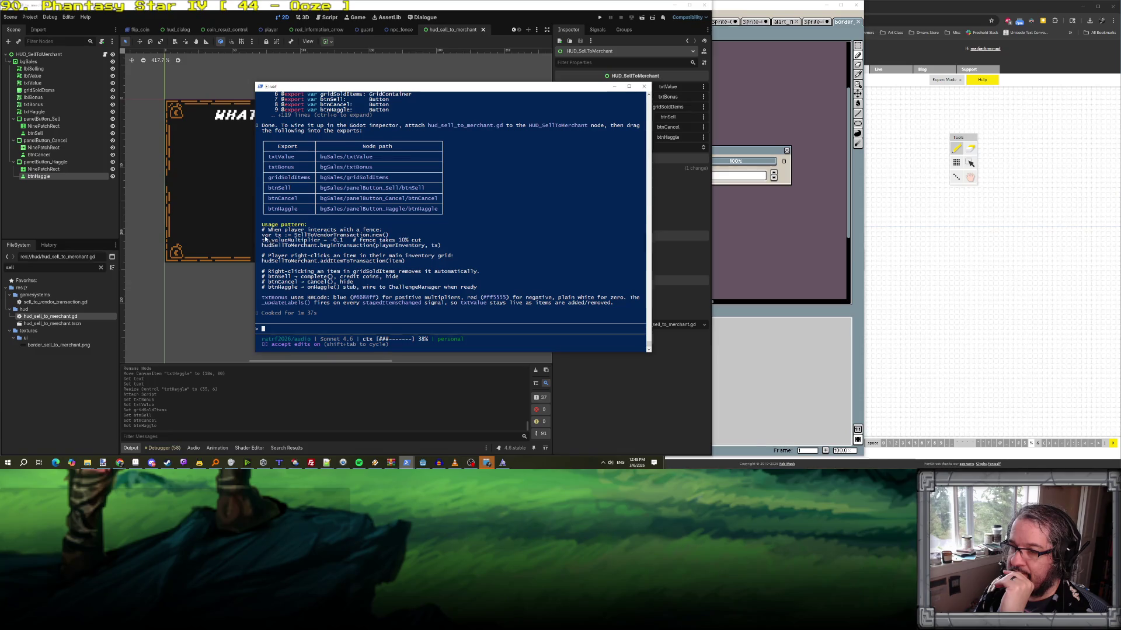
- Copy the 'var tx' through 'beginTransaction' usage lines from the reply and hide the terminal
mouse_move(262, 235)
left_mouse_down()
mouse_move(421, 260)
mouse_move(459, 248)
left_mouse_up()
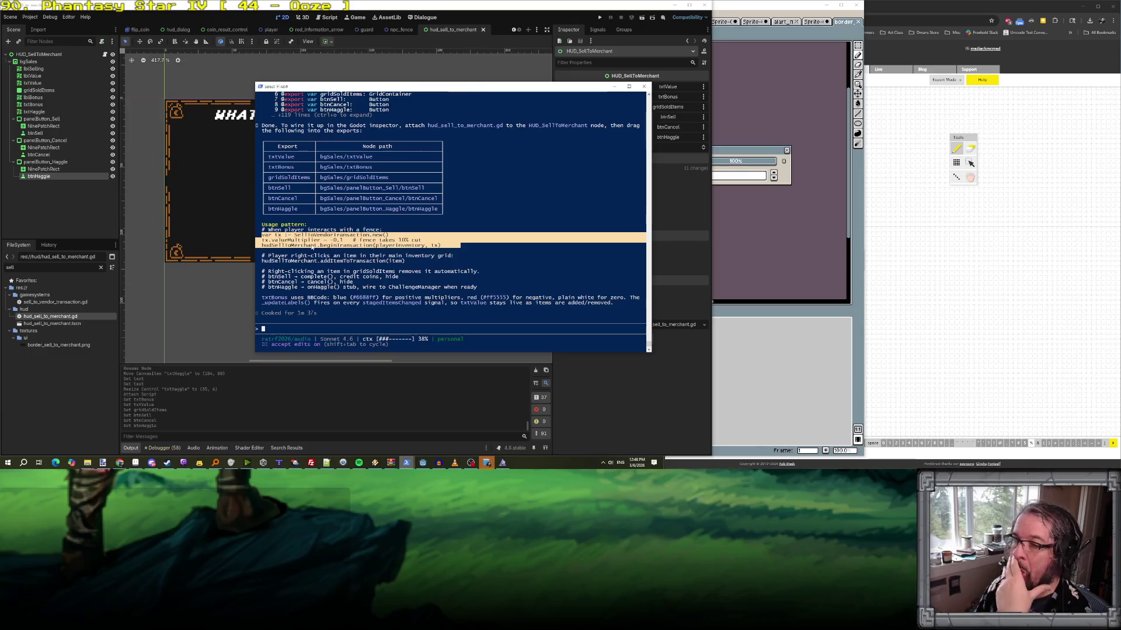
key("ctrl+c")
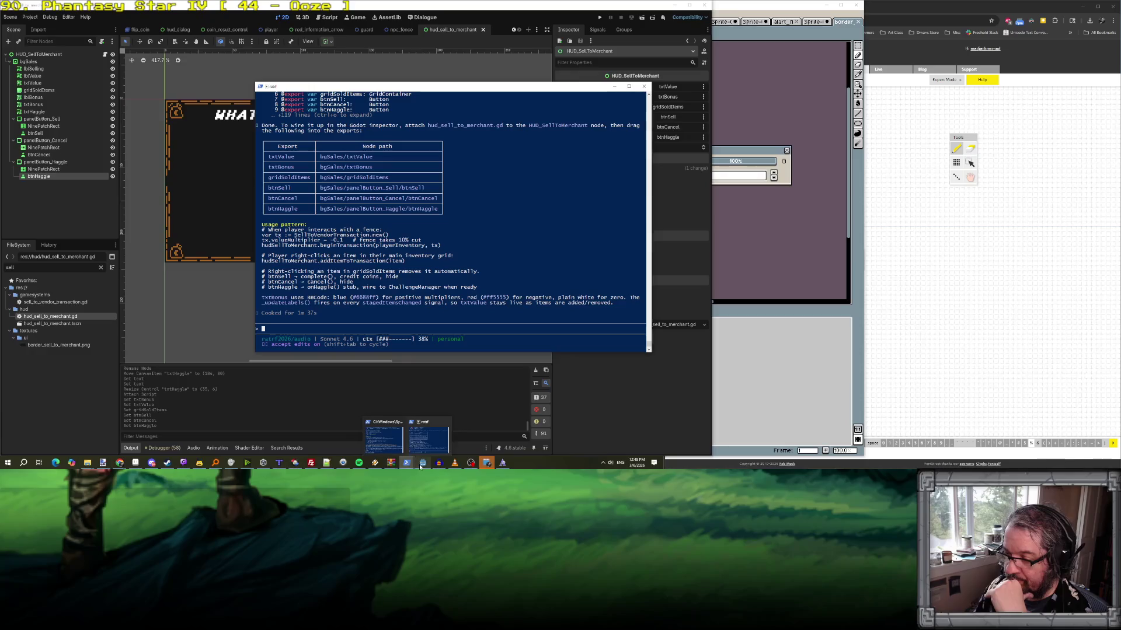
left_click(408, 446)
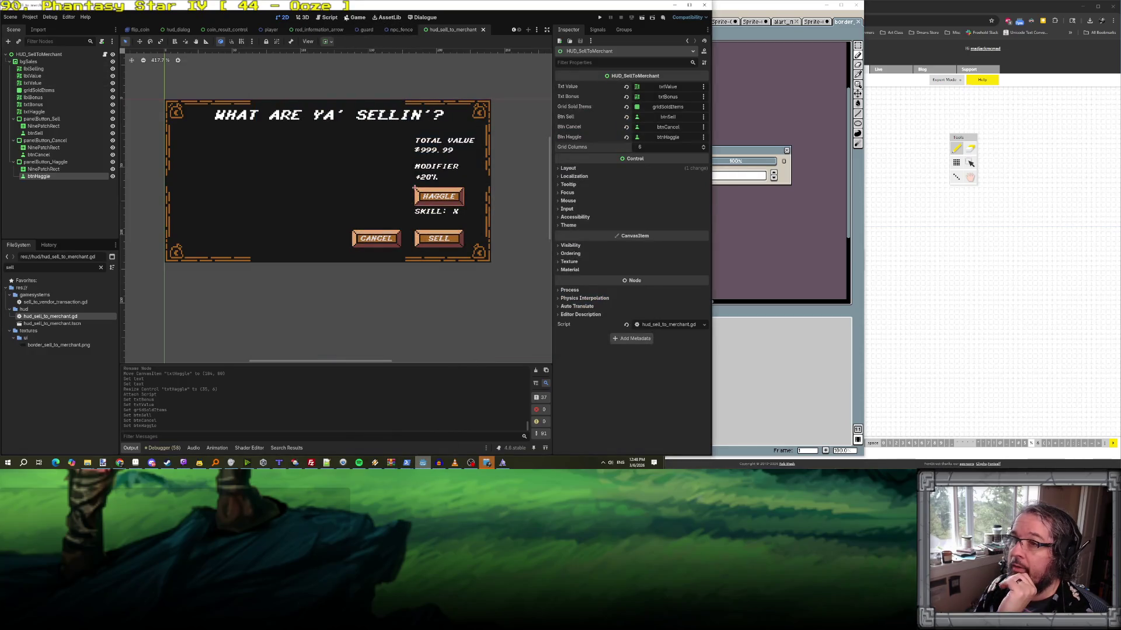
- Open merchant_component.gd and add a func onBeginTransactionSellToMe() -> void: signature at the end
left_click(320, 18)
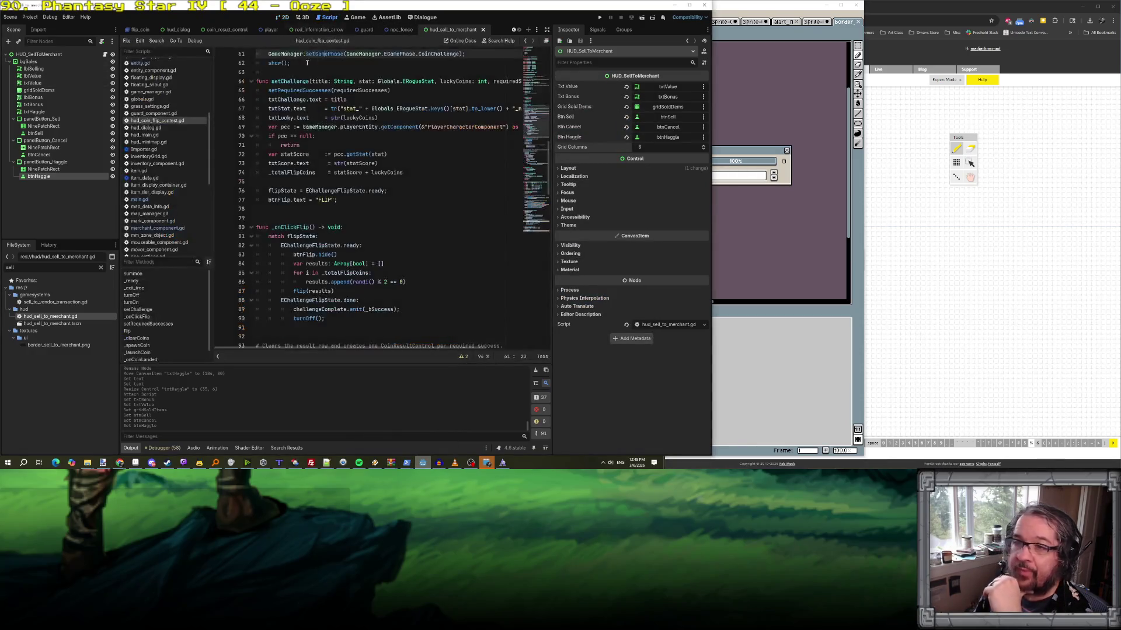
scroll(176, 178, "up", 5)
scroll(162, 131, "down", 3)
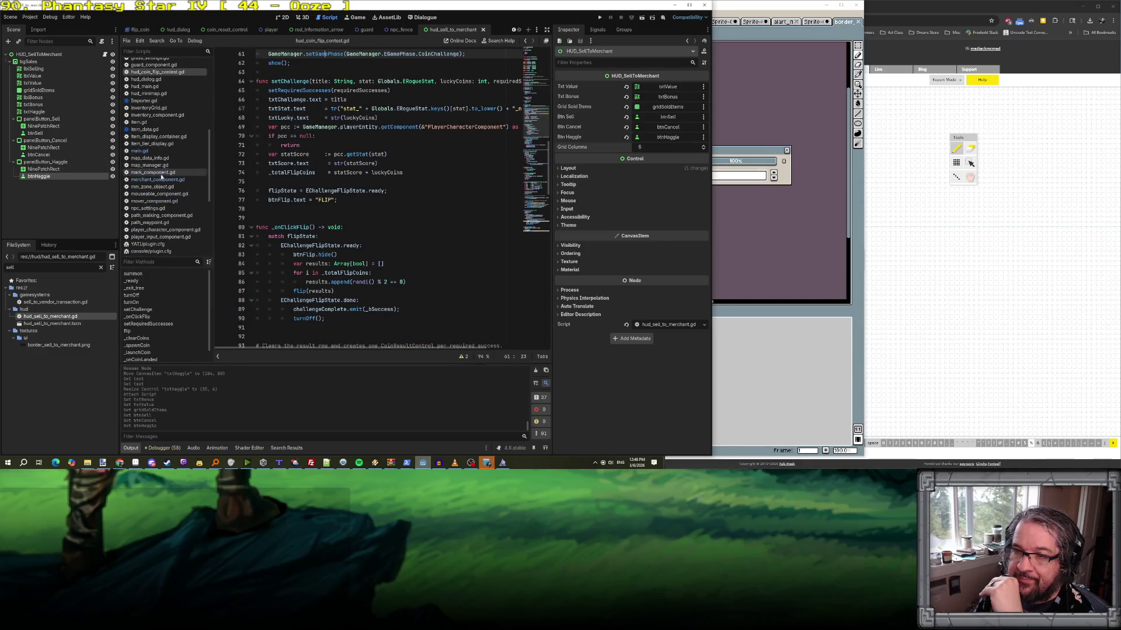
left_click(158, 179)
left_click(313, 273)
key("Down")
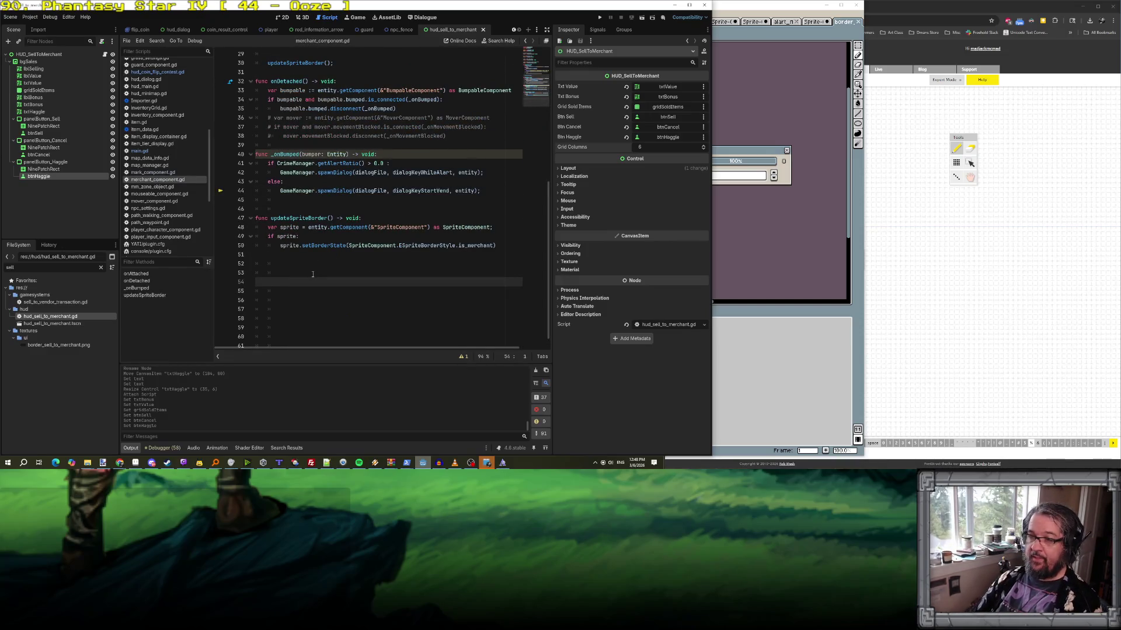
type("func")
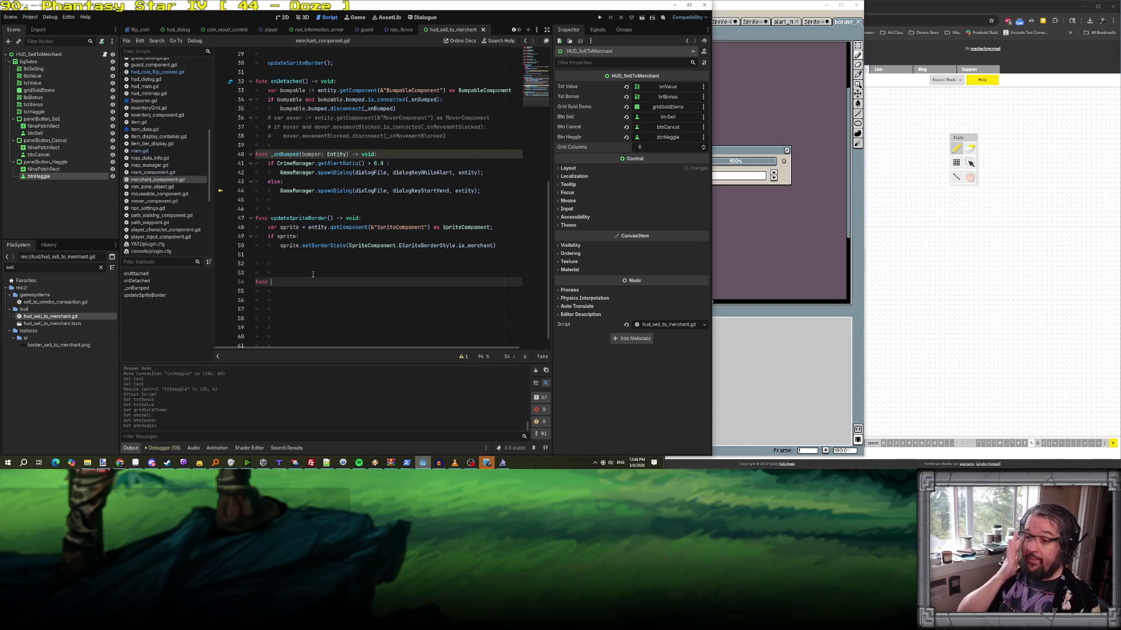
type("SellI")
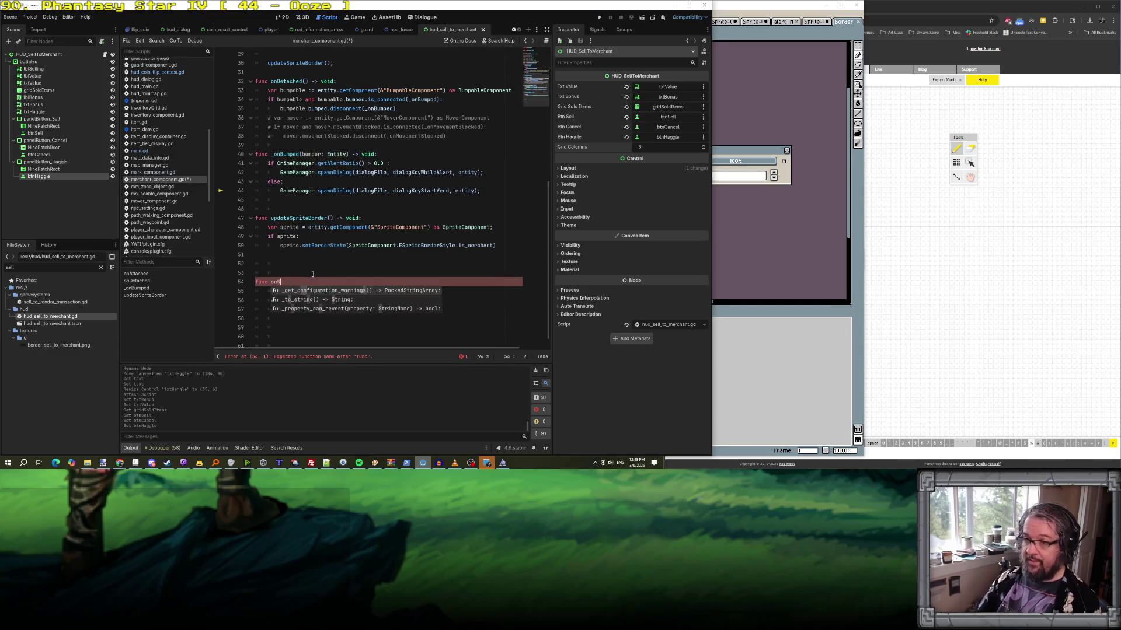
key("BackSpace")
key("BackSpace")
key("BackSpace")
type("in")
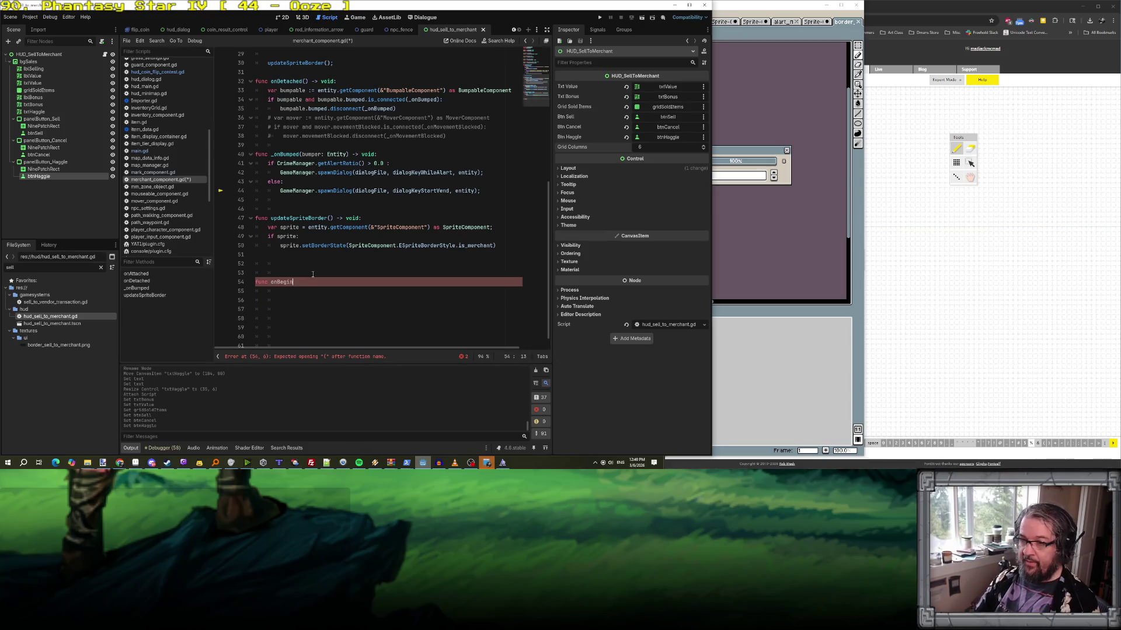
type("TransactionS")
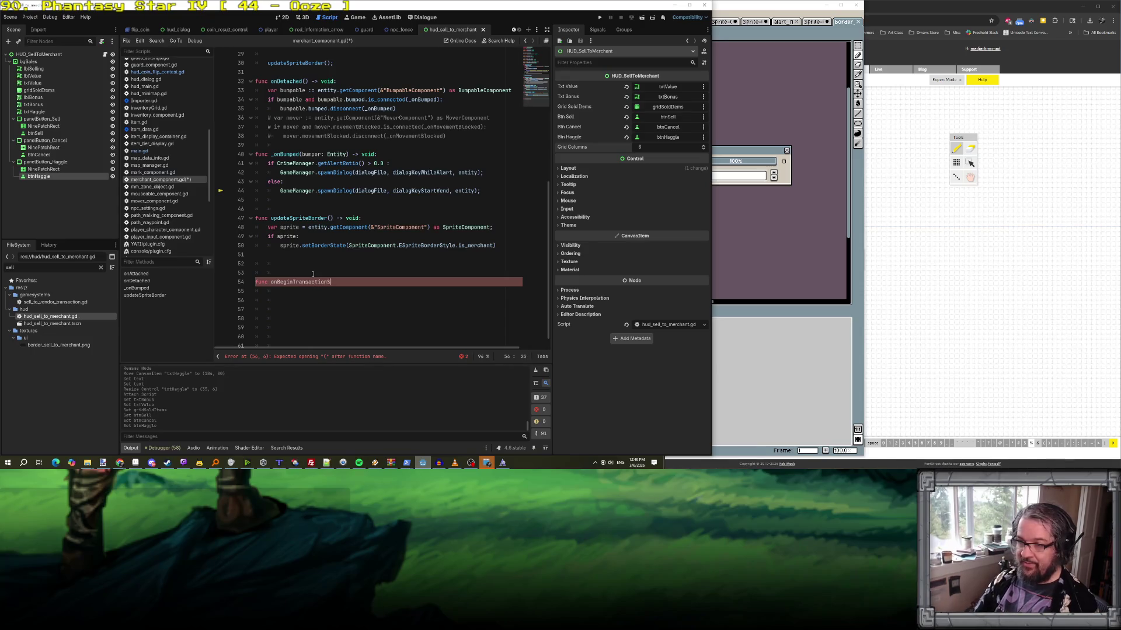
type("ellToMe() -> ")
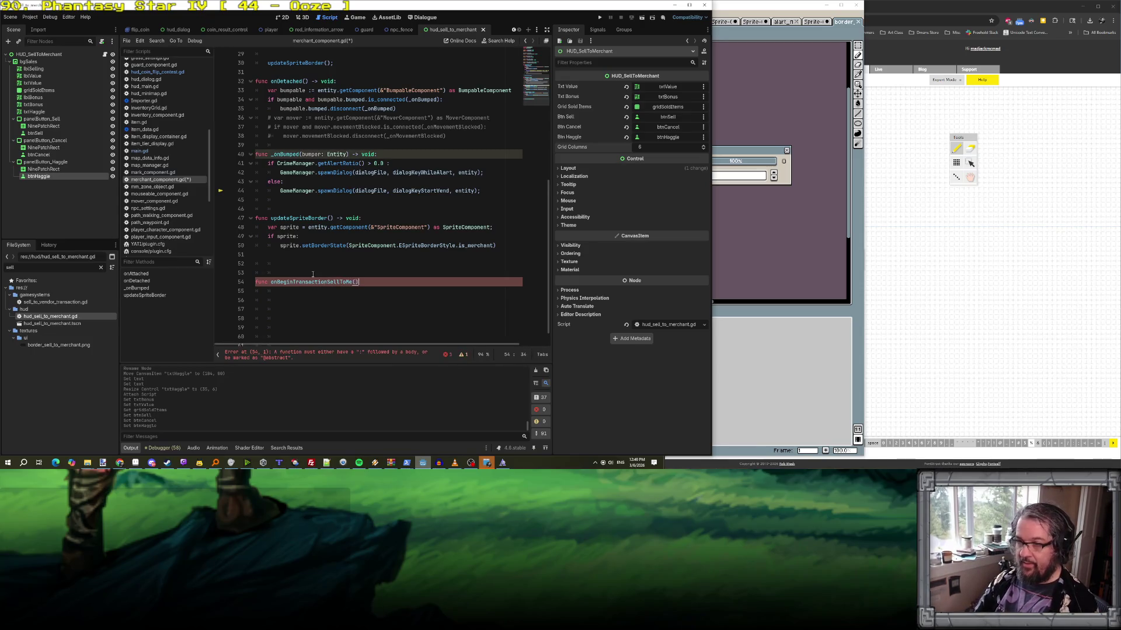
type("void:")
key("Return")
- Paste the transaction lines into the function body and indent them with Tab
key("ctrl+v")
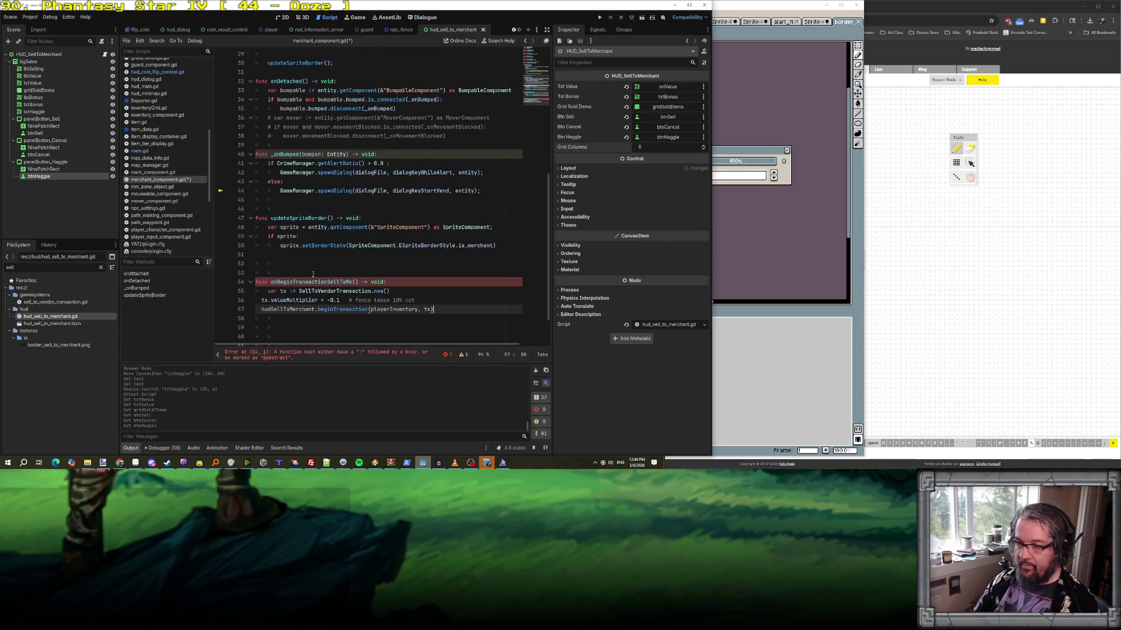
left_click(269, 294)
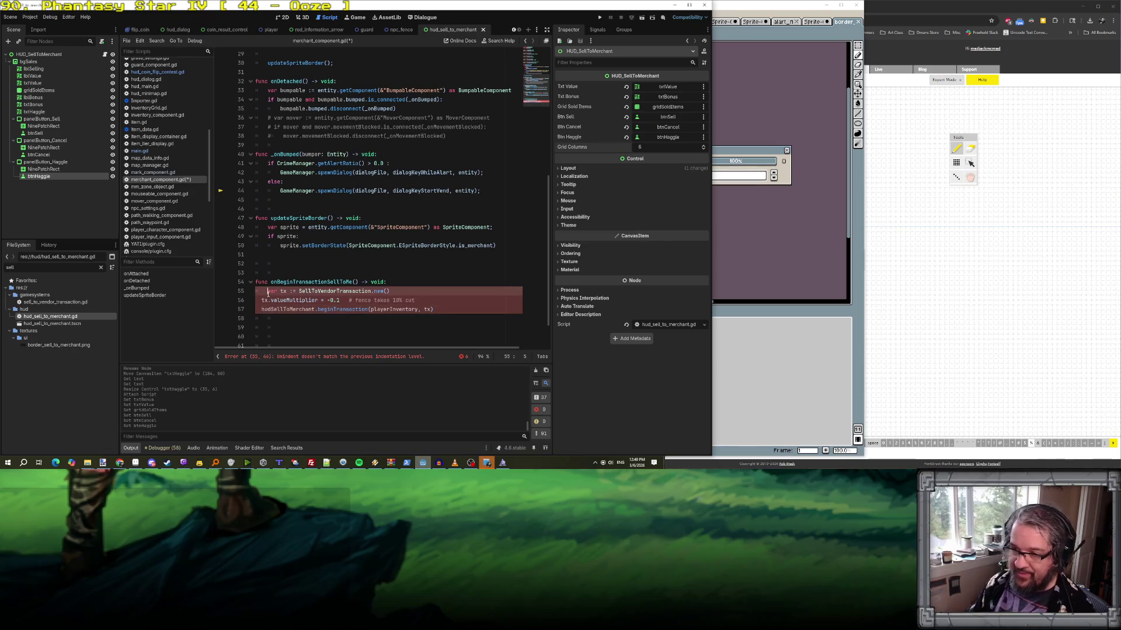
key("Down")
key("Tab")
key("Down")
key("Tab")
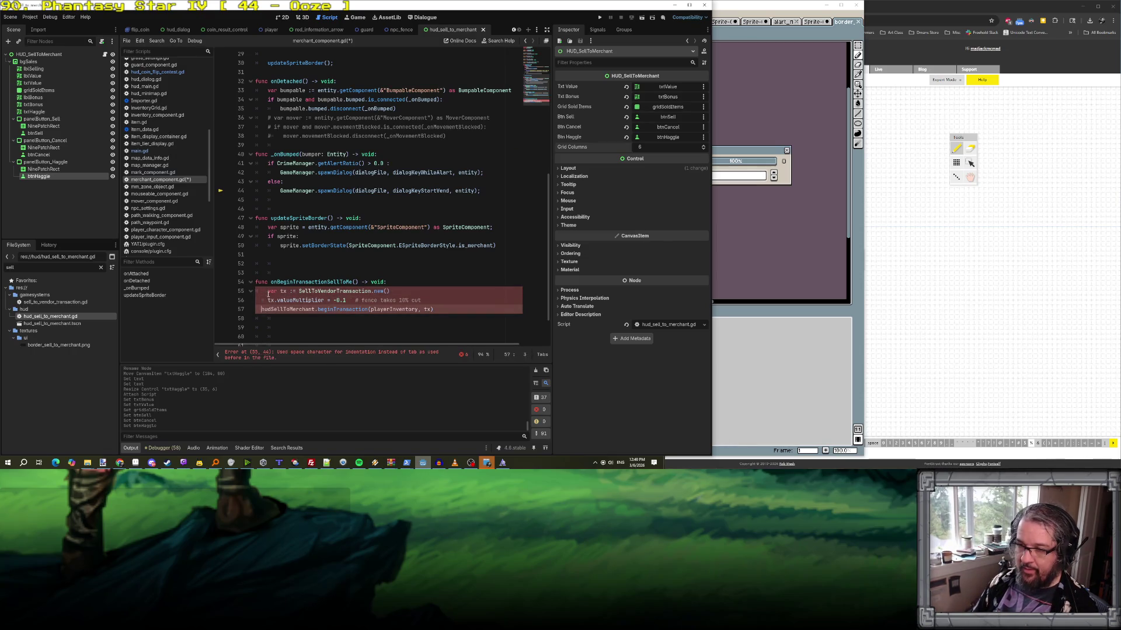
scroll(315, 178, "up", 5)
scroll(315, 178, "up", 2)
left_click(434, 194)
key("Return")
key("Return")
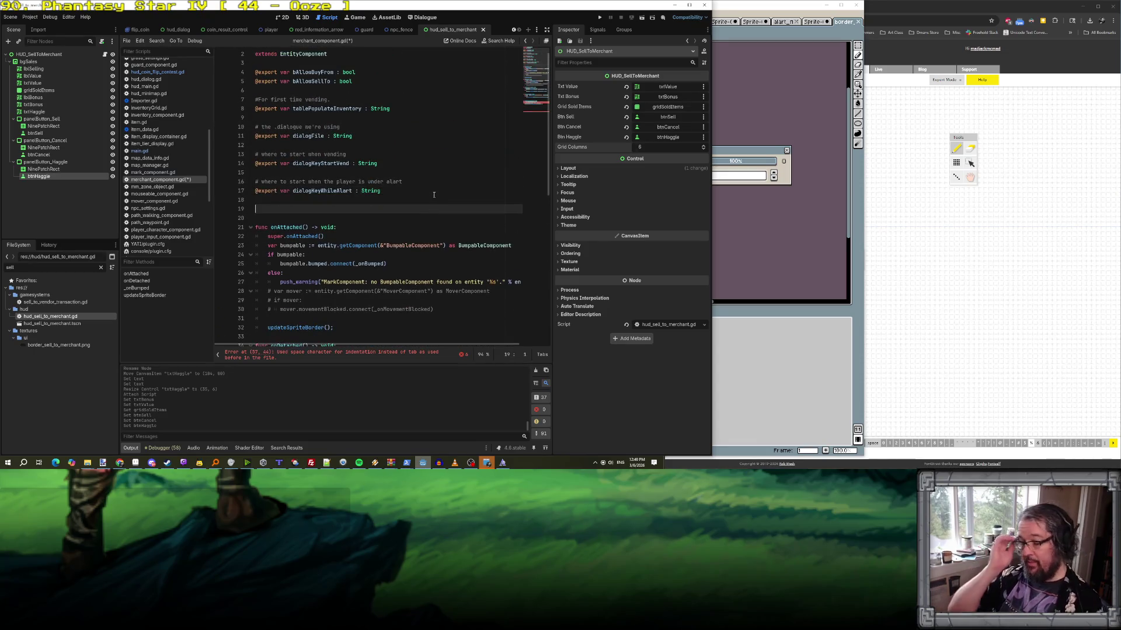
- Declare a float haggleMultiplier with a comment on how goods sold to us are valued, then save
type("var har")
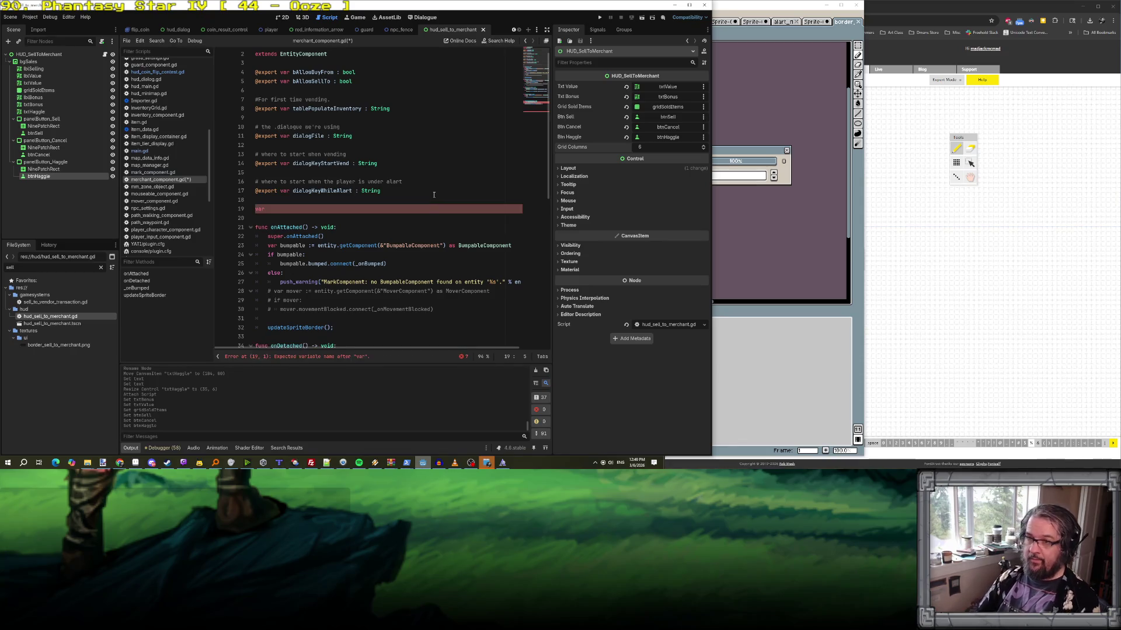
type("gleM")
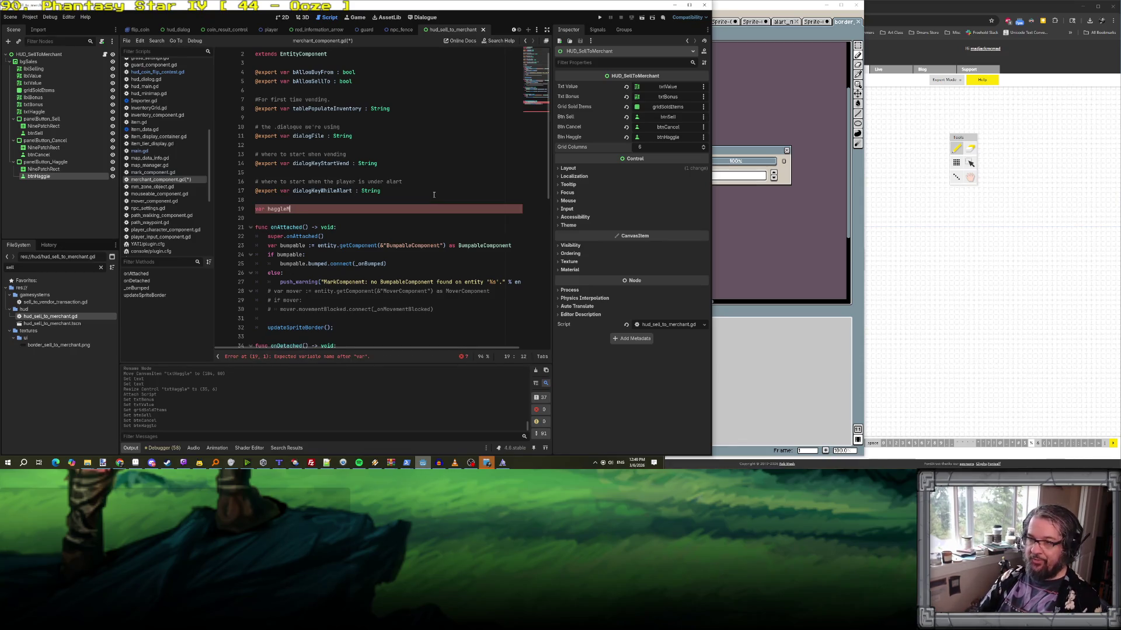
type("ultiplier ")
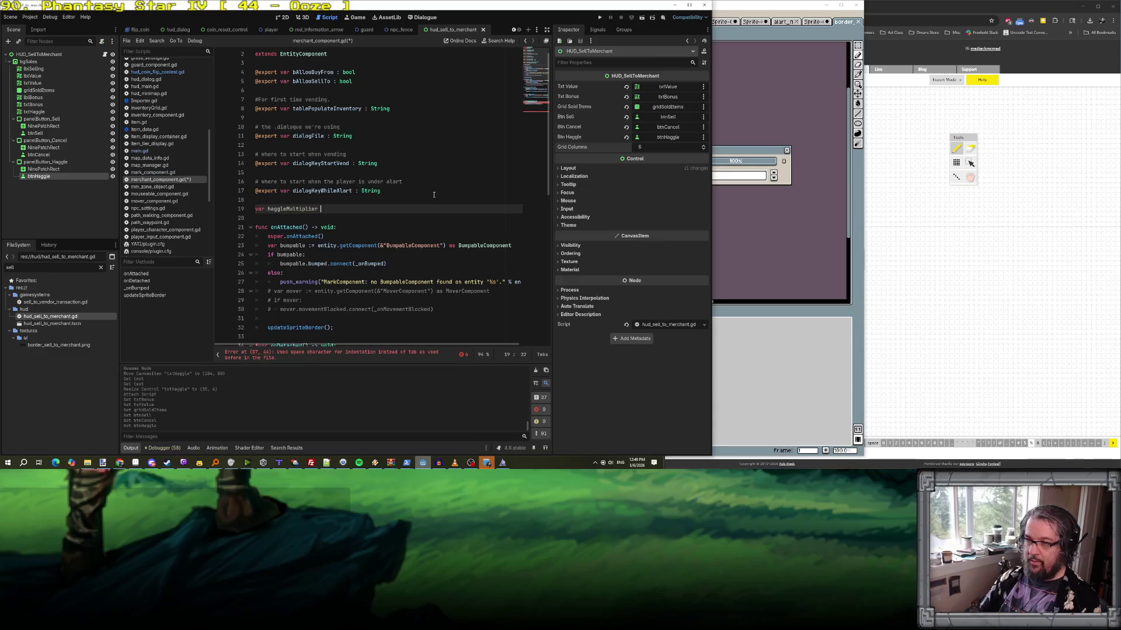
type(": float")
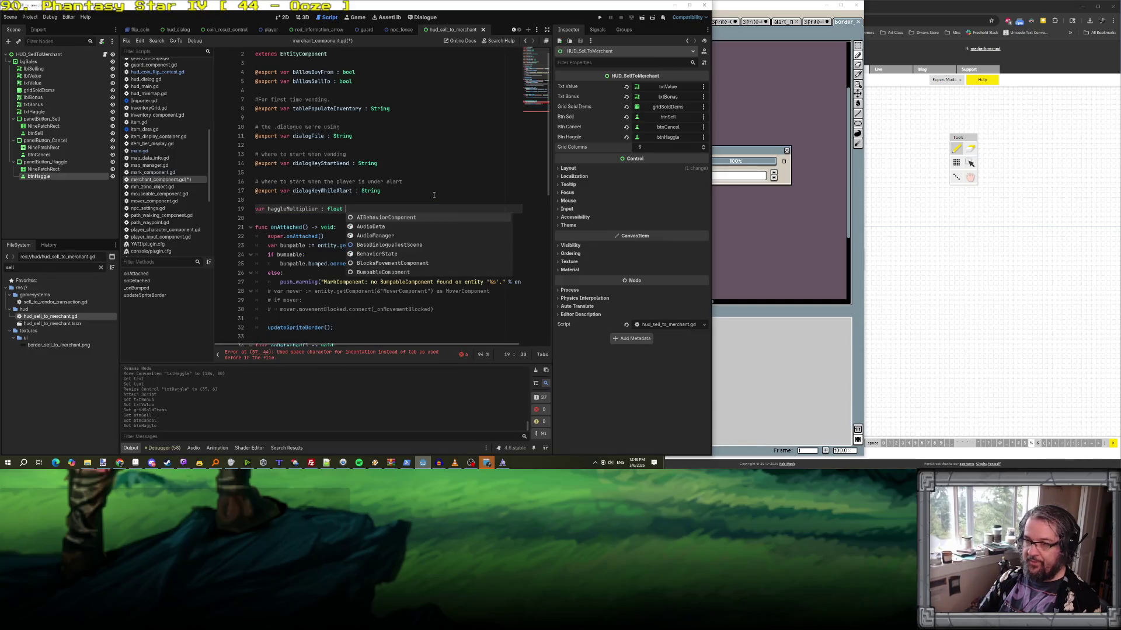
key("ctrl+shift+Return")
type("# ")
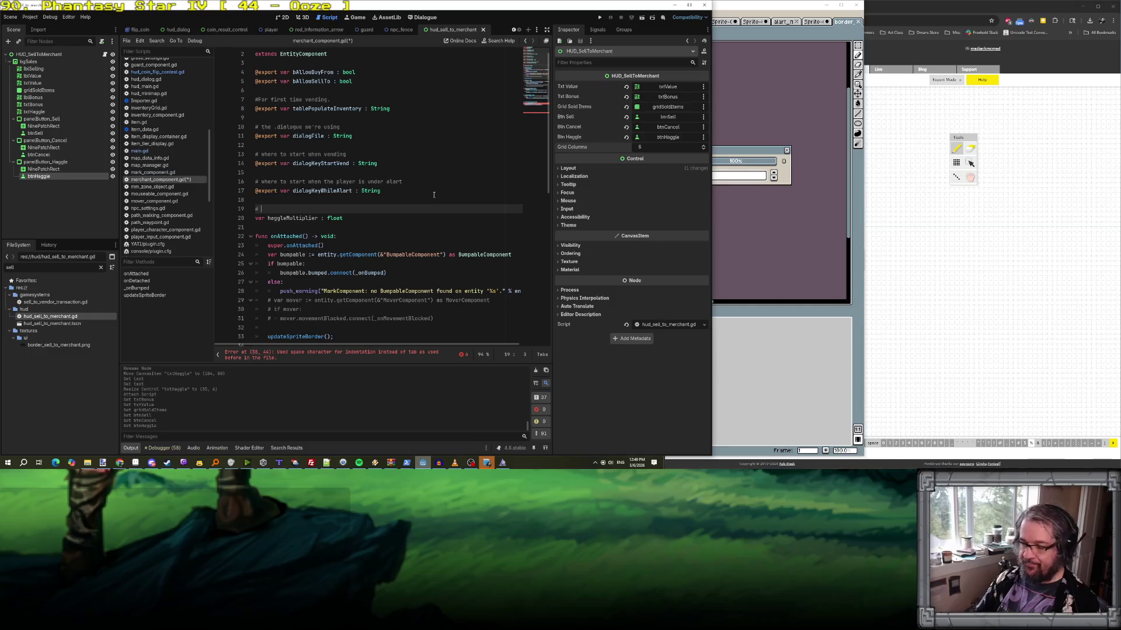
type("how much more or ")
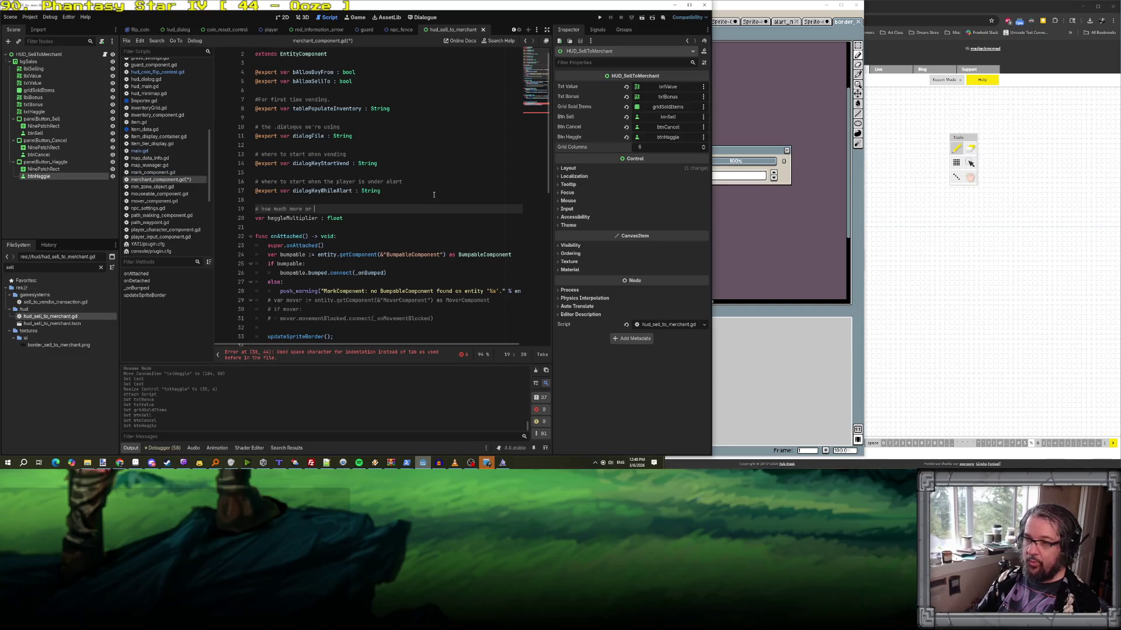
type("less we val")
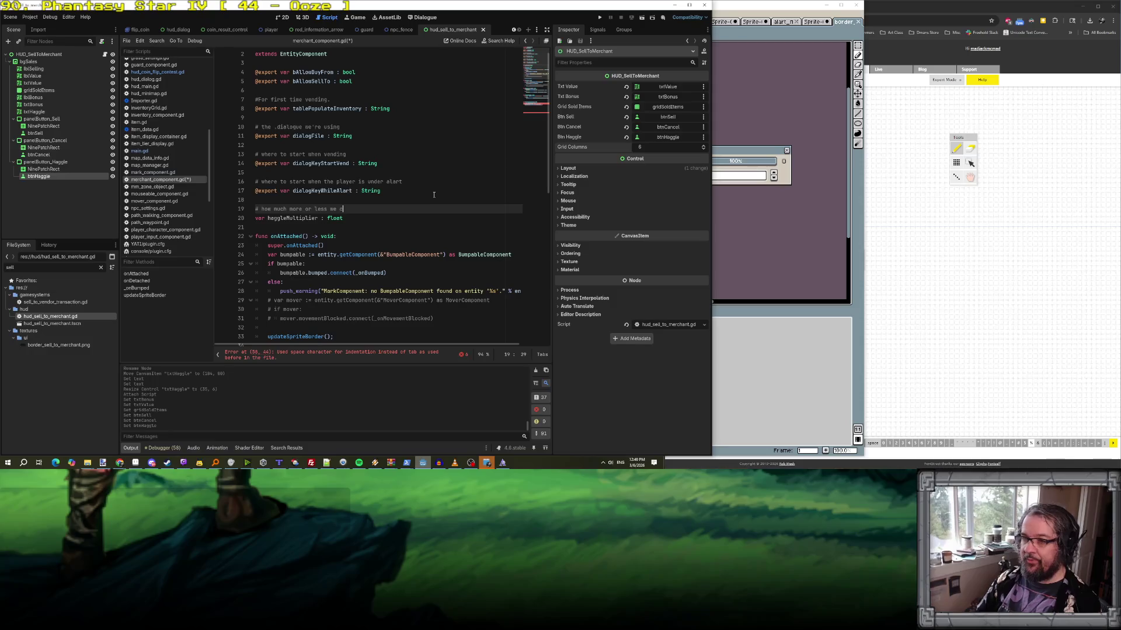
type("ue goods sold")
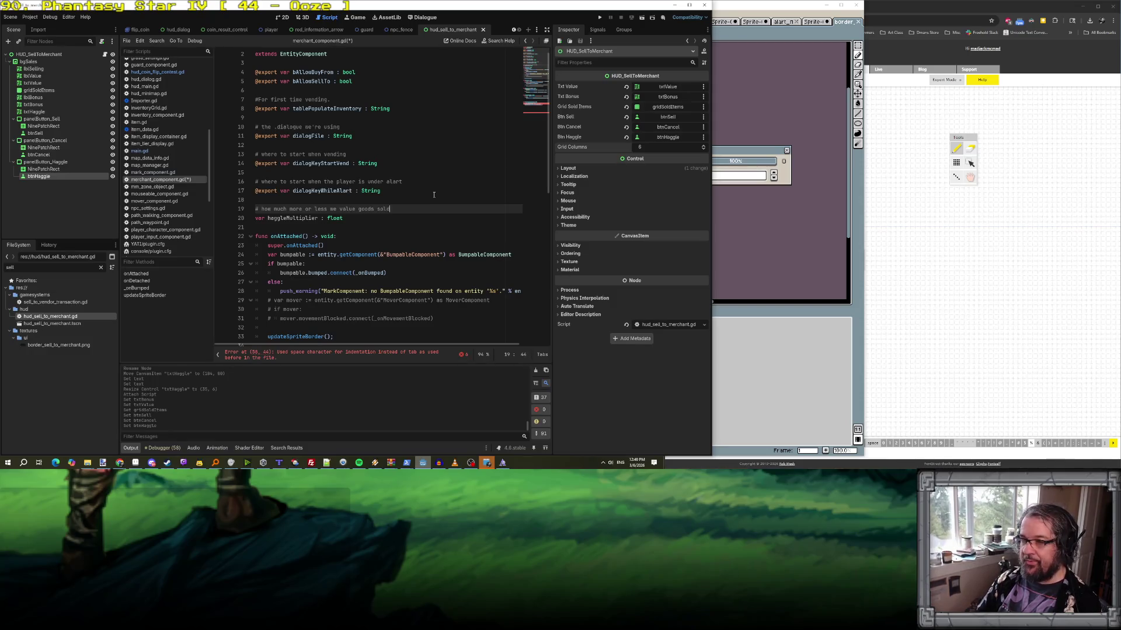
type(" to us by the player.")
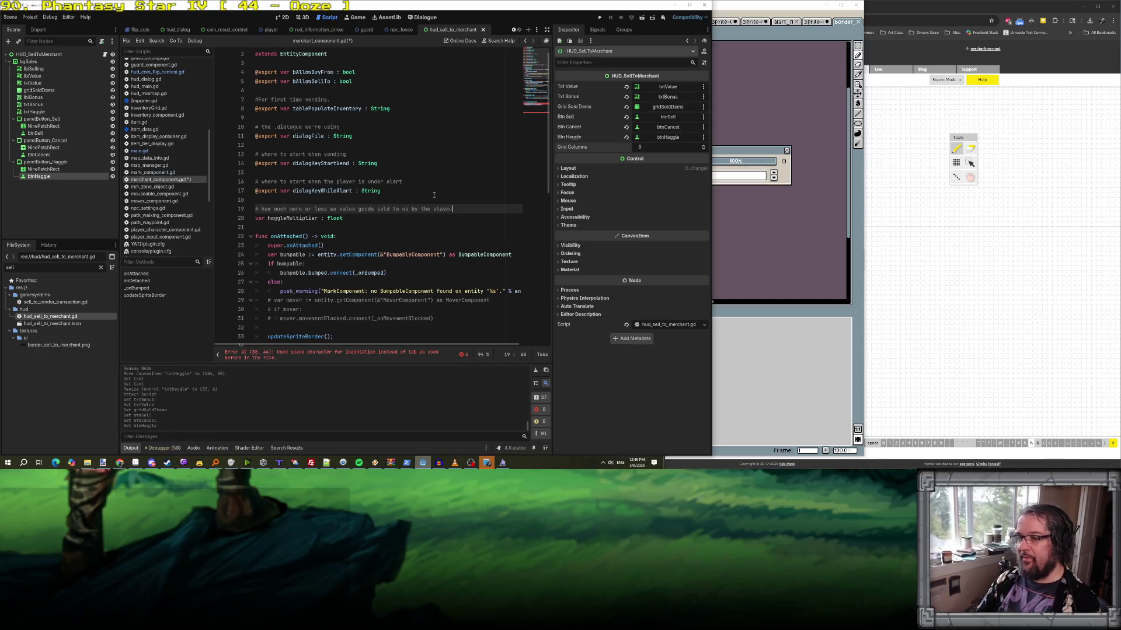
key("ctrl+s")
scroll(434, 195, "down", 8)
scroll(367, 123, "up", 4)
scroll(367, 123, "up", 2)
- Declare var haggleDifficulty : int with a comment about flips needed to haggle, then save
left_click(357, 164)
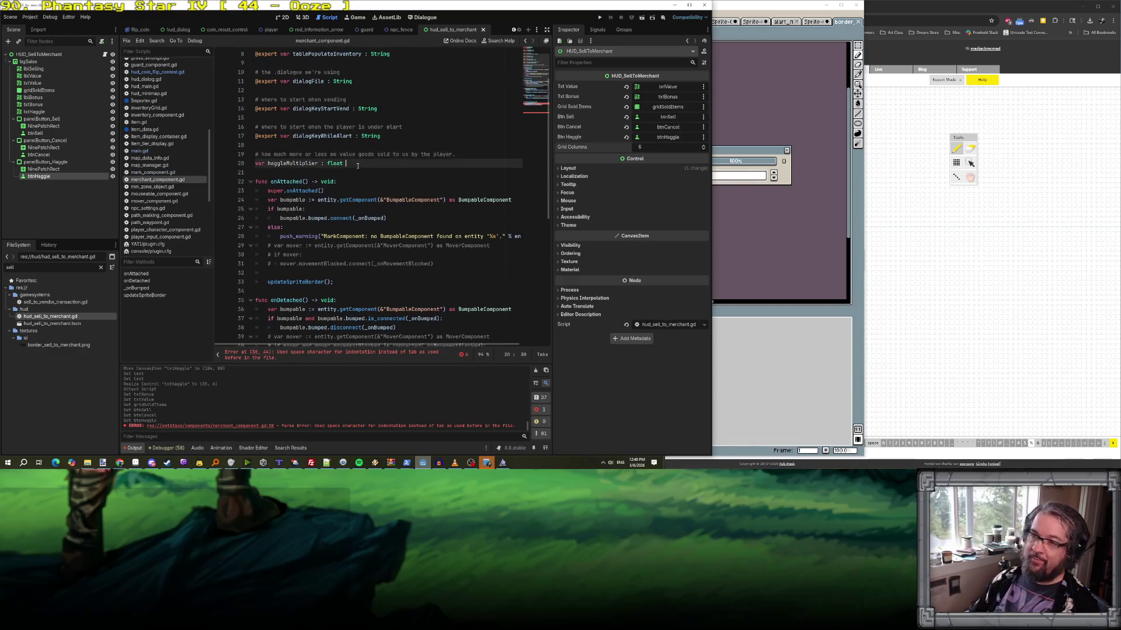
key("Return")
key("Return")
type("var ha")
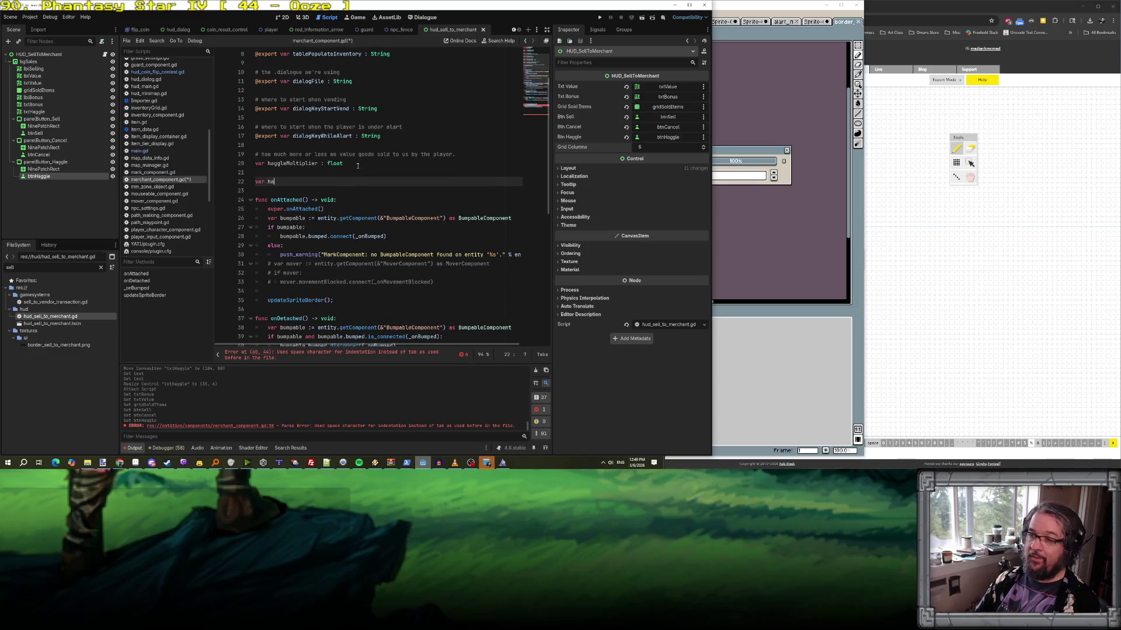
type("ggleDifficultu")
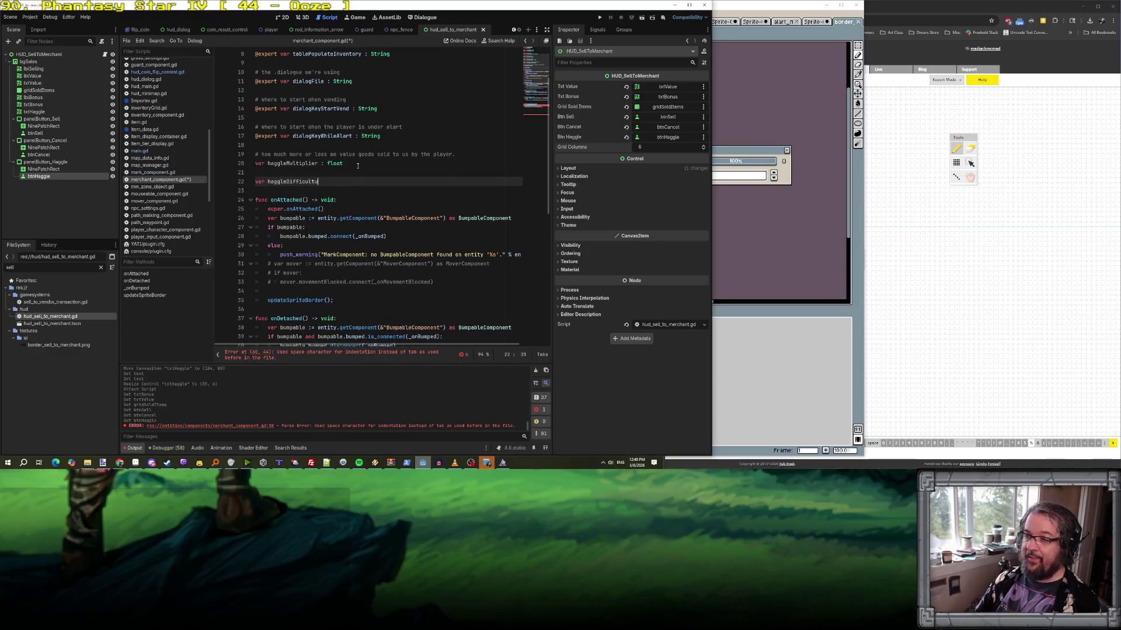
key("BackSpace")
type("y : int")
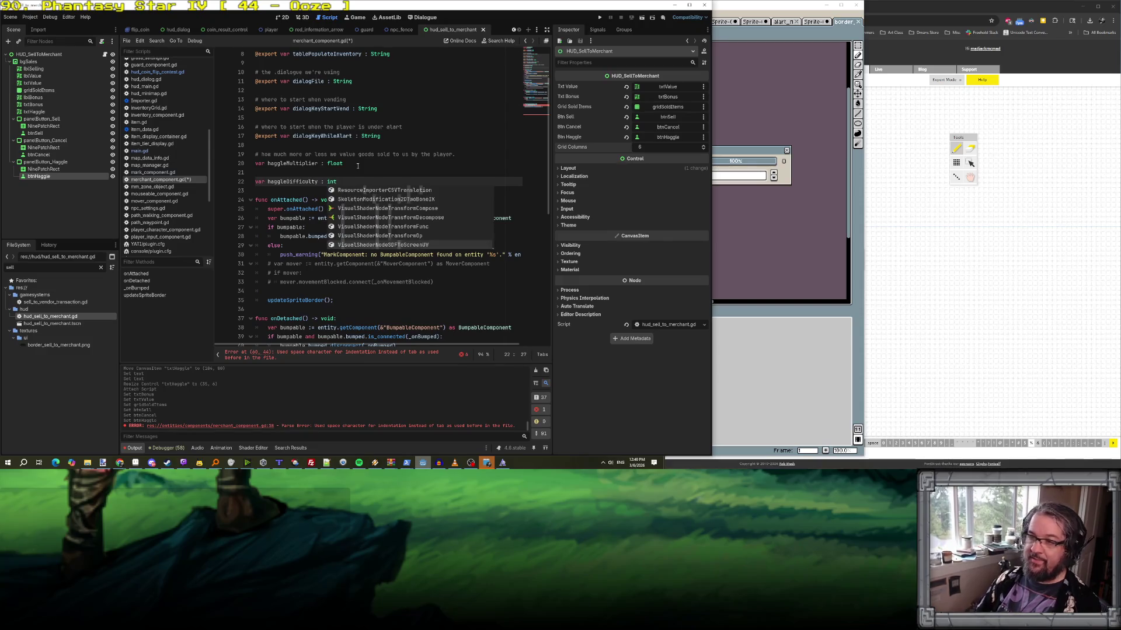
key("ctrl+shift+Return")
type("@# how m")
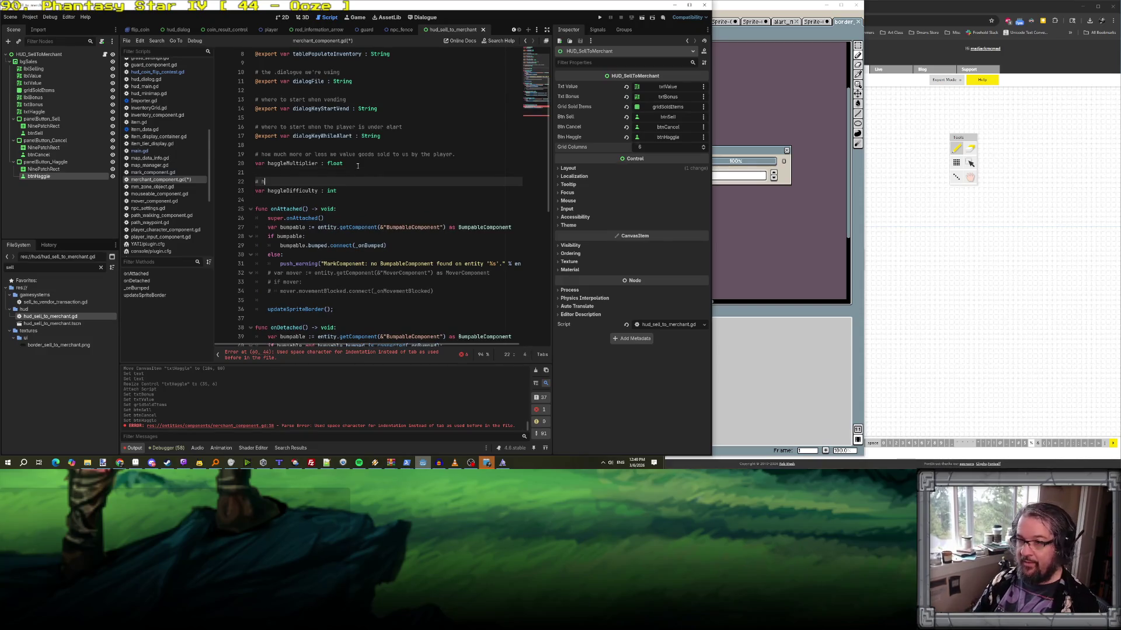
type("any flk")
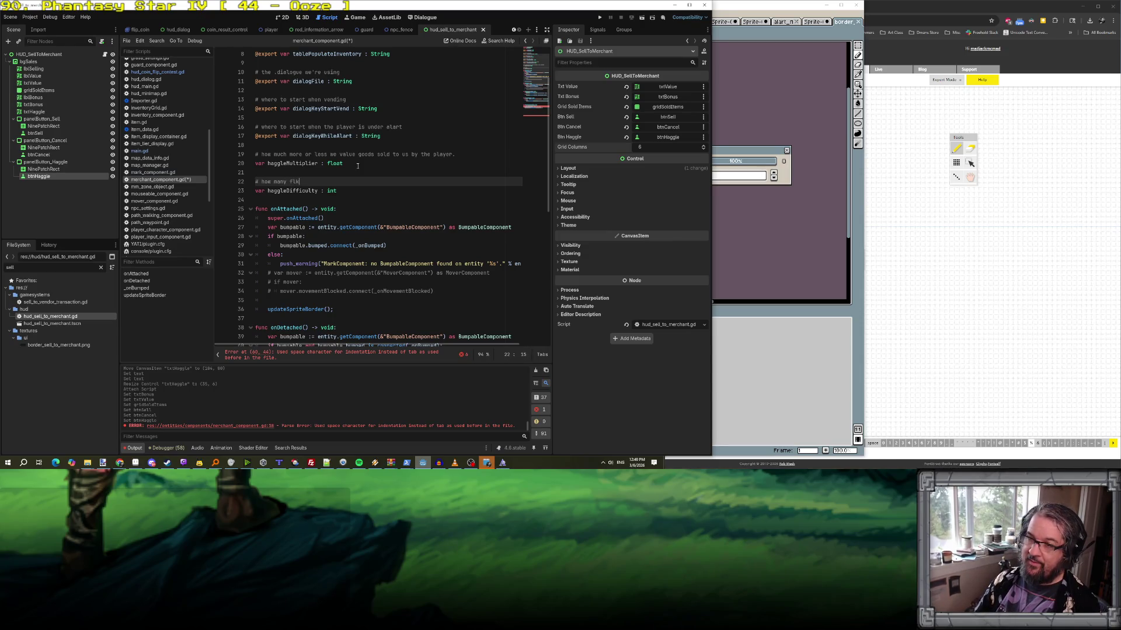
key("BackSpace")
type("ips a")
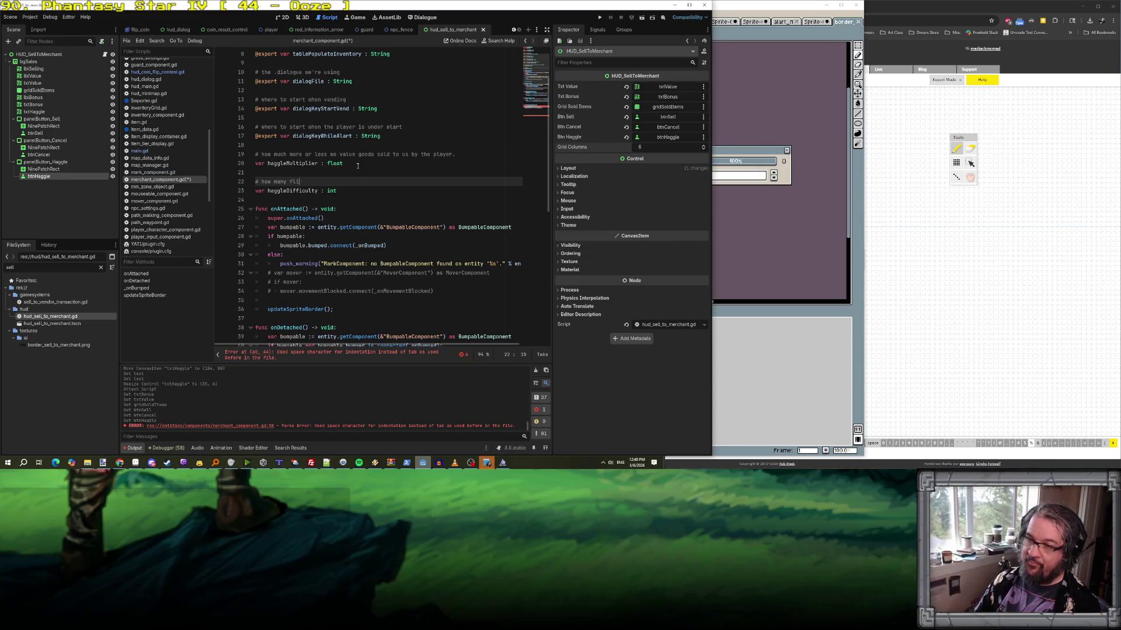
type("re needed to s")
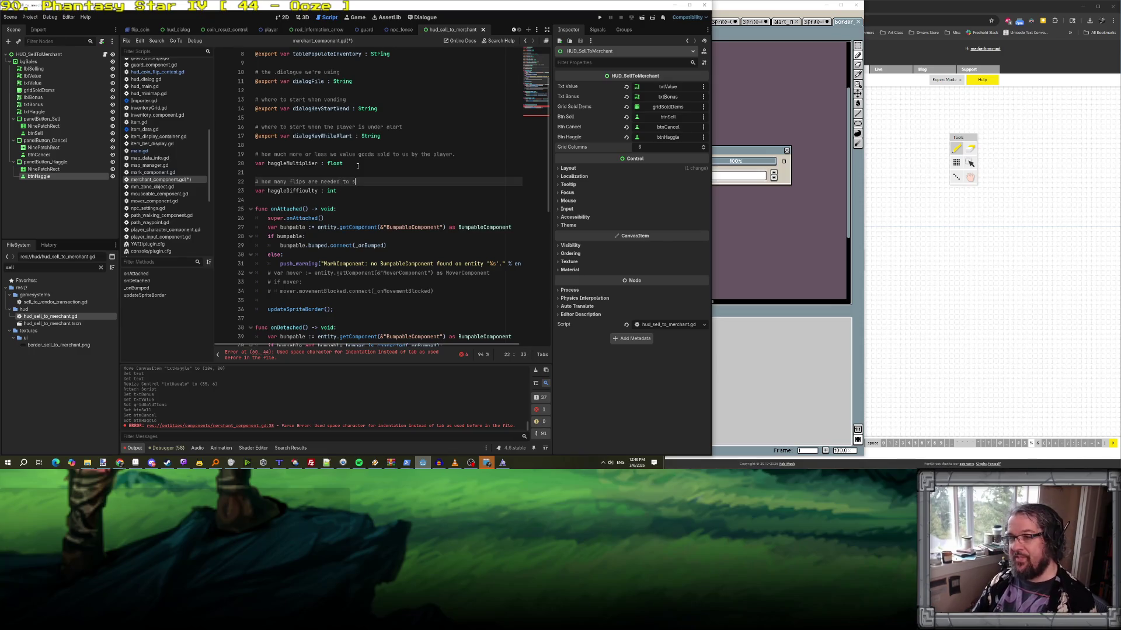
type("uccessfully haggle wi")
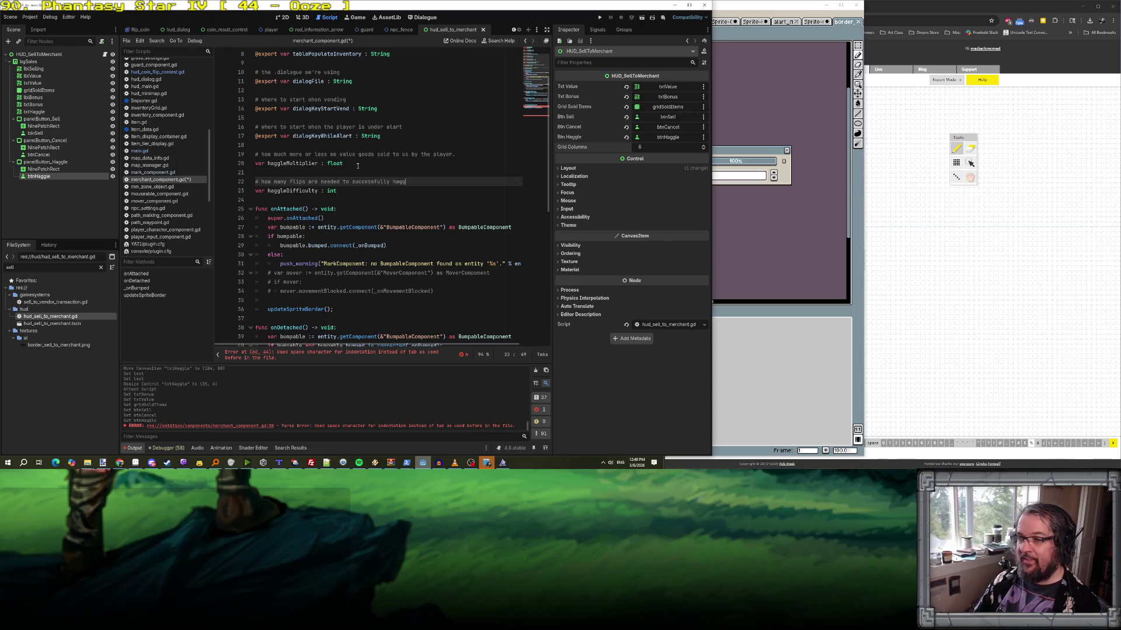
key("ctrl+s")
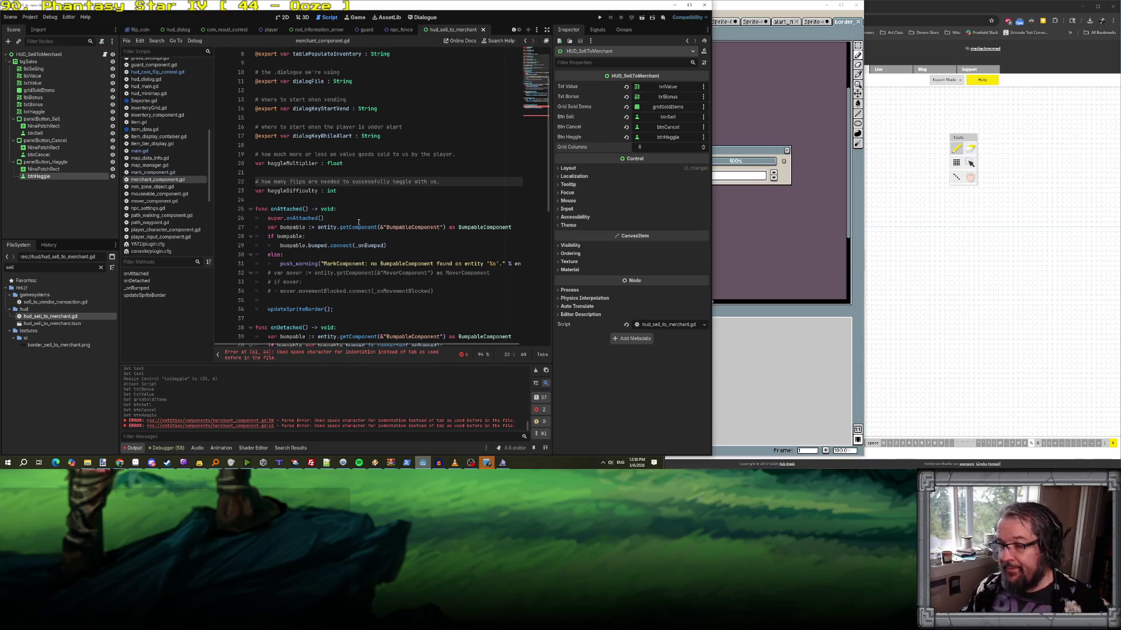
scroll(358, 221, "down", 10)
left_click(380, 254)
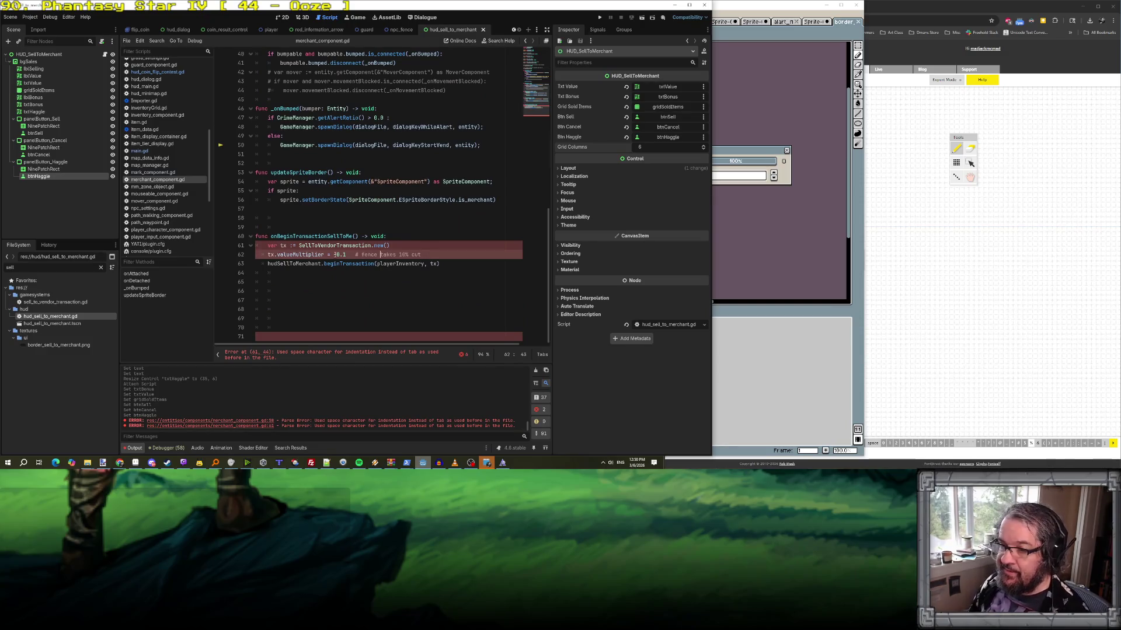
scroll(312, 192, "up", 9)
left_click(359, 116)
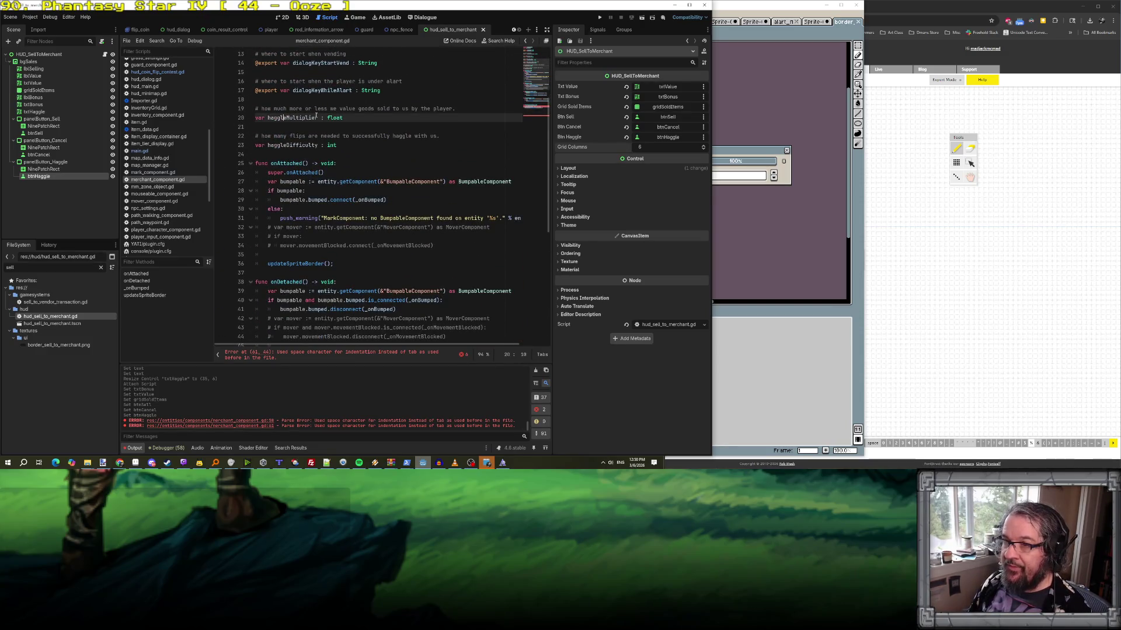
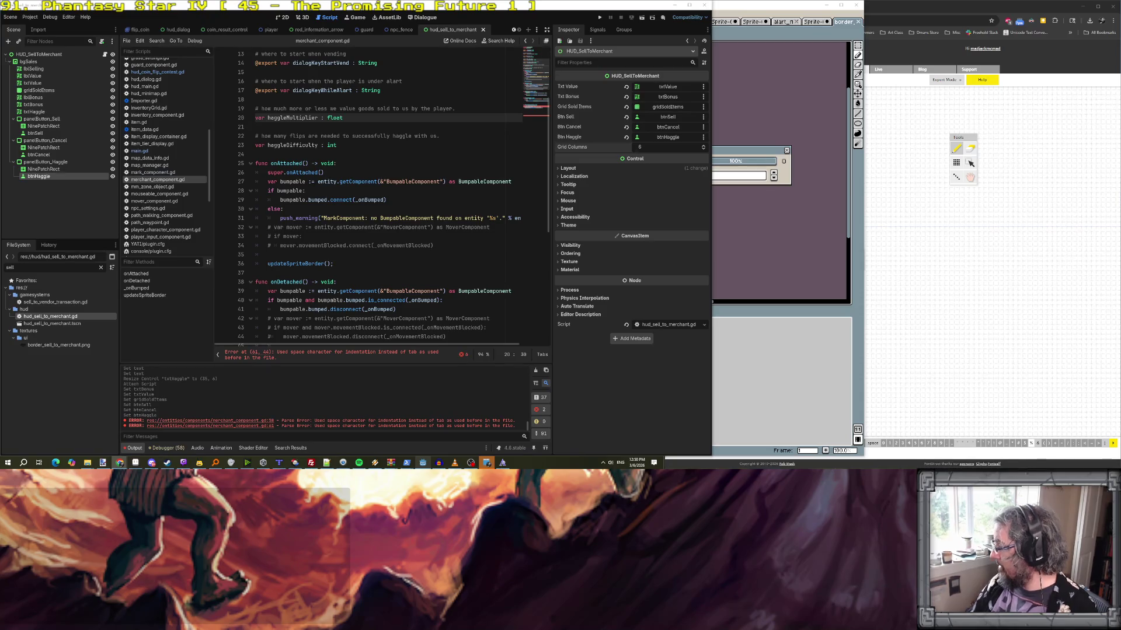
- Initialise haggleMultiplier to -0.1 and haggleDifficulty to 1 in merchant_component.gd, then save
left_click(318, 219)
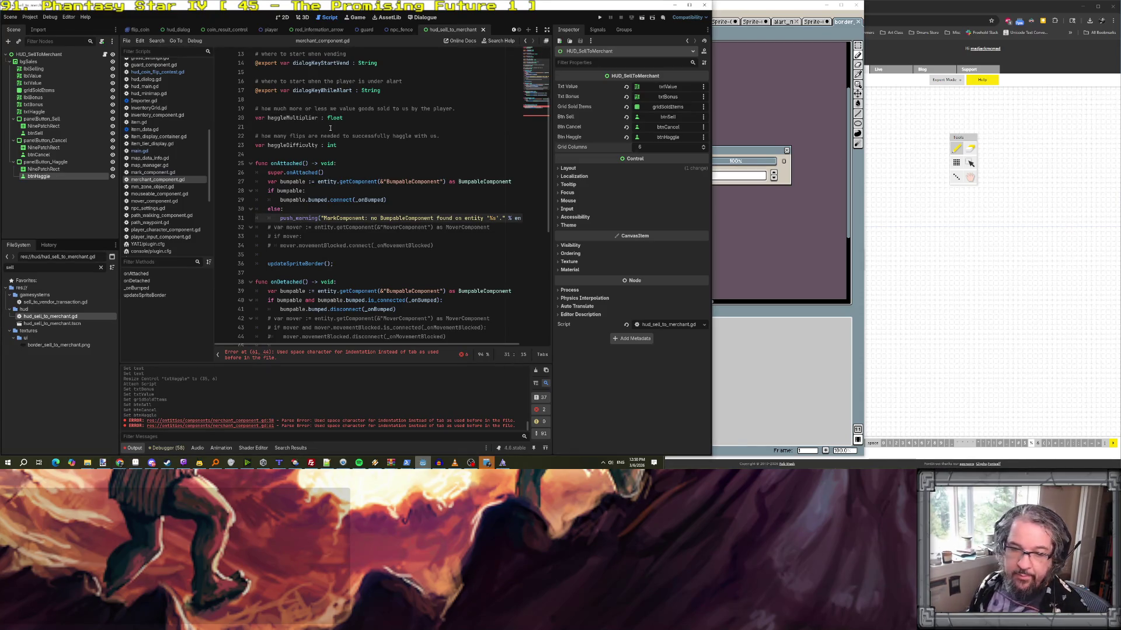
left_click(341, 119)
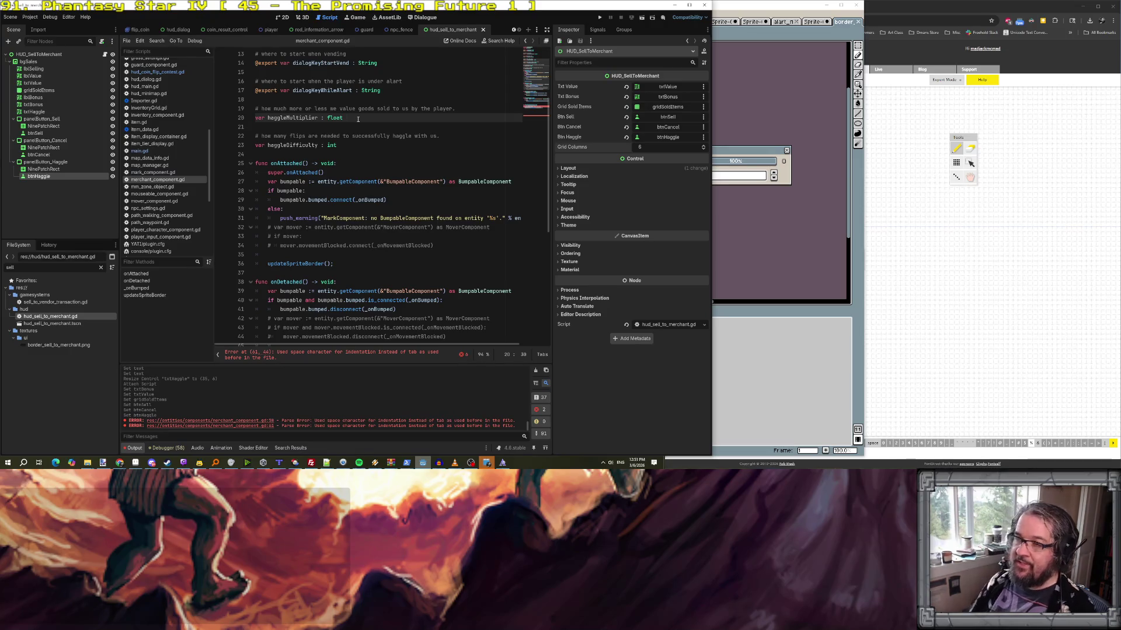
type("= ")
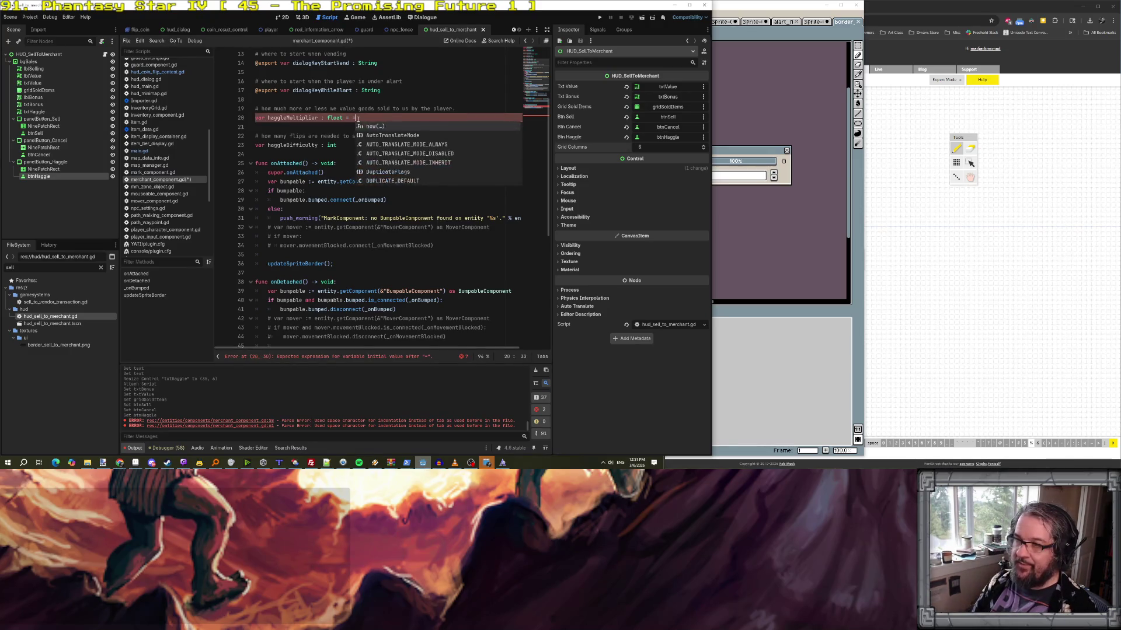
type("-0.1;")
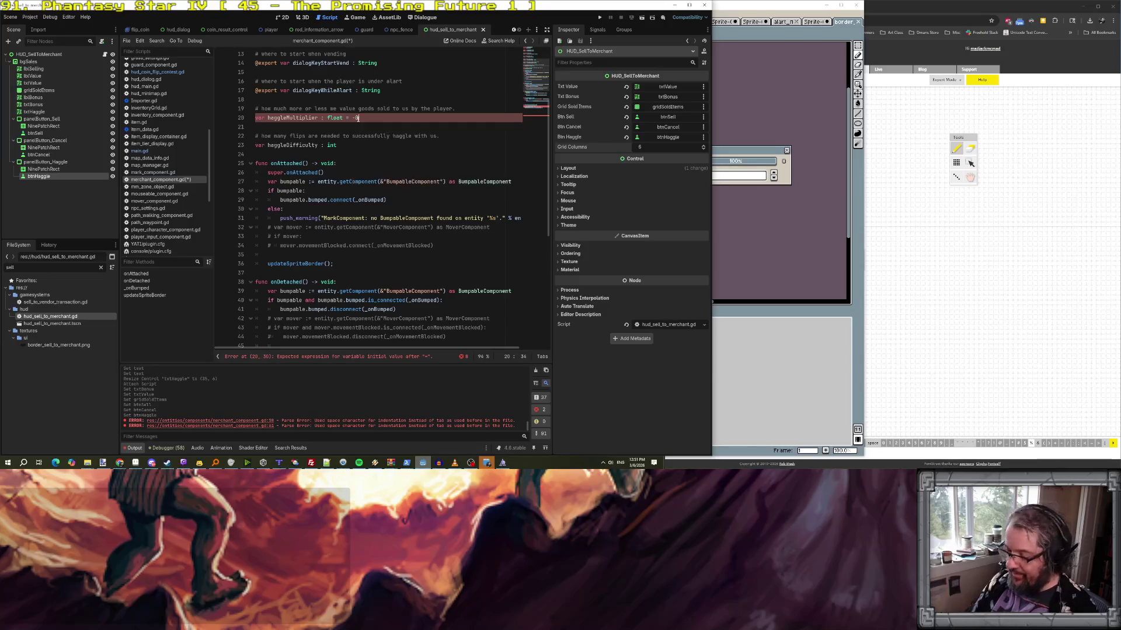
left_click(372, 147)
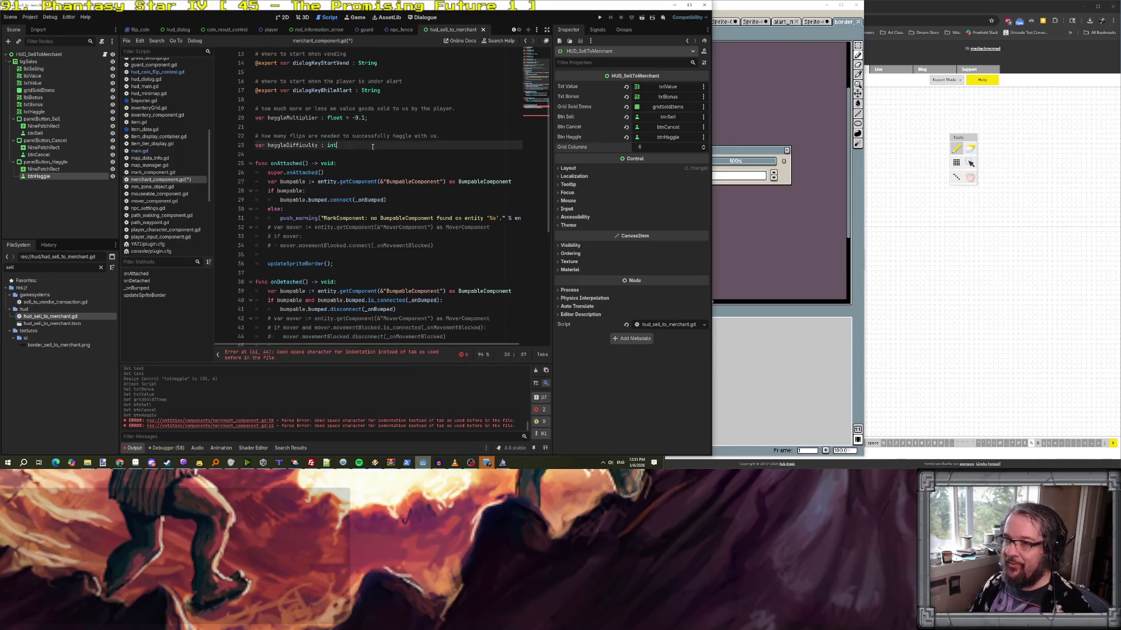
type("t = 1;")
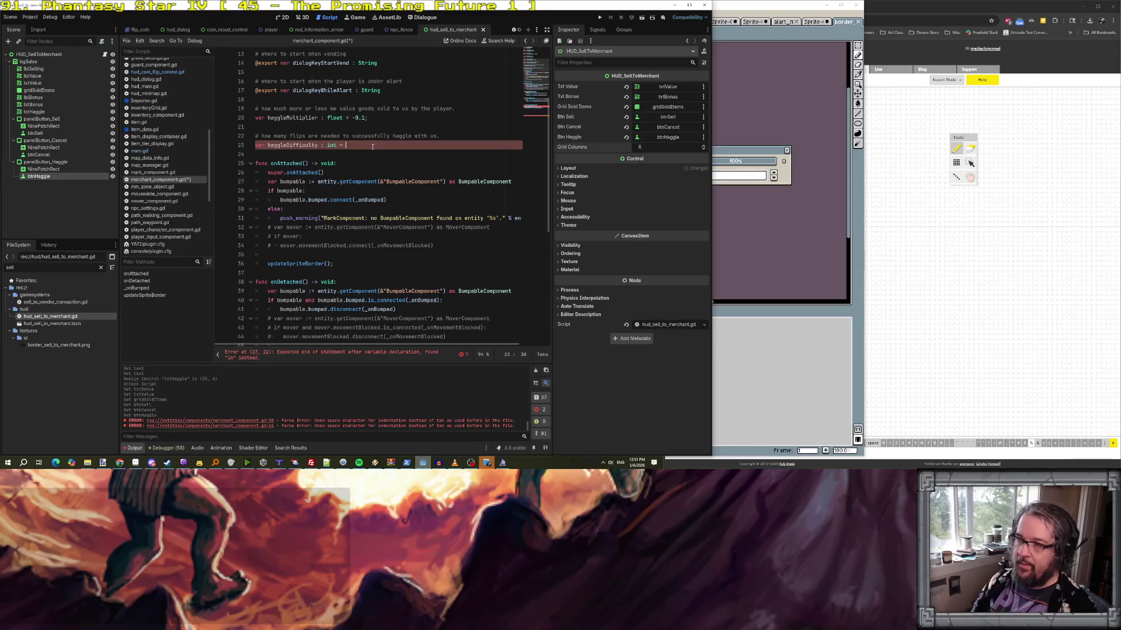
key("ctrl+s")
scroll(366, 155, "down", 9)
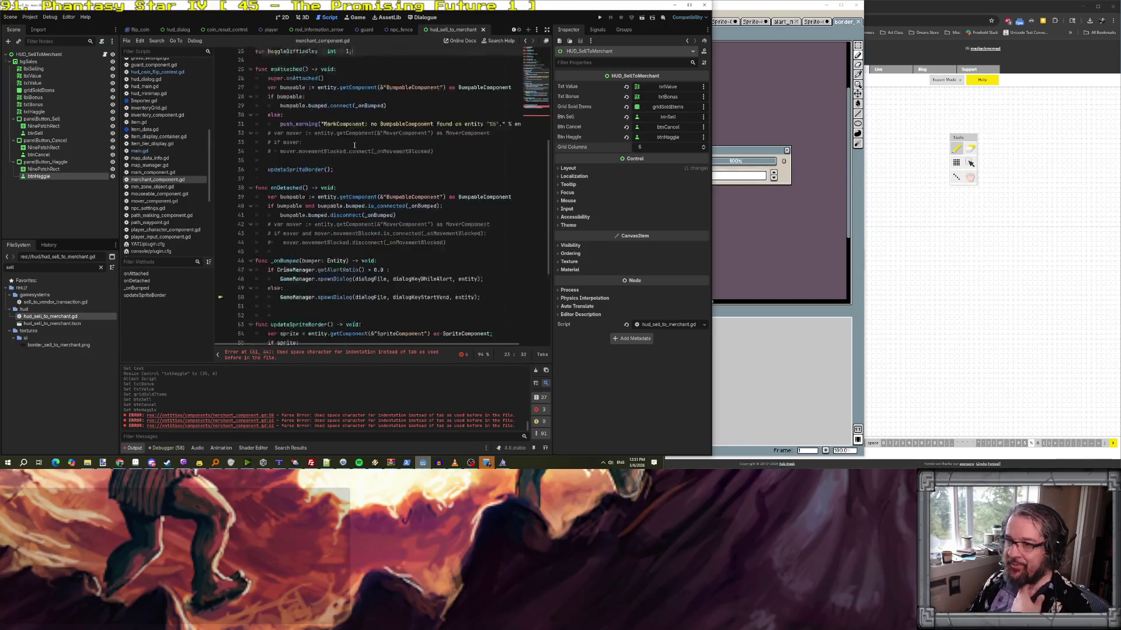
scroll(401, 271, "up", 7)
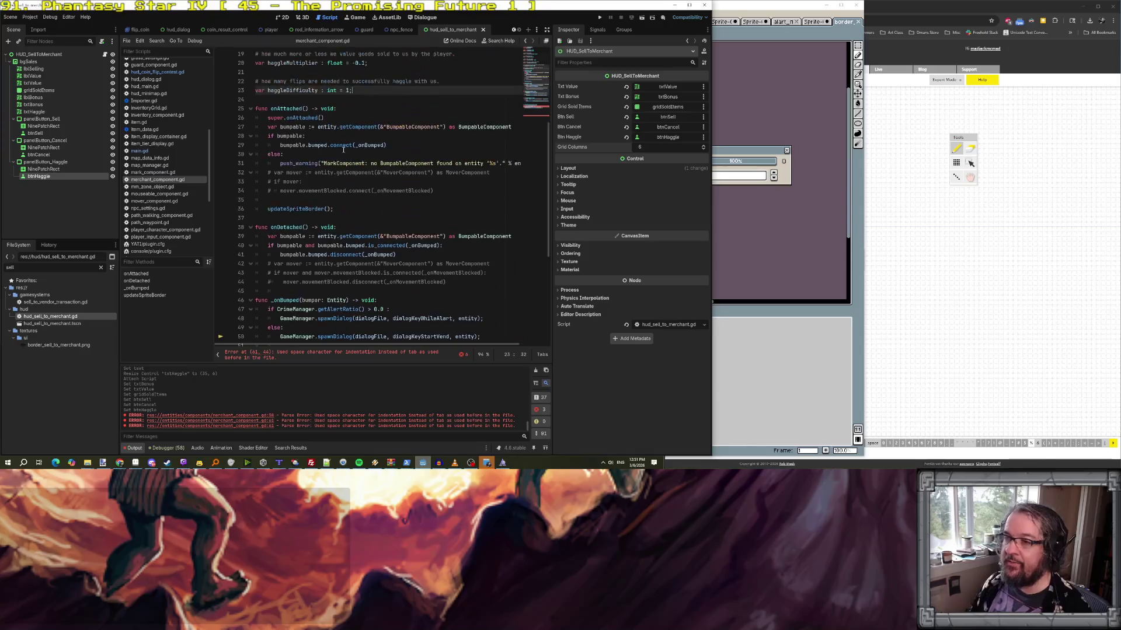
left_click(317, 63)
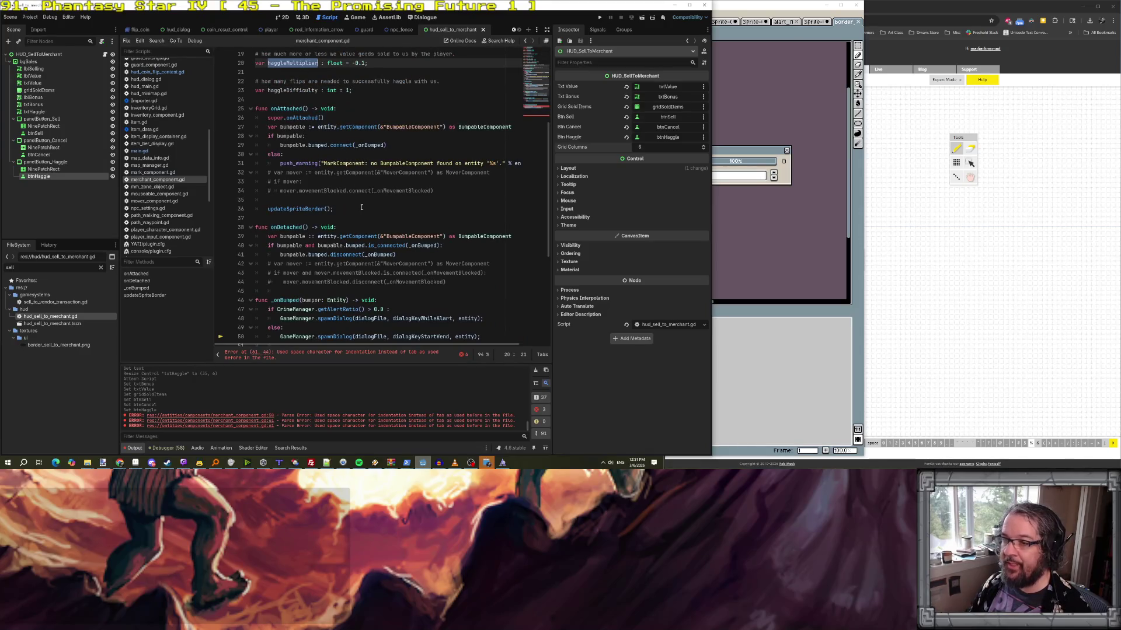
scroll(358, 264, "down", 7)
- Set tx.valueMultiplier to haggleMultiplier and re-indent lines 61–62 with tabs
left_click_drag(333, 255, 474, 255)
type("haggleMultiplier")
key("BackSpace")
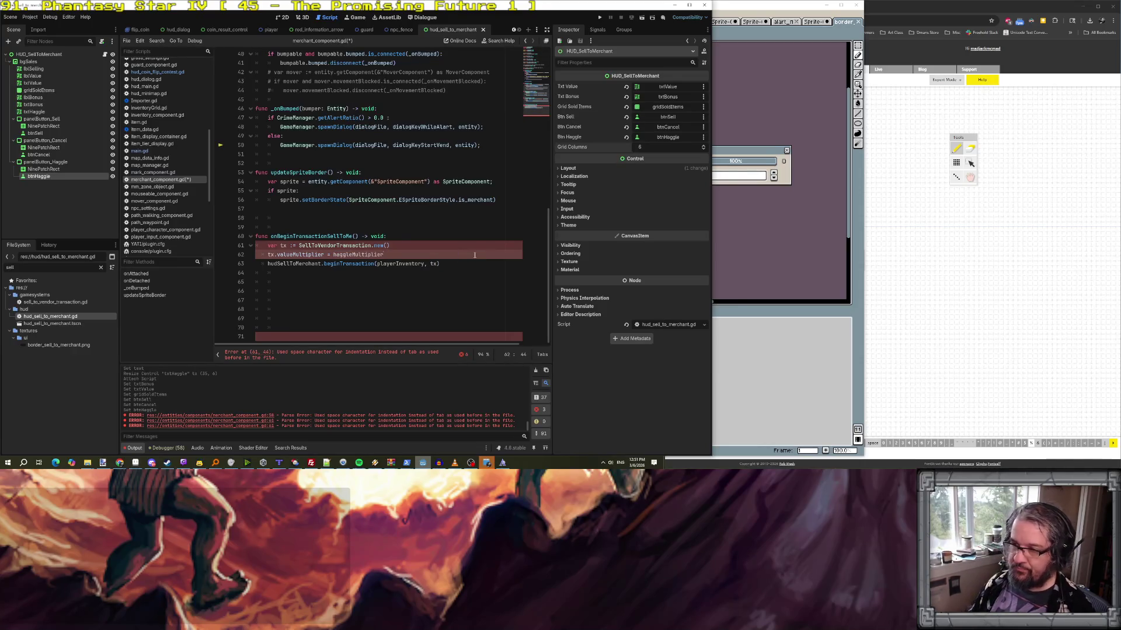
left_click(403, 299)
key("Up")
key("Up")
key("Up")
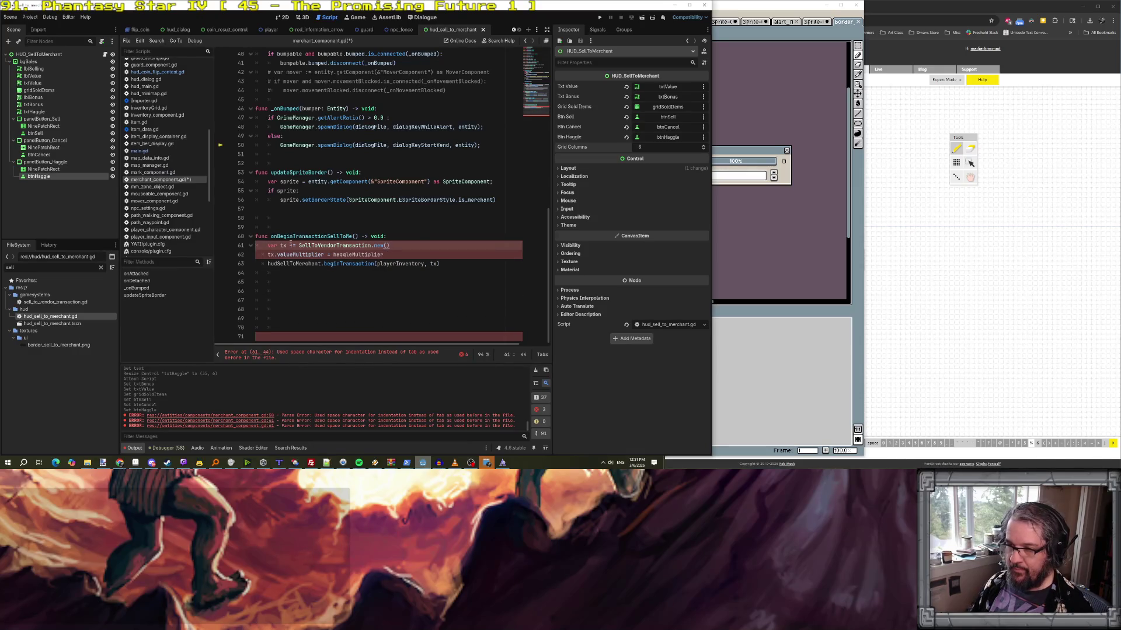
key("BackSpace")
key("BackSpace")
key("BackSpace")
key("Tab")
key("Down")
key("BackSpace")
key("BackSpace")
key("BackSpace")
key("Tab")
key("Down")
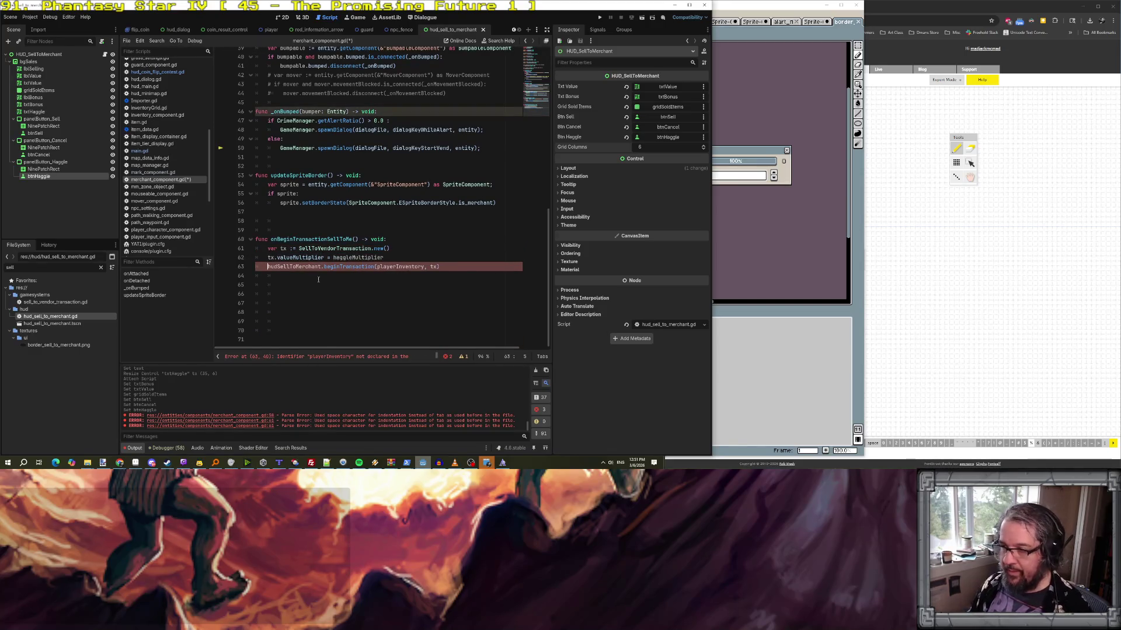
- Add an 'inventory : InventoryComponent' parameter to onBeginTransactionSellToMe
left_click(398, 267)
key("Right")
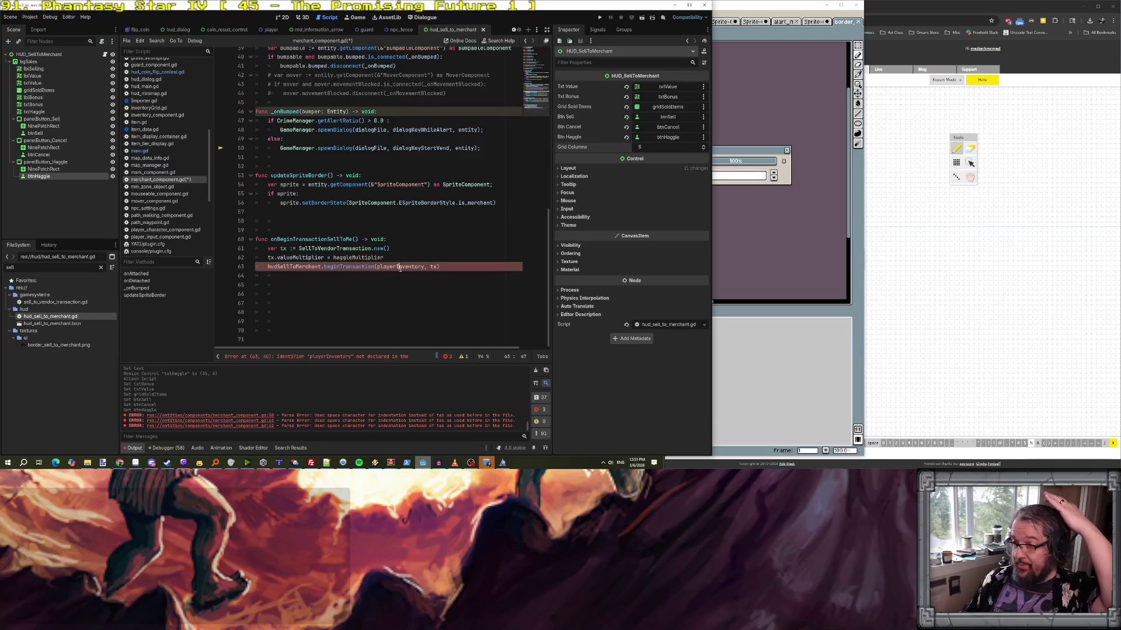
left_click(355, 239)
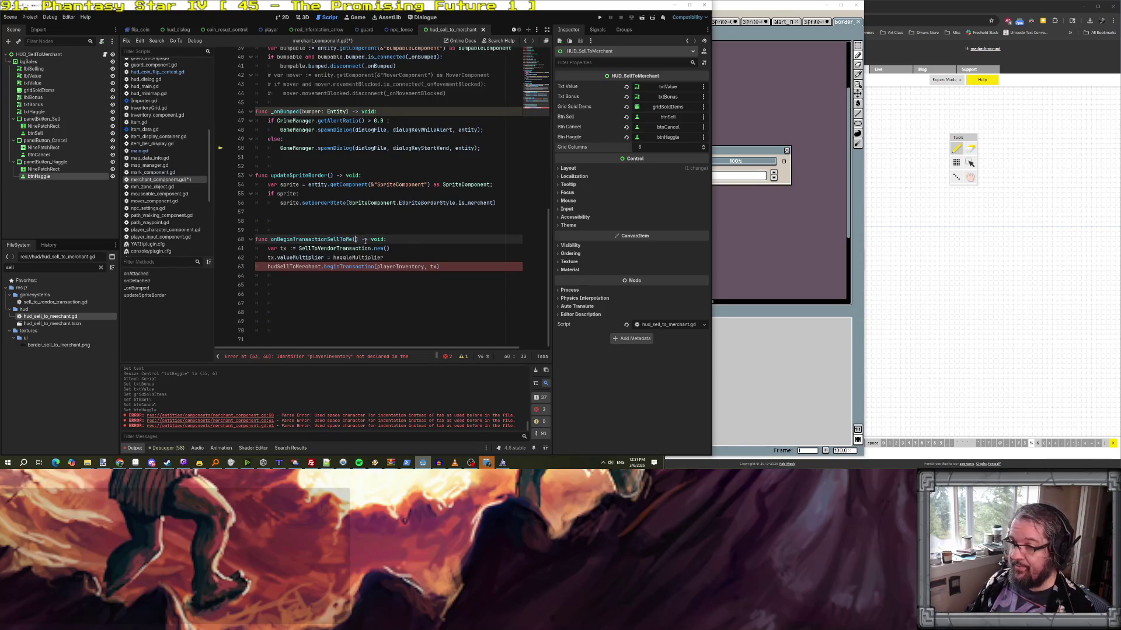
type("inventory")
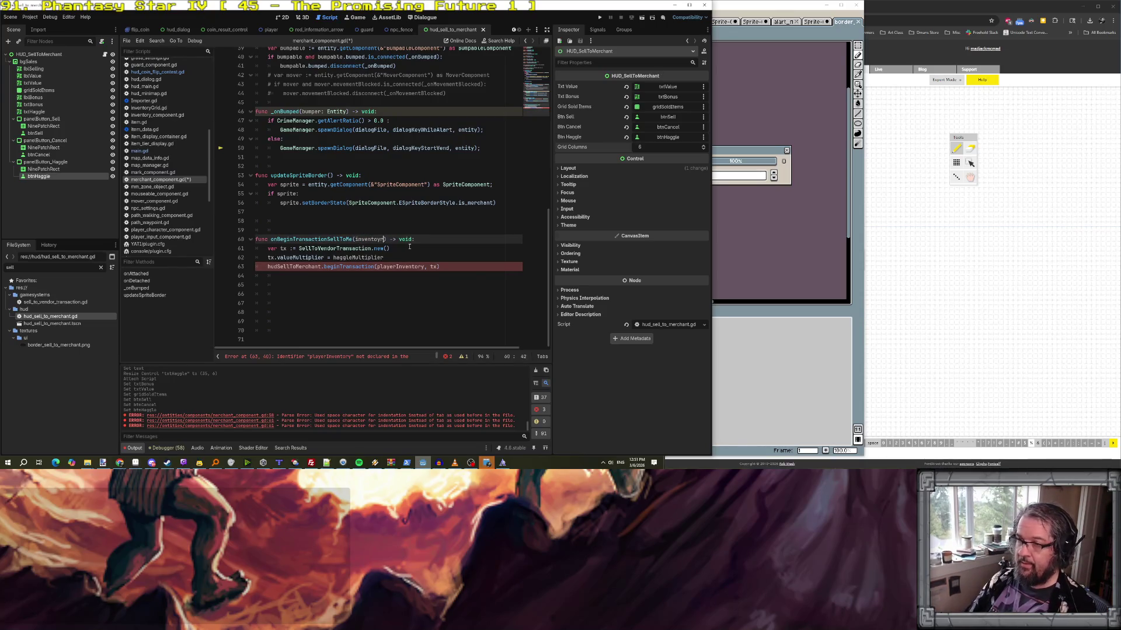
type("Compooi")
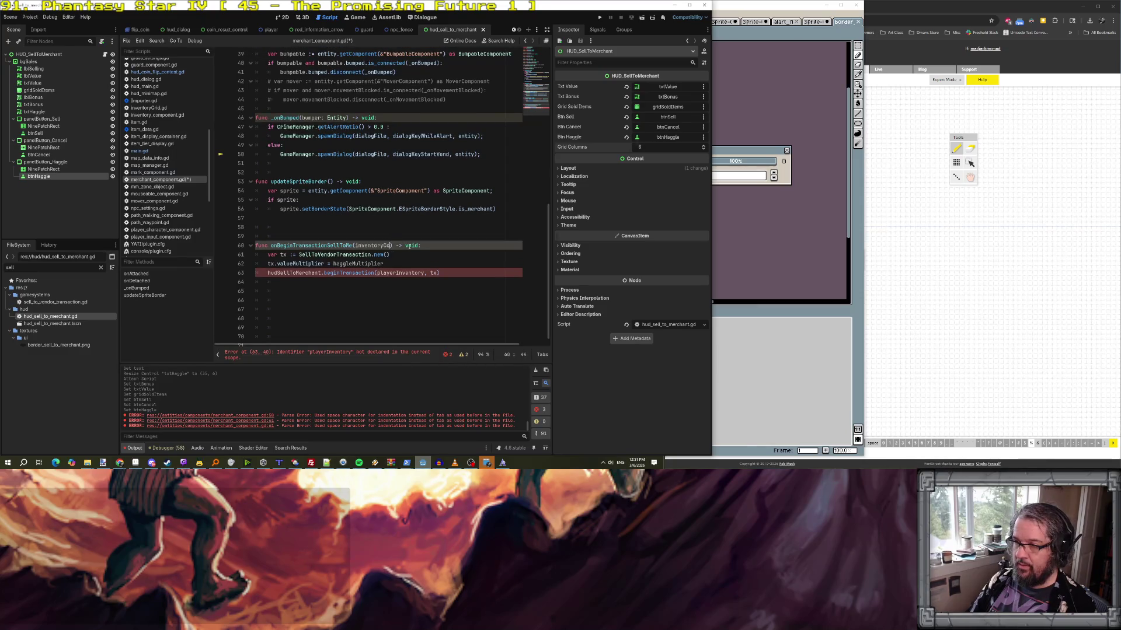
key("BackSpace")
key("BackSpace")
key("BackSpace")
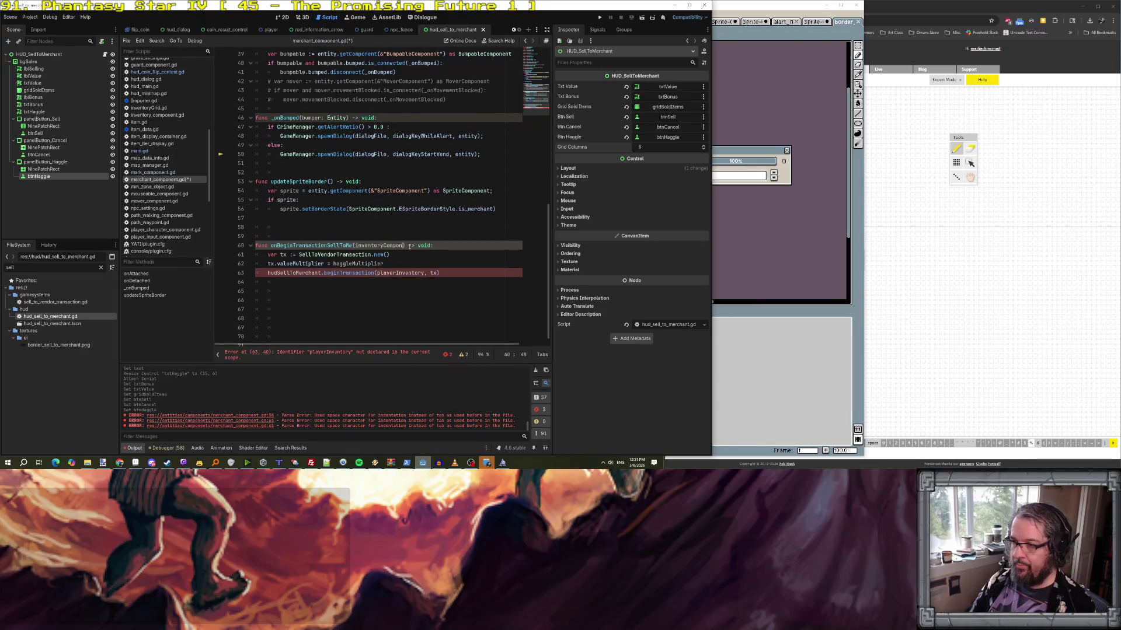
key("BackSpace")
type(": Inventor")
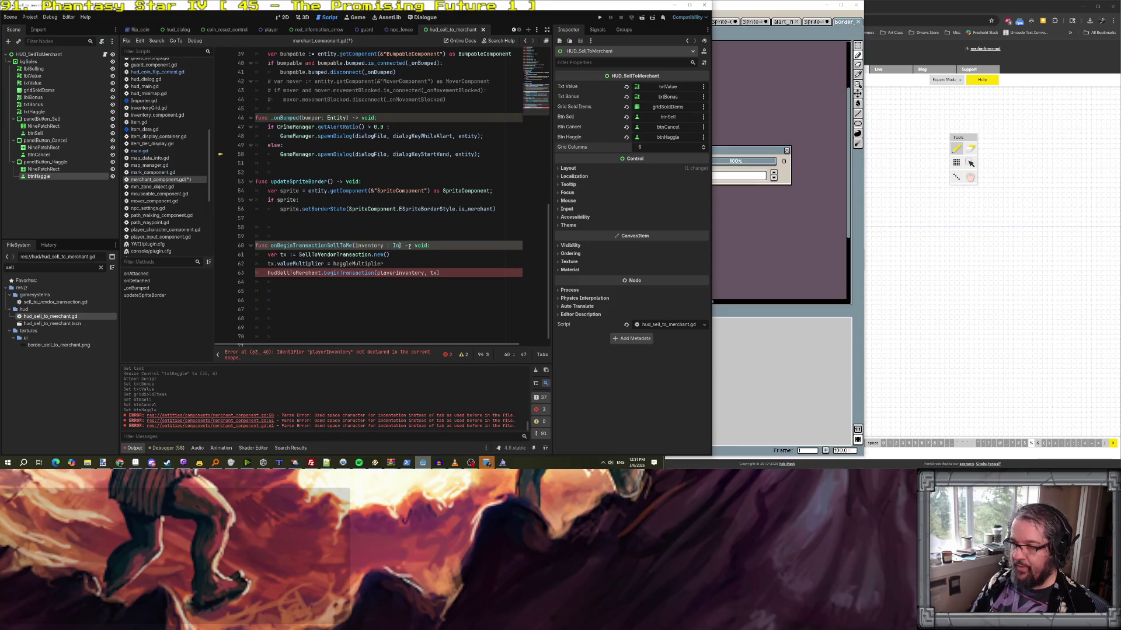
type("yComponnet")
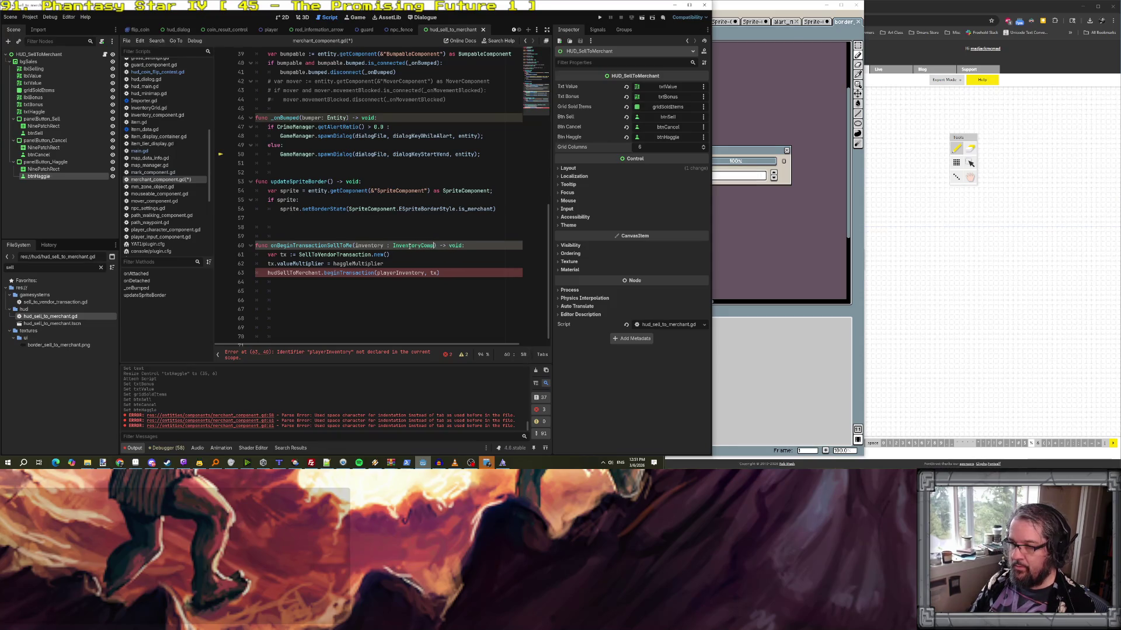
key("BackSpace")
key("BackSpace")
key("BackSpace")
type("ent")
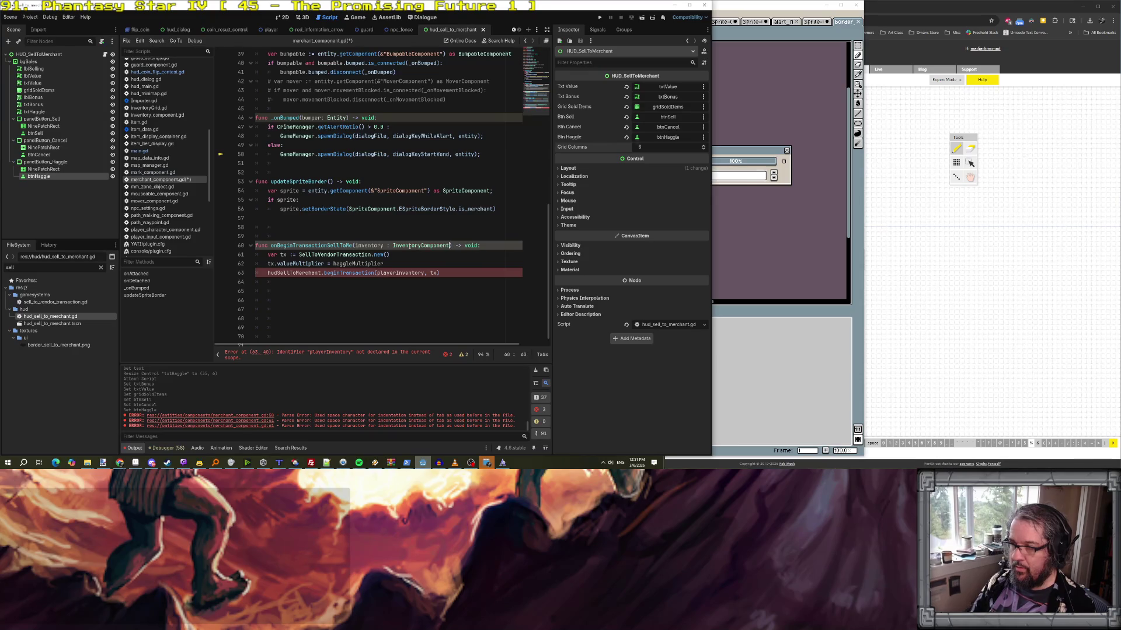
- Pass inventory instead of playerInventory to the beginTransaction call
double_click(373, 246)
key("ctrl+c")
double_click(398, 273)
key("ctrl+v")
left_click(425, 264)
left_click(432, 273)
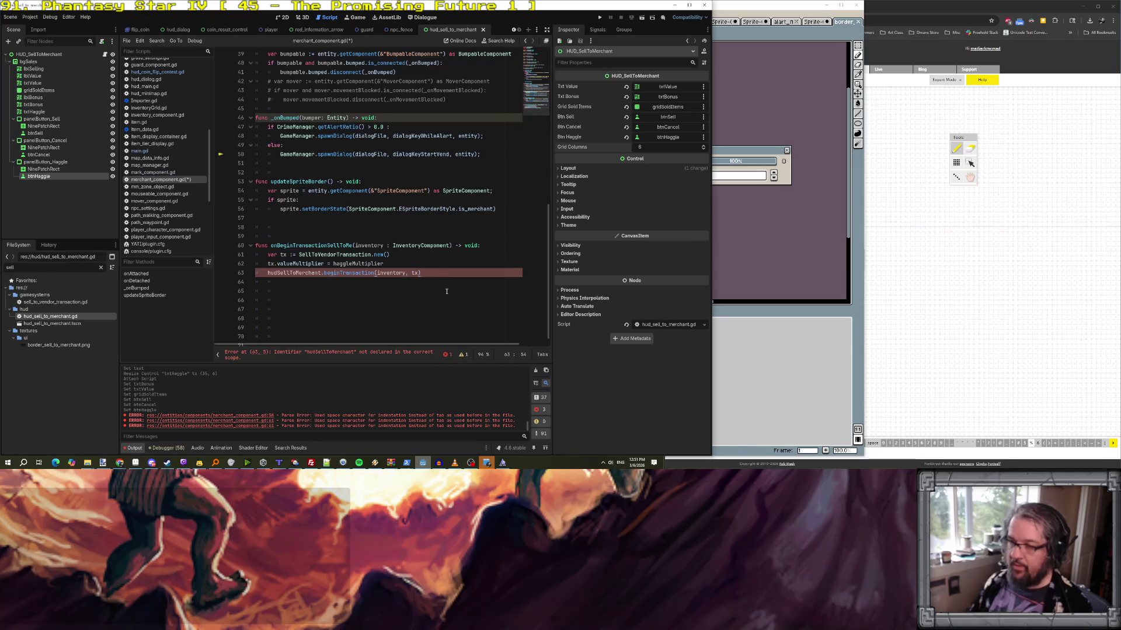
- Make the call HUD_SellToMerchant.summon().beginTransaction(inventory, tx)
left_click(284, 272)
left_click(406, 263)
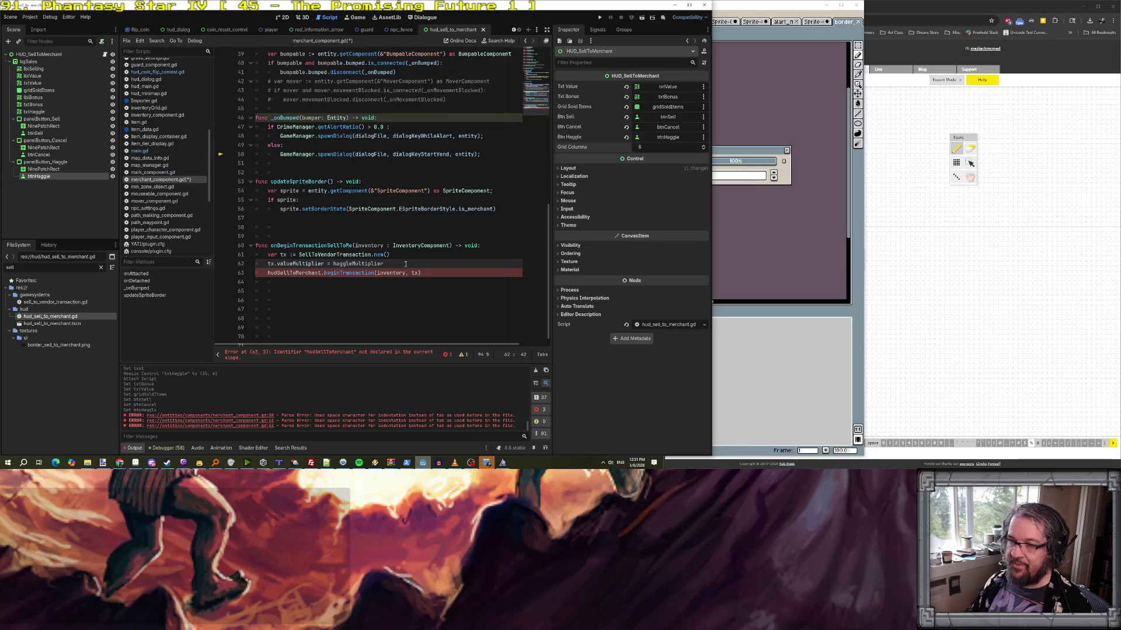
key("Return")
type("HUD_S")
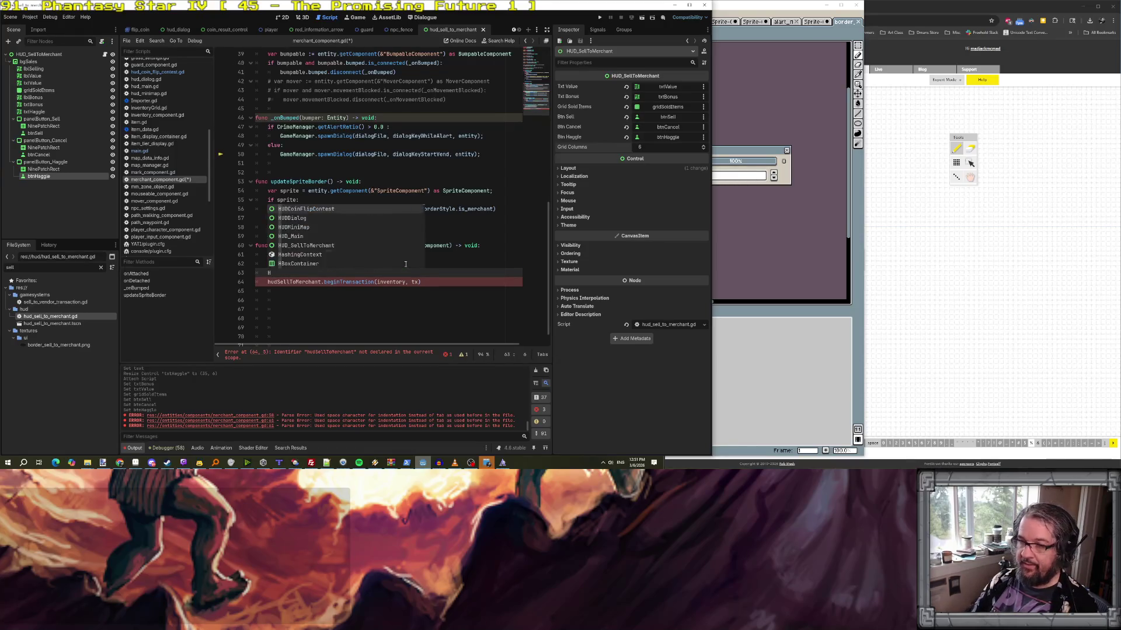
key("Return")
type(".")
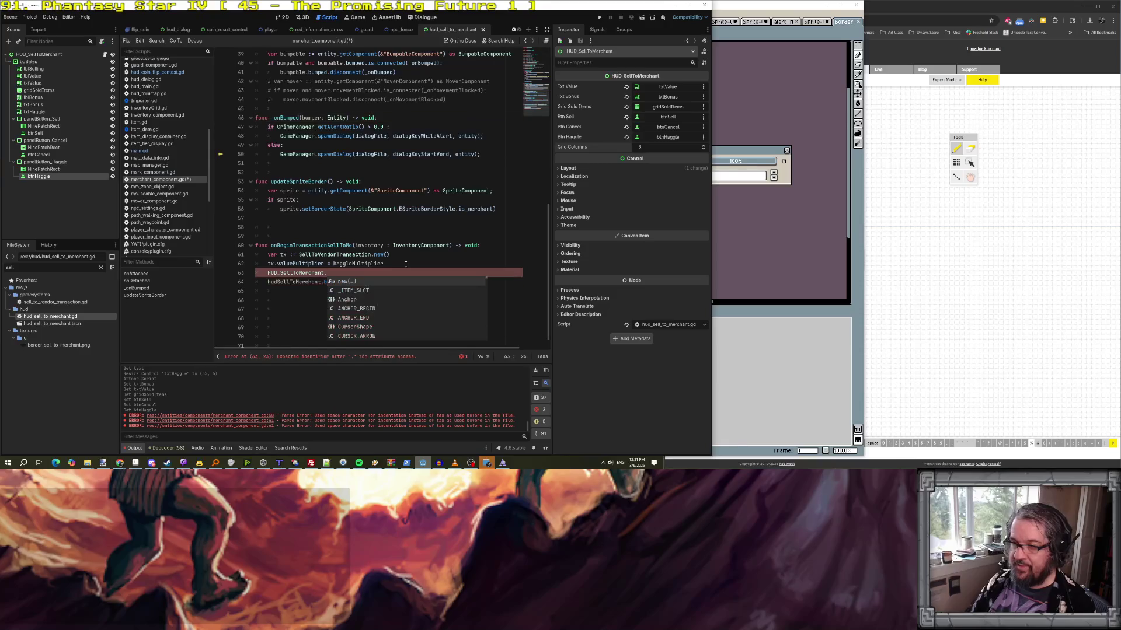
type("summon().")
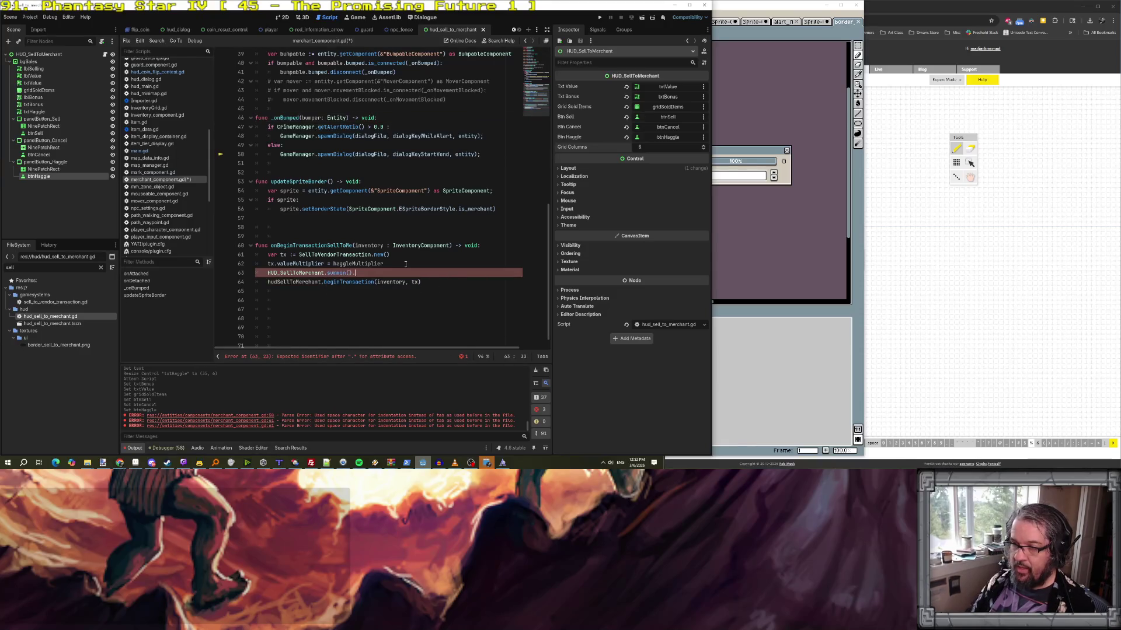
key("Delete")
key("Delete")
key("Delete")
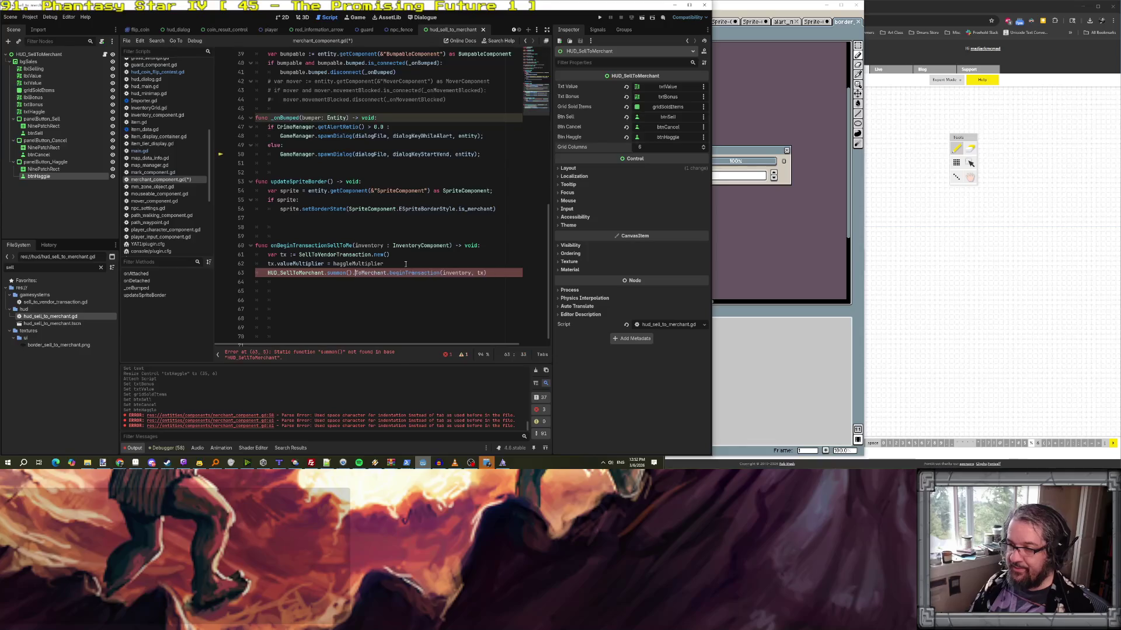
left_click(306, 273, "ctrl")
- Declare an _instance variable of type HUD_SellToMerchant above _ready
scroll(337, 228, "up", 4)
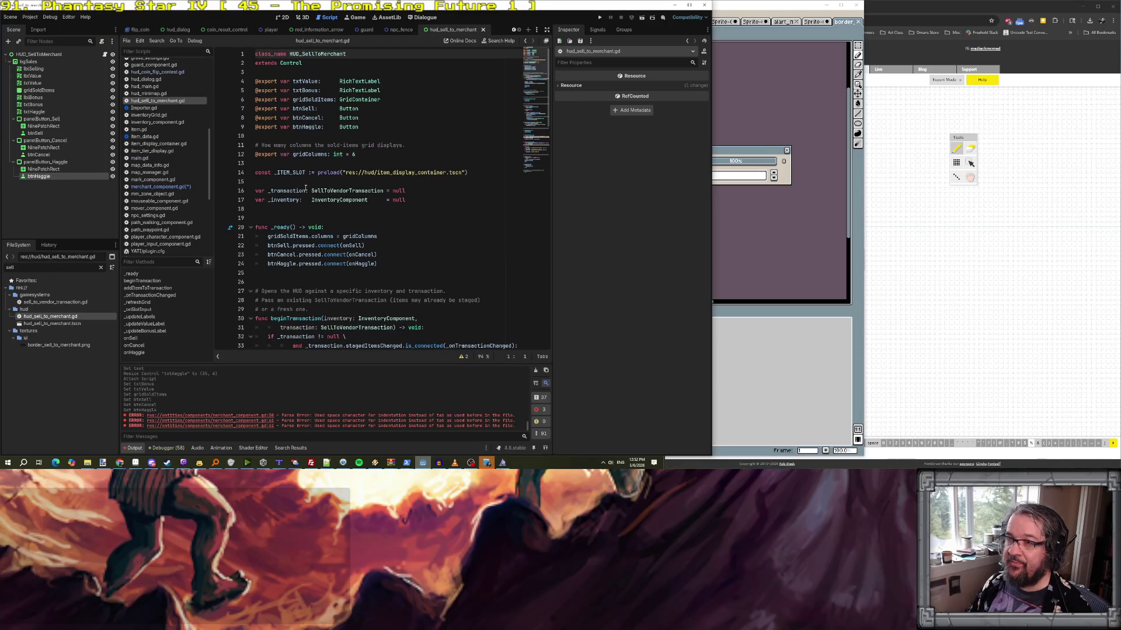
scroll(305, 202, "down", 10)
scroll(305, 186, "down", 2)
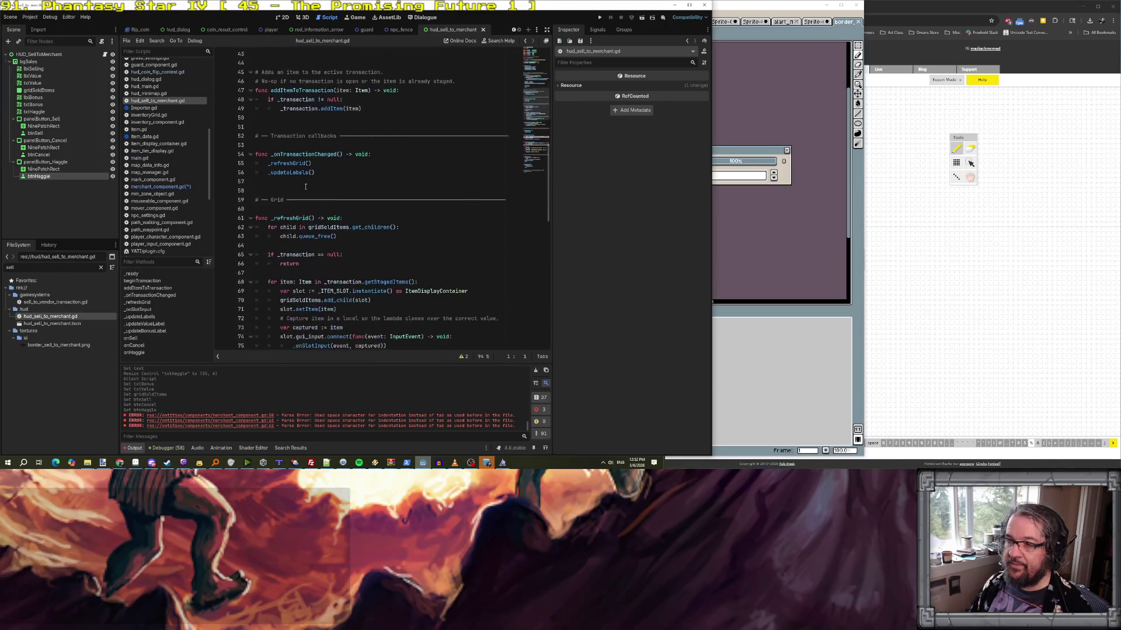
scroll(305, 186, "up", 9)
scroll(305, 187, "up", 4)
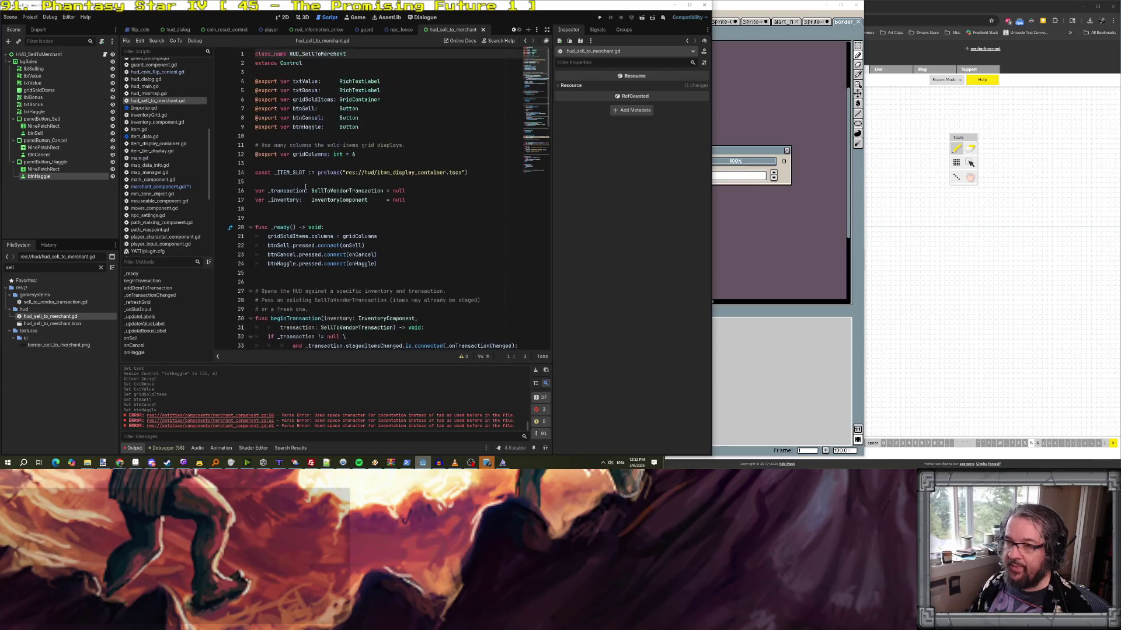
left_click(318, 217)
left_click(317, 210)
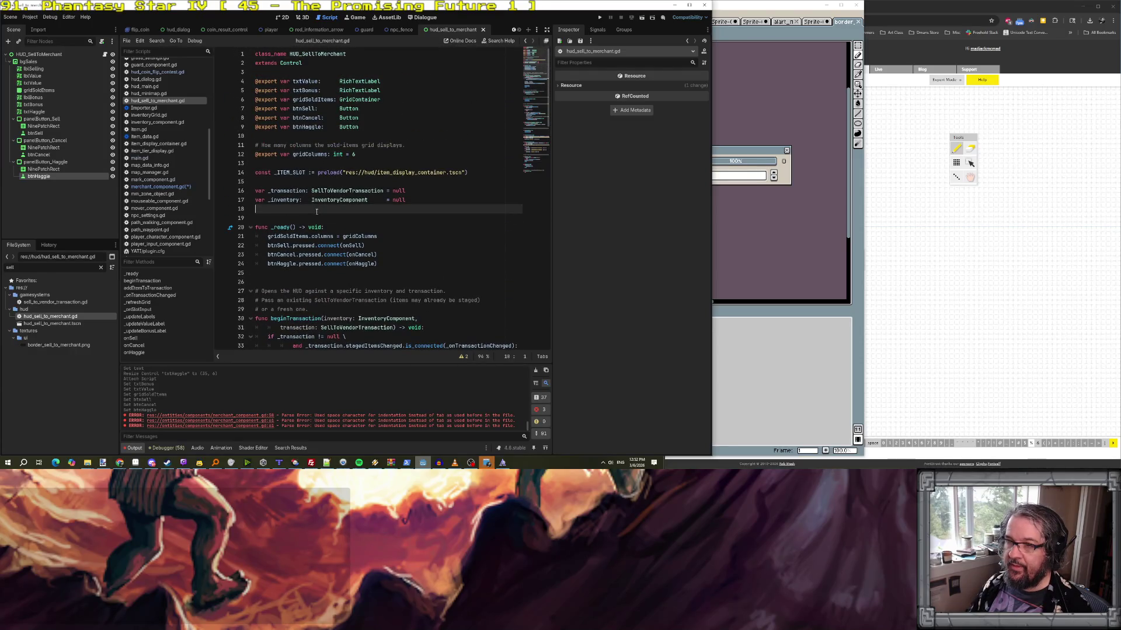
key("Return")
key("Return")
type("var _")
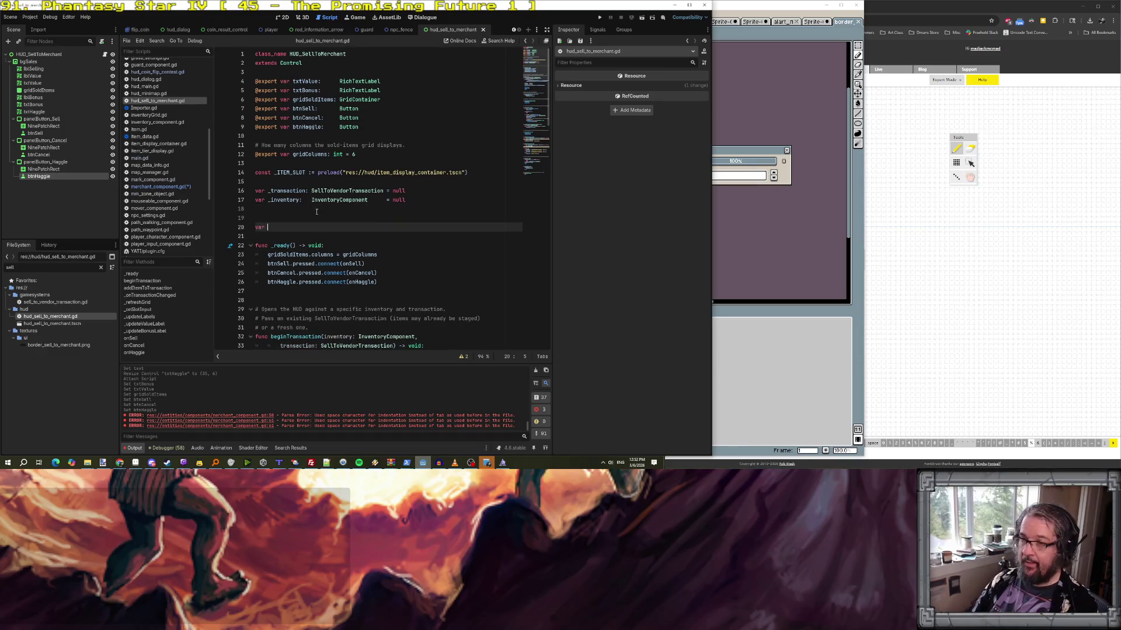
type("instan")
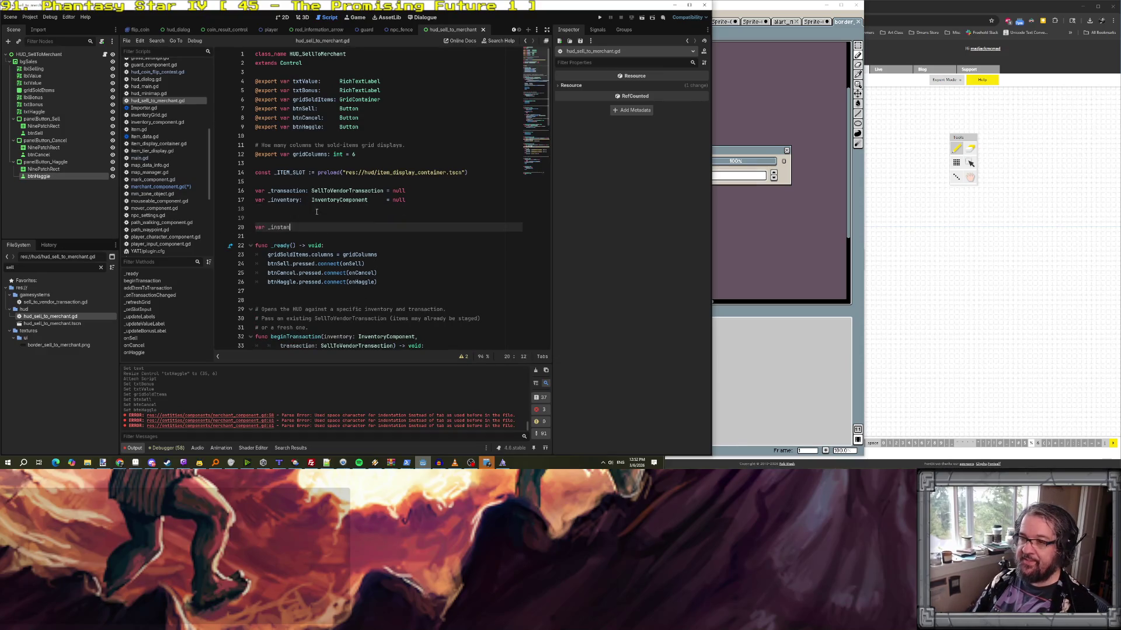
type("ce : HUD_SellToMerchant;")
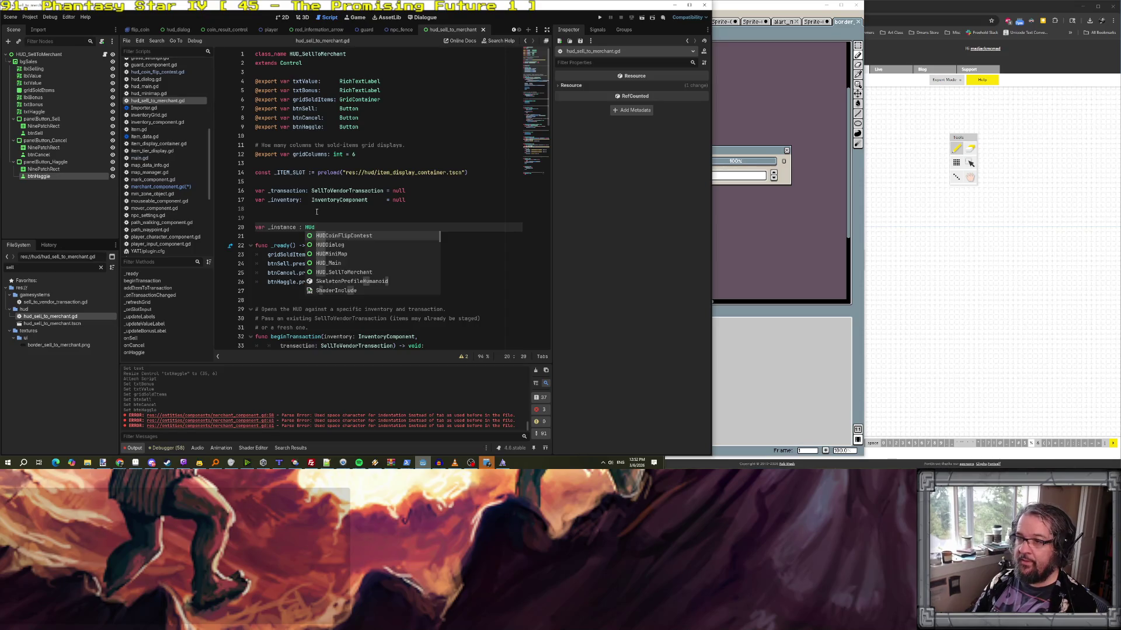
key("Return")
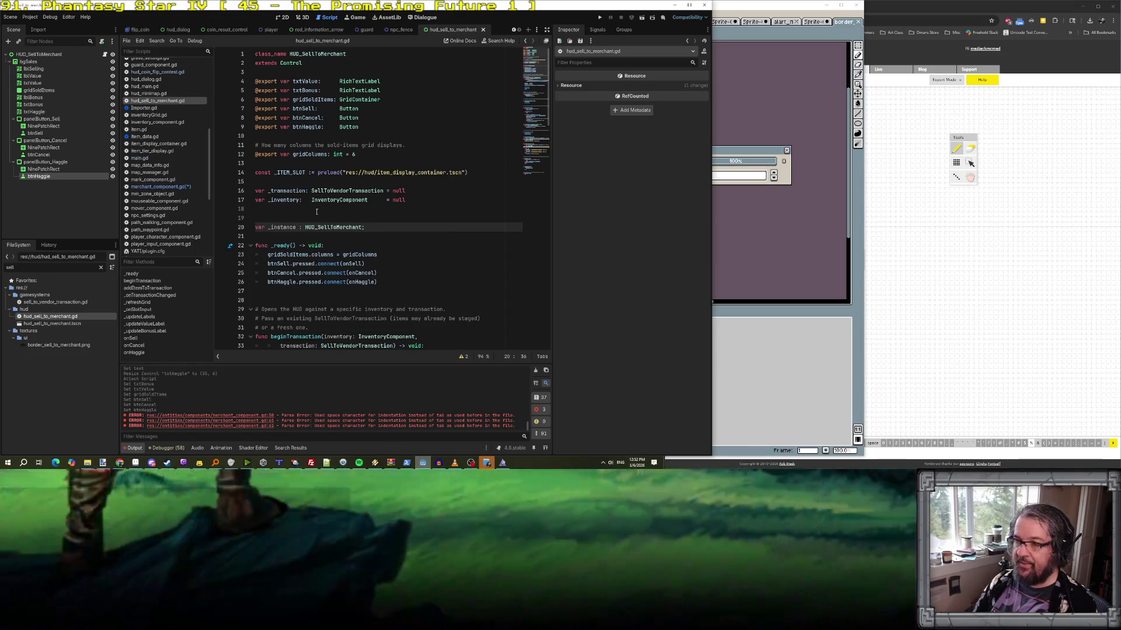
type(";")
key("Return")
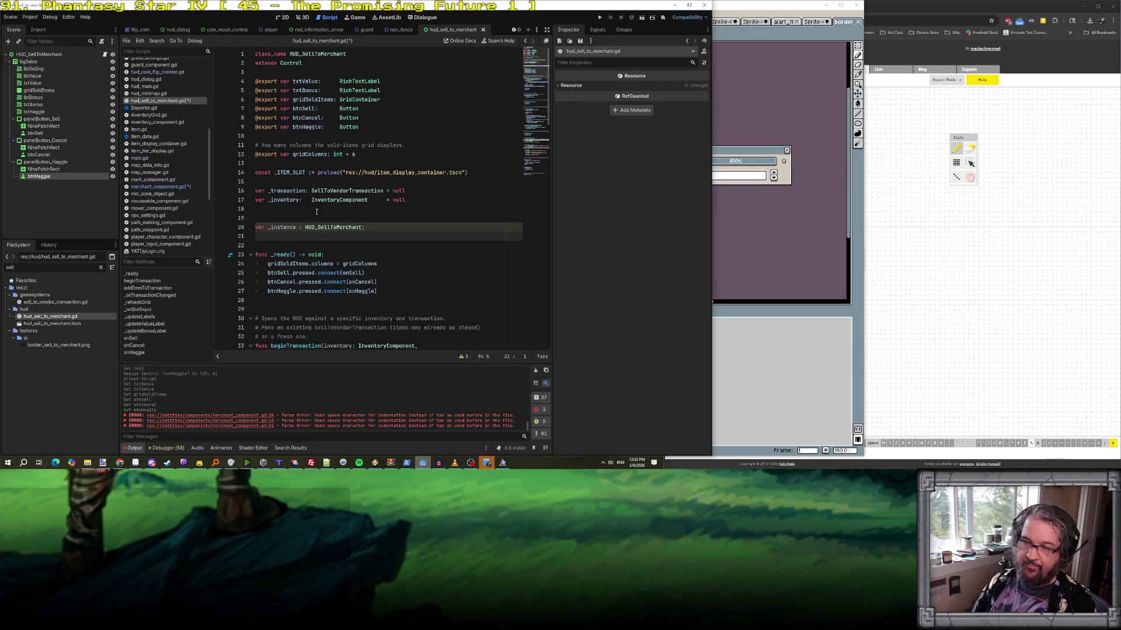
- Add func summon() -> HUD_SellToMerchant that returns _instance
type("fu")
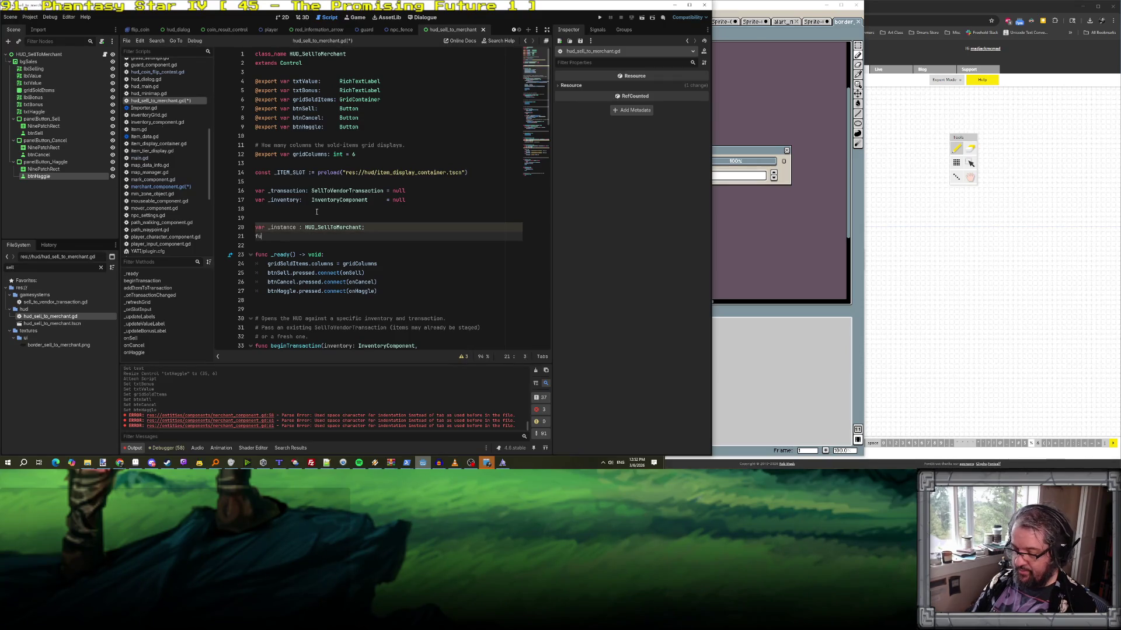
type("nc summon() -> H")
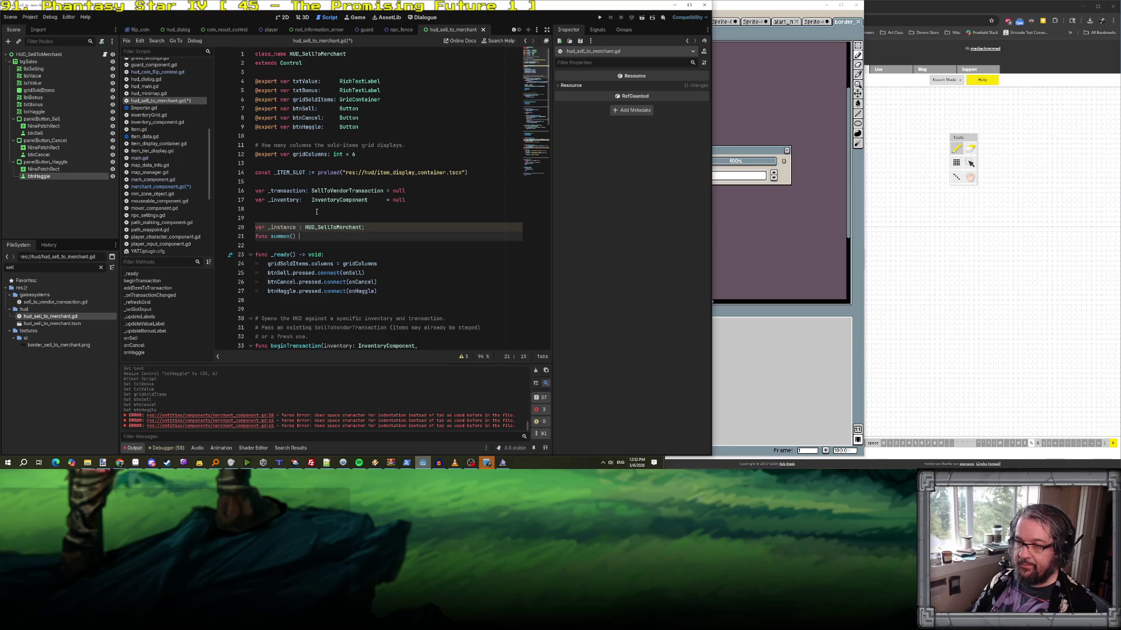
type("UD_SellToMer")
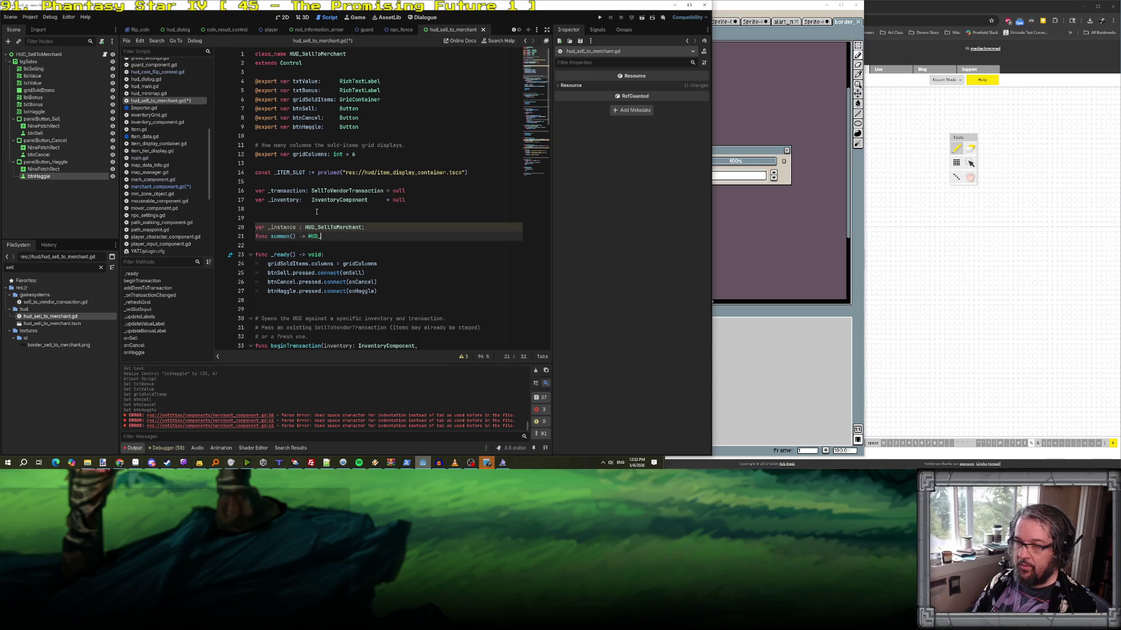
key("Return")
type(":")
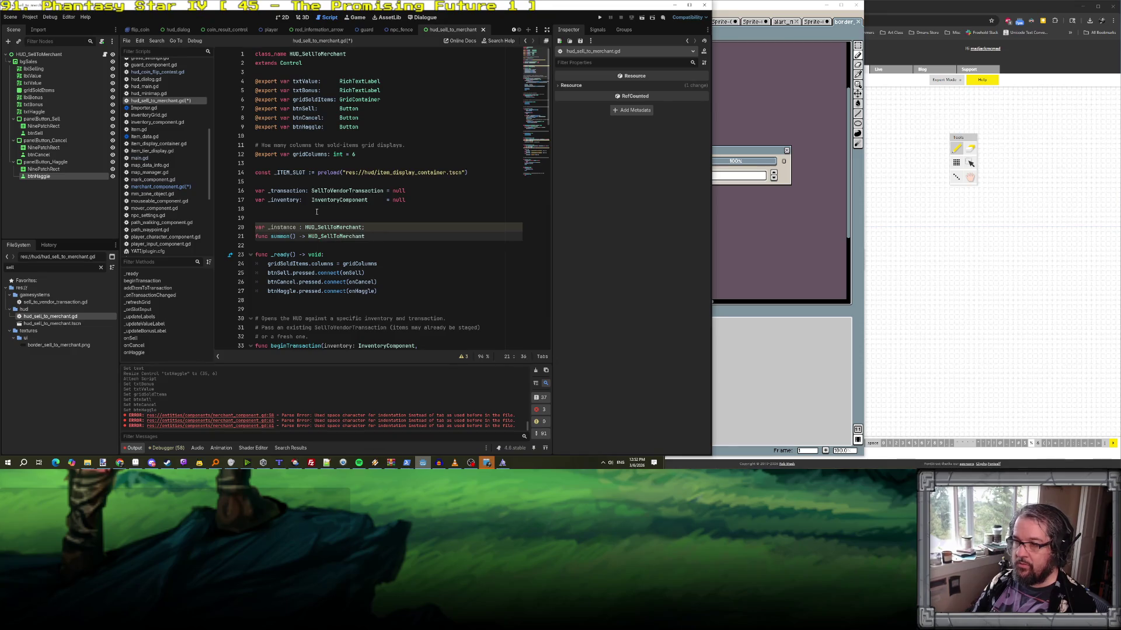
key("Return")
key("Tab")
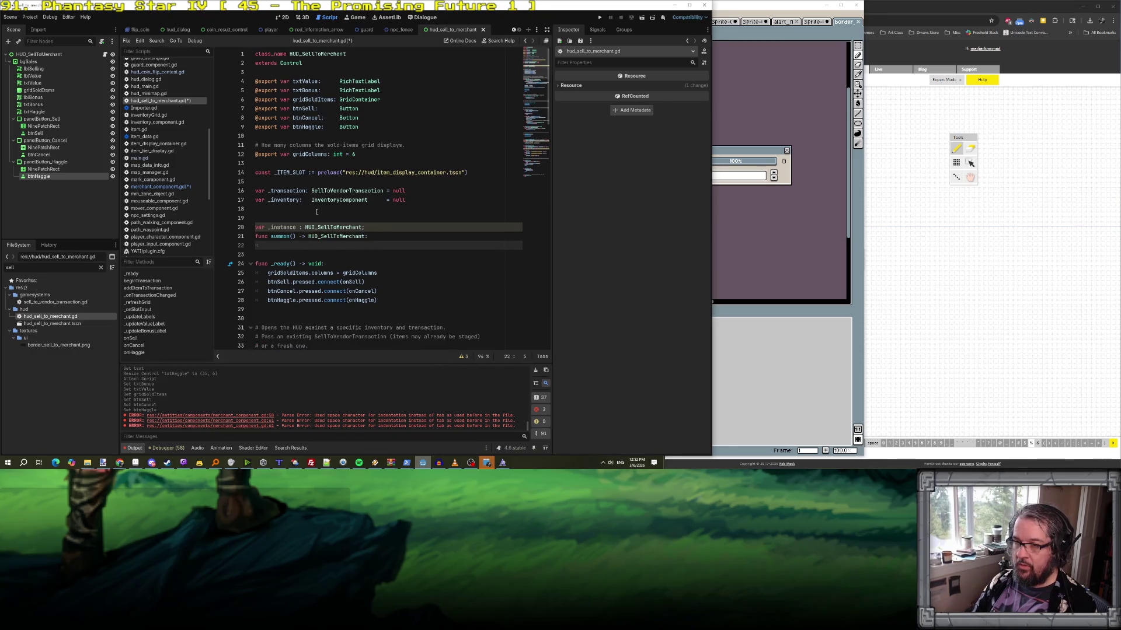
type("return ")
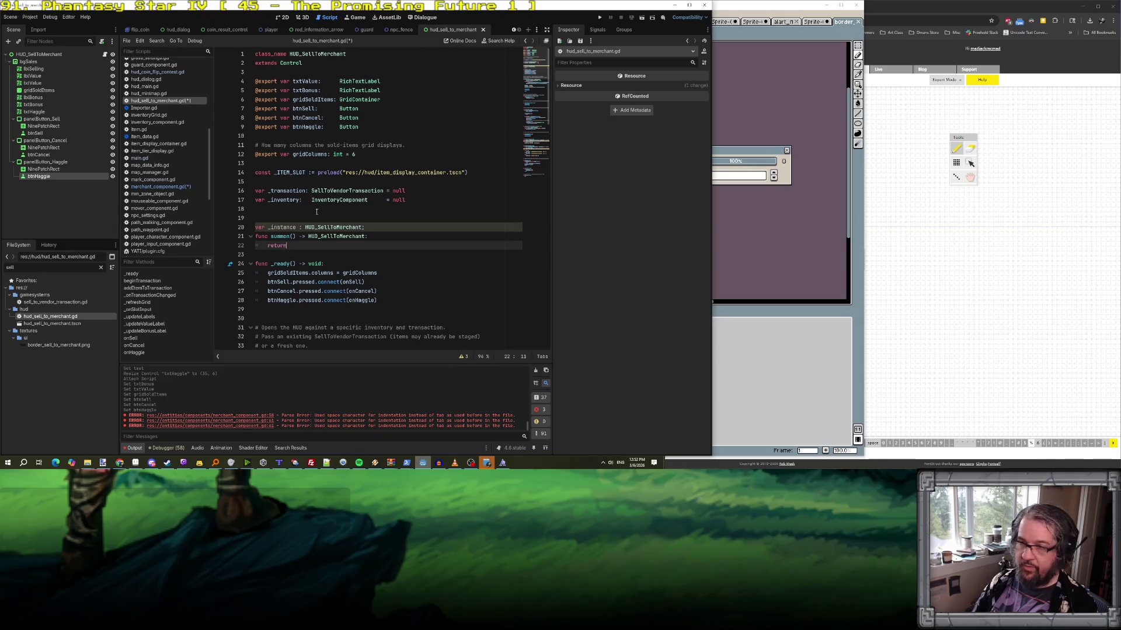
type("_instance;")
- Assign _instance = self at the start of _ready and save
left_click(354, 264)
key("Return")
type("_i")
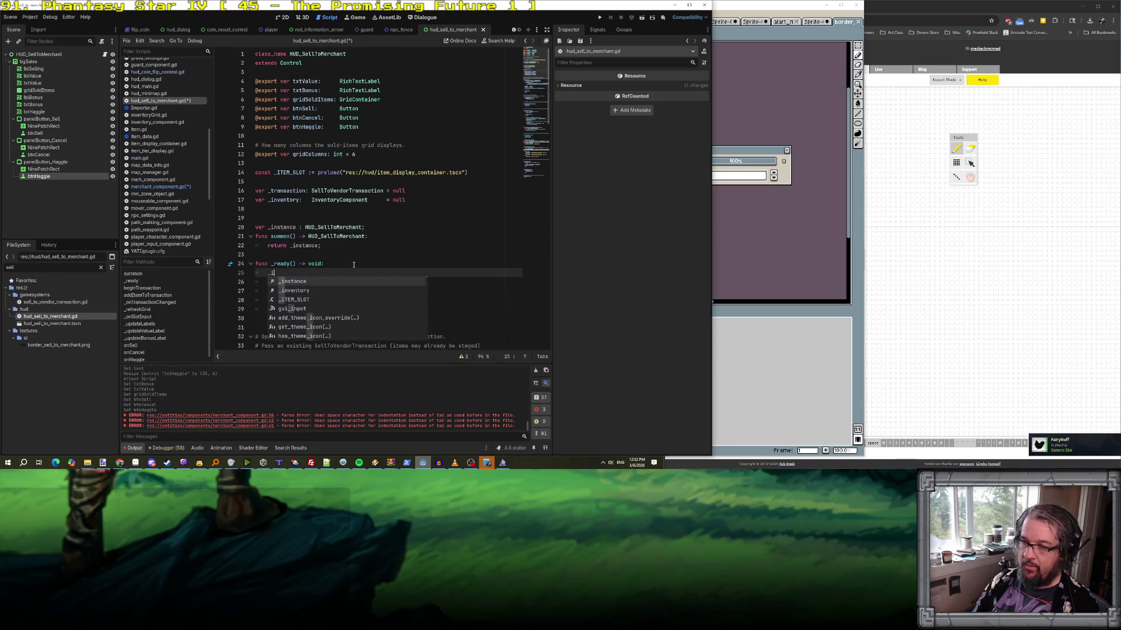
type("nstance = this;")
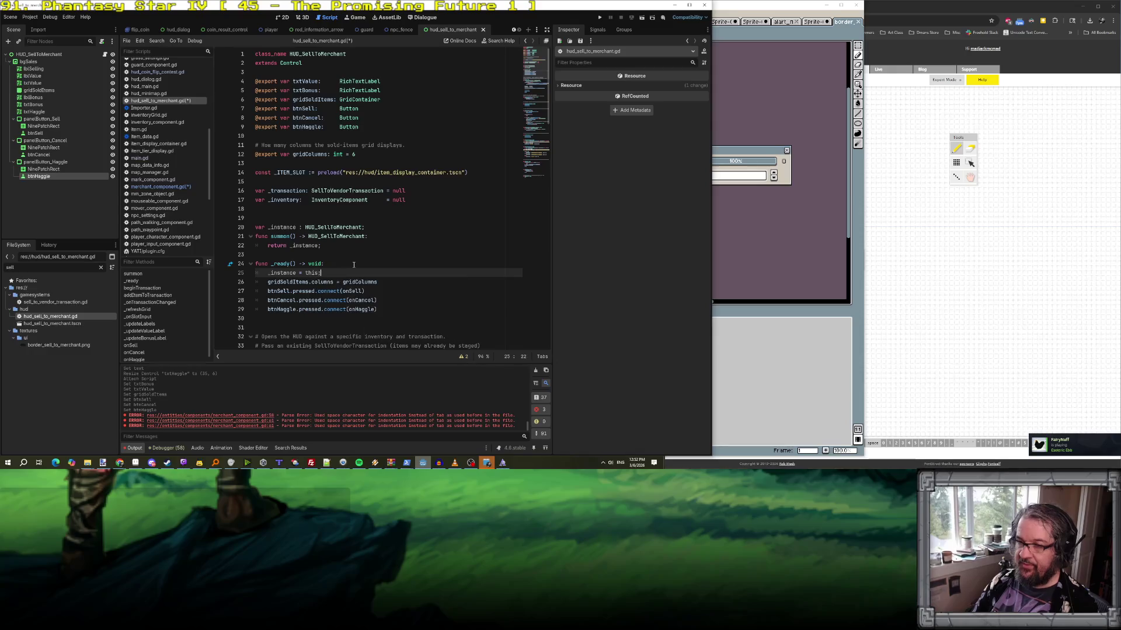
key("BackSpace")
key("BackSpace")
key("BackSpace")
type("self;")
key("ctrl+s")
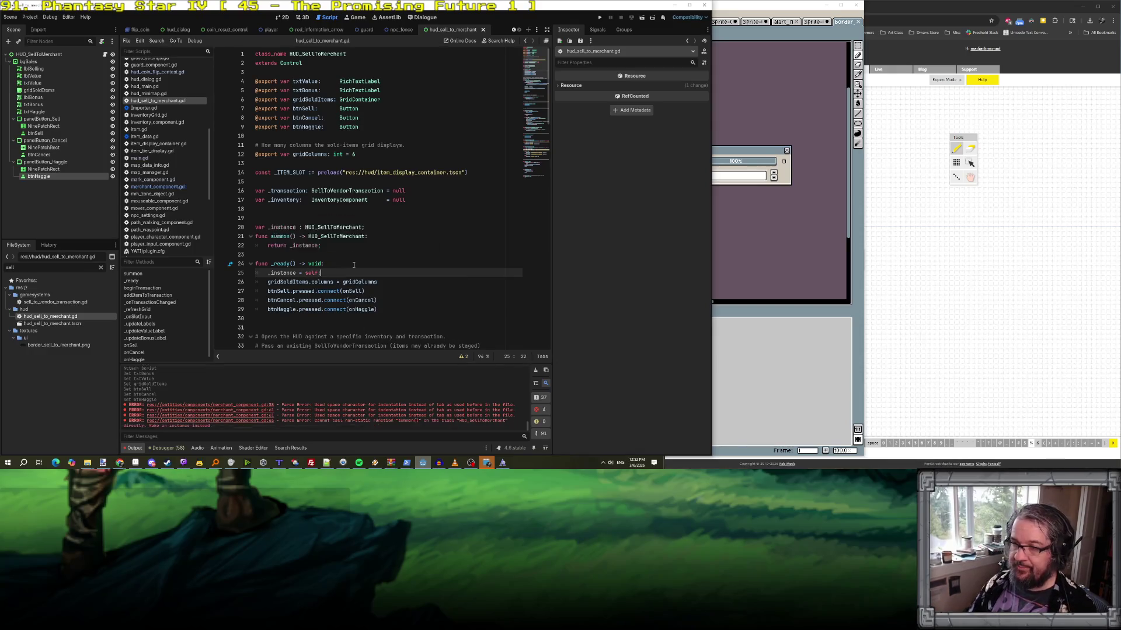
scroll(362, 264, "down", 2)
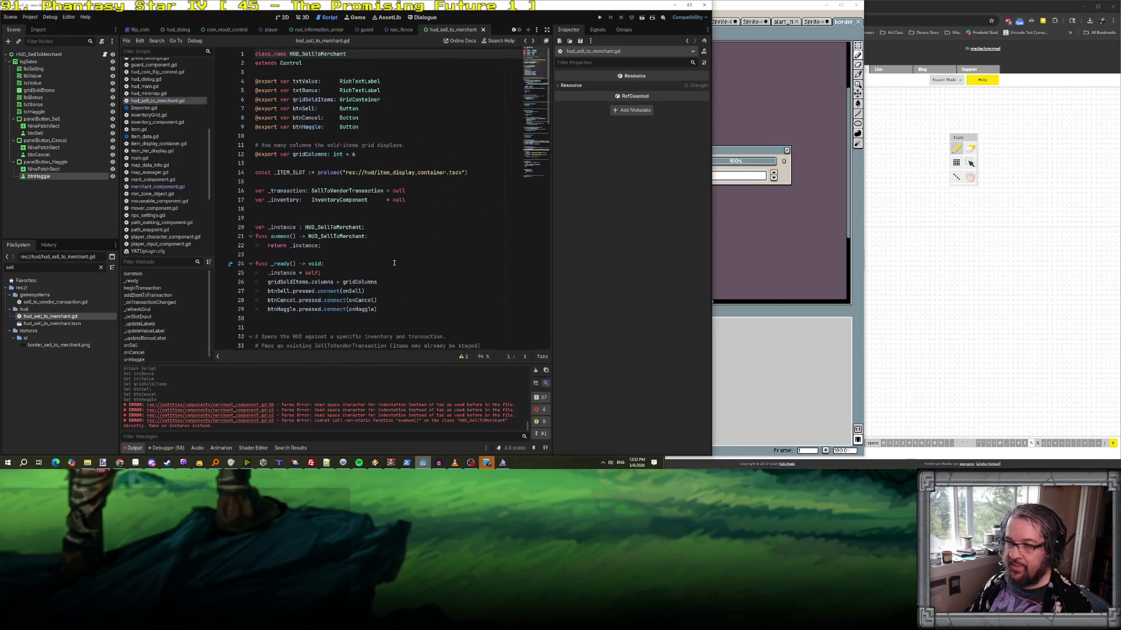
- Mark summon() and _instance as static, save, and go back to merchant_component.gd
left_click(255, 236)
type("static")
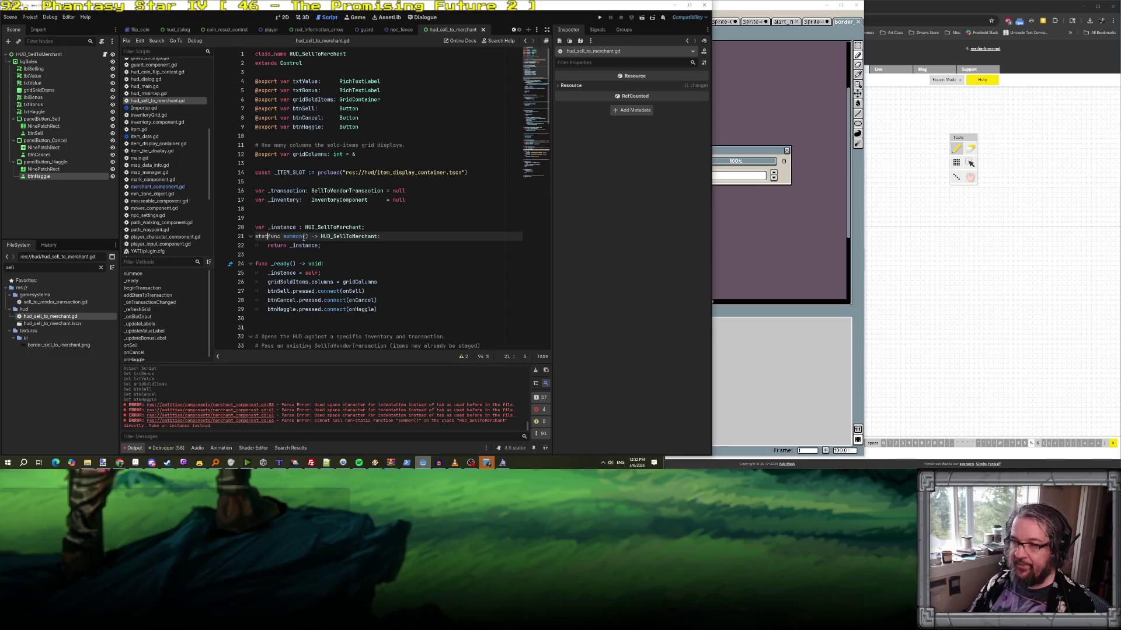
left_click(404, 254)
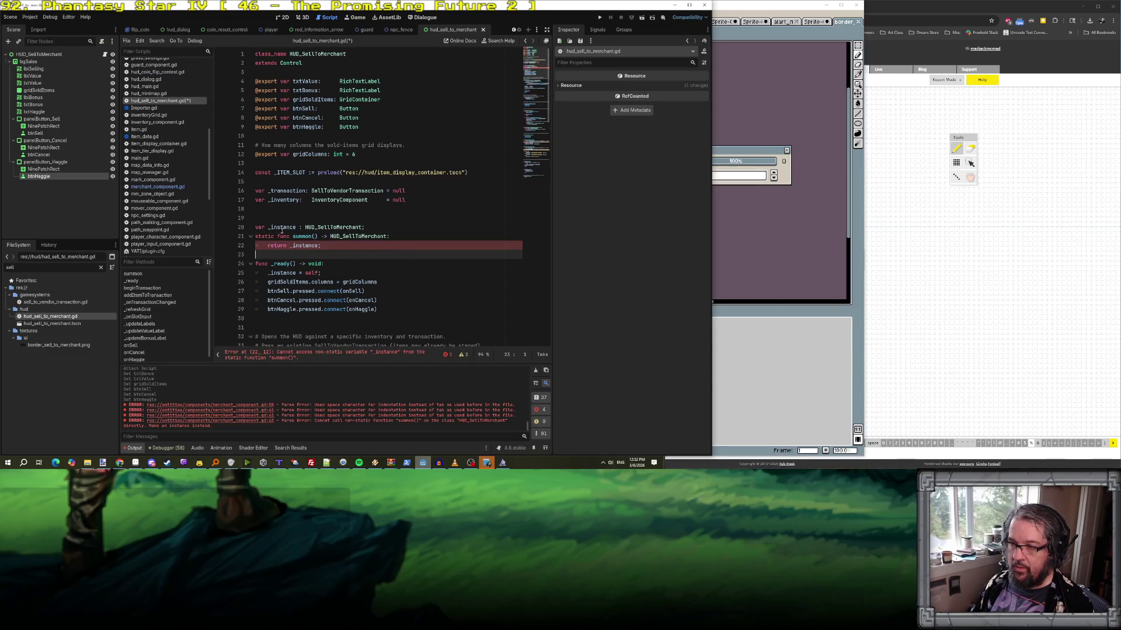
left_click(257, 227)
type("static")
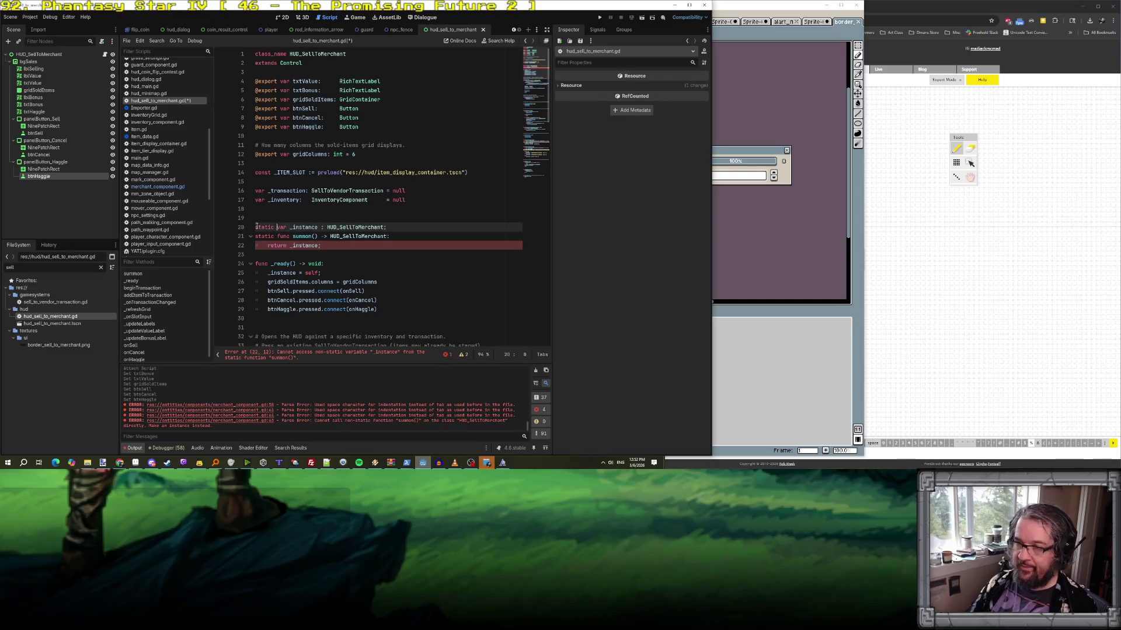
left_click(382, 251)
key("ctrl+s")
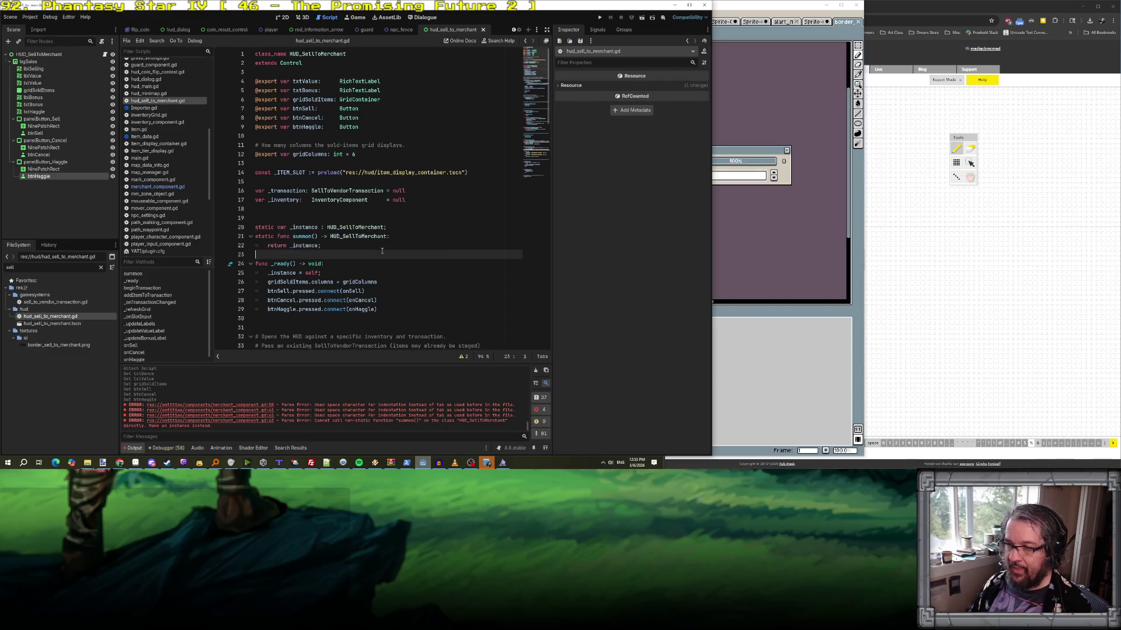
key("alt+Left")
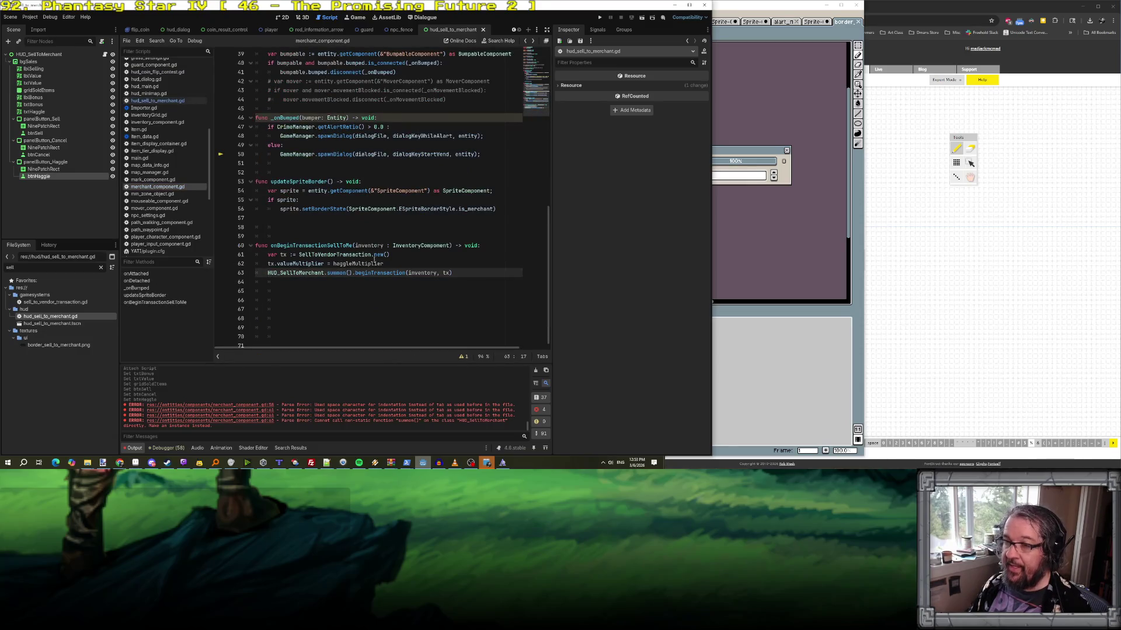
scroll(301, 234, "up", 2)
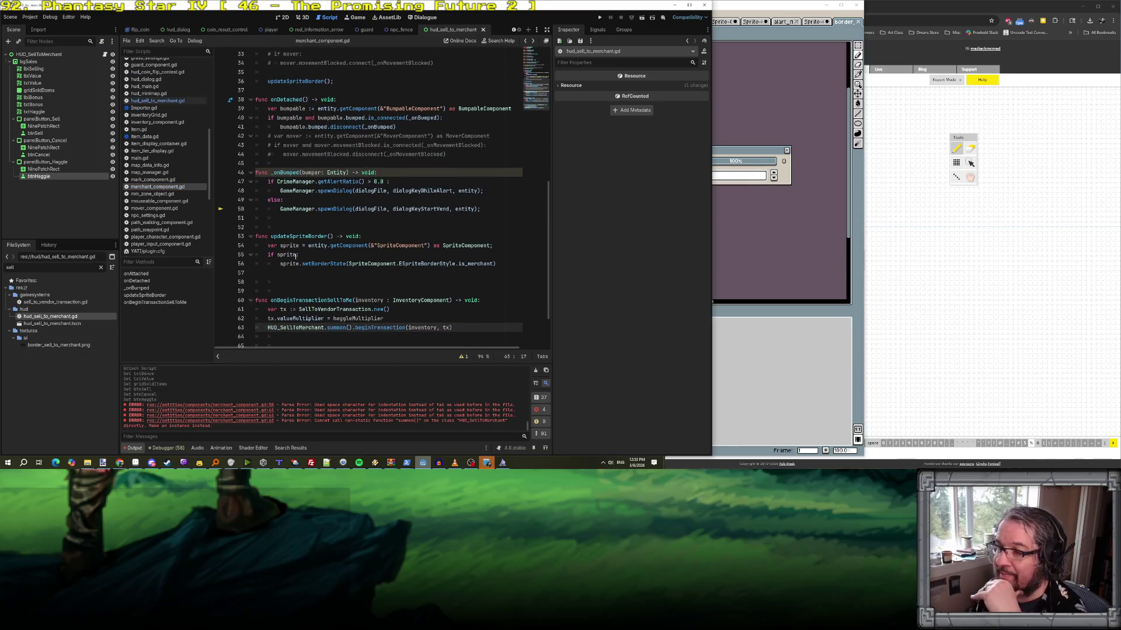
left_click(422, 17)
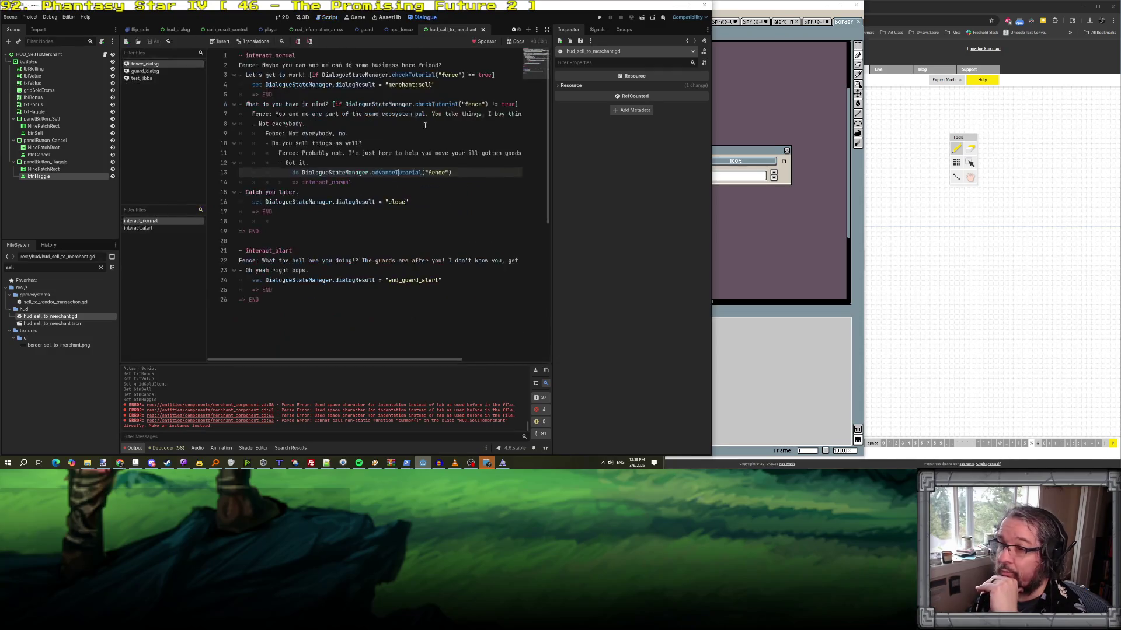
left_click(415, 85)
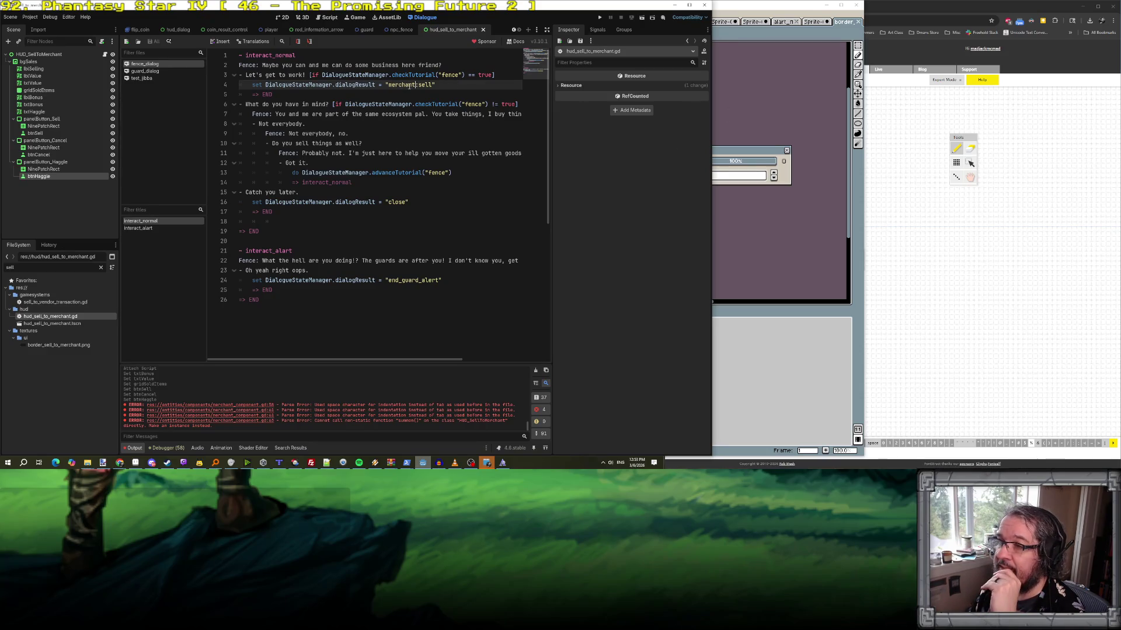
left_click(369, 75)
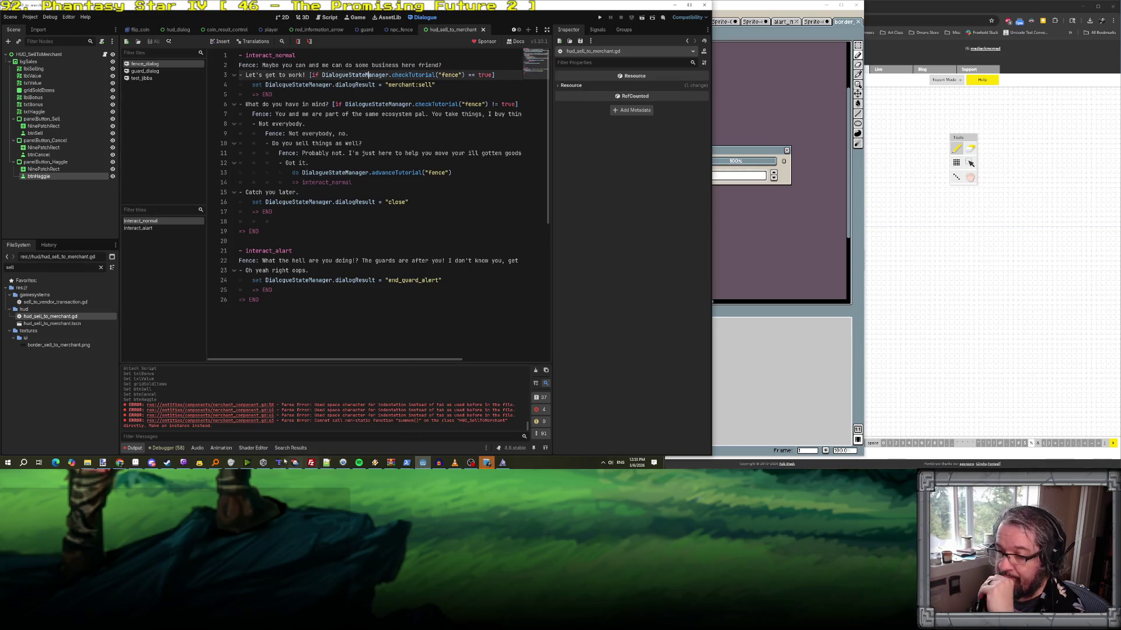
left_click(393, 85)
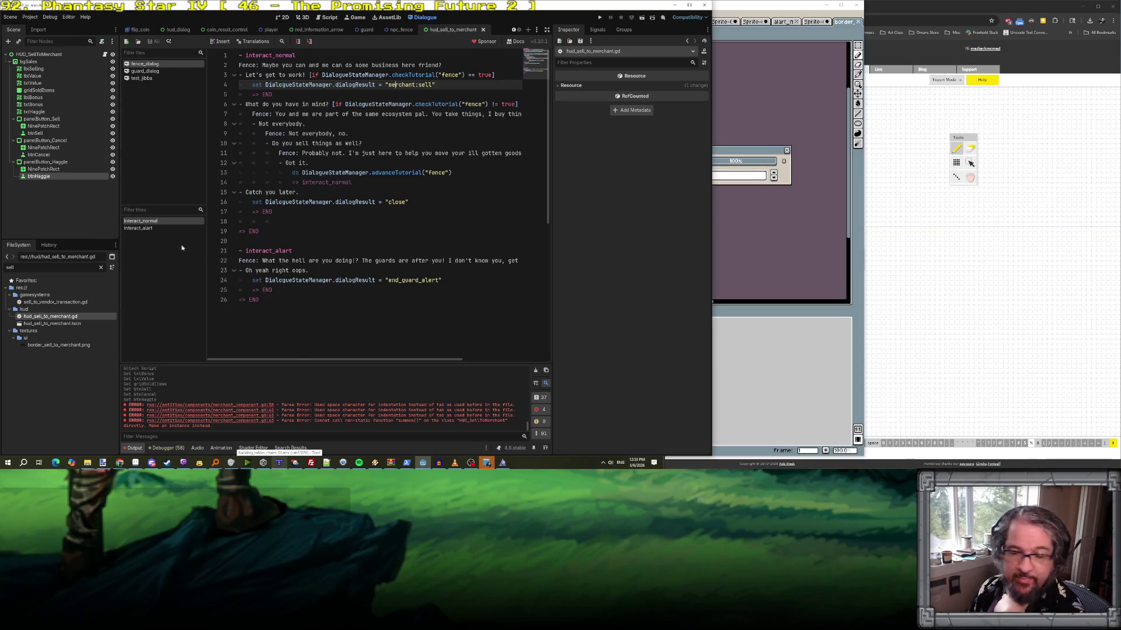
left_click(423, 464)
left_click(423, 466)
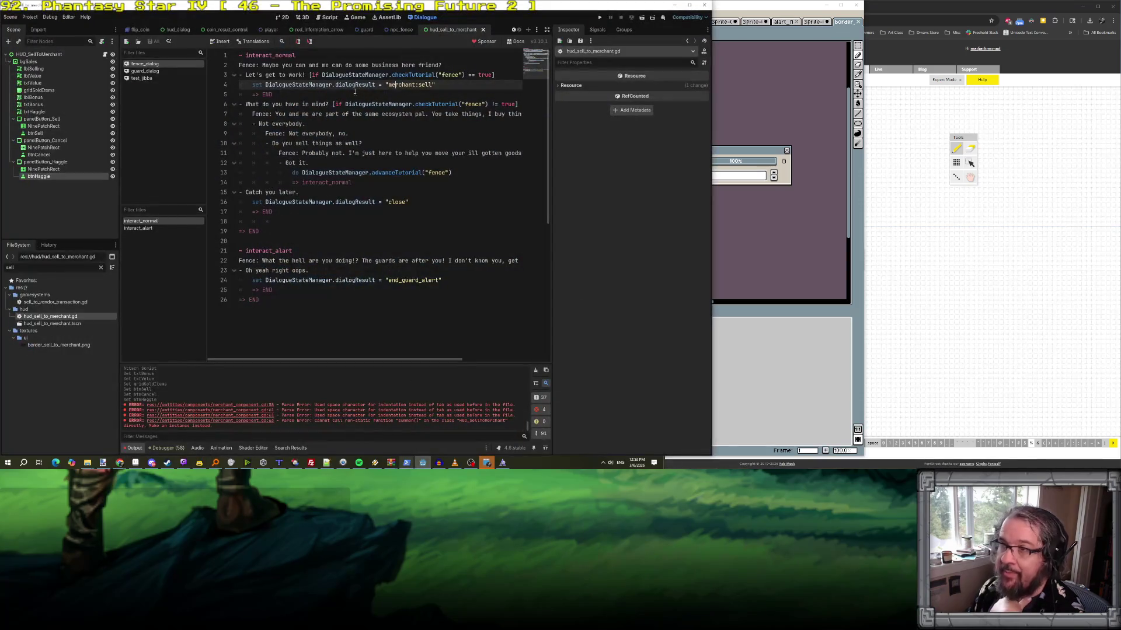
left_click(329, 17)
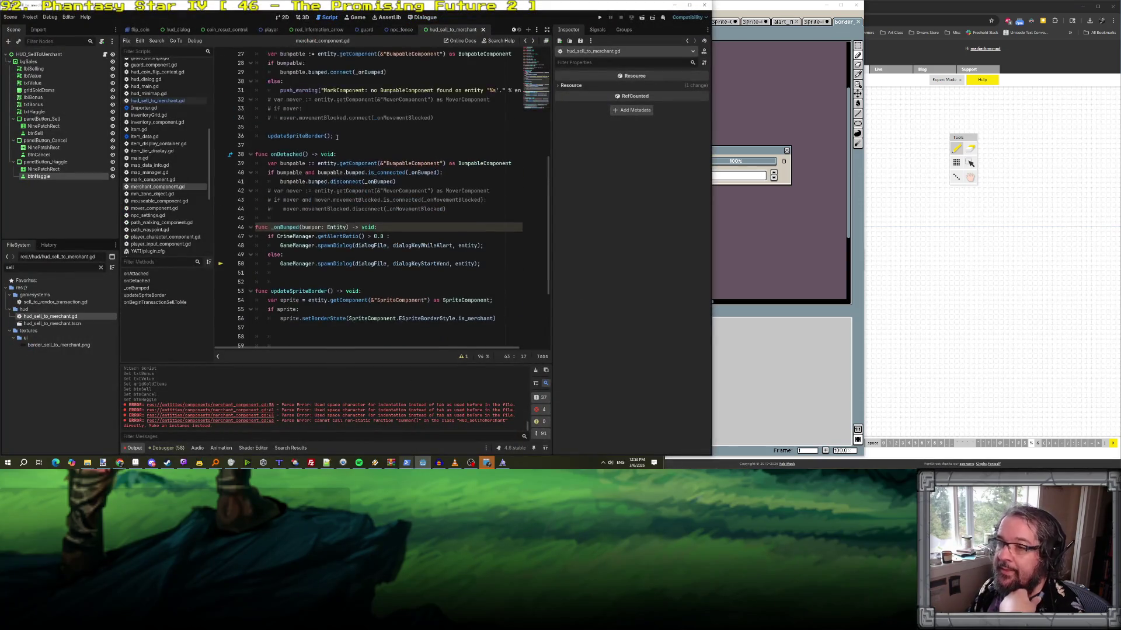
- Add GameManager.setTargetMerchant(self) at the end of _onBumped
left_click(403, 228)
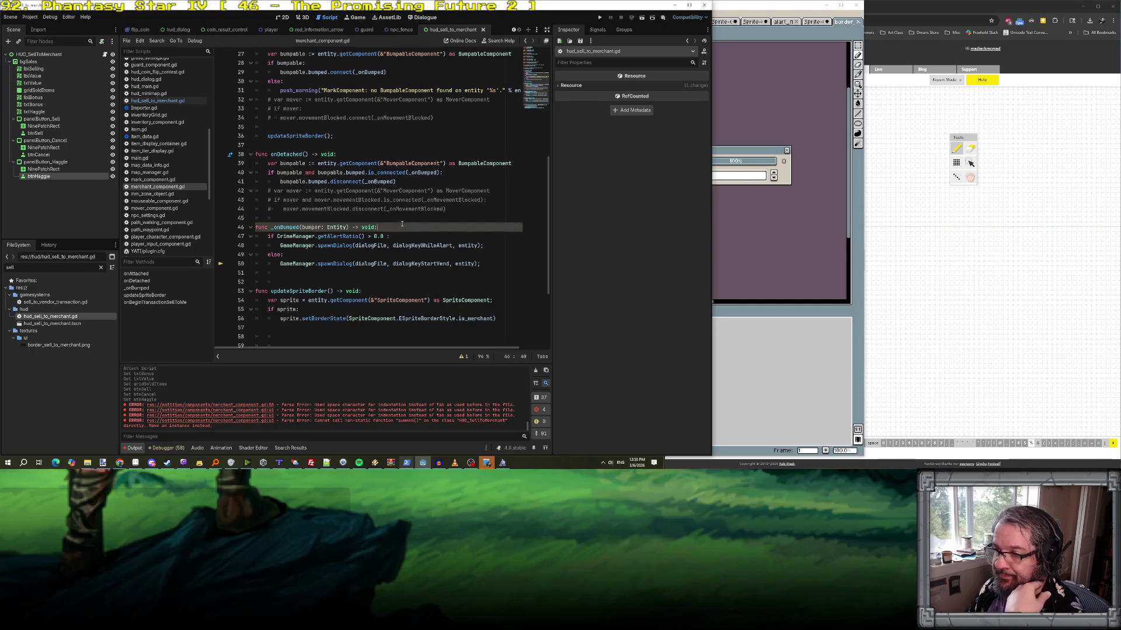
left_click(339, 273)
key("Return")
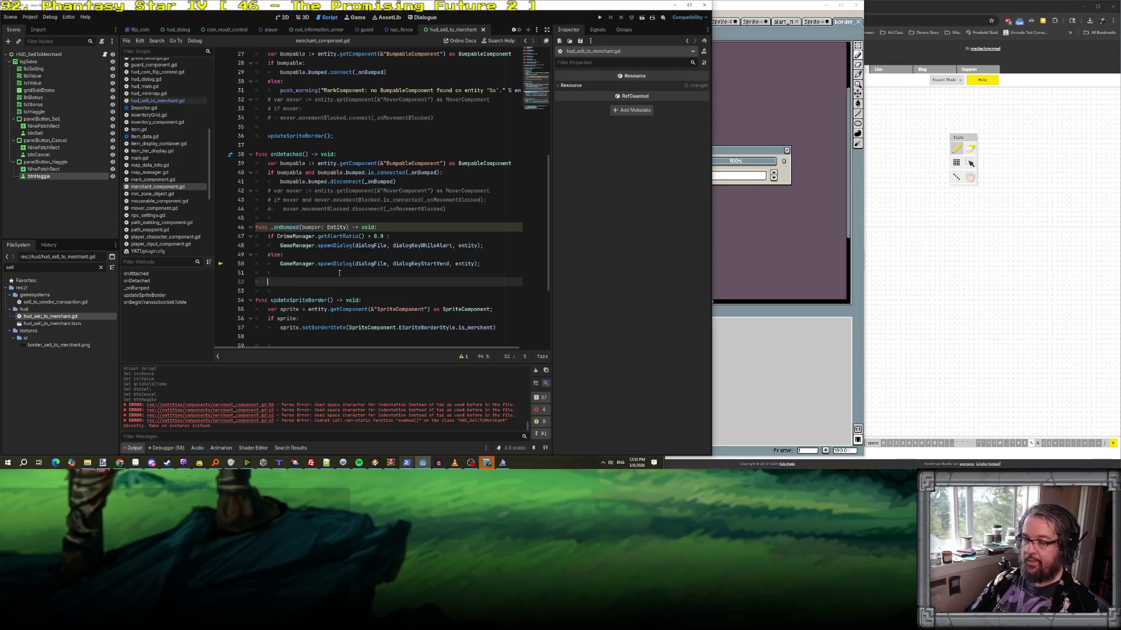
type("gGameM")
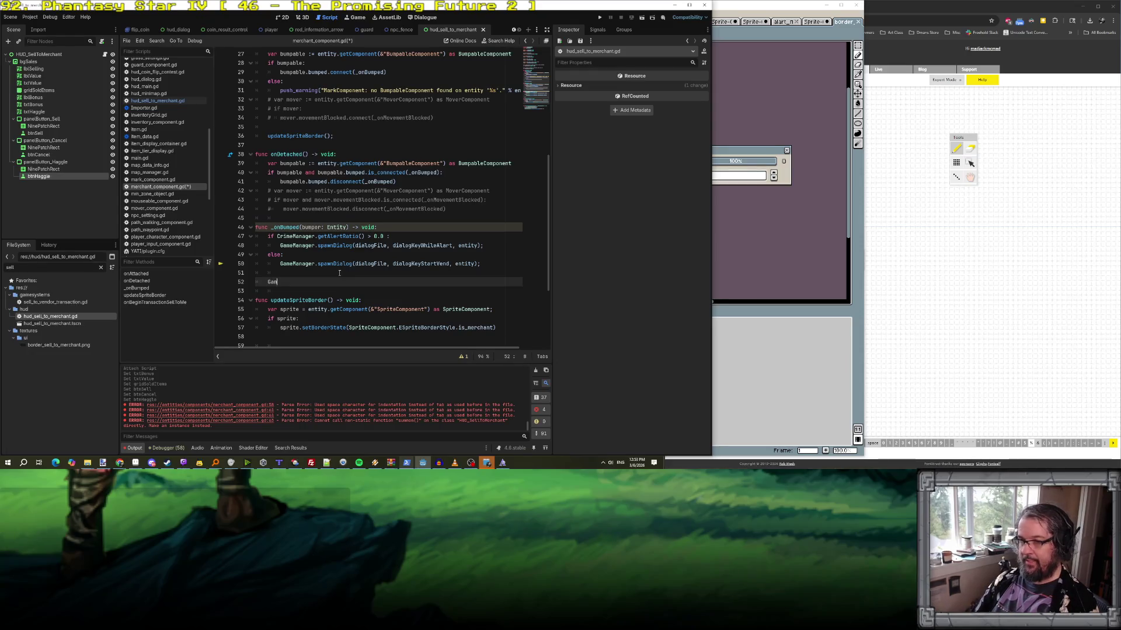
key("BackSpace")
key("BackSpace")
key("BackSpace")
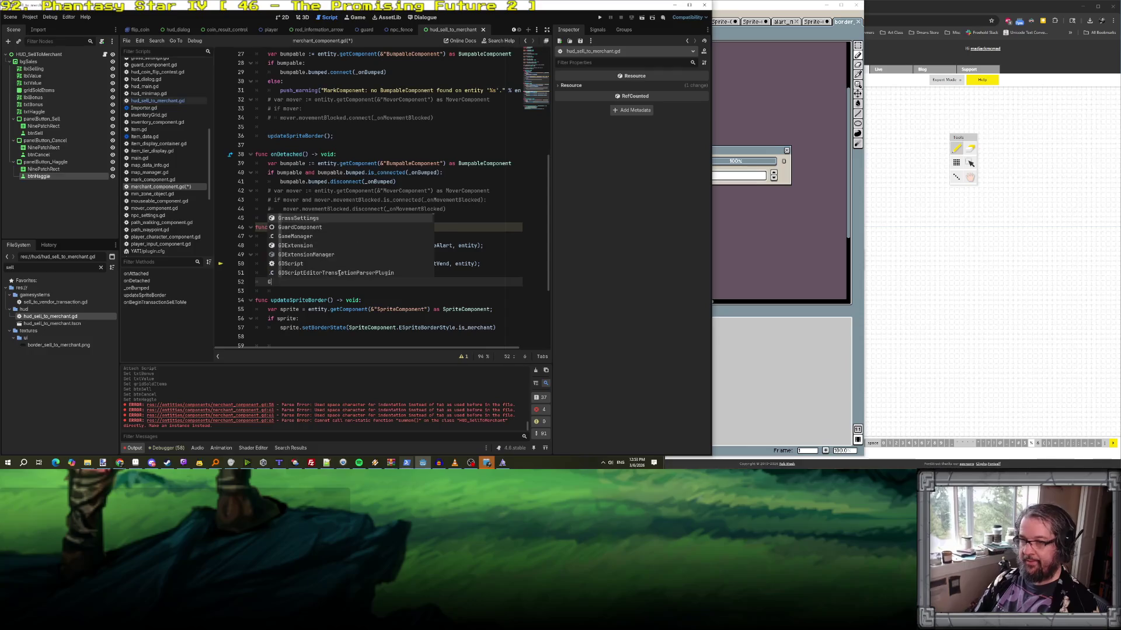
type("Gam")
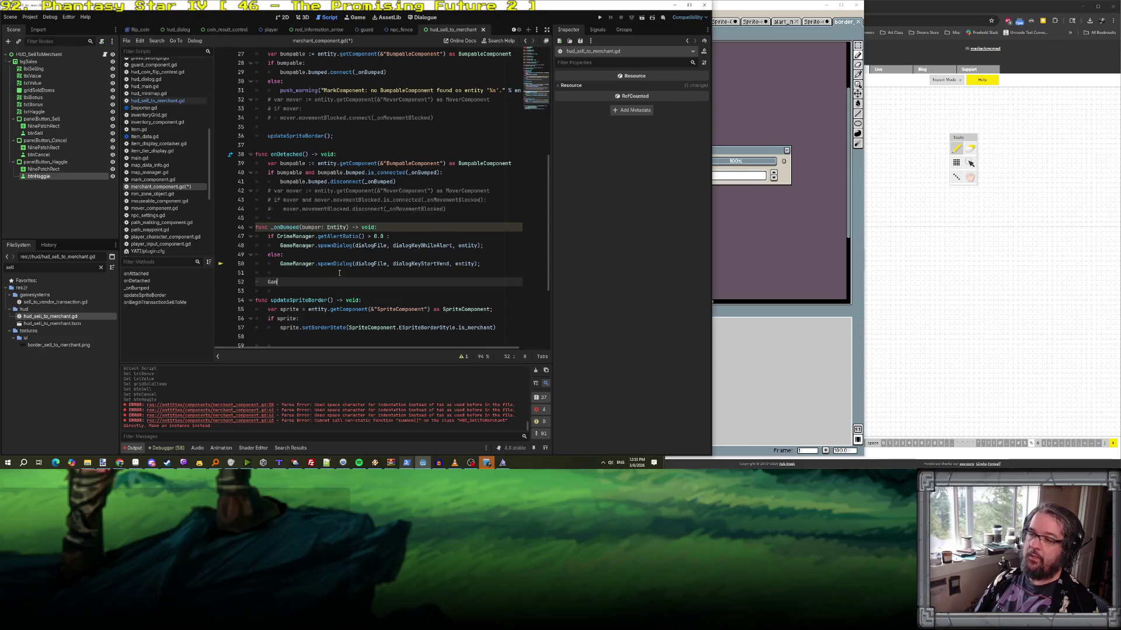
type("eManager.set")
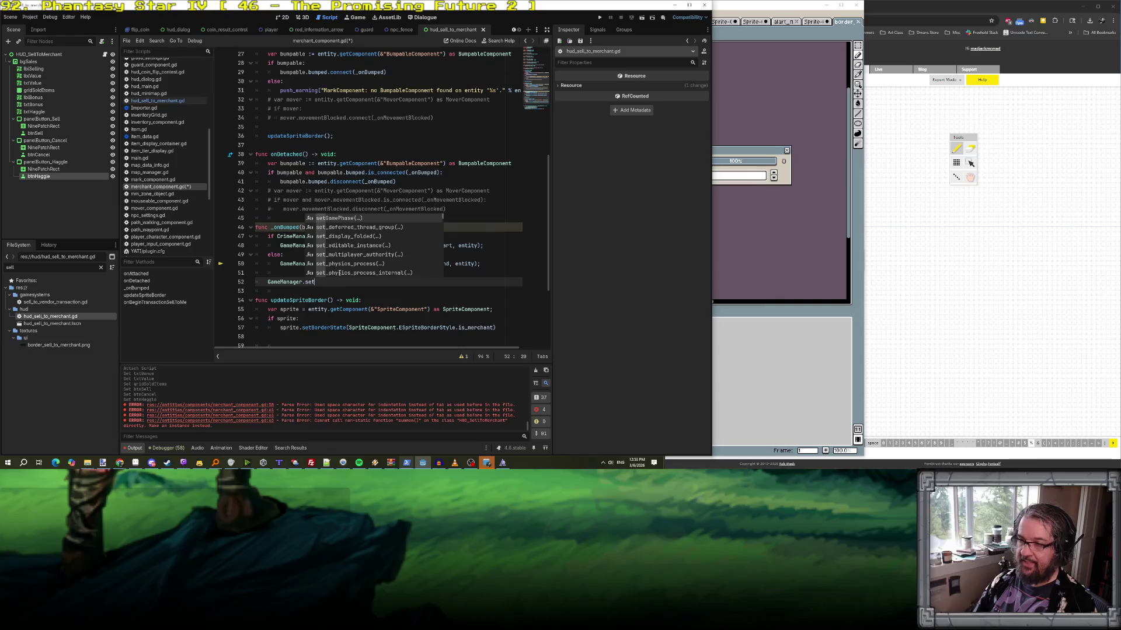
type("TargetM")
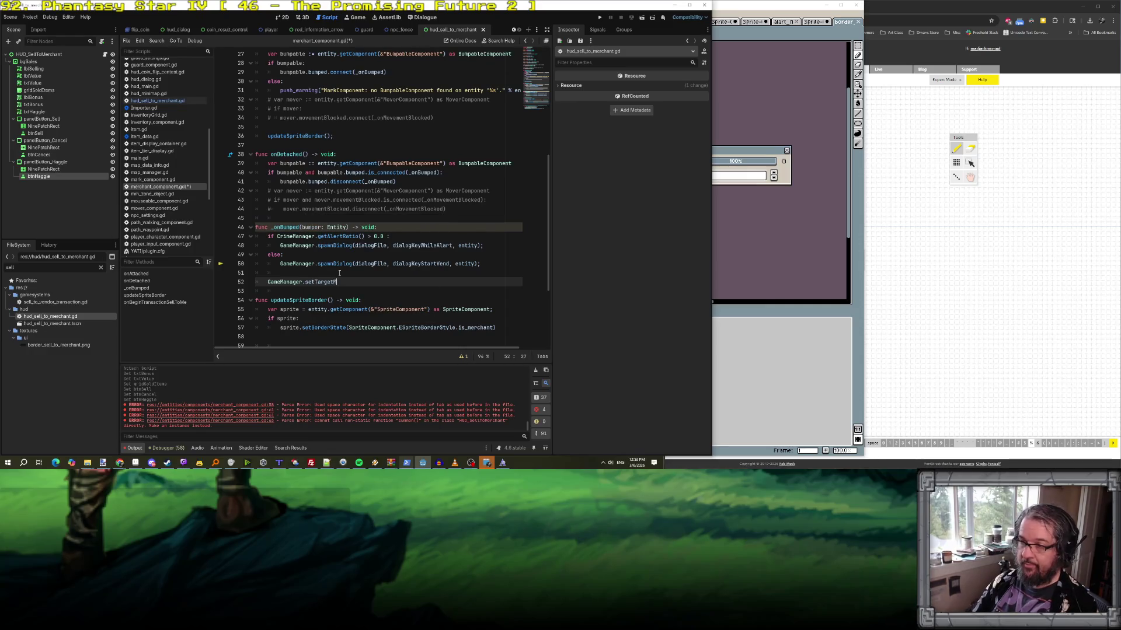
type("erhcant(self);")
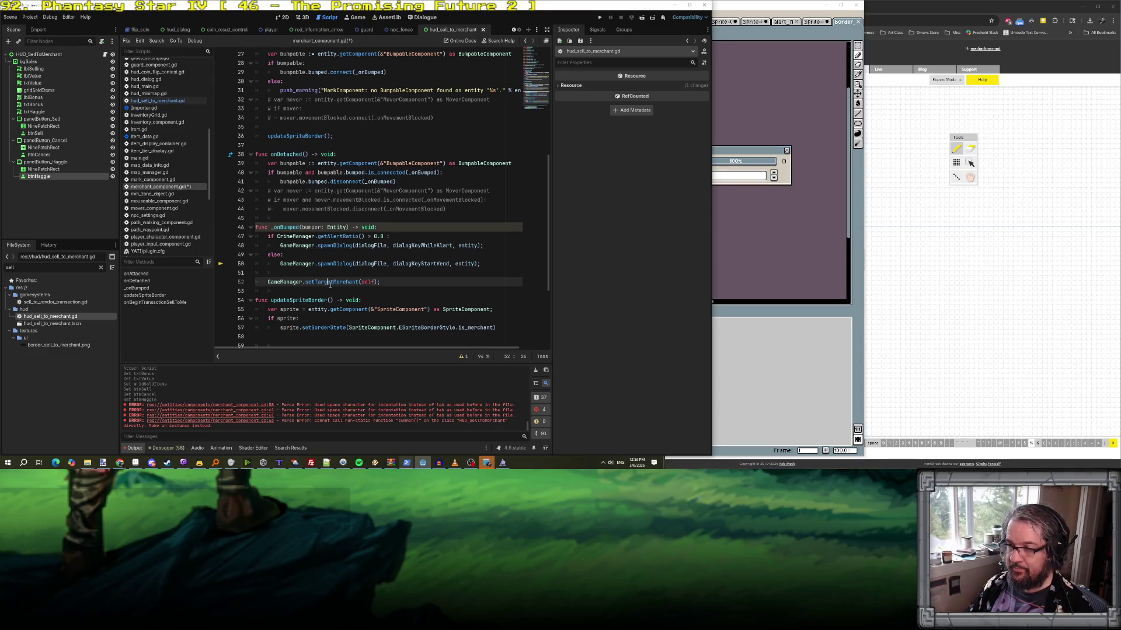
- Jump to spawnDialog in game_manager.gd and insert a blank line above it
left_click(335, 263, "ctrl")
left_click(276, 146)
key("Return")
scroll(276, 145, "up", 10)
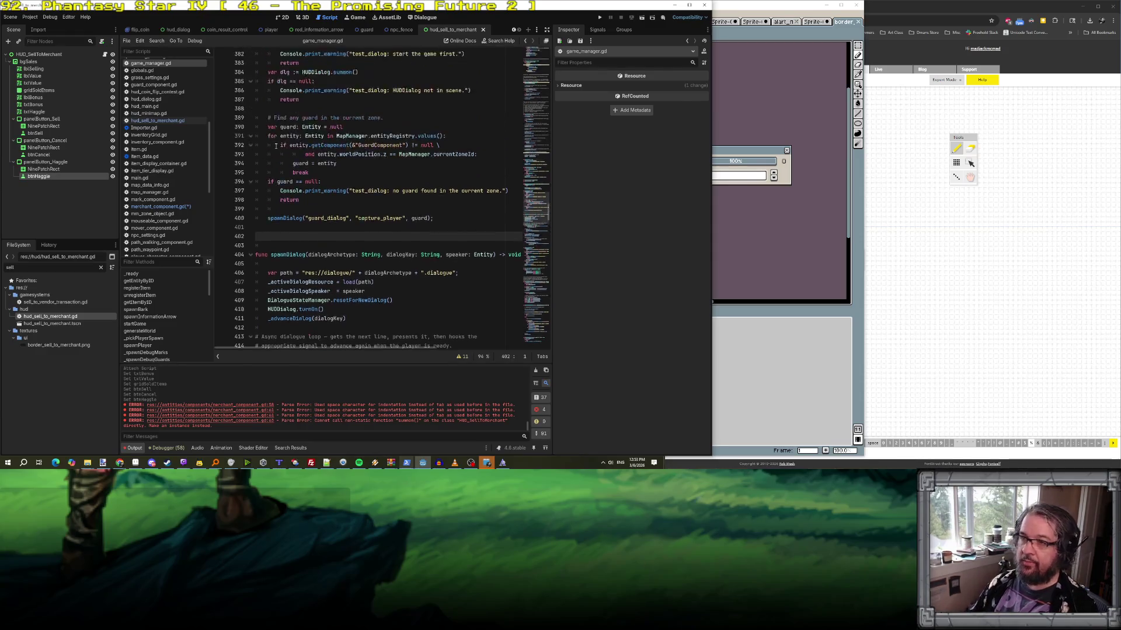
- Write func setTargetMerchant(merchant: MerchantComponent) -> void assigning merchant to targetMerchant
scroll(276, 146, "down", 10)
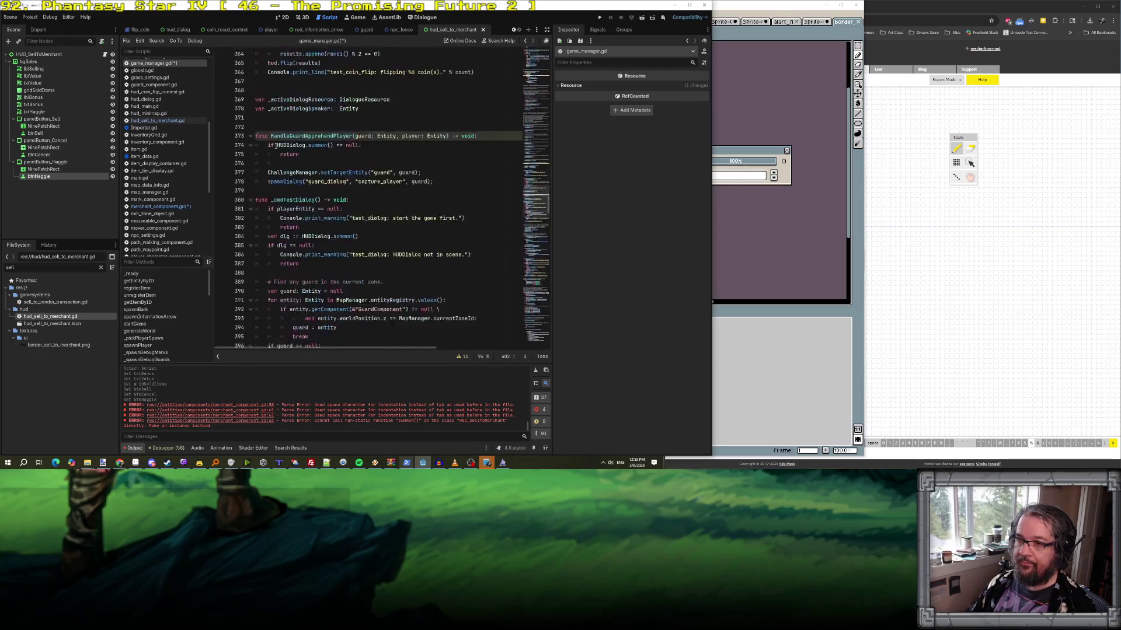
type("fu")
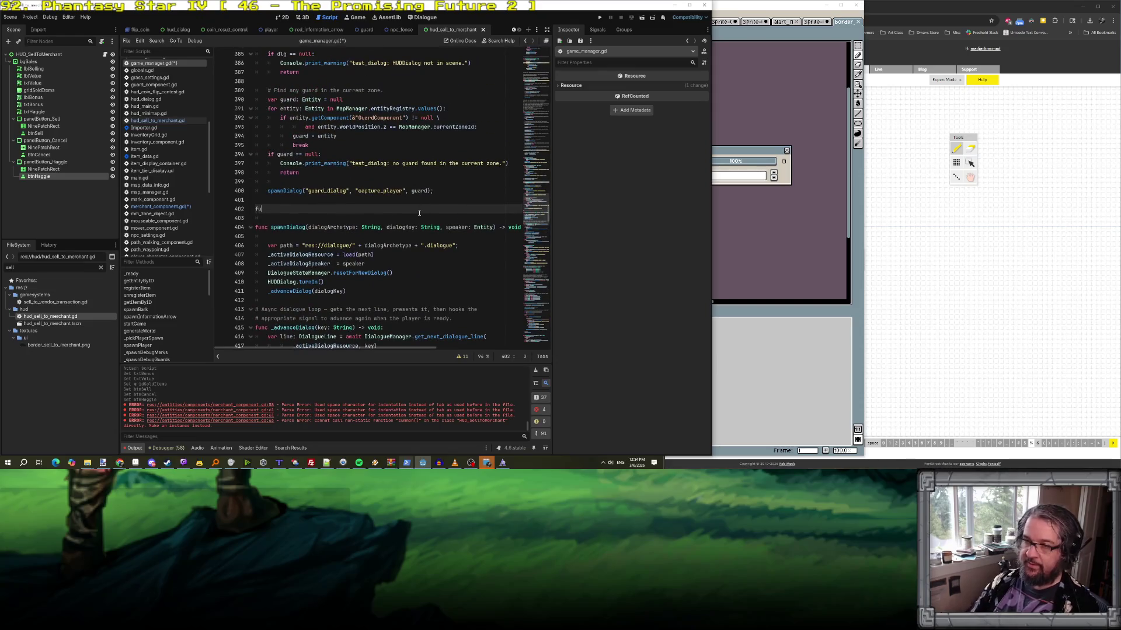
type("nc setTargetM")
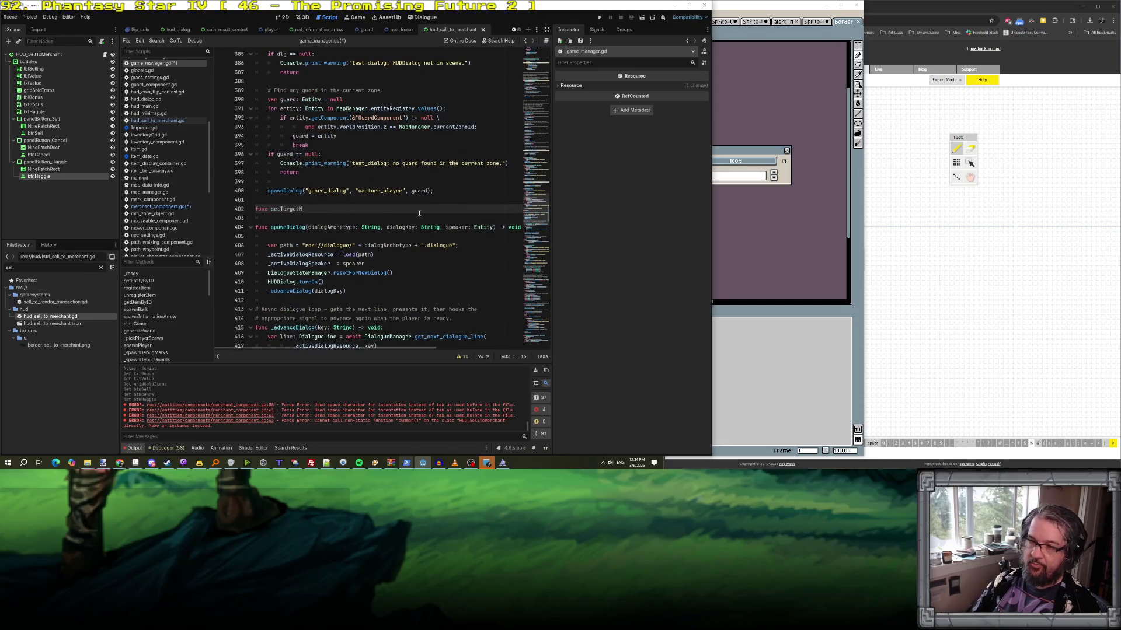
type("erchchant(")
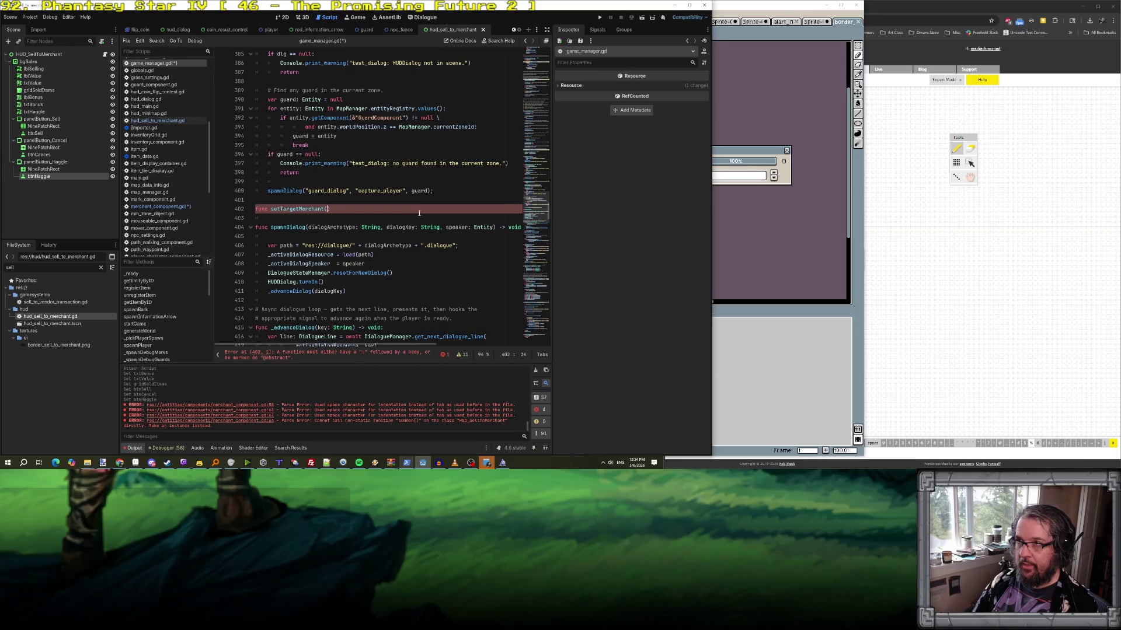
type("merchantCom")
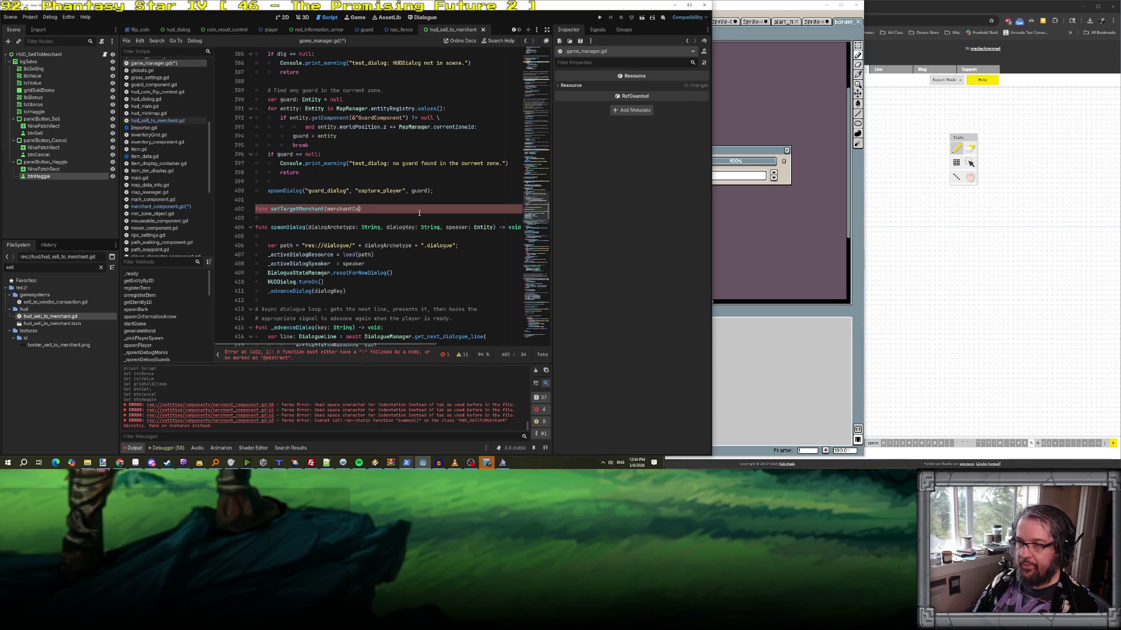
key("BackSpace")
key("BackSpace")
key("BackSpace")
type(": MerchantCom")
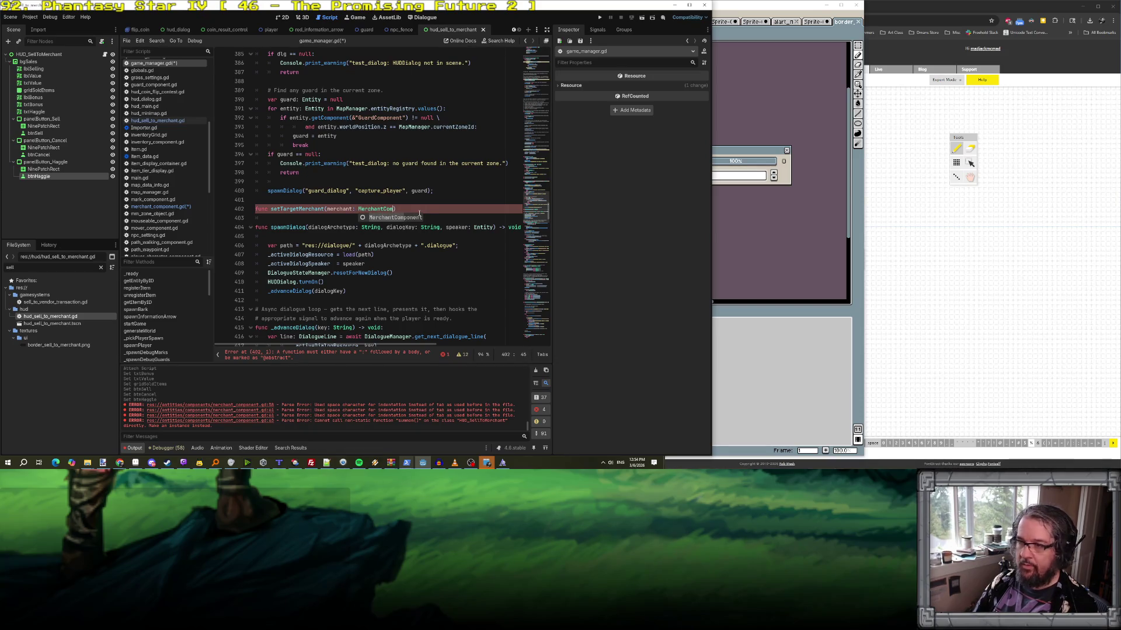
key("Return")
type(") -> void:")
key("Return")
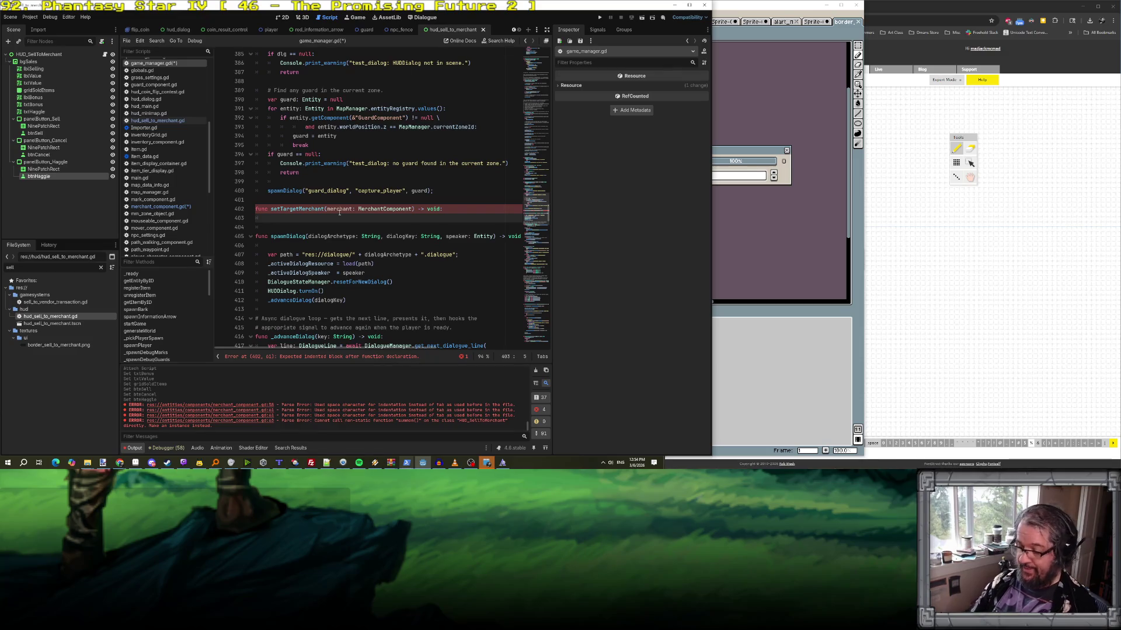
type("targetM")
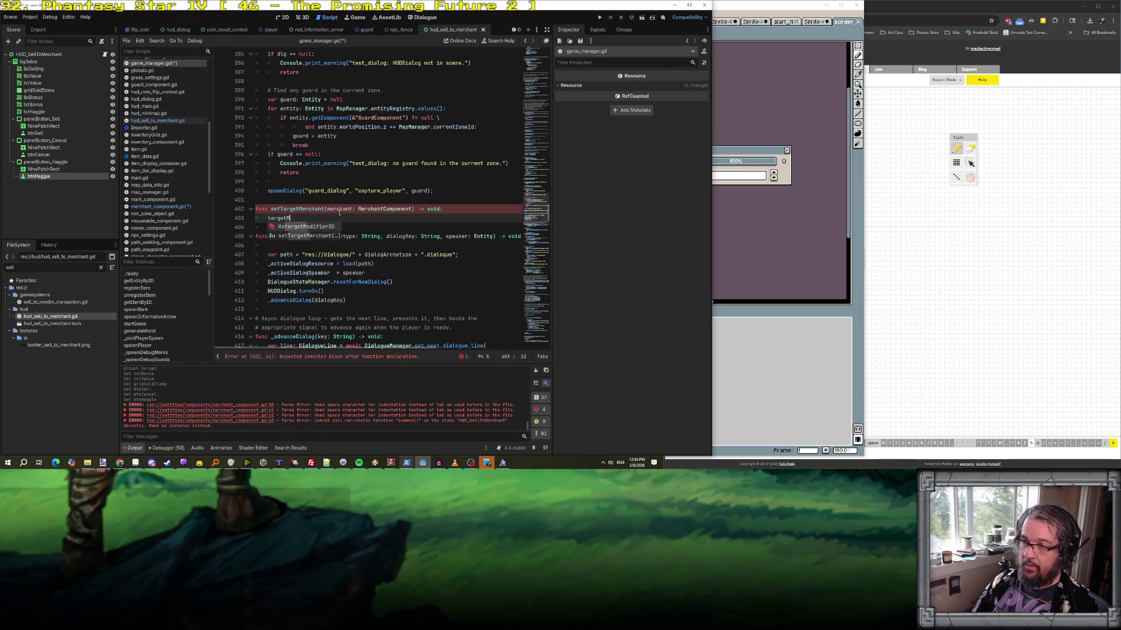
type("erchant = merch")
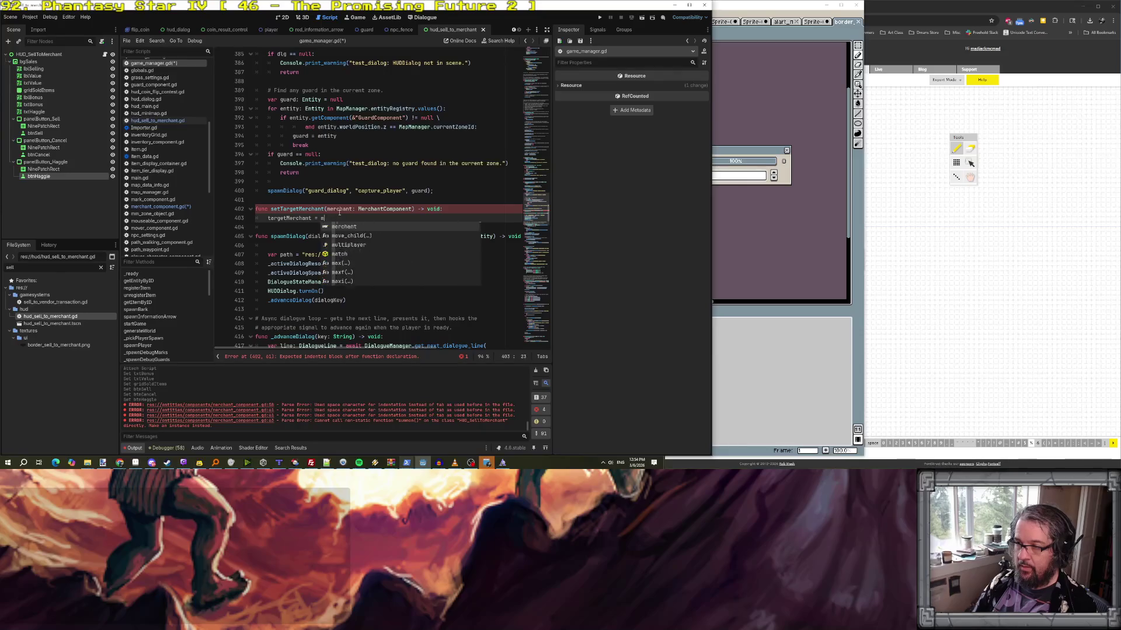
key("Return")
type(";")
- Rename the assigned variable to _targetMerchant and go to the member variable declarations
left_click(288, 218)
double_click(288, 217)
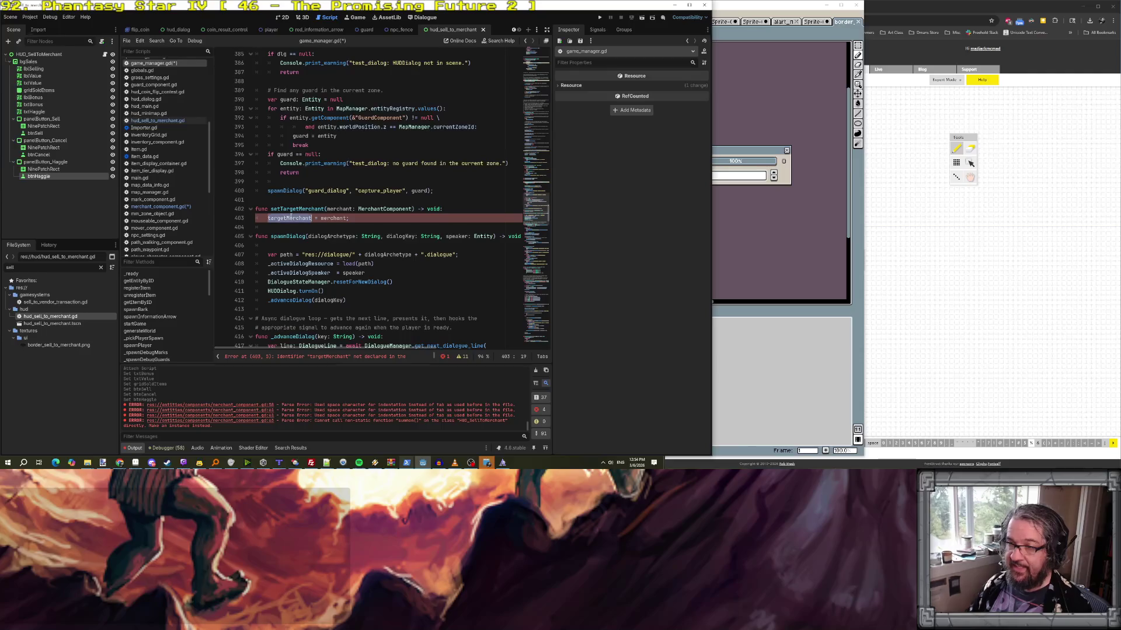
key("Home")
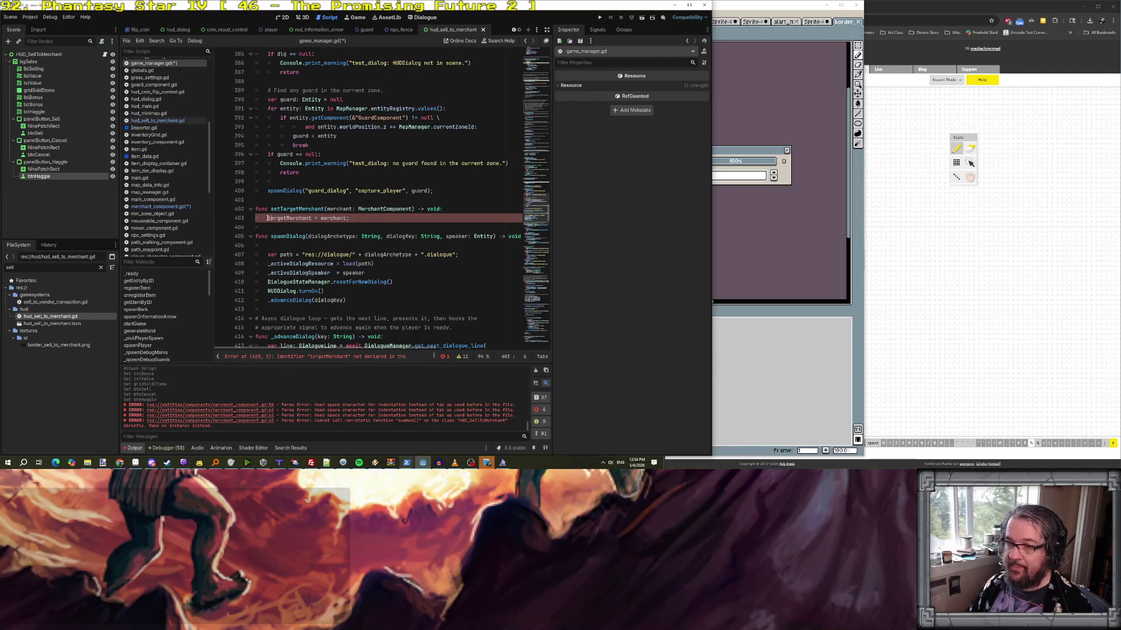
type("_")
key("Escape")
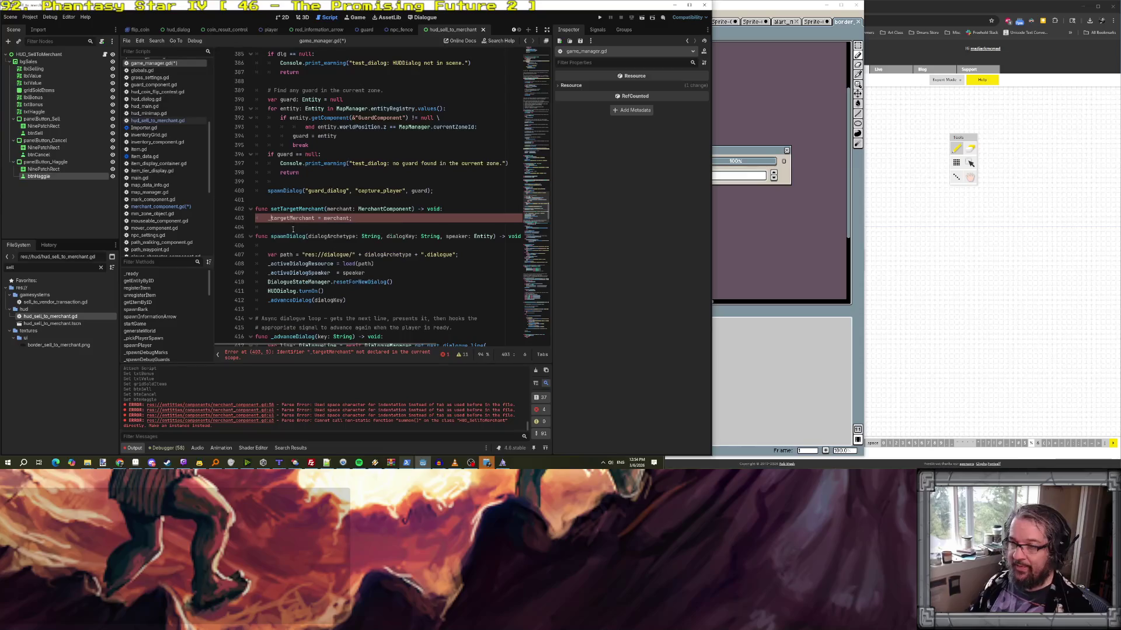
left_click(301, 263, "ctrl")
left_click(373, 203)
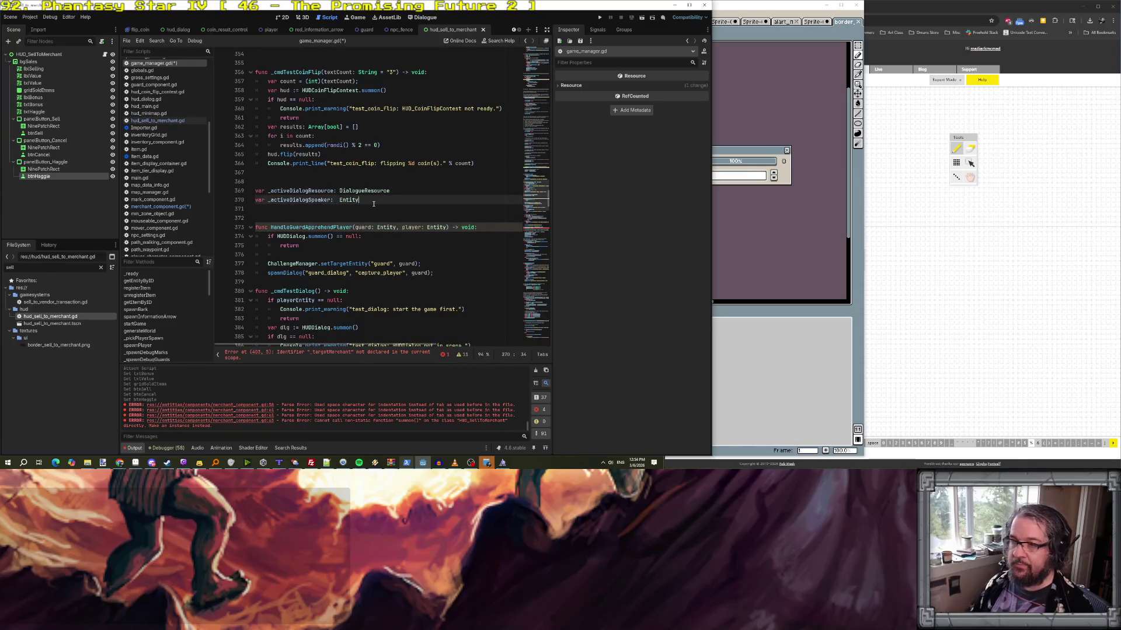
- Declare var _targetMerchant : MerchantComponent below _activeDialogSpeaker
key("Return")
key("Return")
type("var _targe")
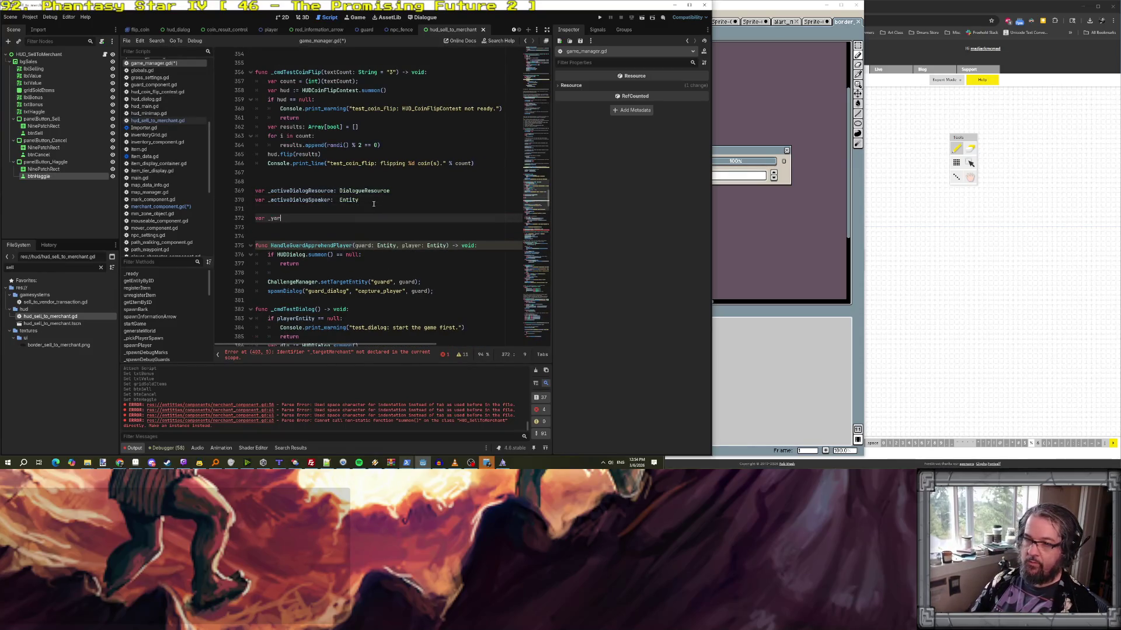
type("tMerchant : Merh")
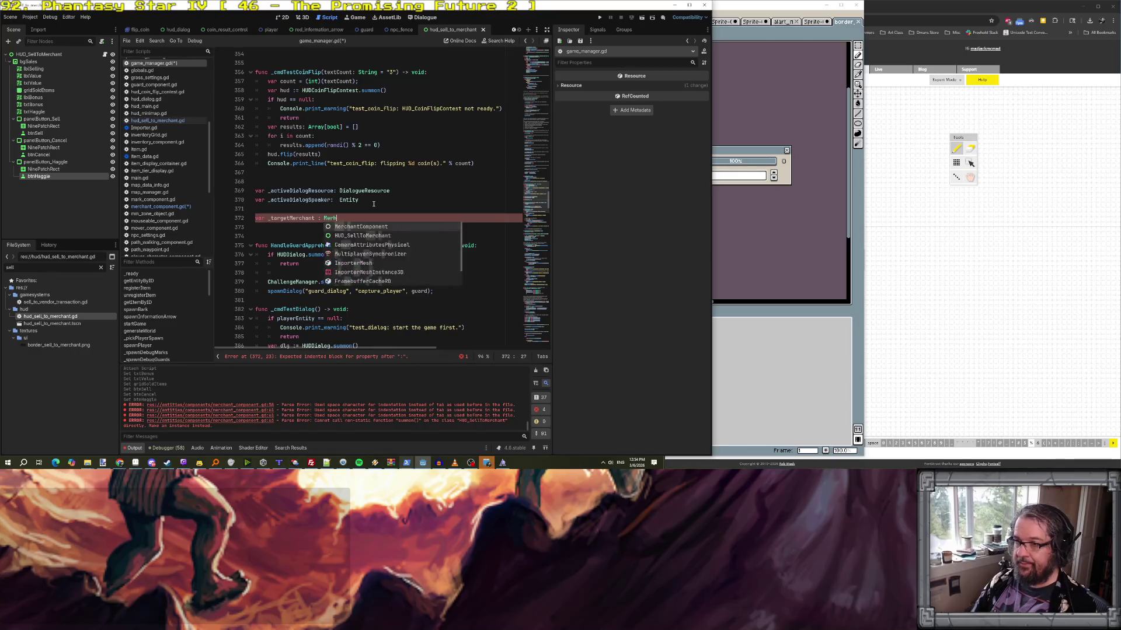
key("Return")
type(";")
double_click(339, 218)
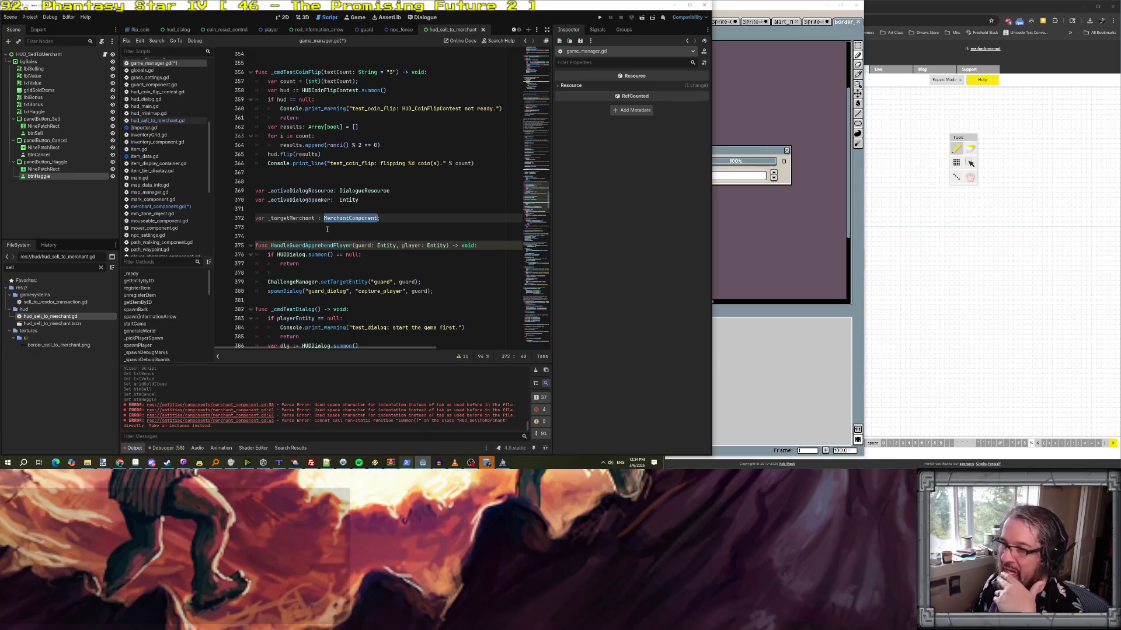
left_click(161, 121)
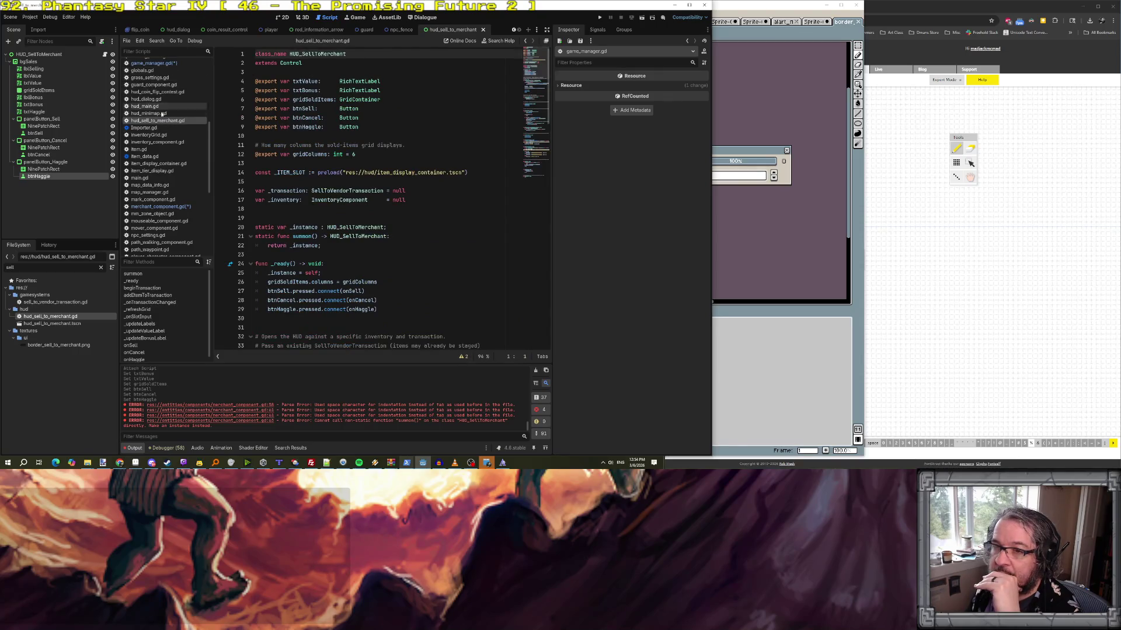
- Review the setTargetMerchant call, then select getResultFromLastDialog in dialogue_state_manager.gd
left_click(170, 208)
left_click(336, 282)
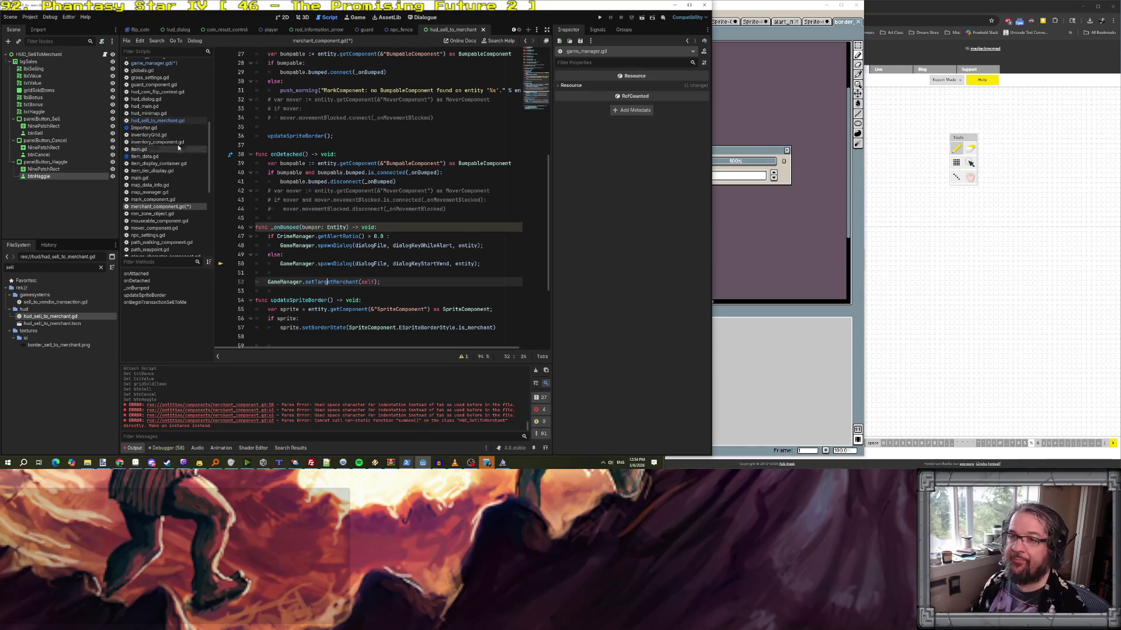
scroll(169, 120, "up", 5)
scroll(168, 120, "up", 2)
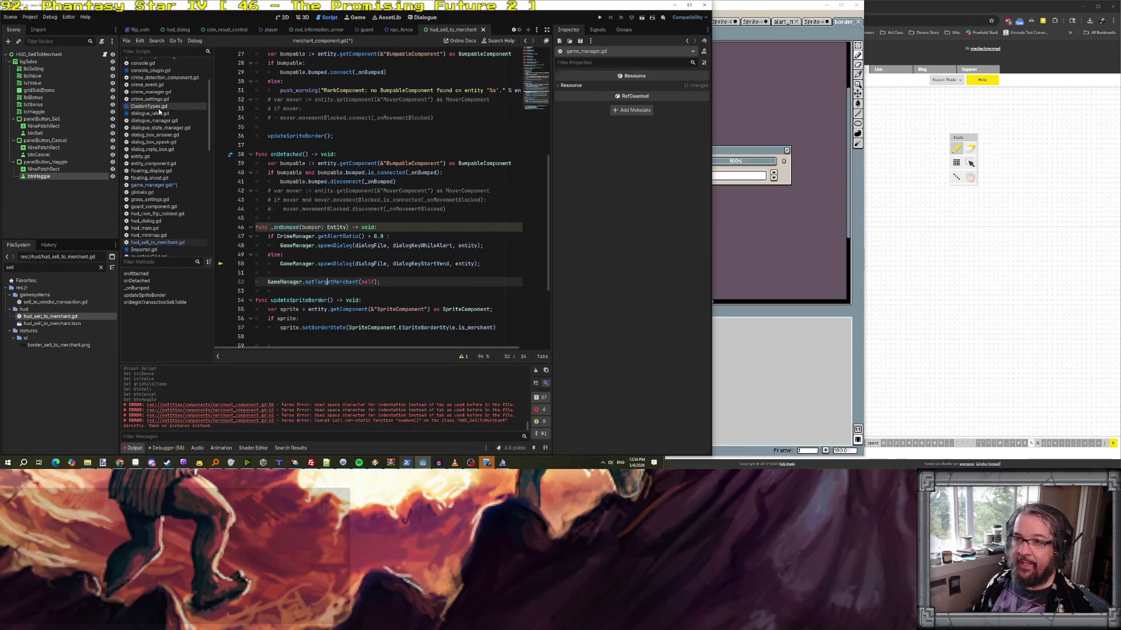
left_click(161, 127)
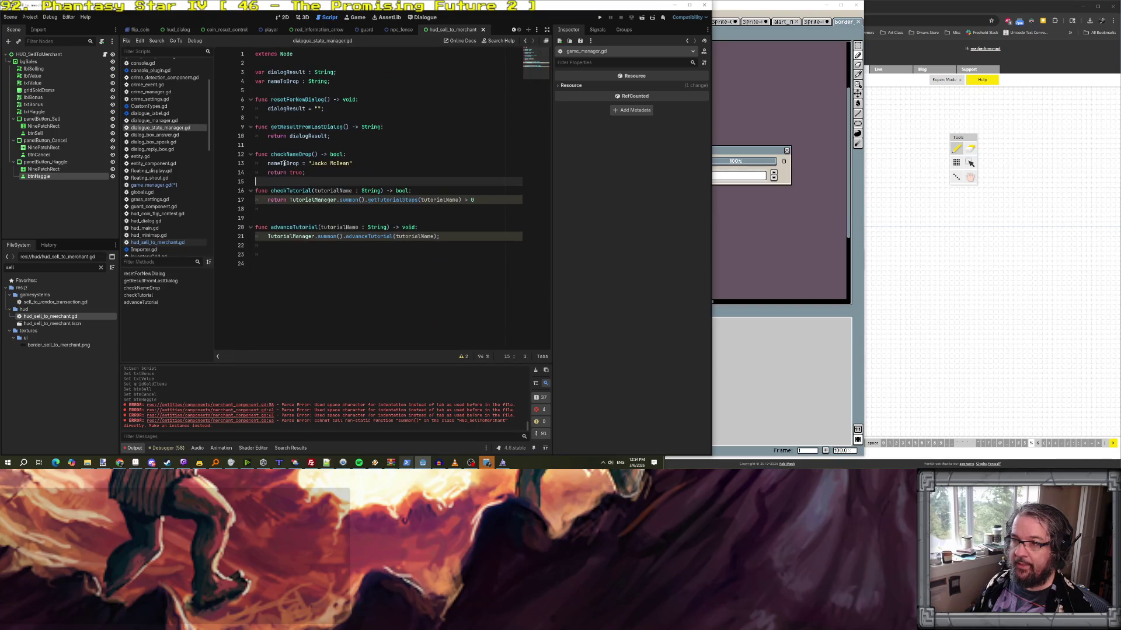
double_click(296, 127)
- Find getResultFromLastDialog across the project and follow game_manager.gd's usage to onDialogueFinished
key("ctrl+shift+f")
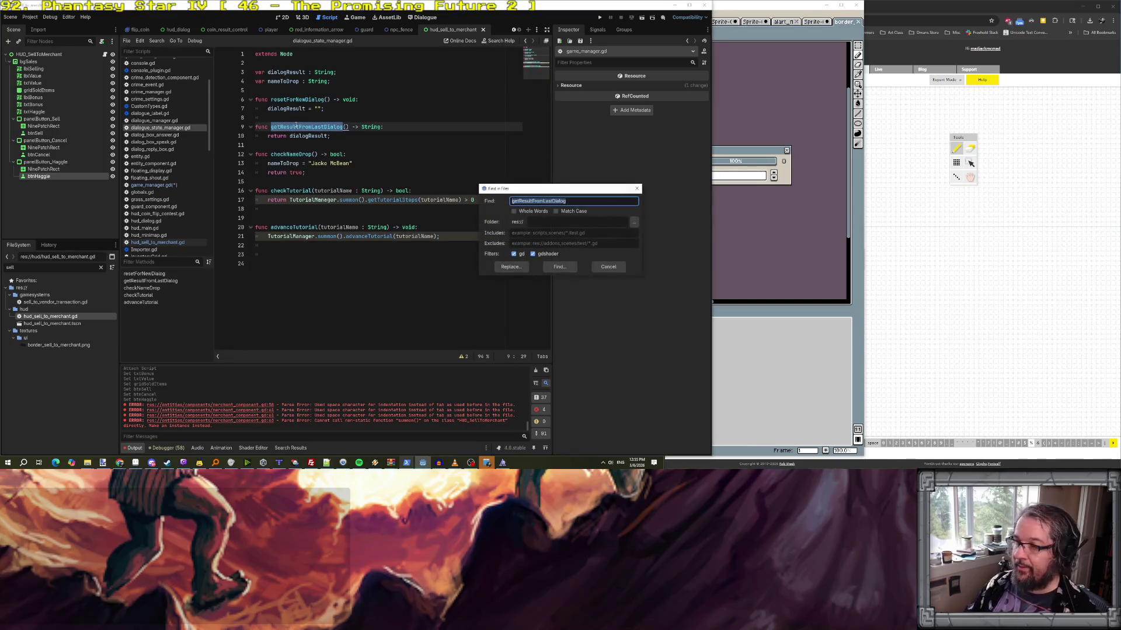
key("Return")
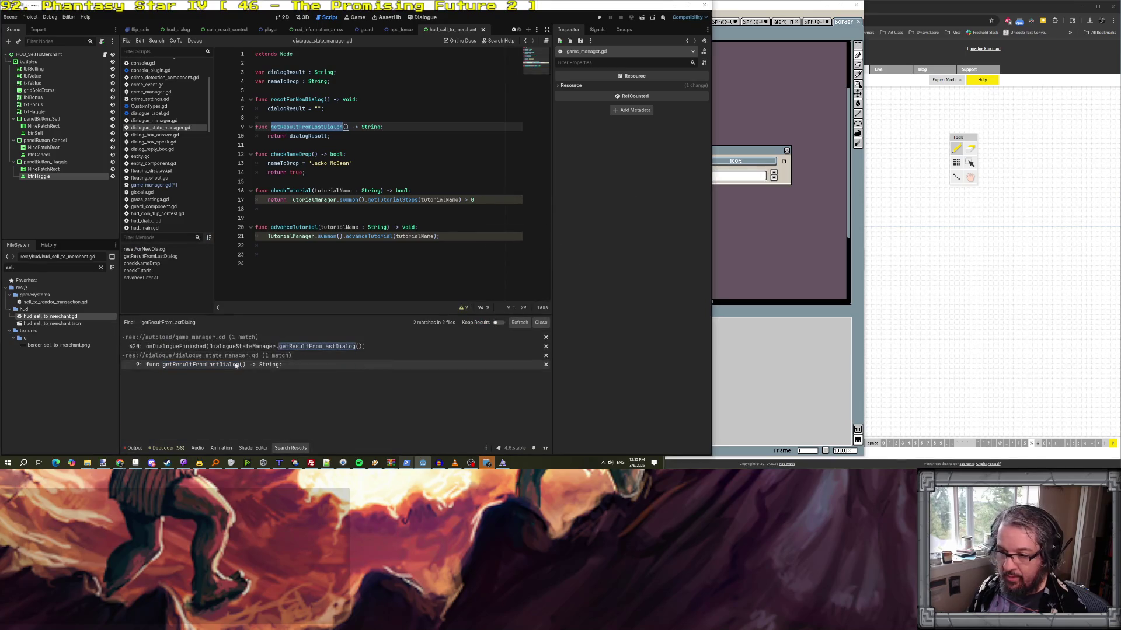
left_click(225, 347)
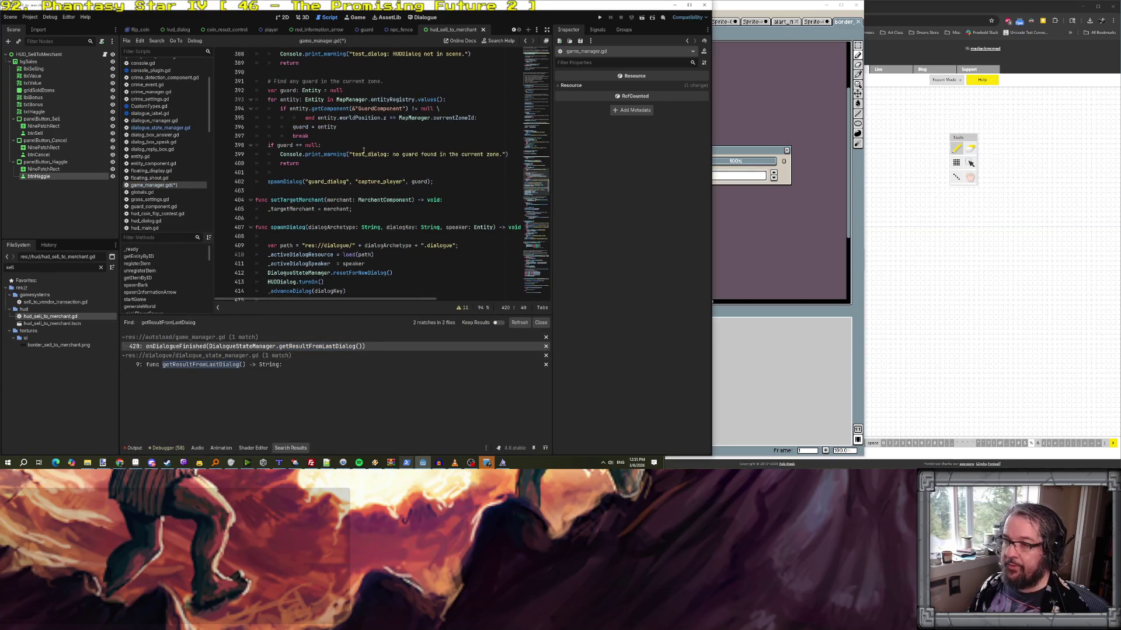
scroll(316, 216, "down", 2)
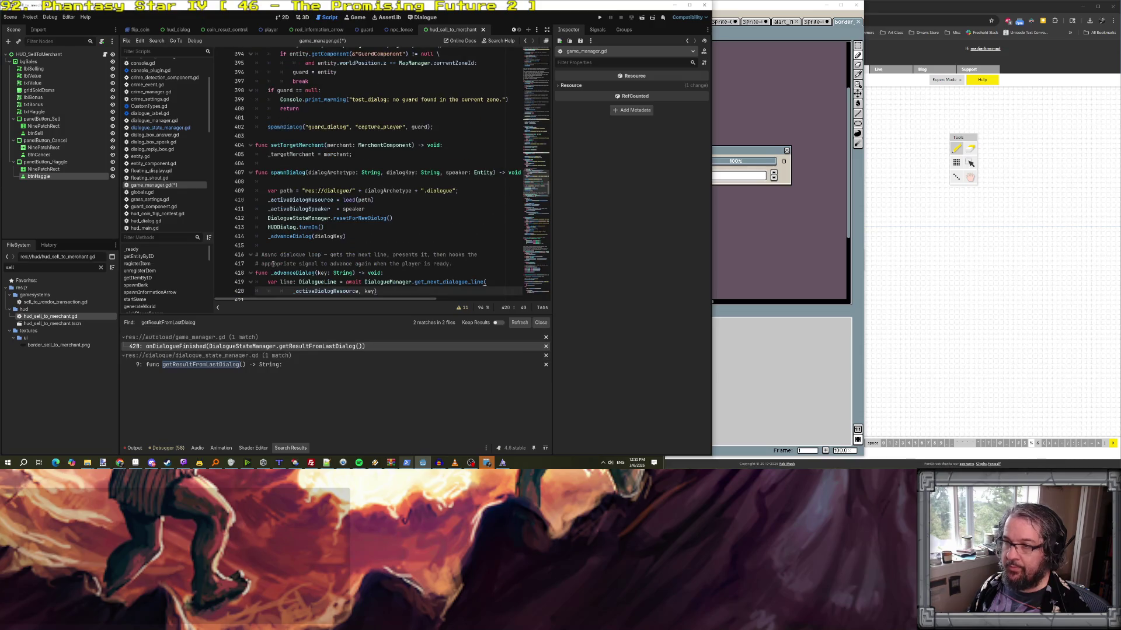
scroll(297, 228, "down", 4)
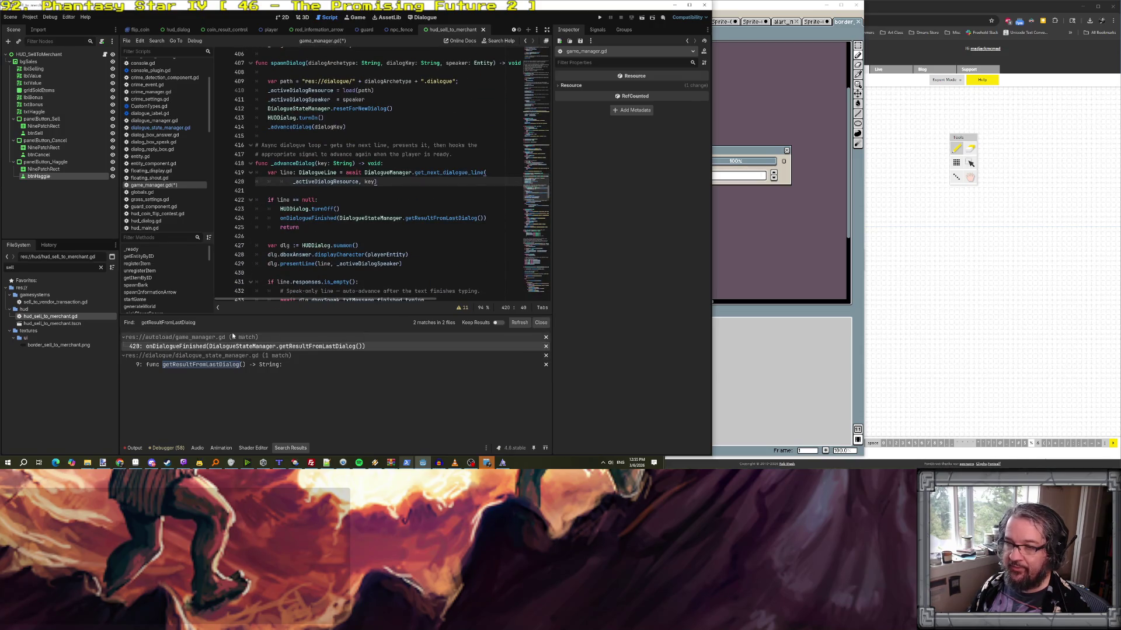
scroll(309, 187, "up", 3)
scroll(303, 169, "down", 4)
scroll(303, 170, "down", 4)
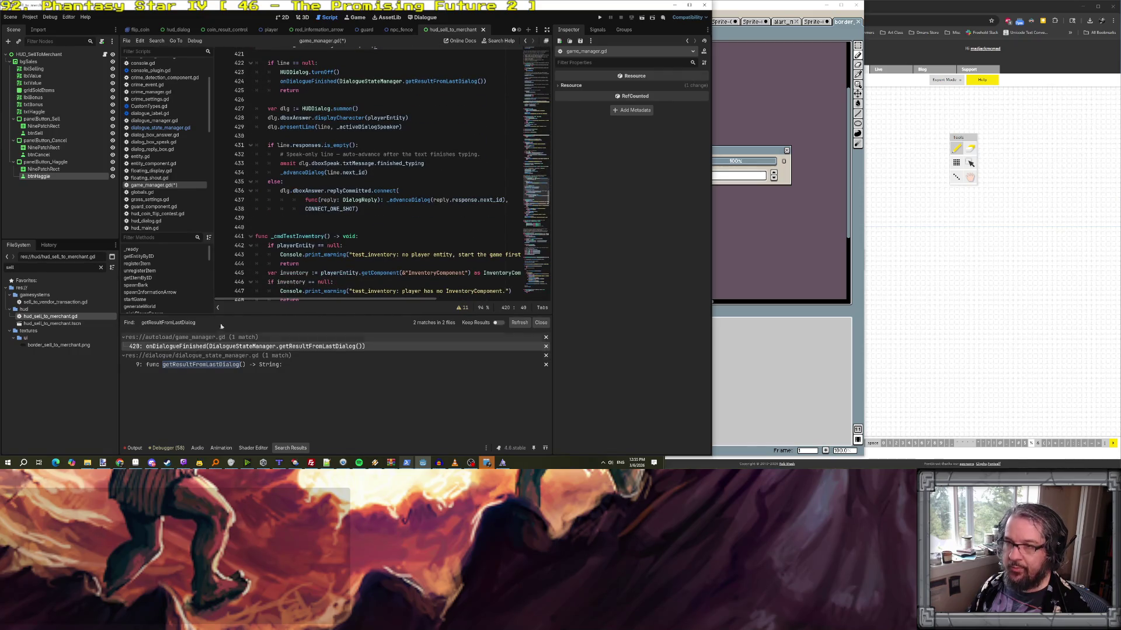
scroll(321, 135, "up", 3)
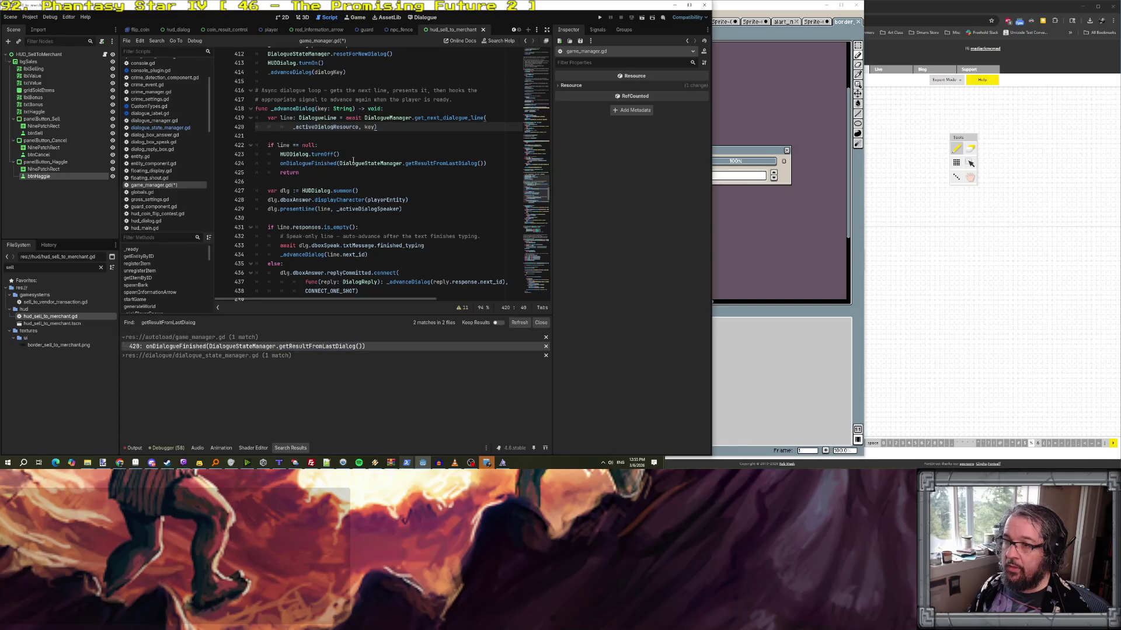
left_click(310, 166)
left_click(309, 165, "ctrl")
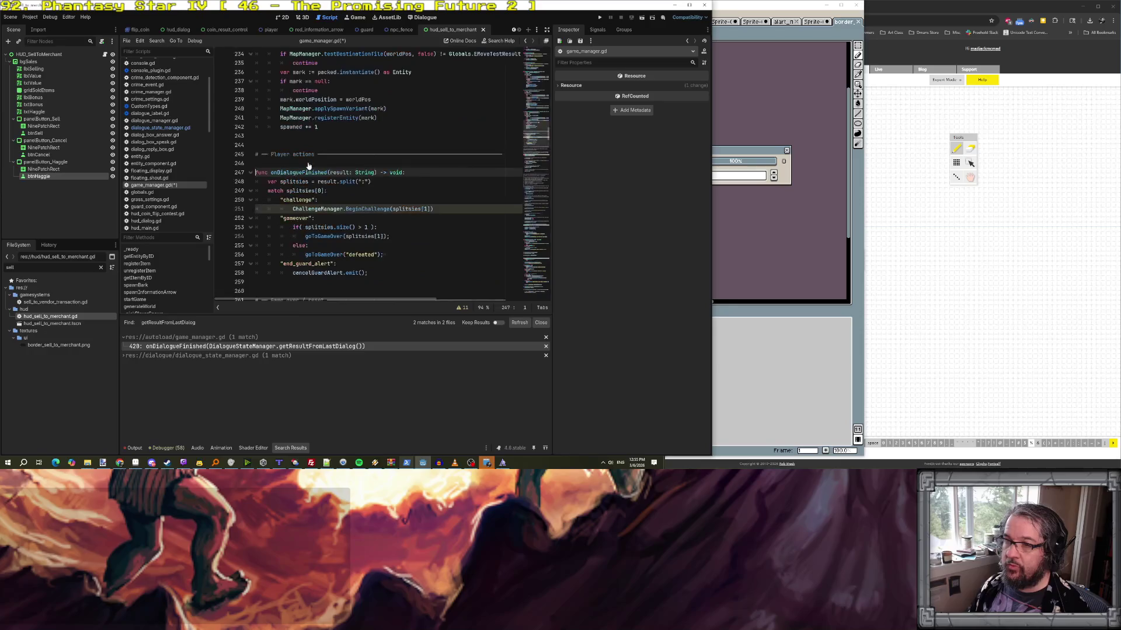
- Add a "merchant" case after end_guard_alert with an if that checks for the "sell" result
scroll(379, 244, "down", 1)
left_click(389, 247)
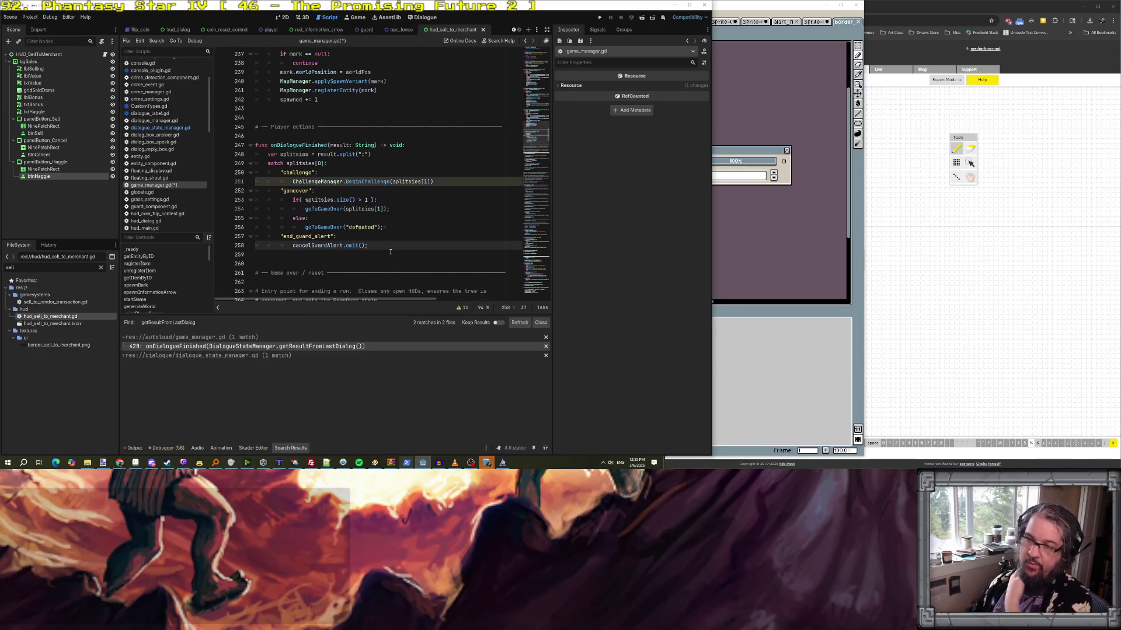
key("Return")
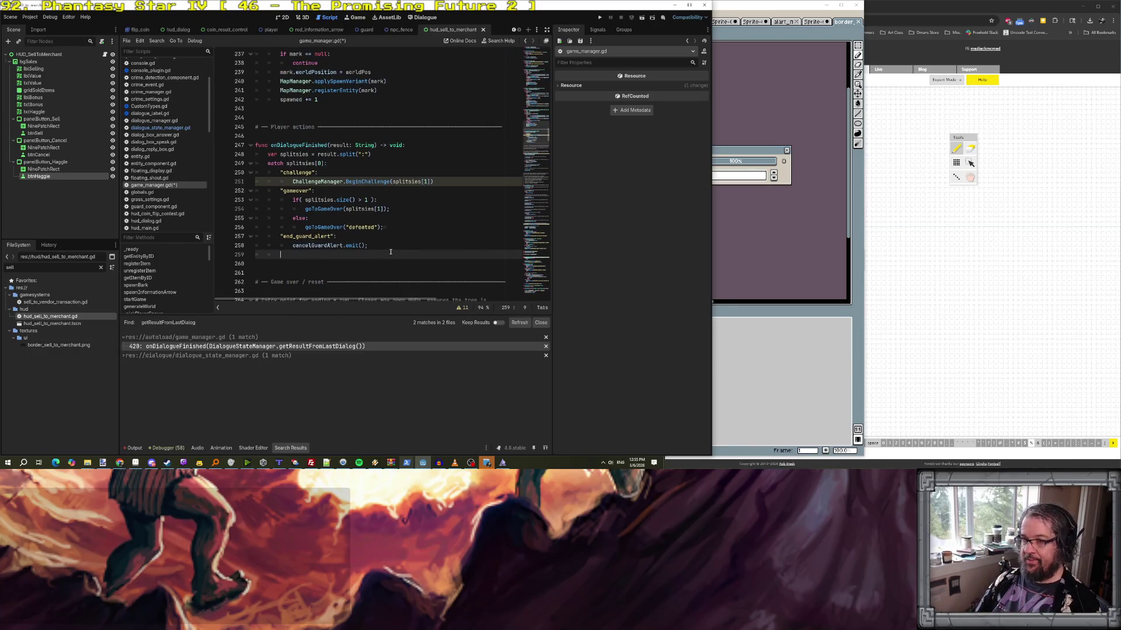
type("\"\"")
left_click(425, 17)
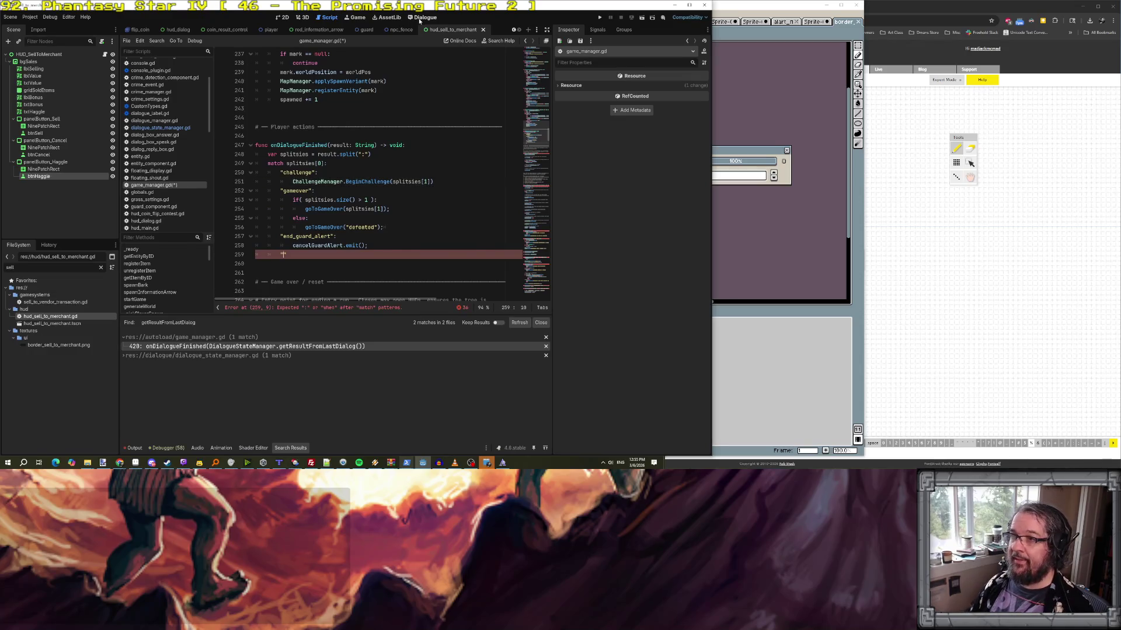
left_click(327, 18)
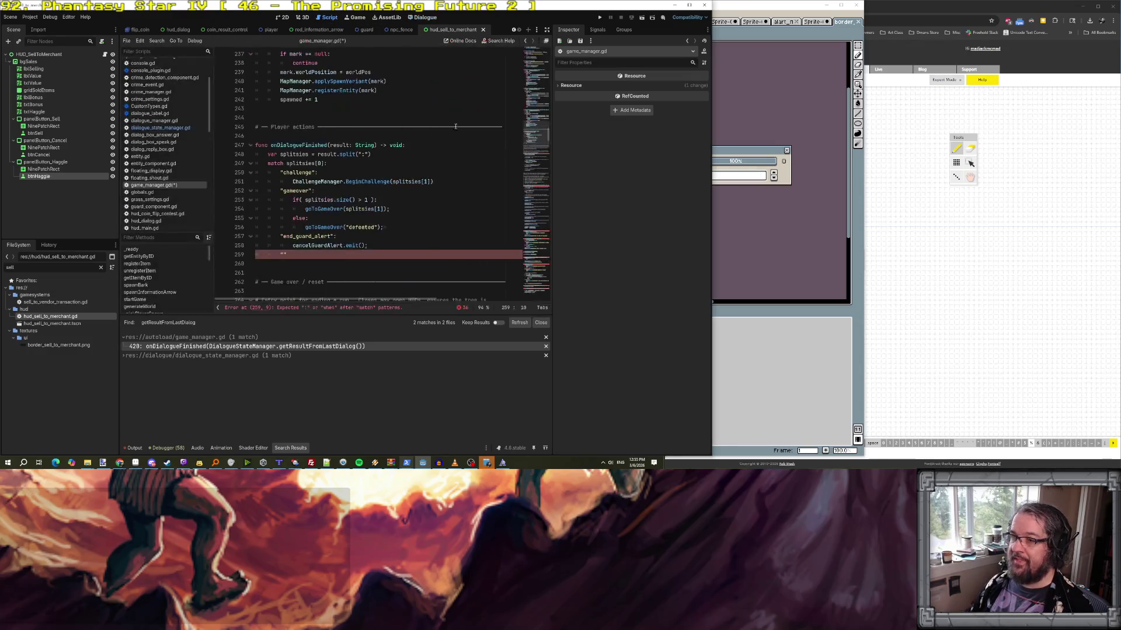
key("BackSpace")
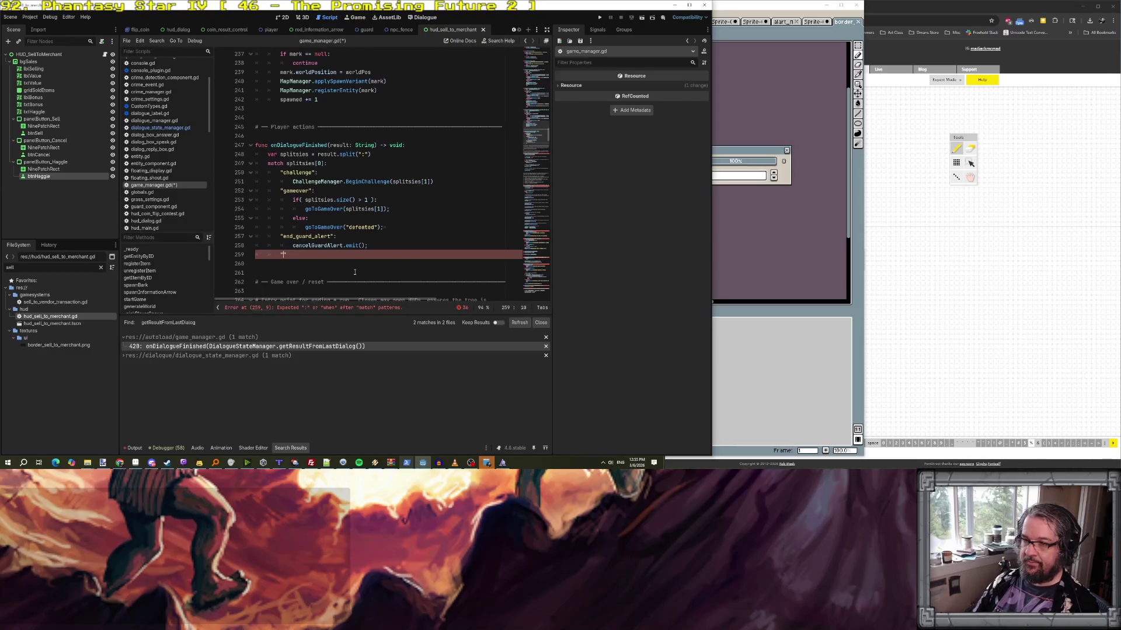
type("merchant")
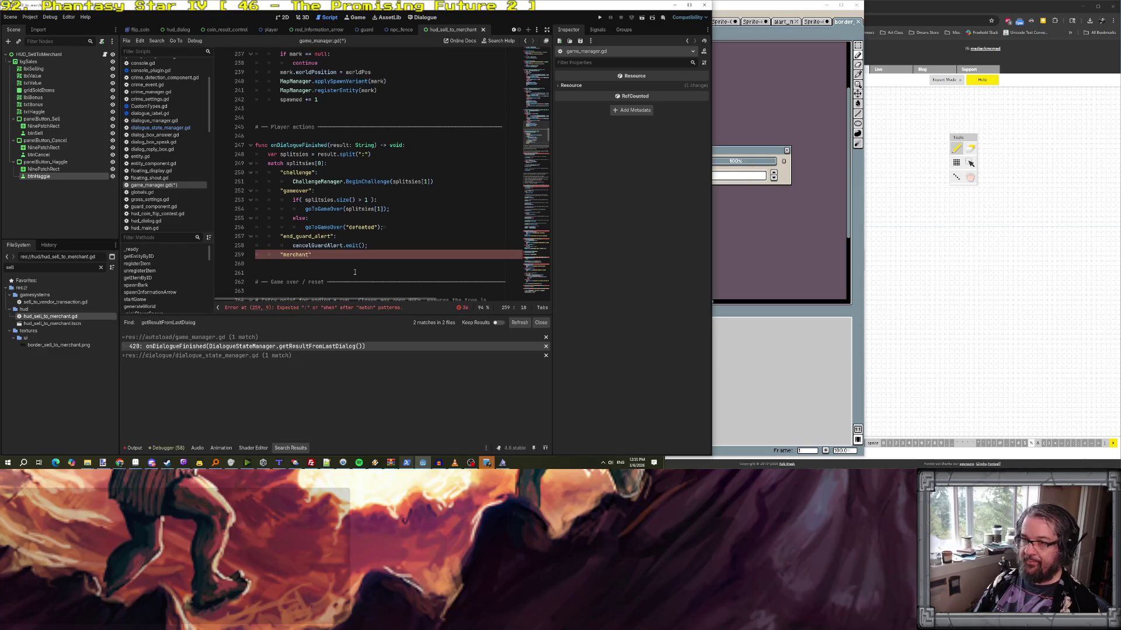
type(":")
key("Return")
type("if")
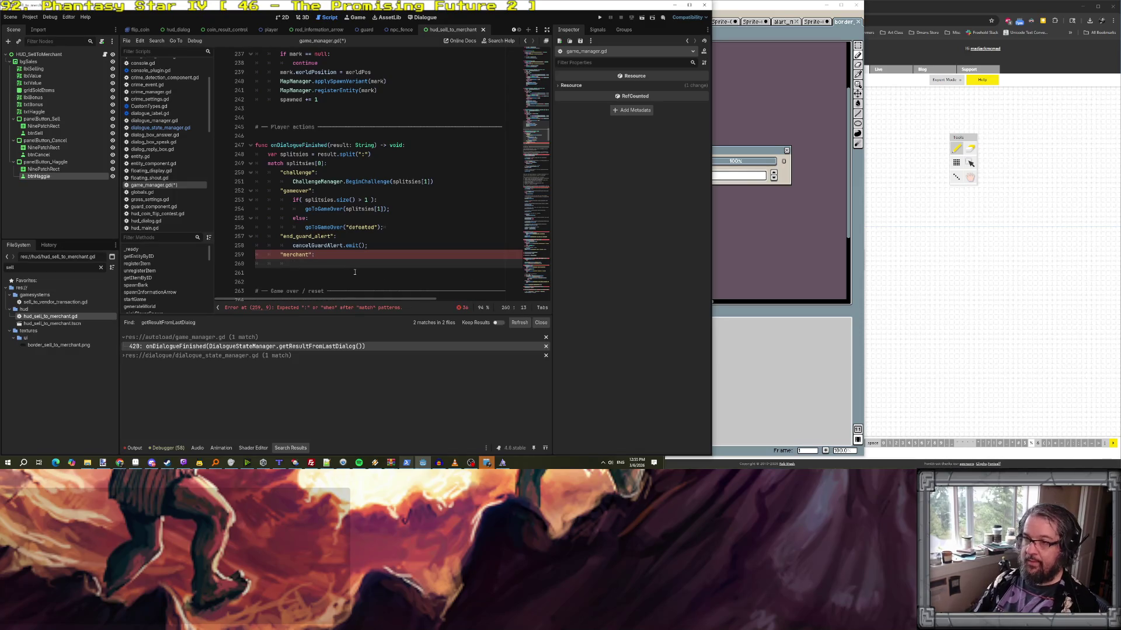
type("splitsies[1] == \"sel")
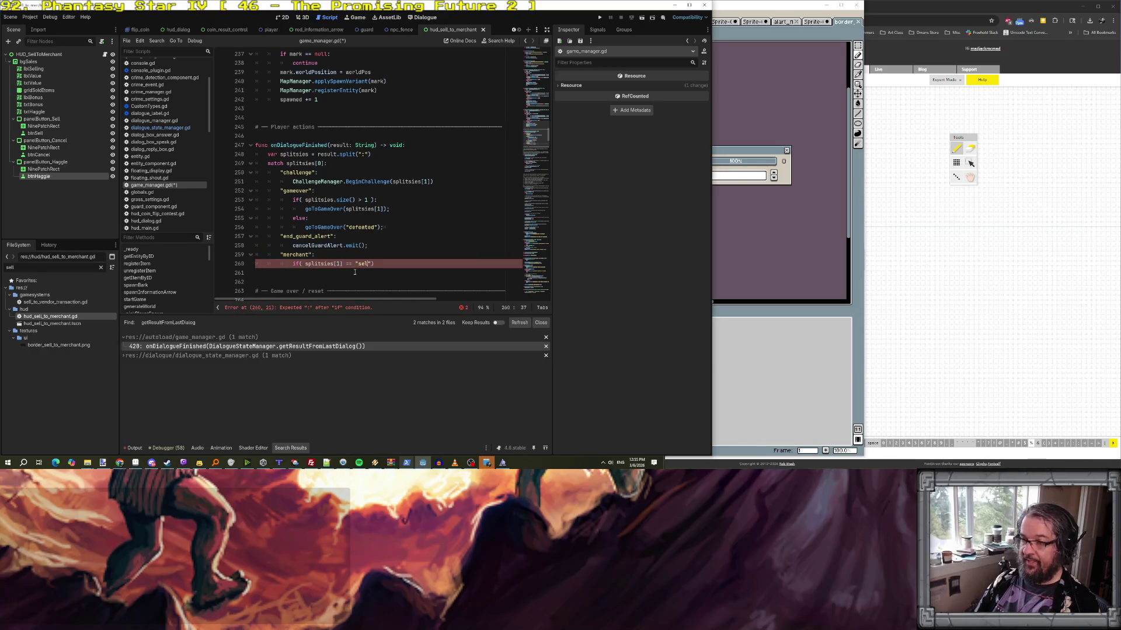
type(":")
key("Return")
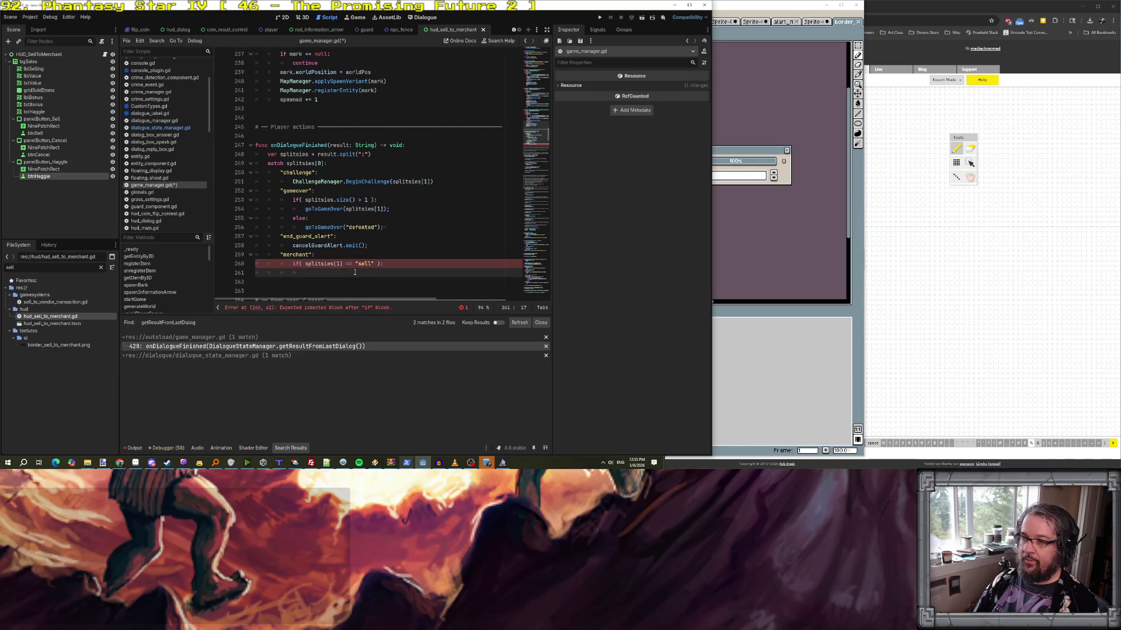
- Inside the sell branch, call _targetMerchant.onBeginTransactionSellToMe
type("targetMer")
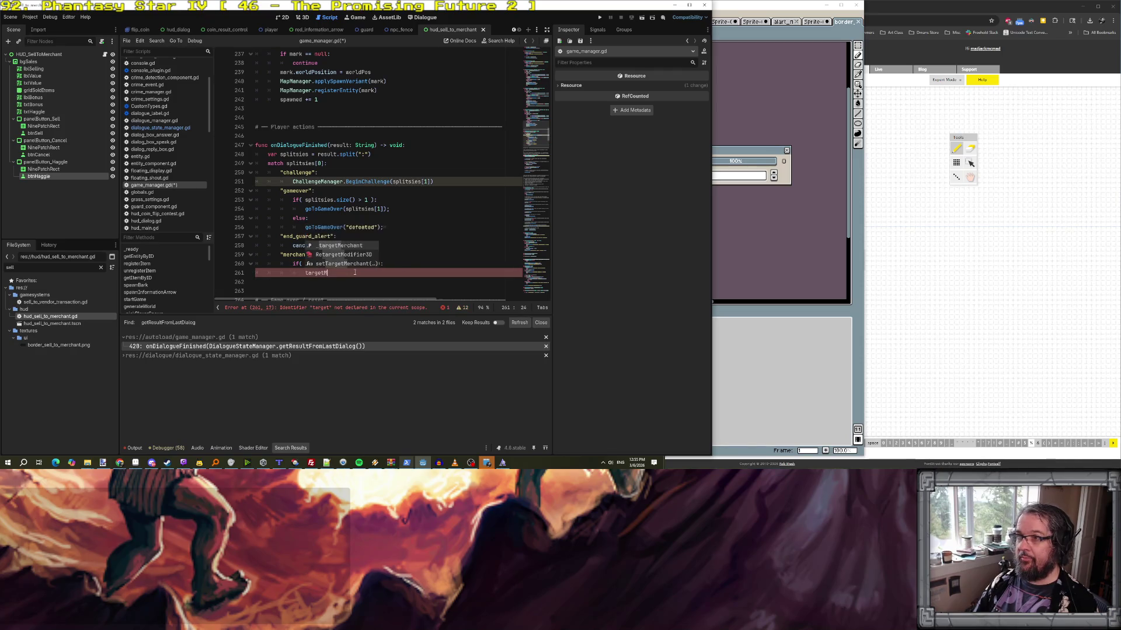
key("Return")
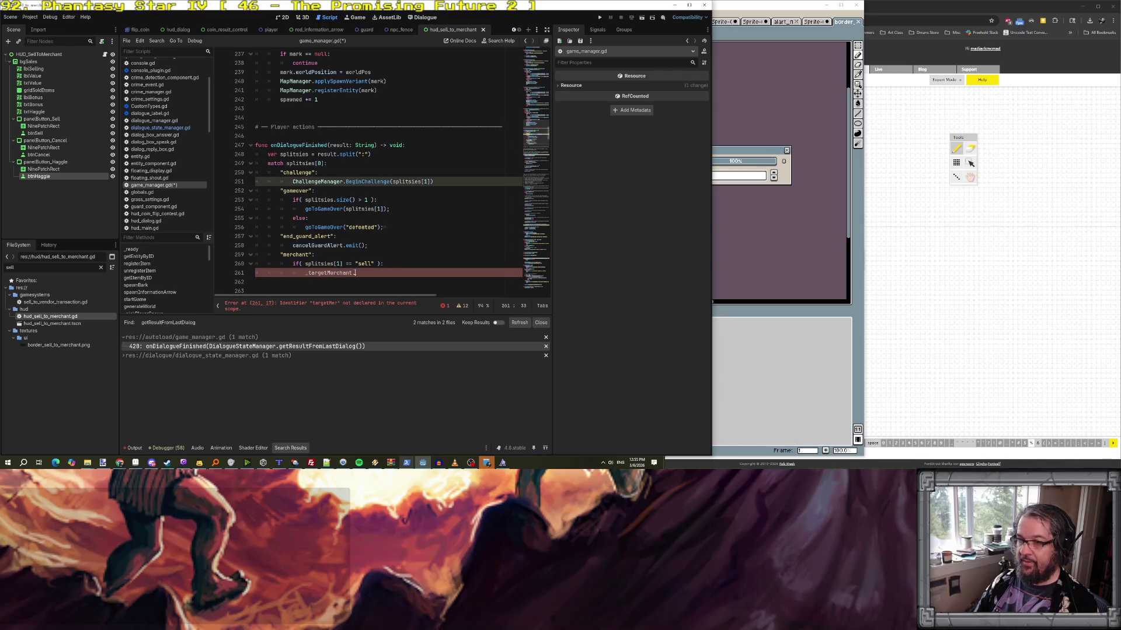
type(".sell")
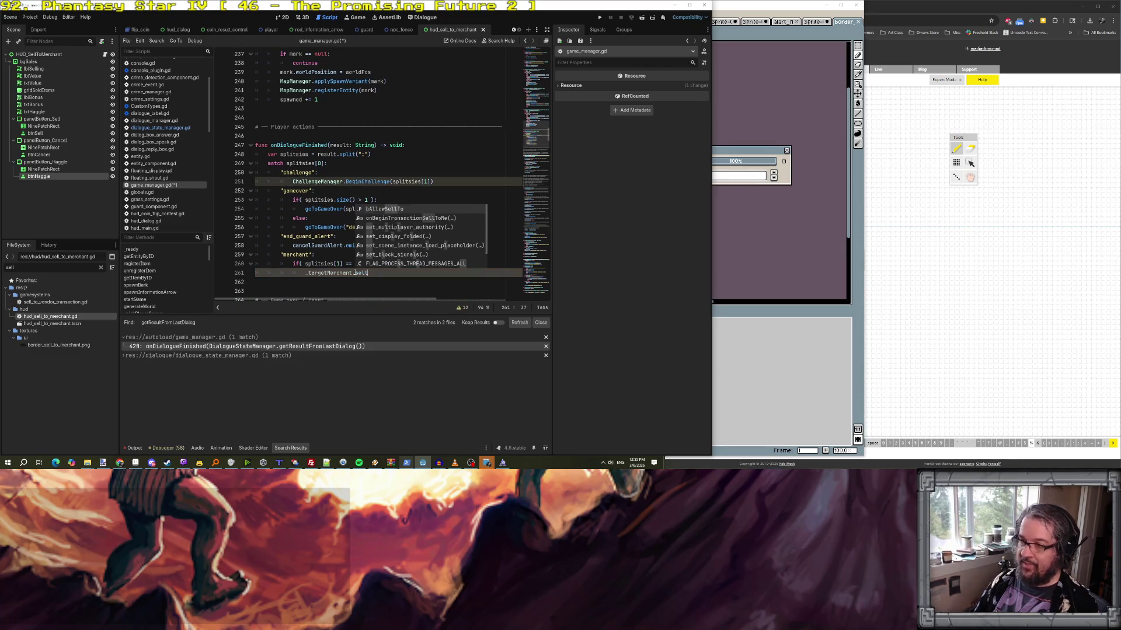
key("Down")
key("Return")
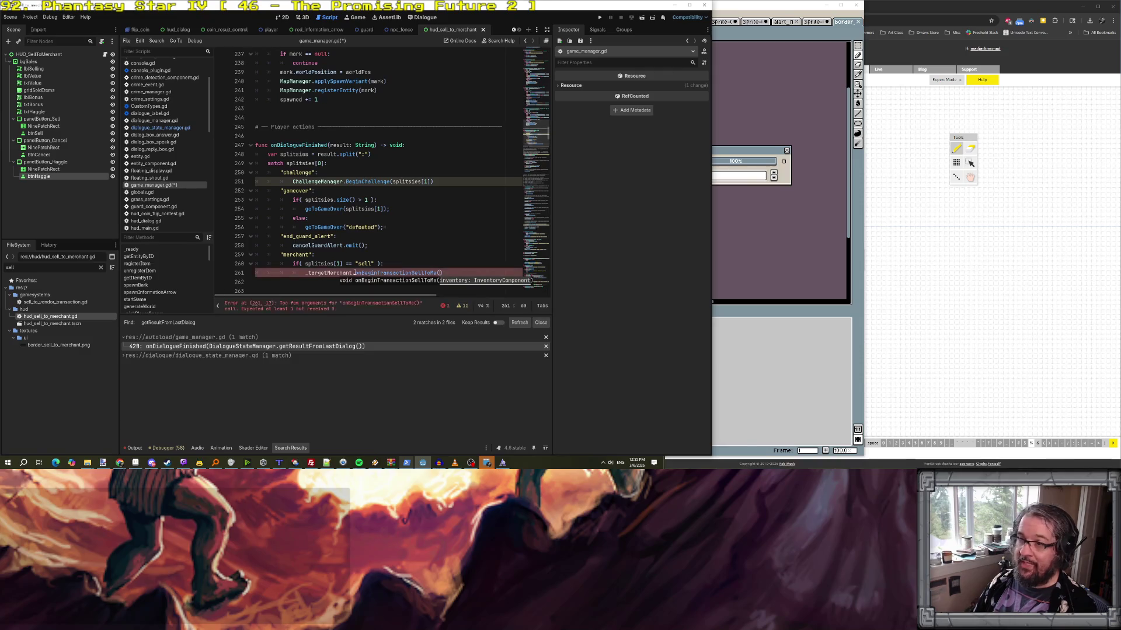
key("Escape")
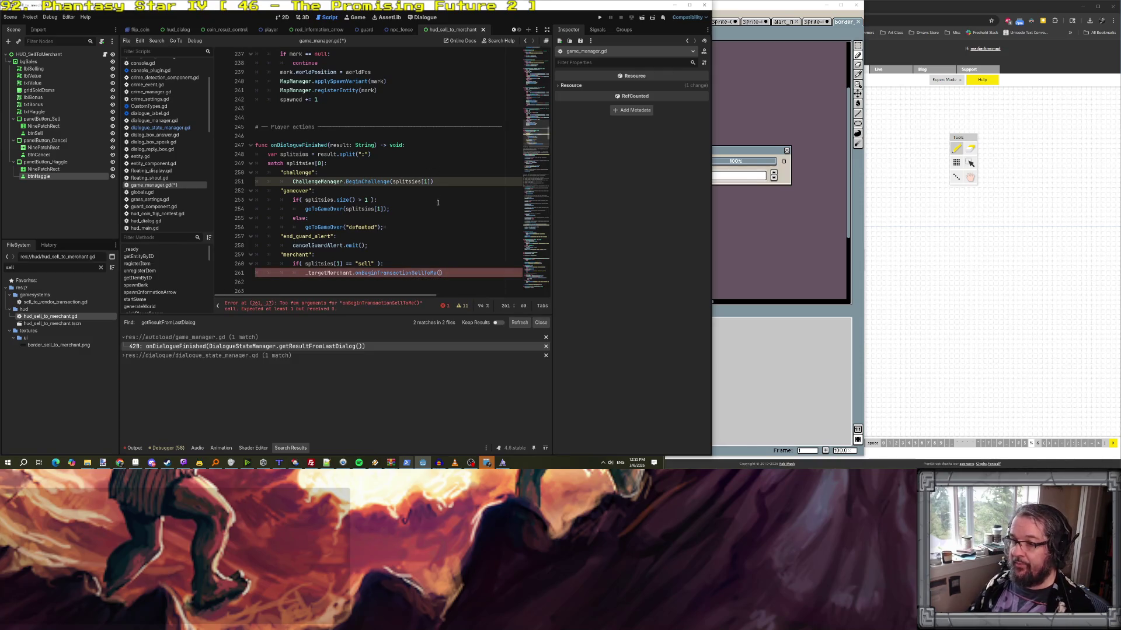
type("play")
key("BackSpace")
key("BackSpace")
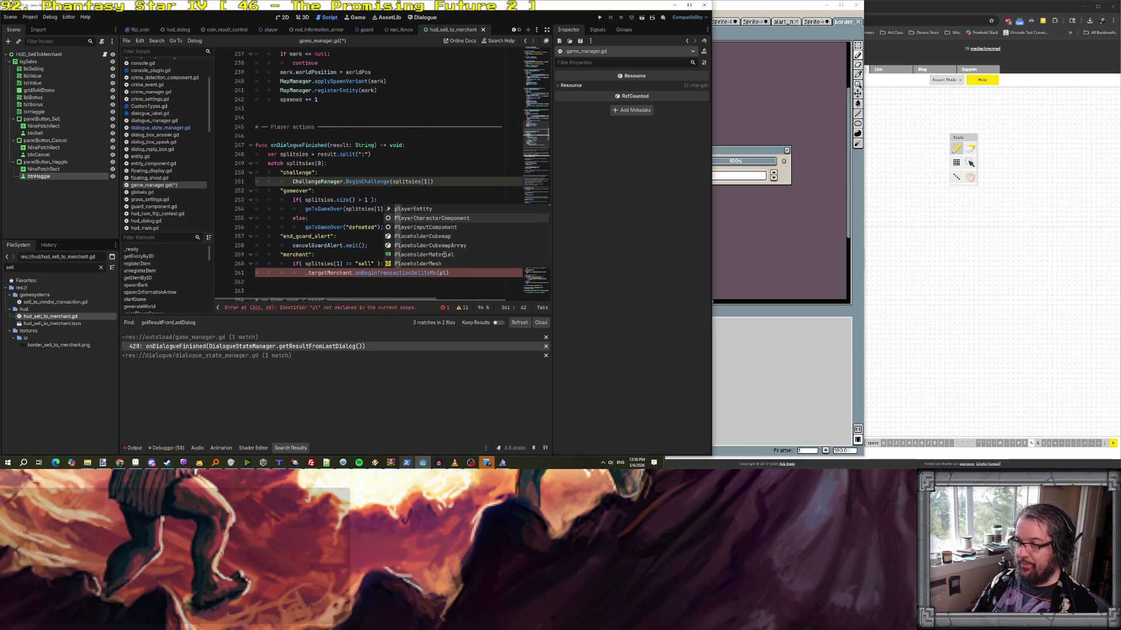
key("BackSpace")
key("BackSpace")
- Pass playerEntity.getComponent(&"InventoryComponent") as the argument and save game_manager.gd
type("getPlaye")
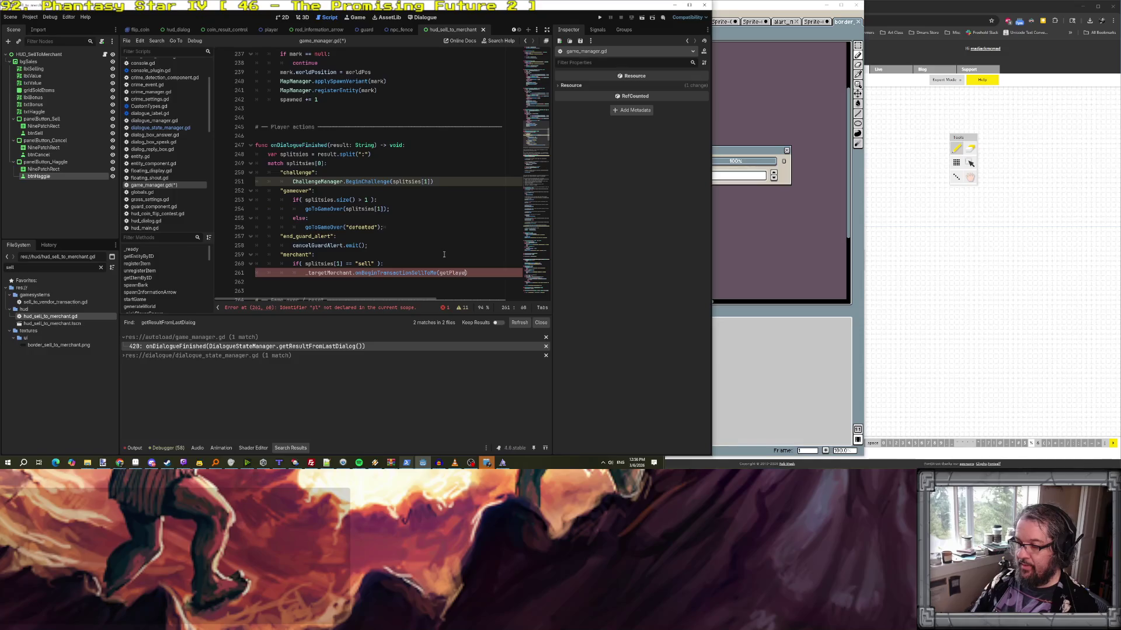
key("BackSpace")
key("BackSpace")
key("BackSpace")
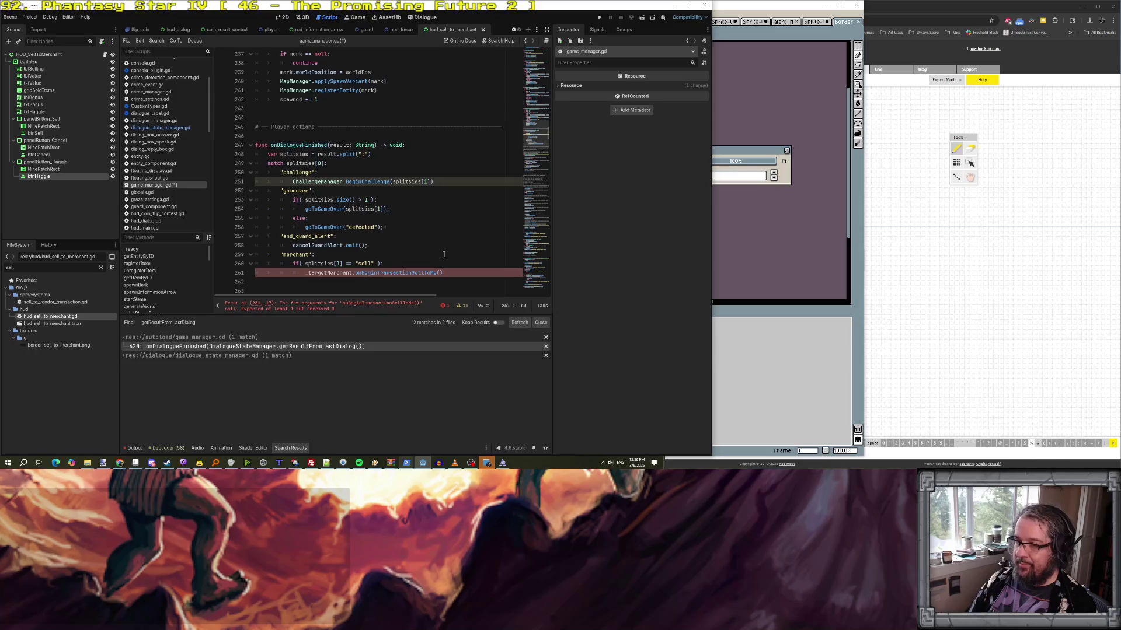
type("erEntity")
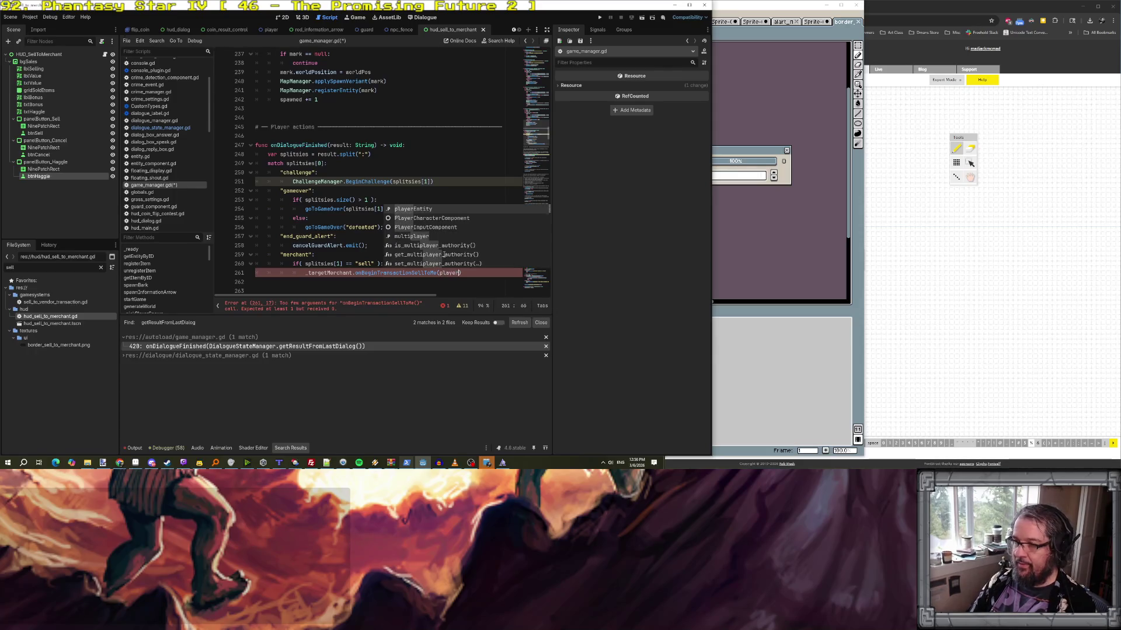
type(".getC")
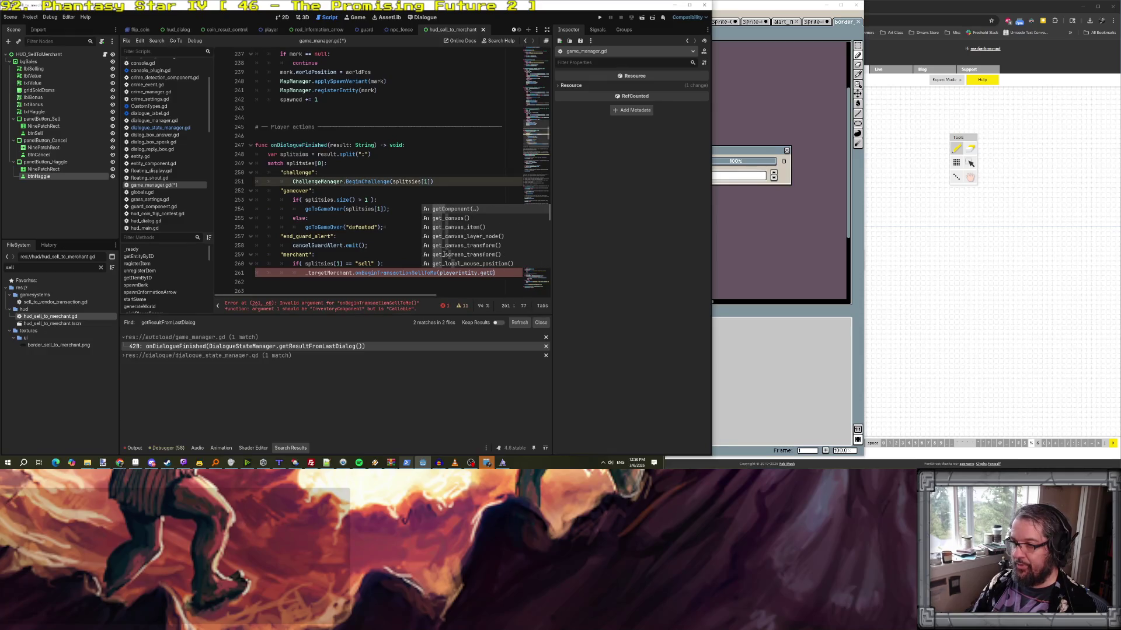
key("Return")
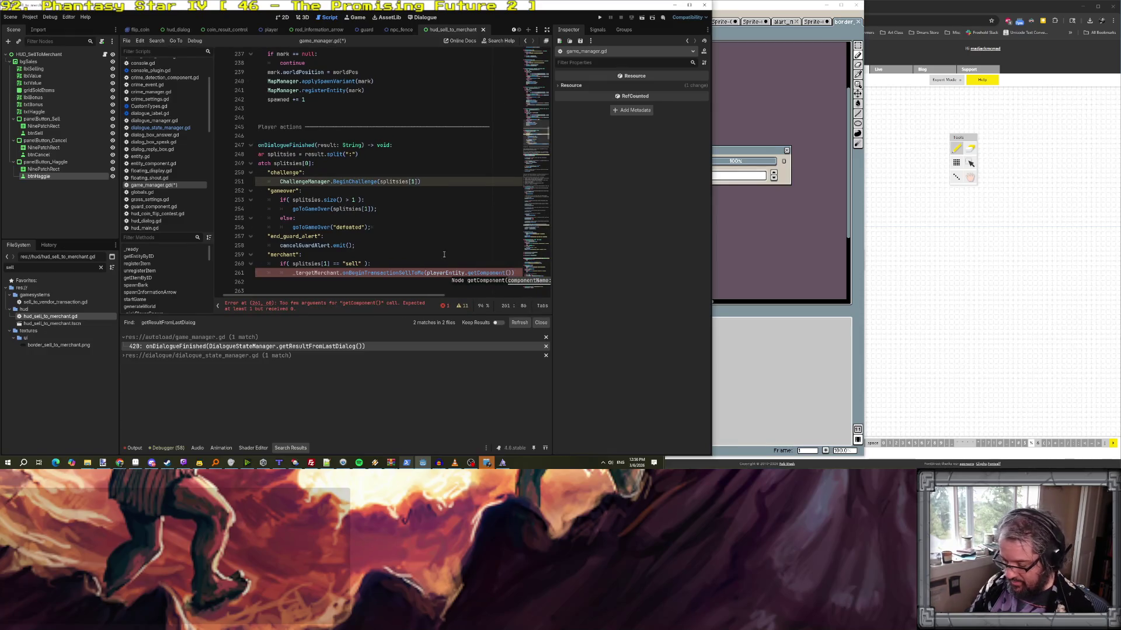
type("\"Invento")
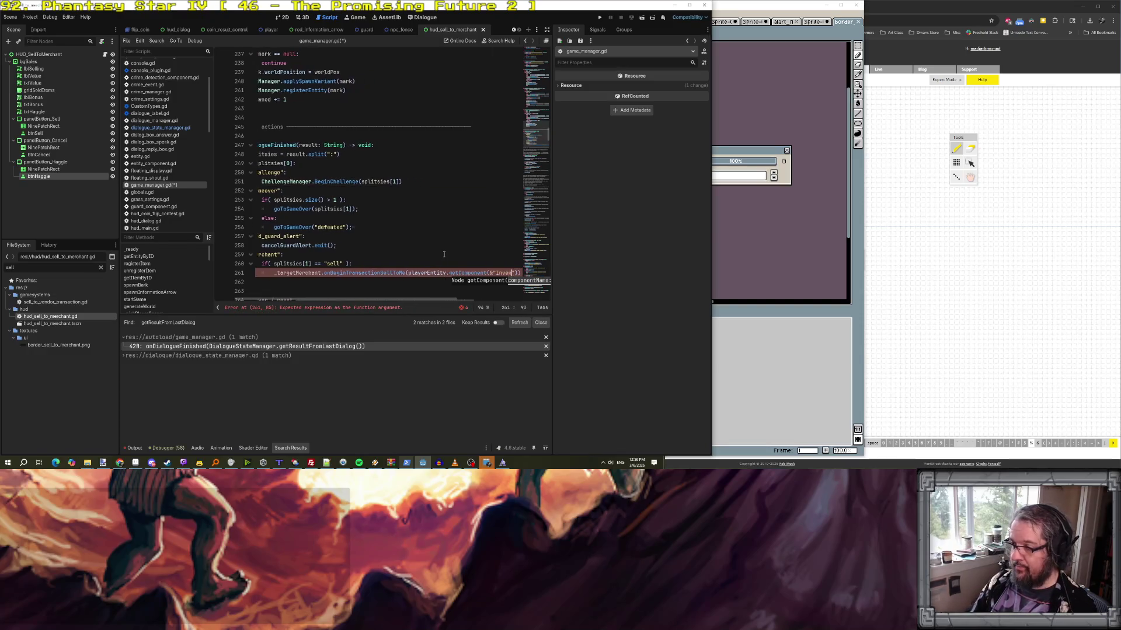
type("ryComponent")
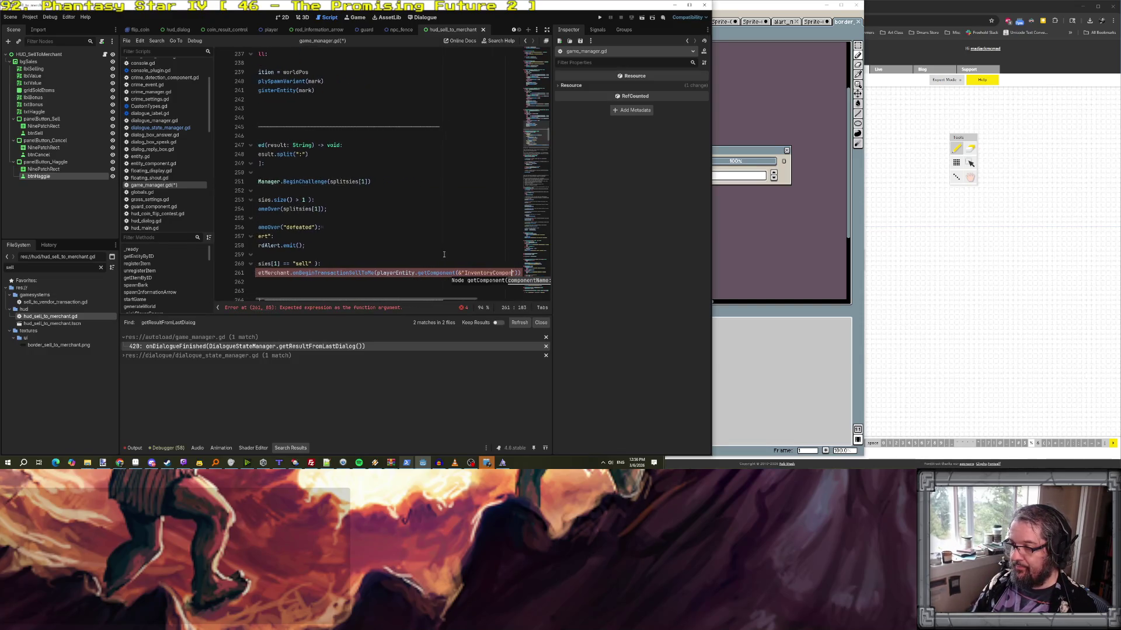
key("End")
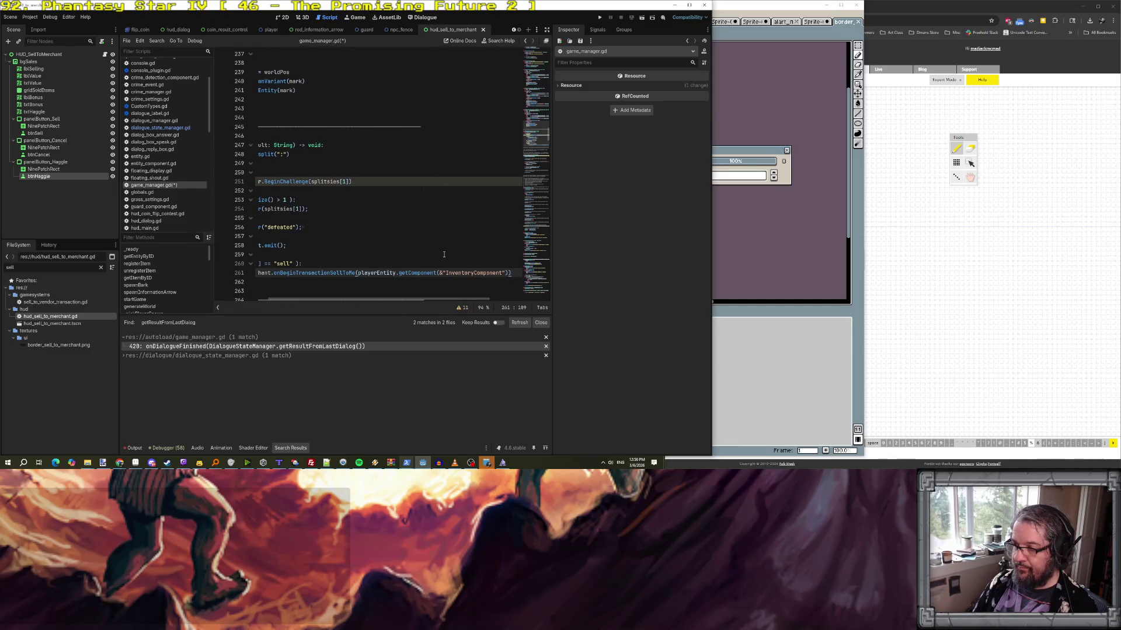
key("Down")
key("Down")
key("Down")
key("Up")
key("ctrl+s")
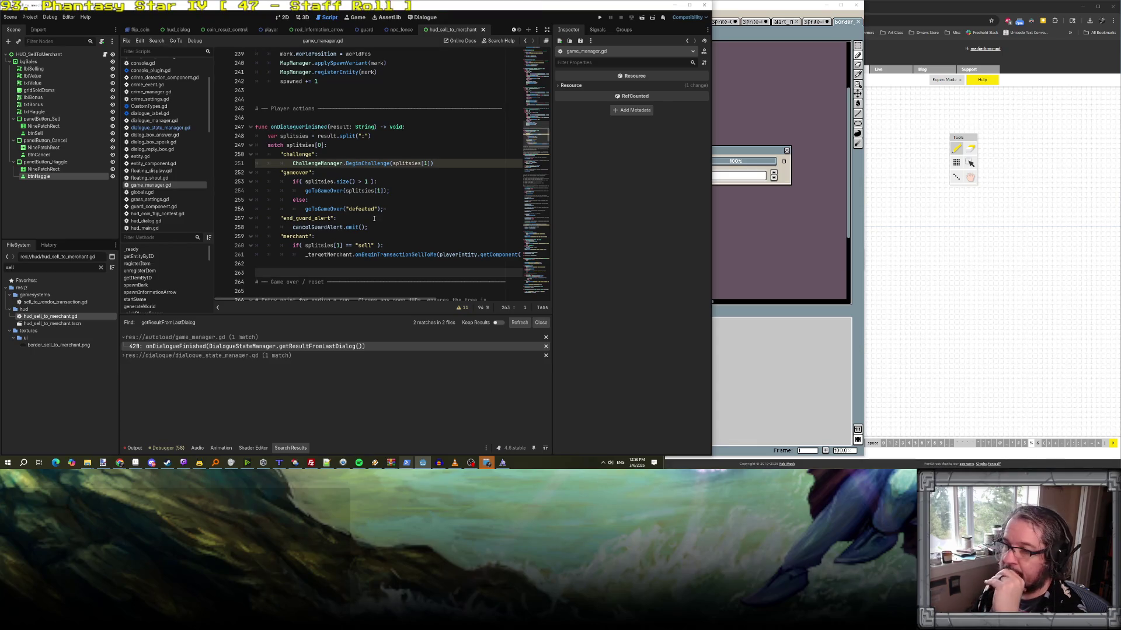
- Test-run the project to view the "What are ya' sellin'?" HUD, stop it, and open the main scene
left_click(372, 172)
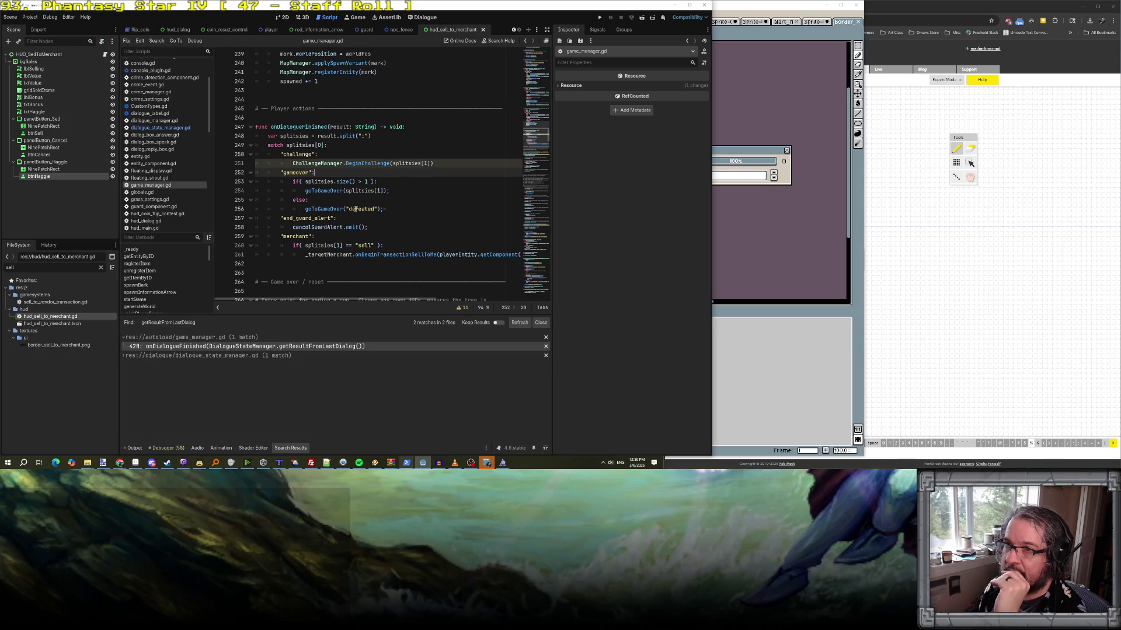
scroll(356, 208, "down", 7)
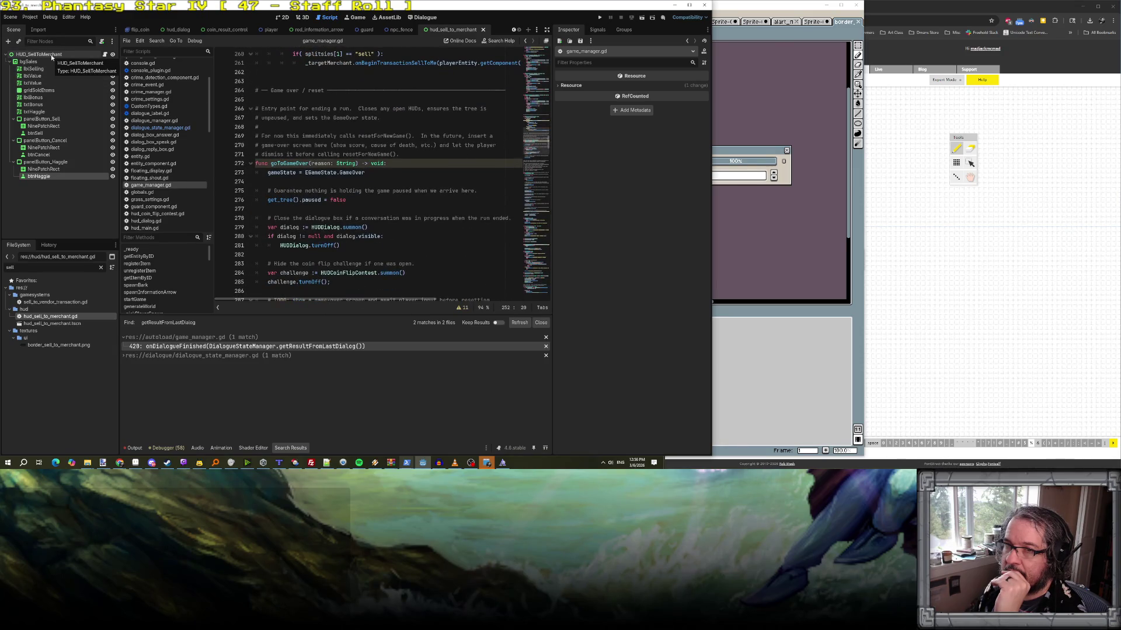
left_click(455, 155)
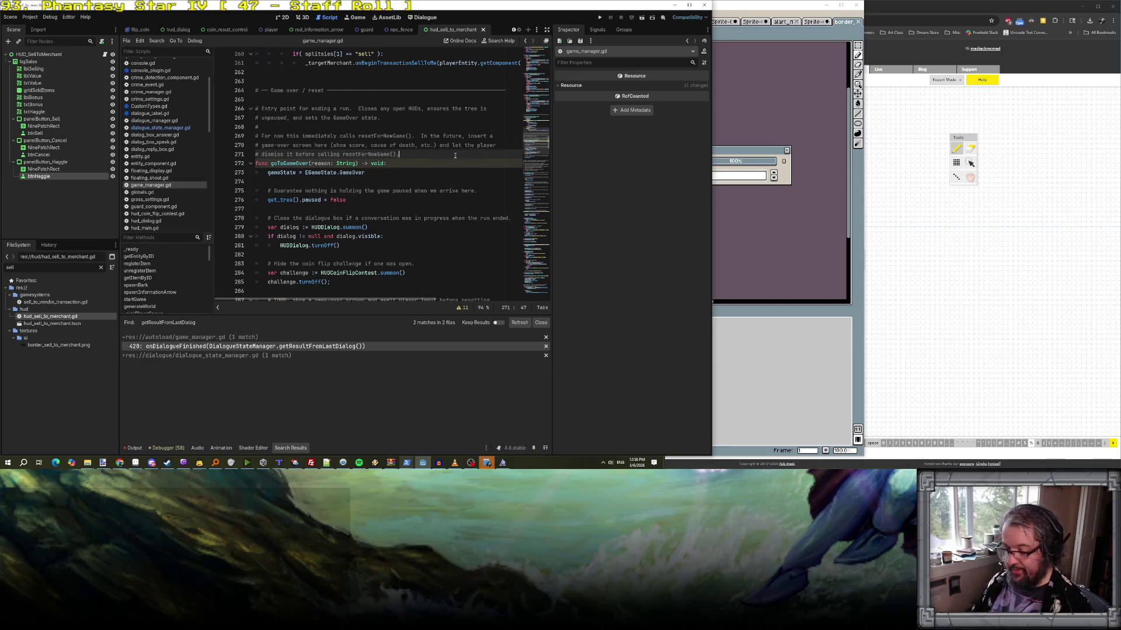
left_click(600, 19)
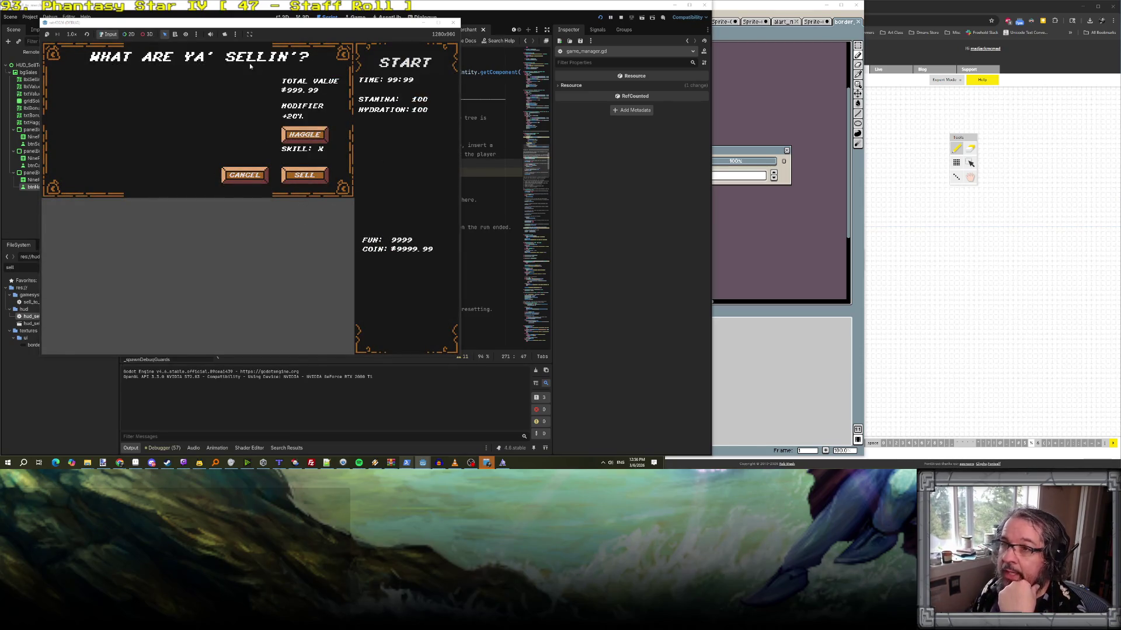
left_click(455, 23)
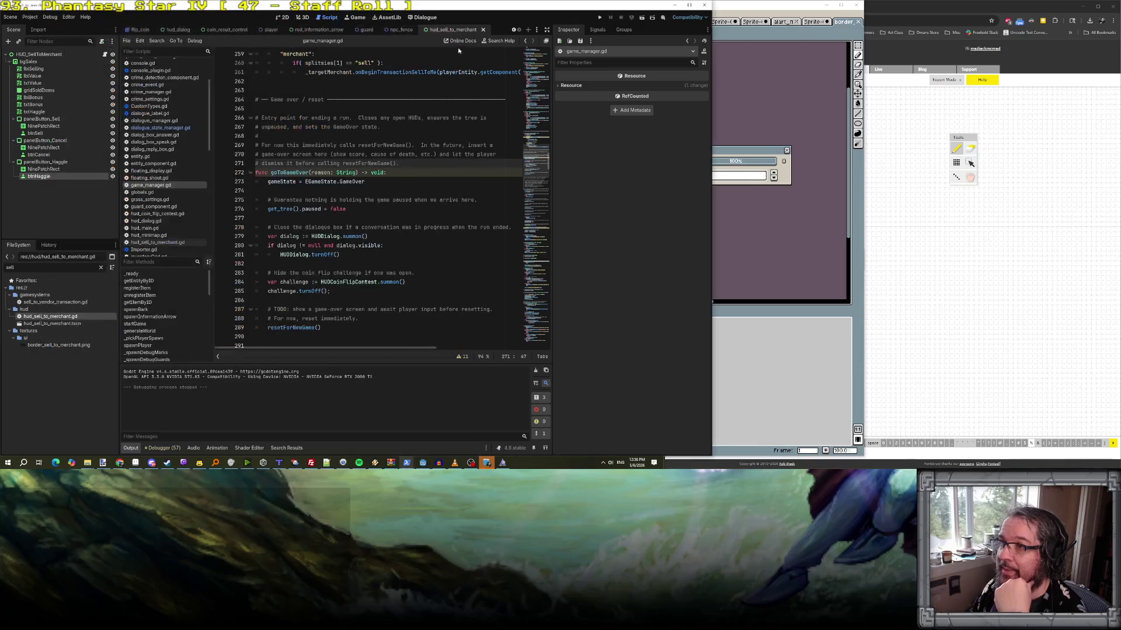
scroll(513, 29, "up", 7)
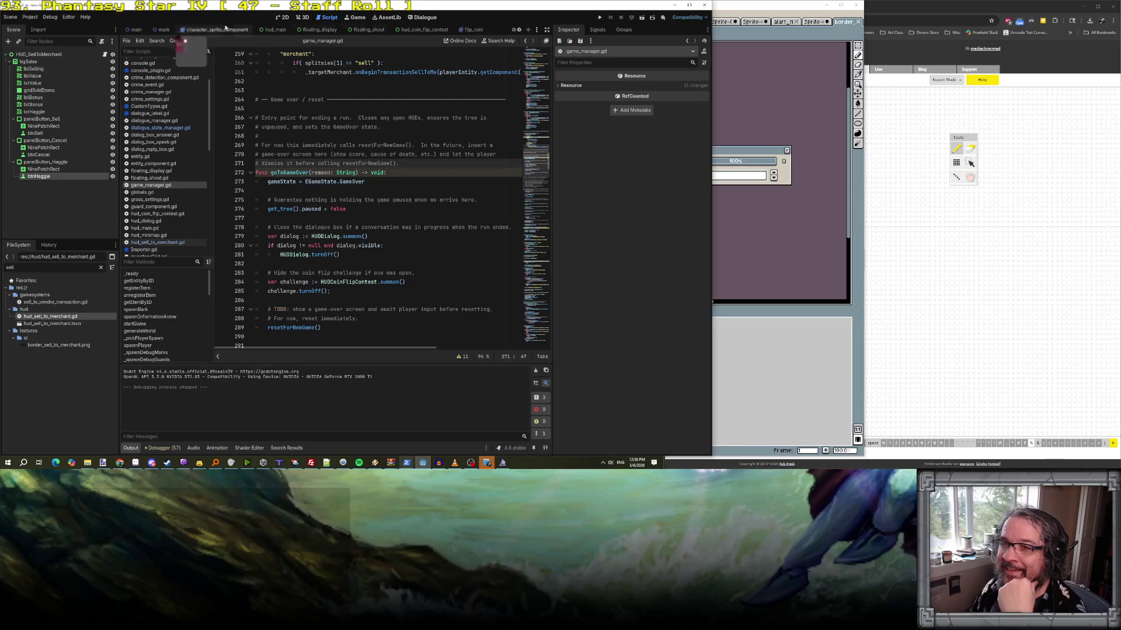
left_click(135, 29)
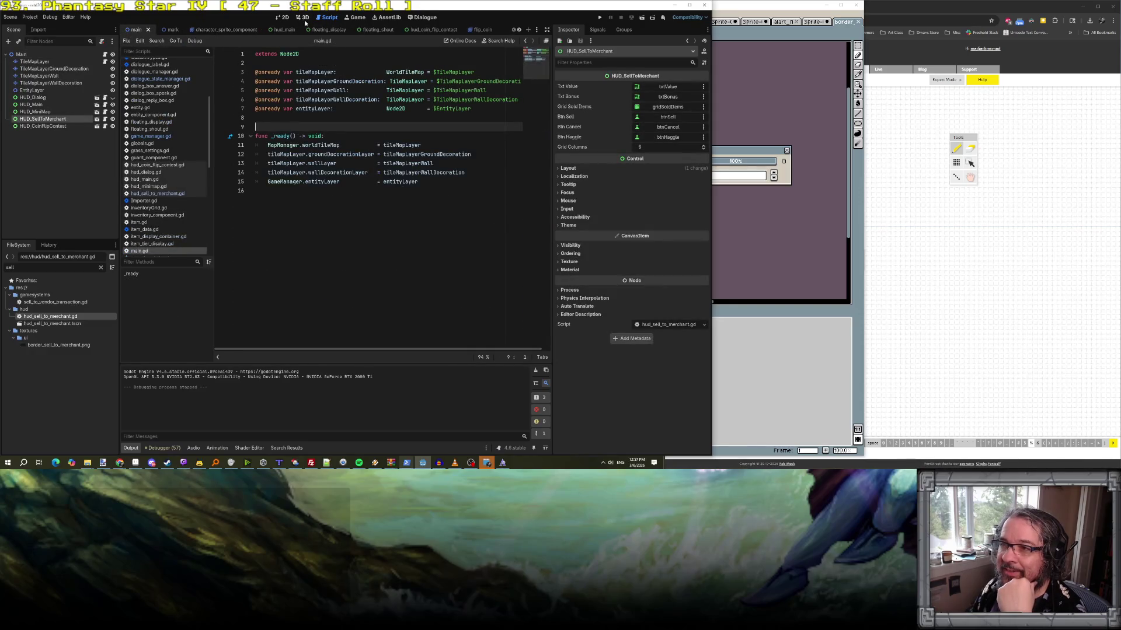
- In the 2D view, hide the HUD_SellToMerchant panel and save the main scene
left_click(303, 18)
left_click(284, 18)
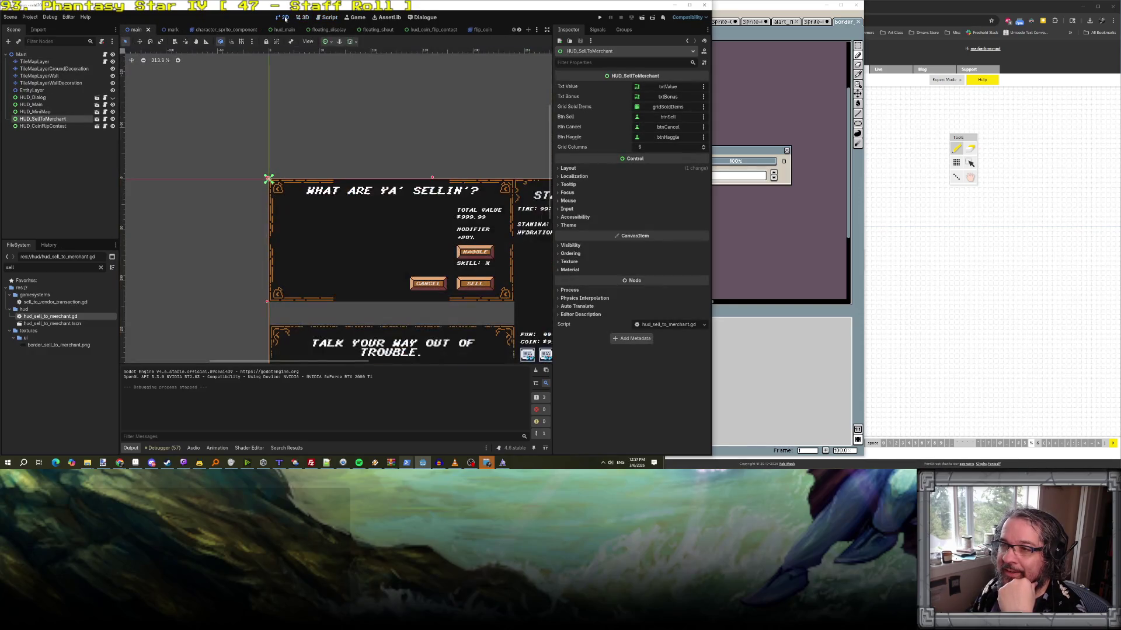
left_click(112, 119)
key("ctrl+s")
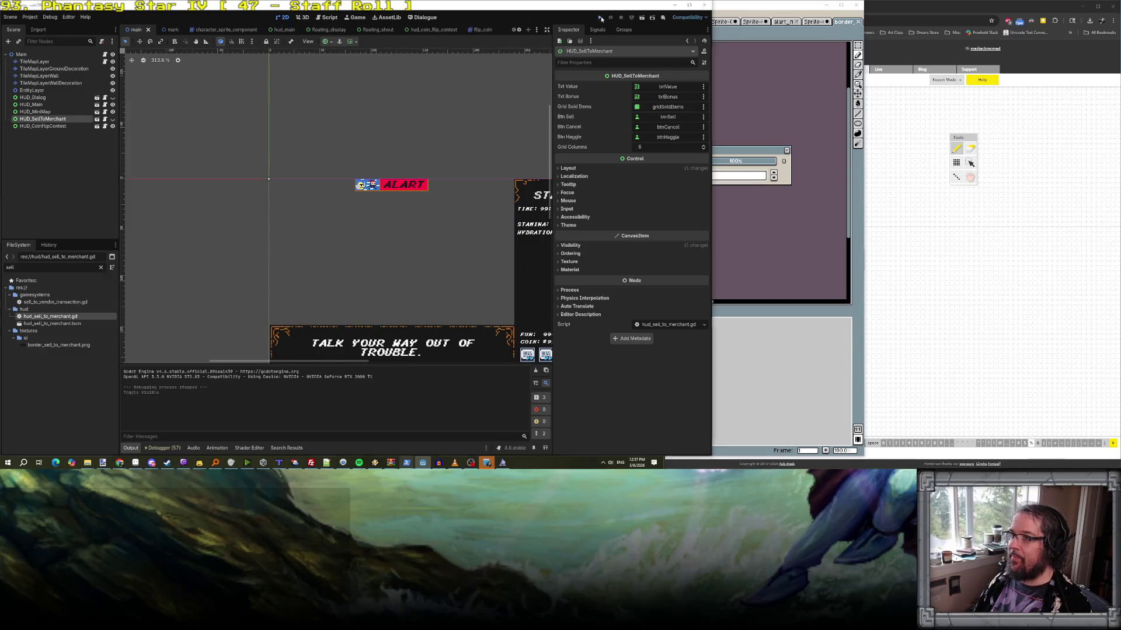
- Launch the game and run test_inventory from the development console
left_click(601, 19)
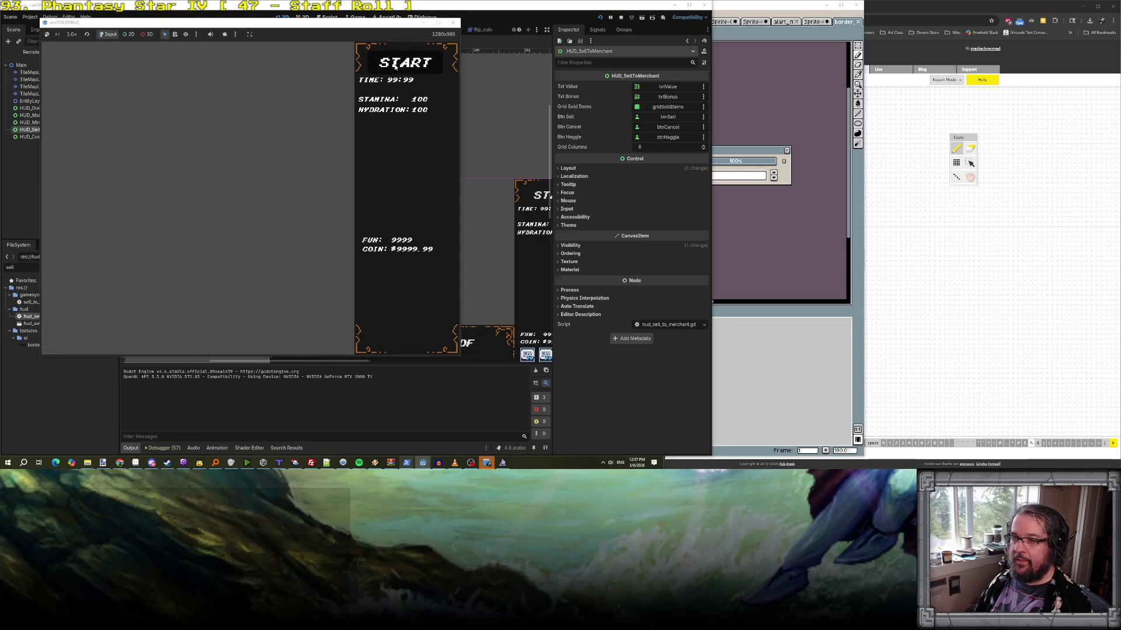
key("grave")
type("test_i")
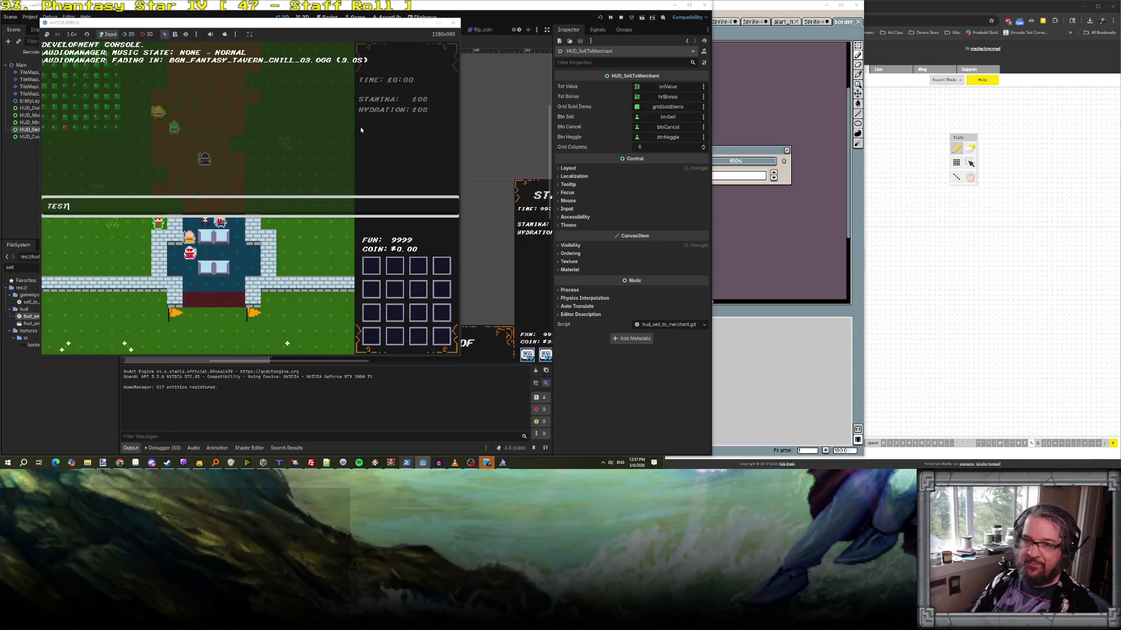
type("nventory")
key("Return")
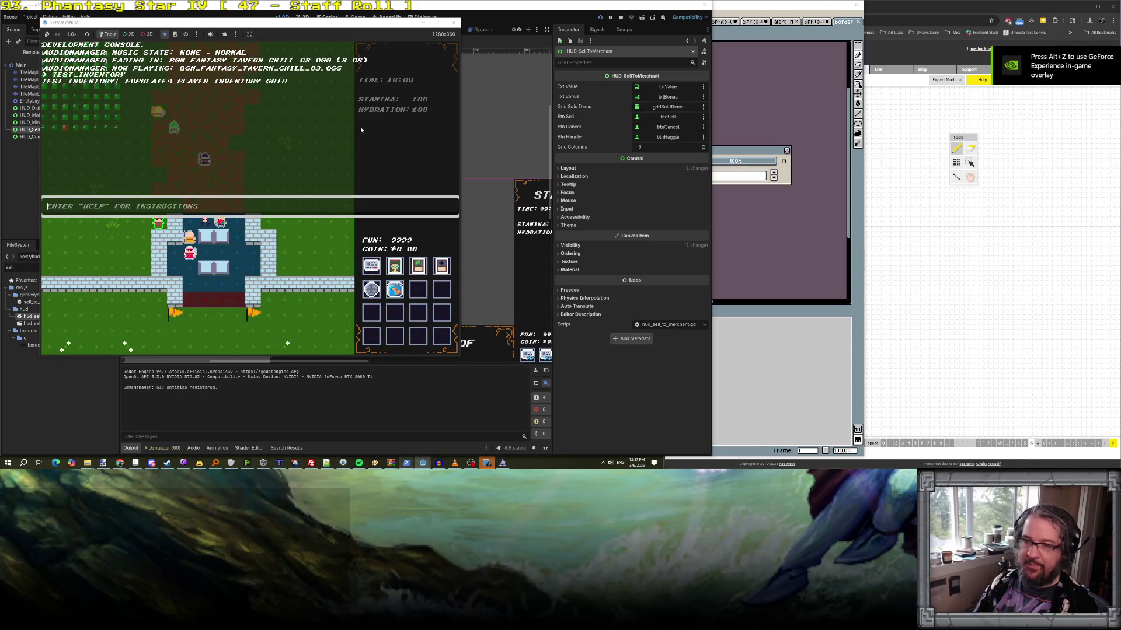
- Cancel the sell panel and talk to the Fence again until the sell panel reopens with stocked inventory
key("grave")
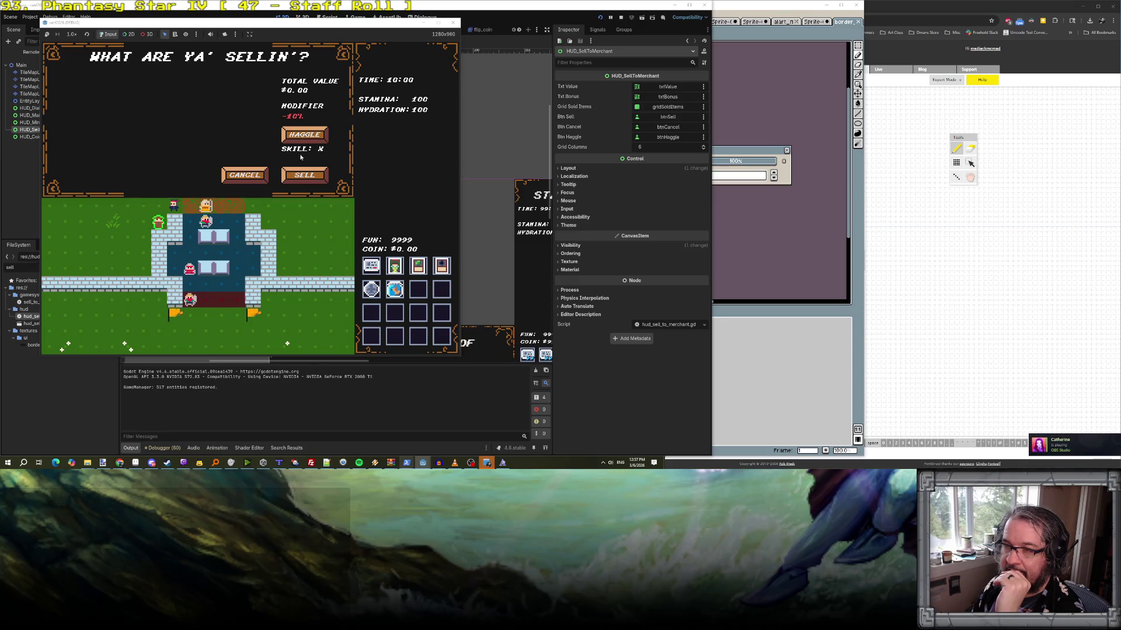
left_click(306, 176)
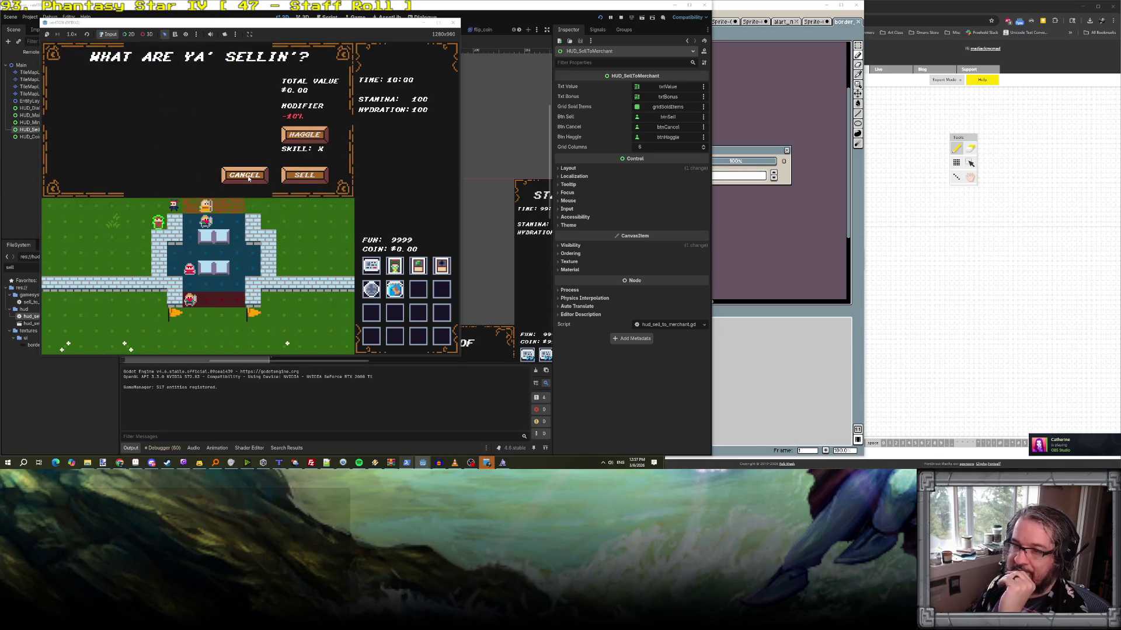
left_click(247, 174)
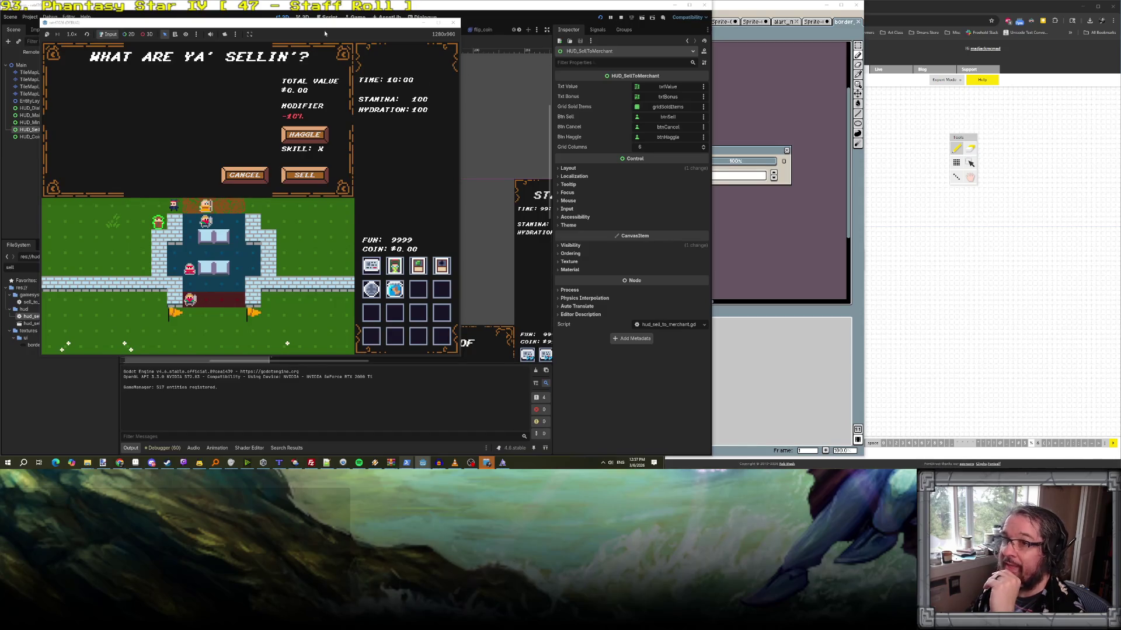
left_click(164, 32)
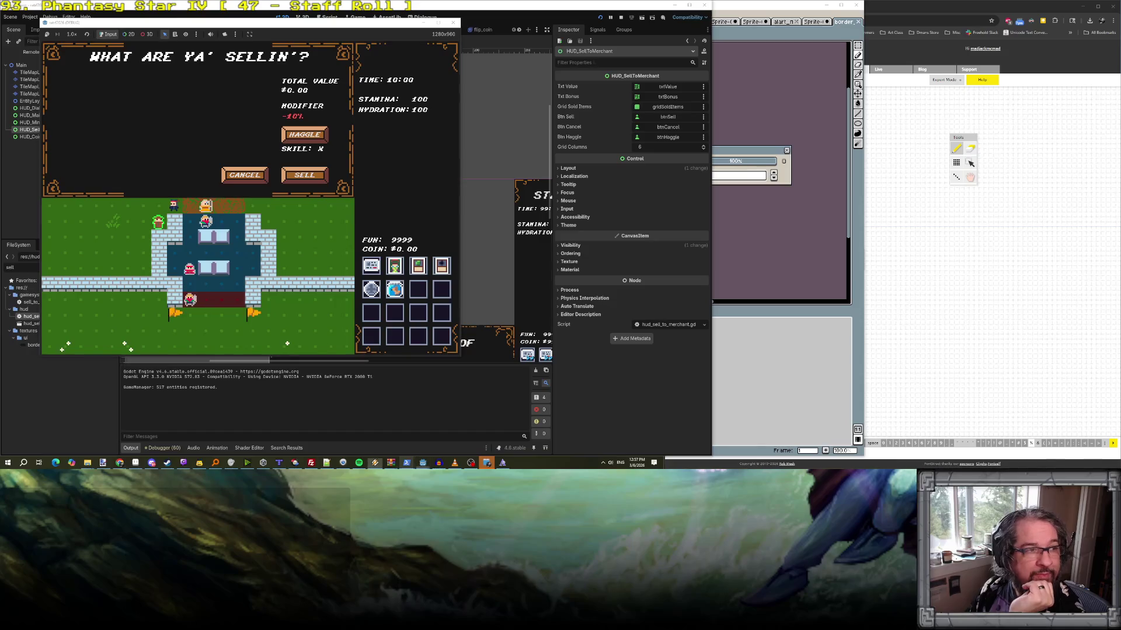
- Move the game window aside and show Clicked Control in Debugger > Misc
mouse_move(164, 33)
left_mouse_down()
mouse_move(614, 97)
mouse_move(607, 76)
left_mouse_up()
left_click(326, 360)
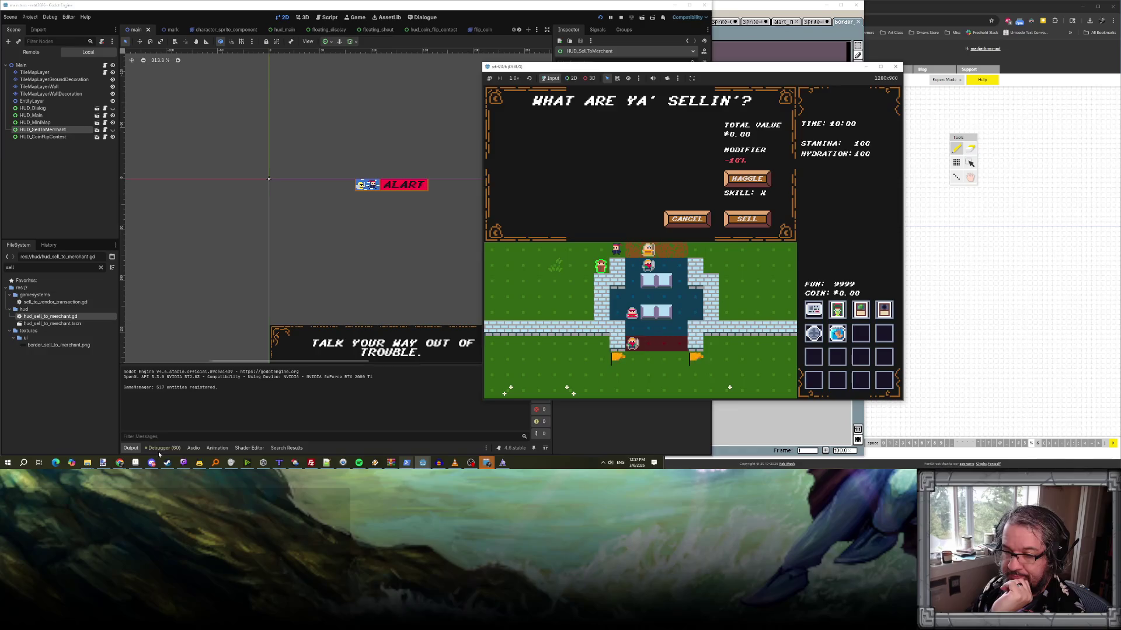
left_click(164, 448)
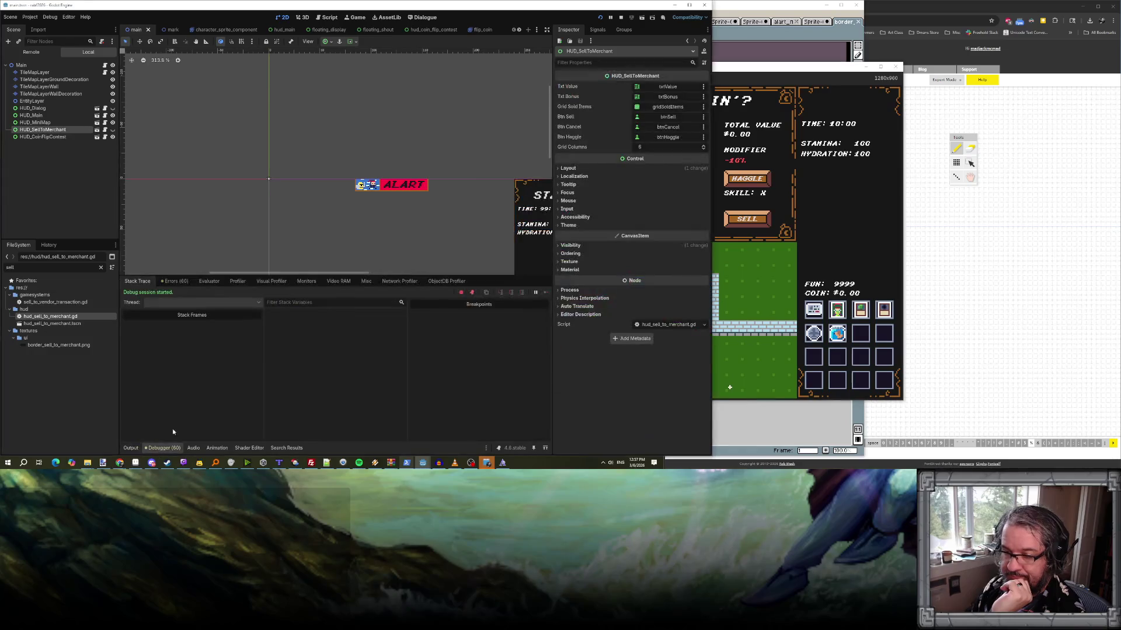
left_click(368, 282)
- Click Sell in the game, confirm clicks land on HUD_Dialog, then stop the game
left_click(827, 249)
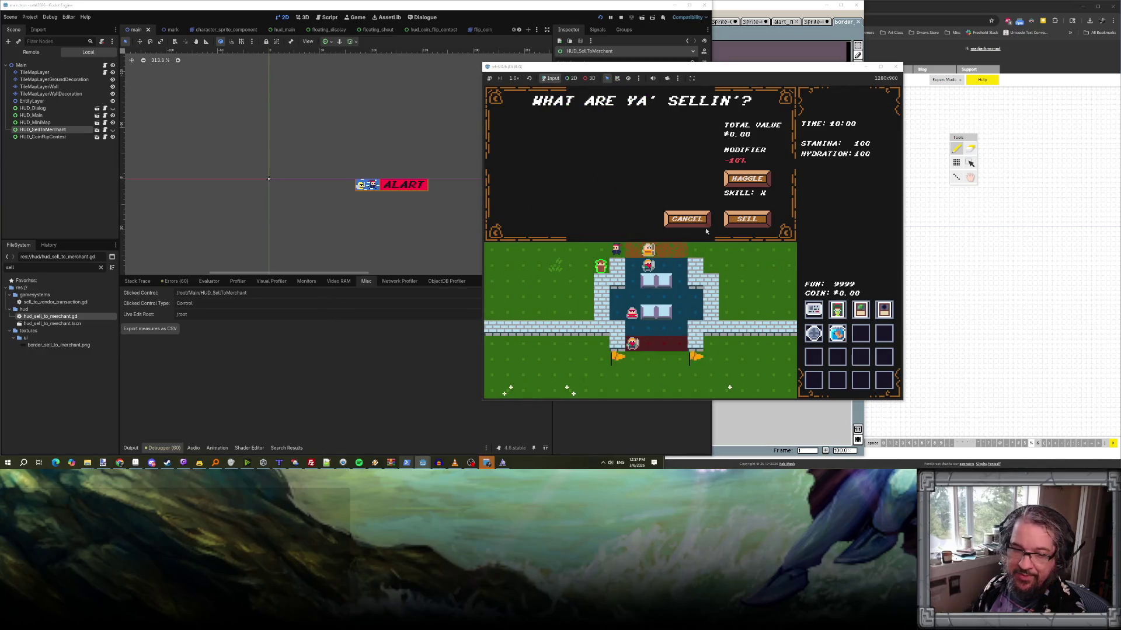
left_click_drag(597, 69, 510, 62)
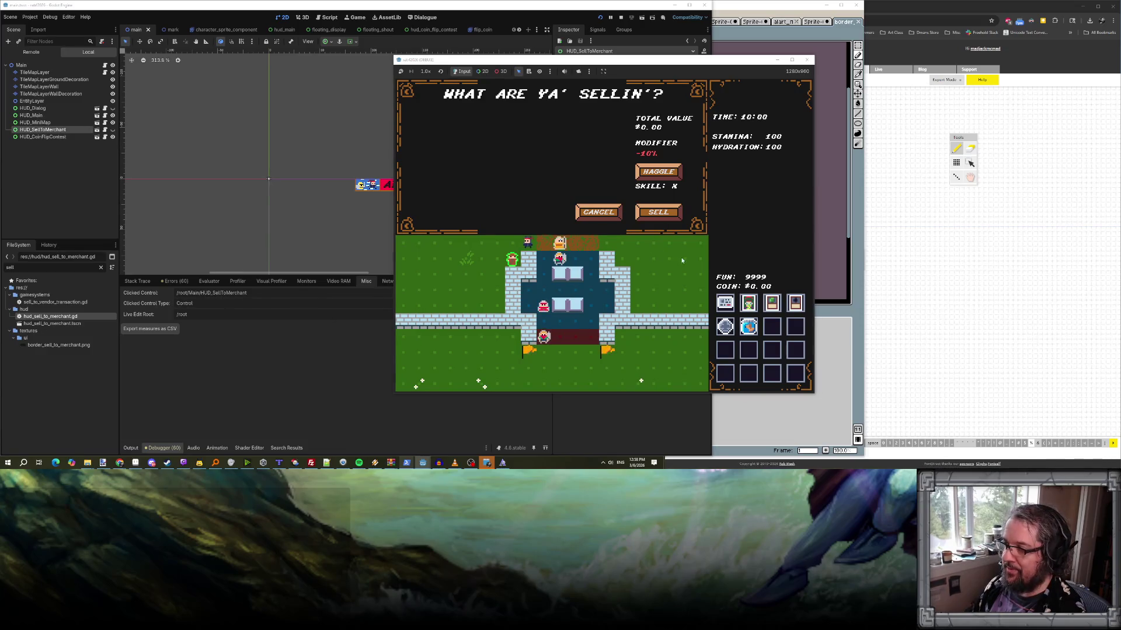
left_click(662, 216)
left_click(488, 239)
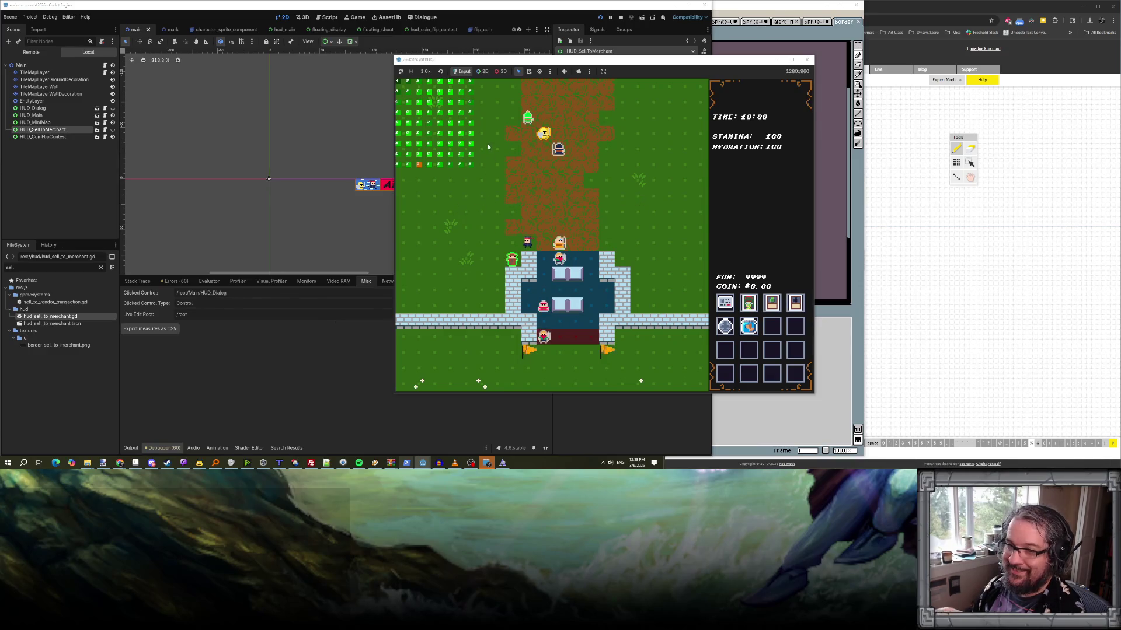
left_click(621, 17)
left_click(621, 17)
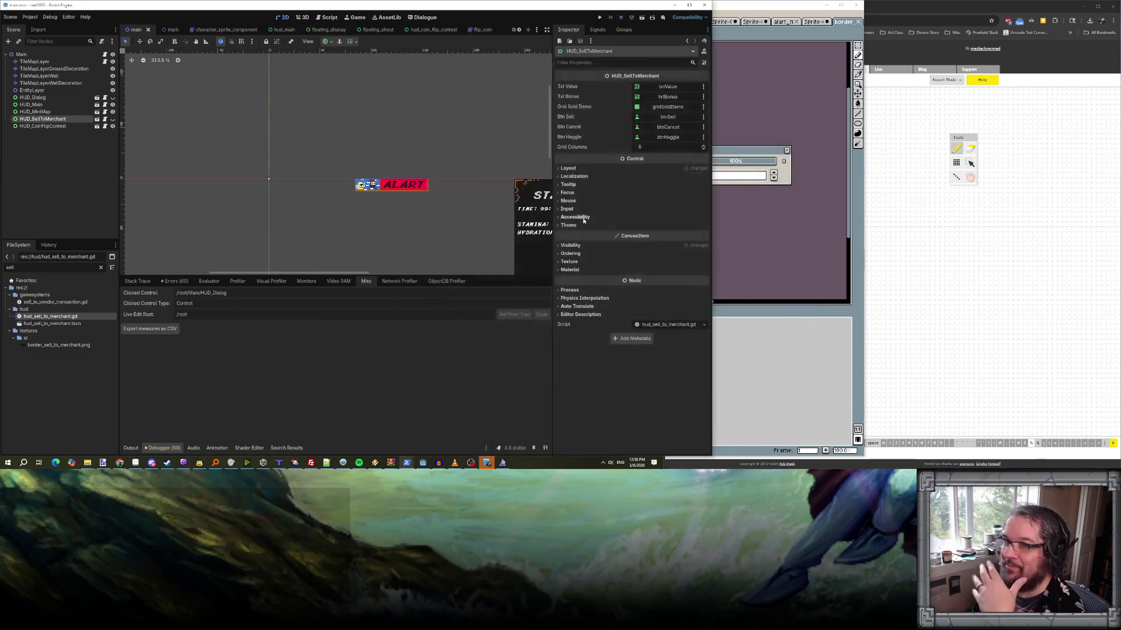
- Set HUD_Dialog's Mouse Filter to Ignore
left_click(54, 97)
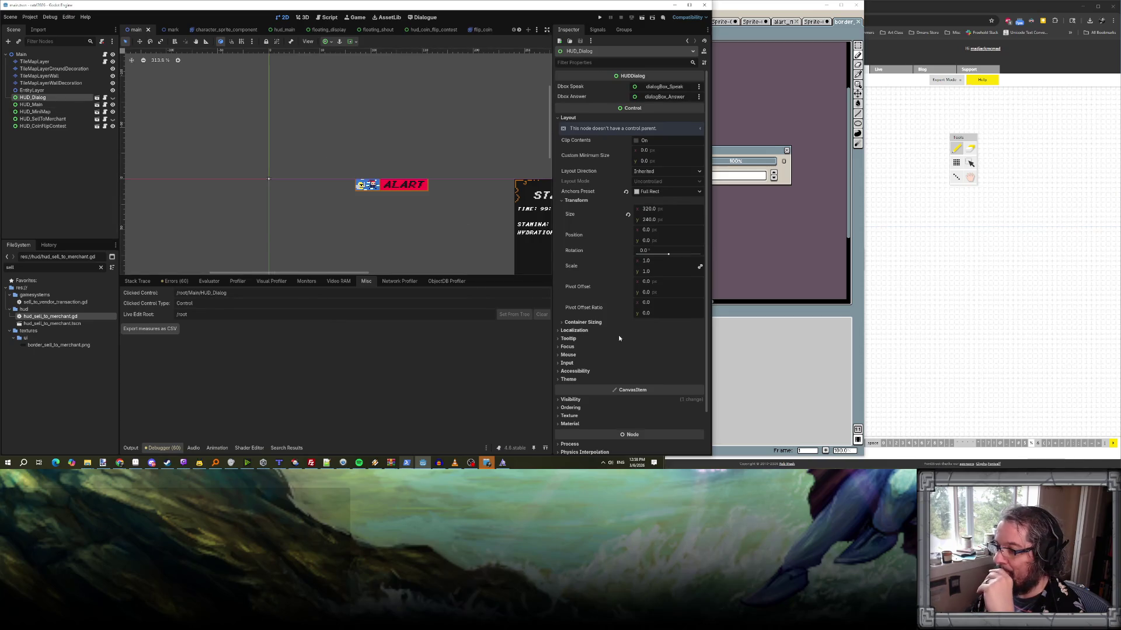
left_click(569, 355)
left_click(645, 364)
left_click(647, 390)
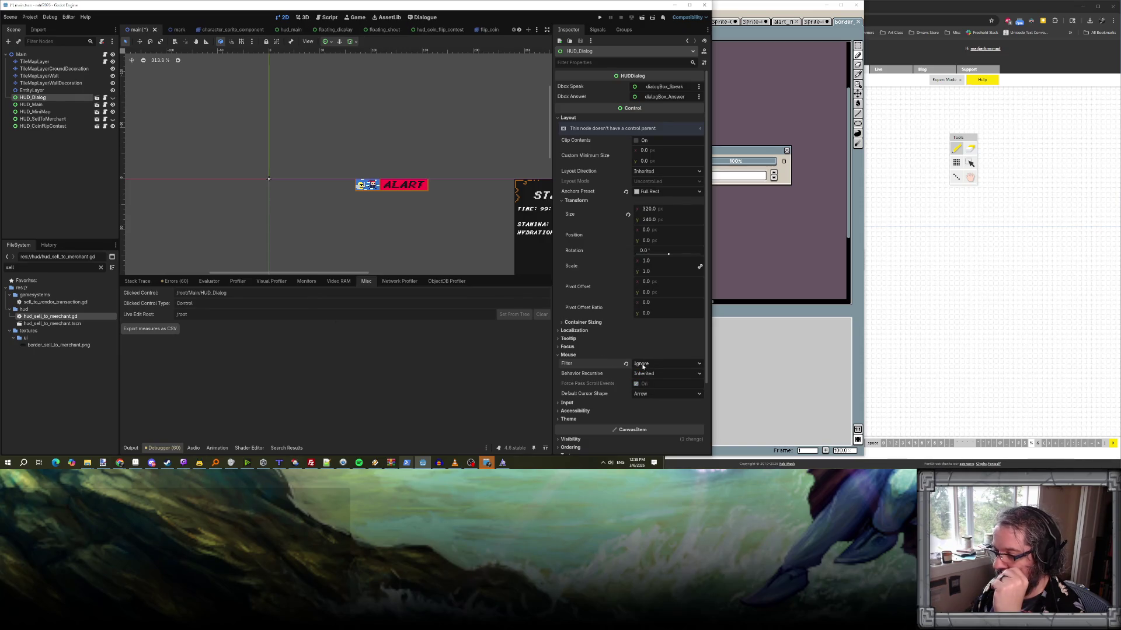
- Set HUD_SellToMerchant's Mouse Filter to Ignore, save the main scene, and relaunch the game
left_click(77, 120)
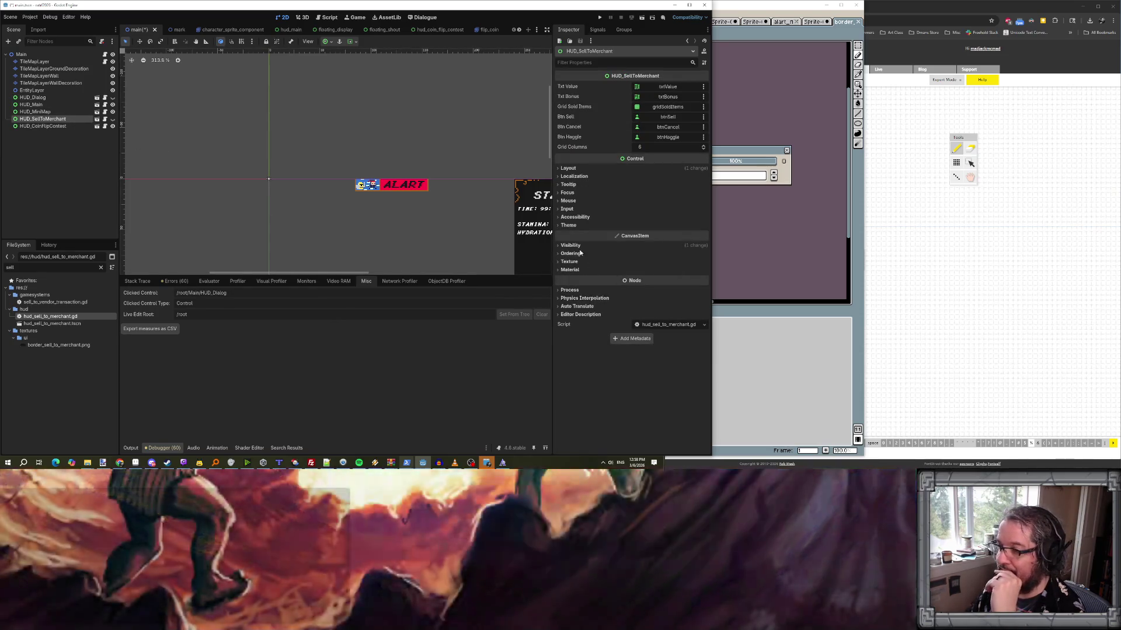
left_click(572, 201)
left_click(645, 210)
left_click(653, 236)
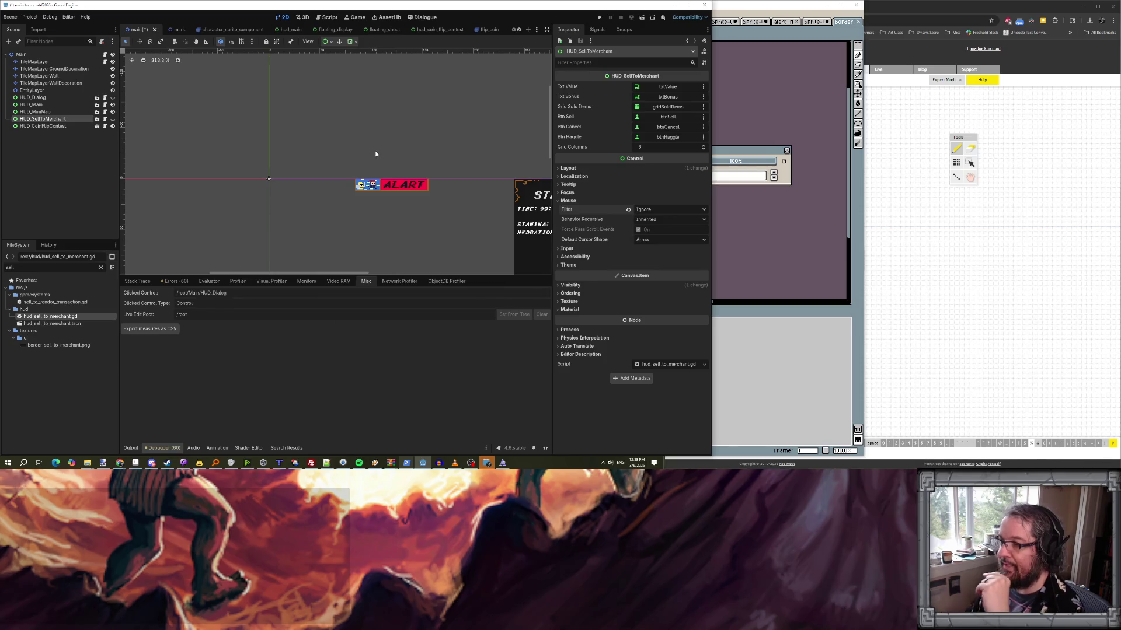
key("ctrl+s")
left_click(599, 17)
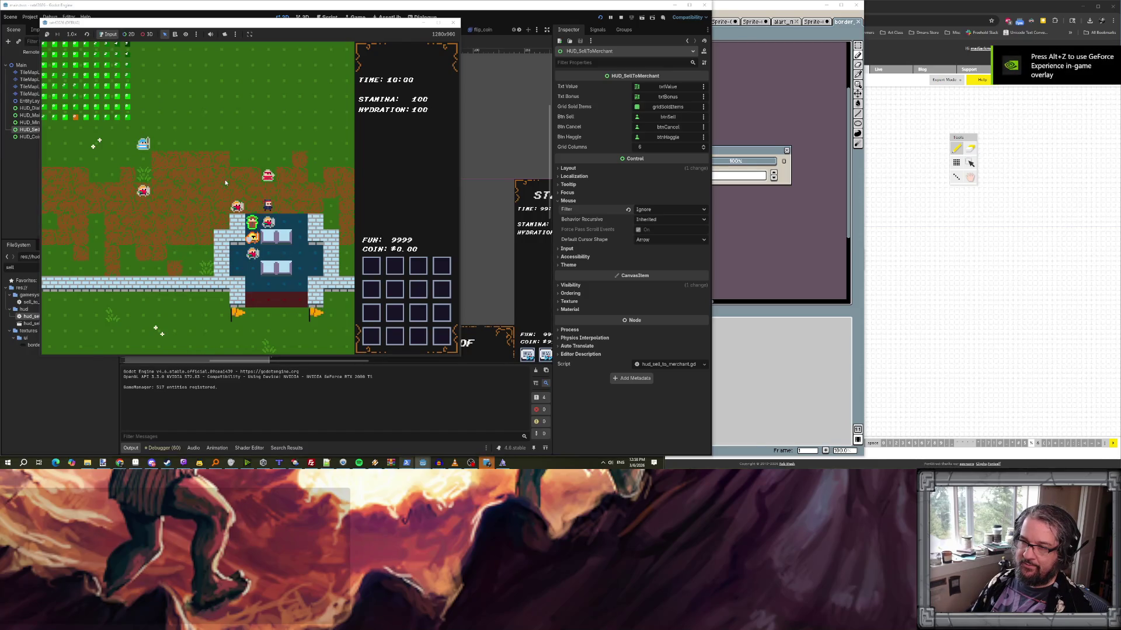
- Fill the test inventory with the test_inv console command
key("grave")
type("test_inv")
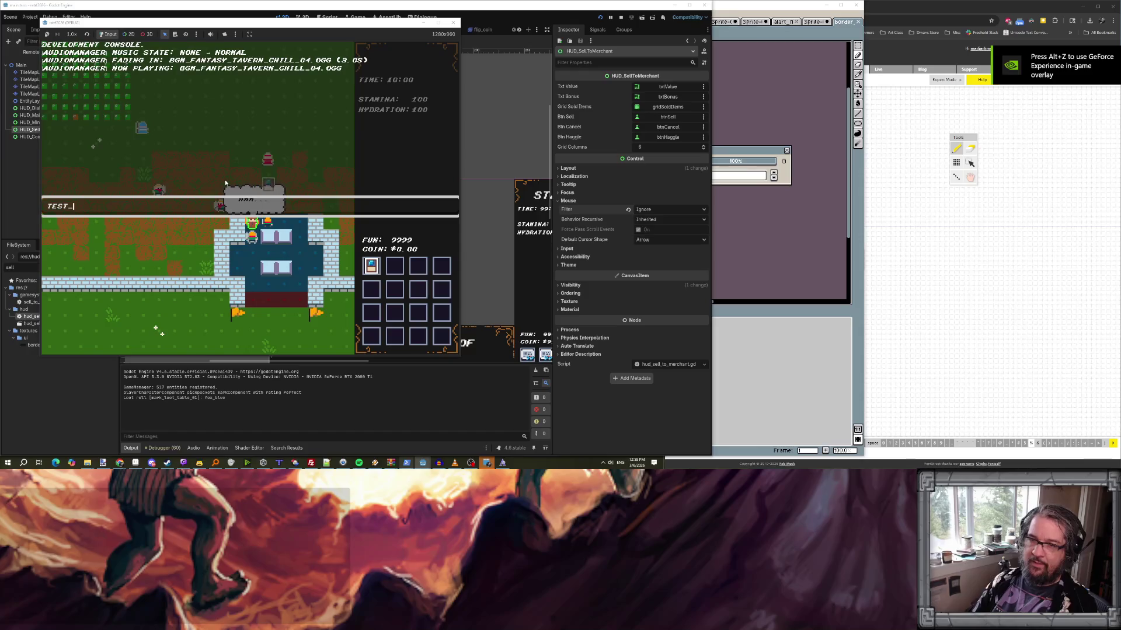
key("Return")
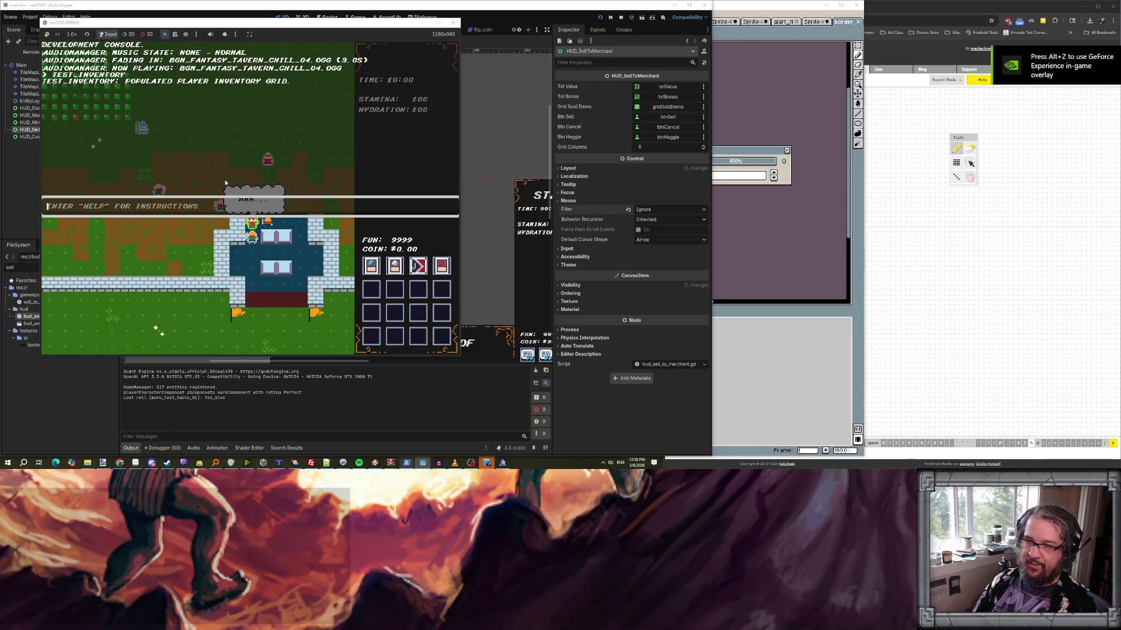
key("grave")
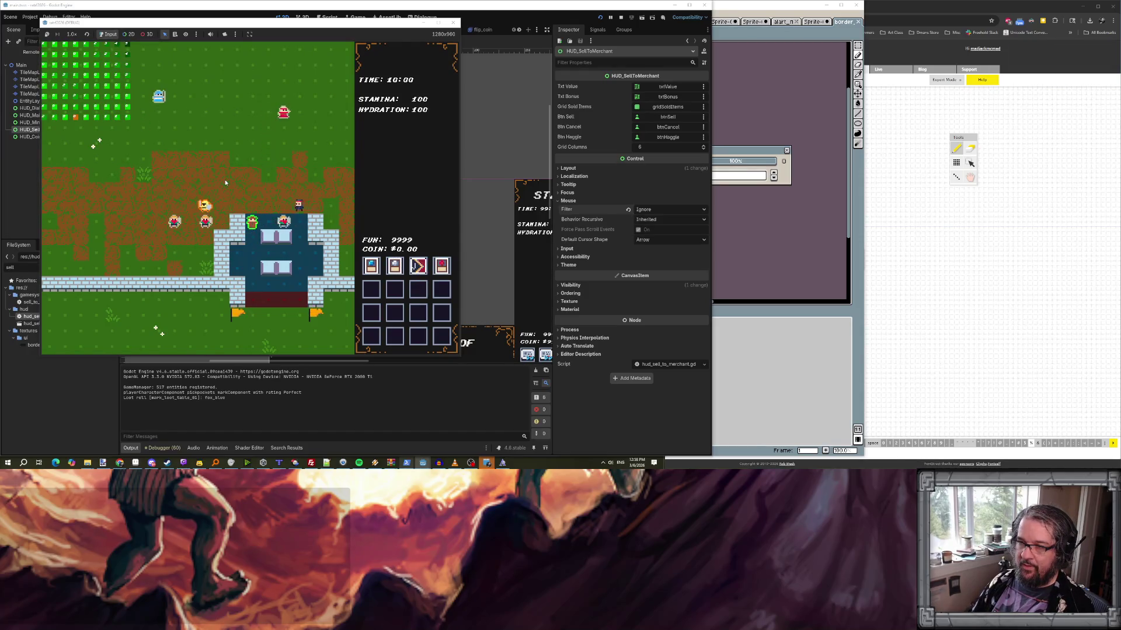
- Talk to the Fence, open the sell screen, rearrange inventory items, then stop the game
key("e")
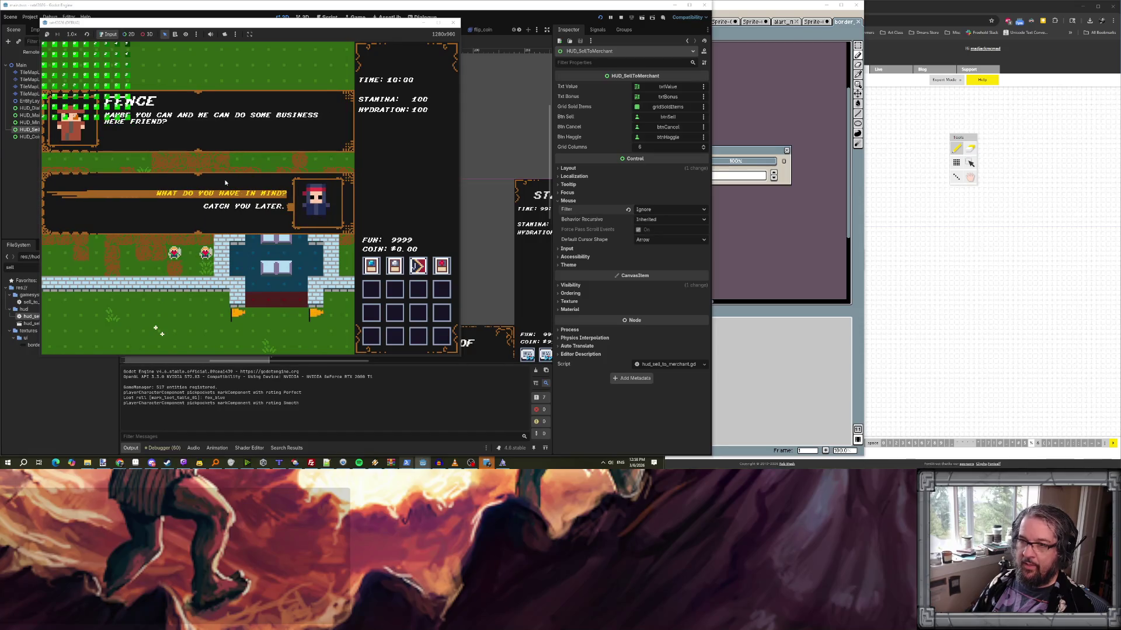
key("e")
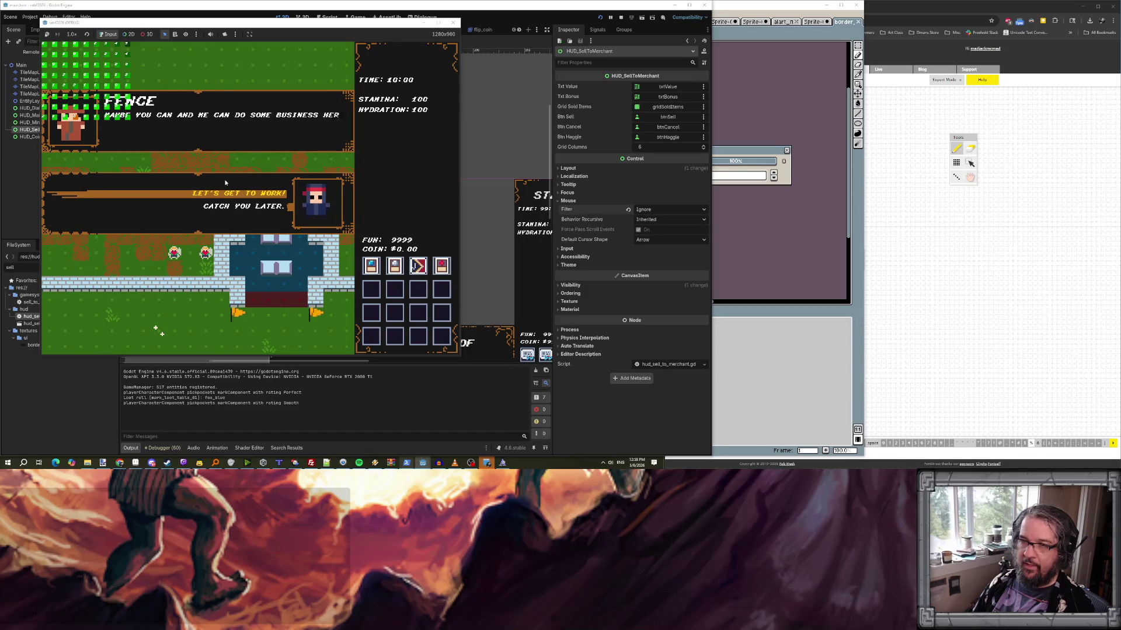
key("e")
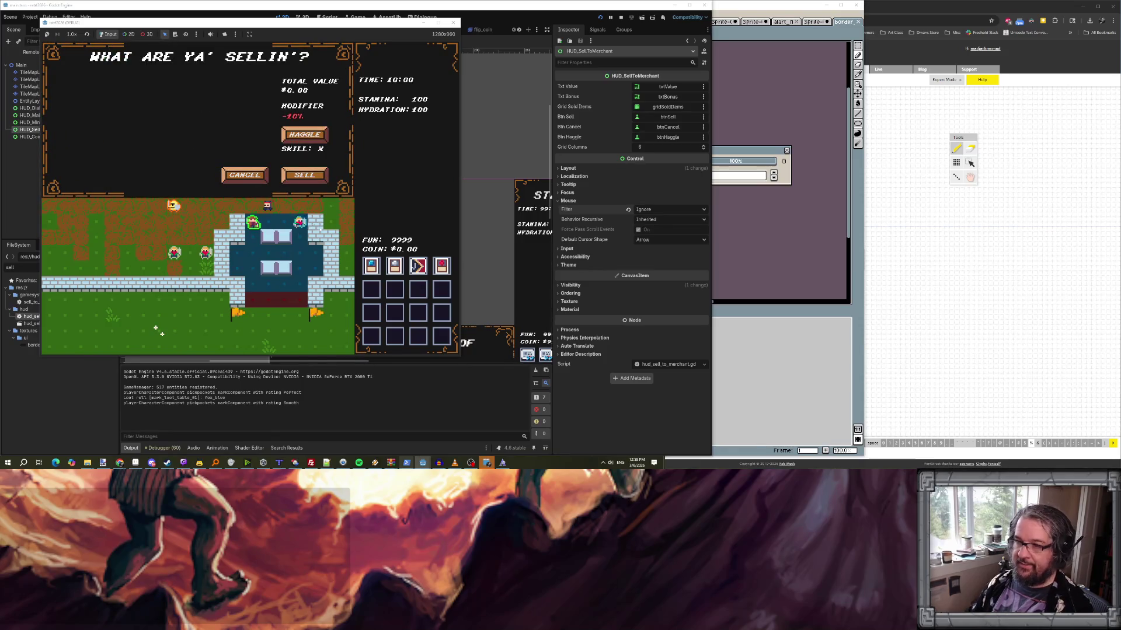
mouse_move(395, 265)
left_mouse_down()
mouse_move(399, 301)
mouse_move(392, 288)
mouse_move(442, 289)
left_mouse_up()
left_click(418, 292)
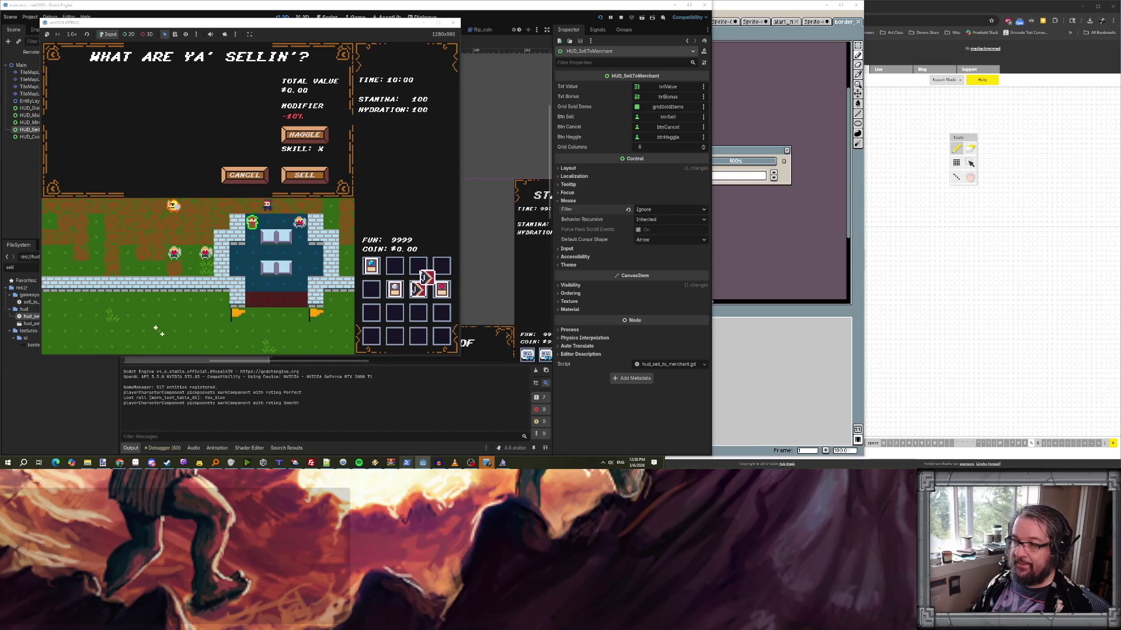
left_click_drag(401, 286, 400, 268)
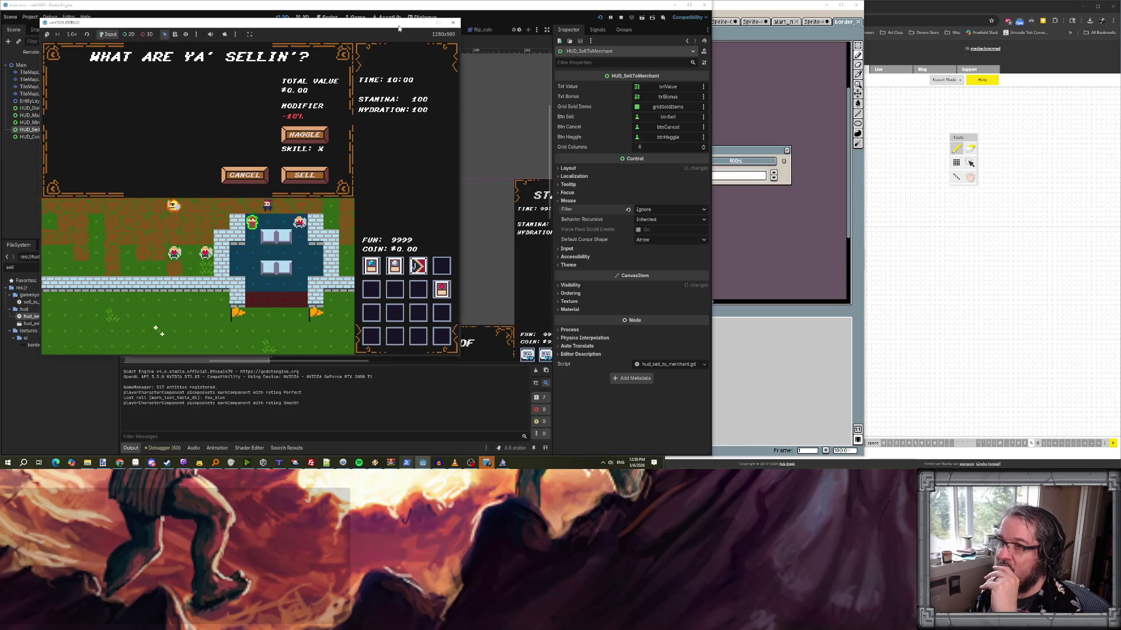
left_click(621, 18)
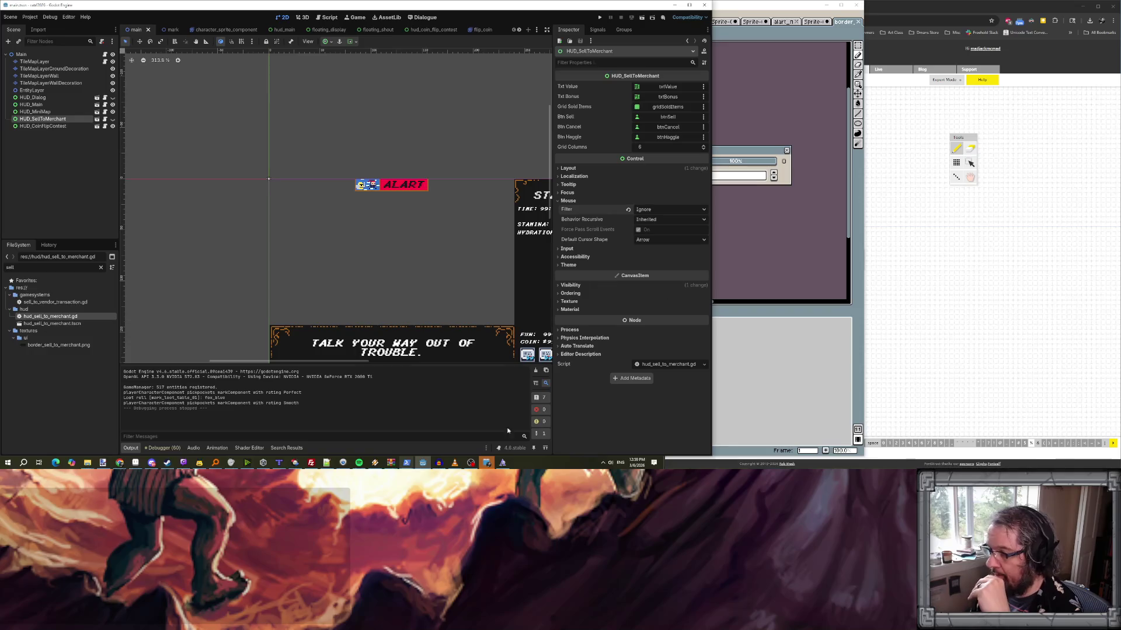
- Ask Claude Code to make right-clicking a HUD_Main inventory item add it to the sale grid during an active merchant transaction
mouse_move(410, 464)
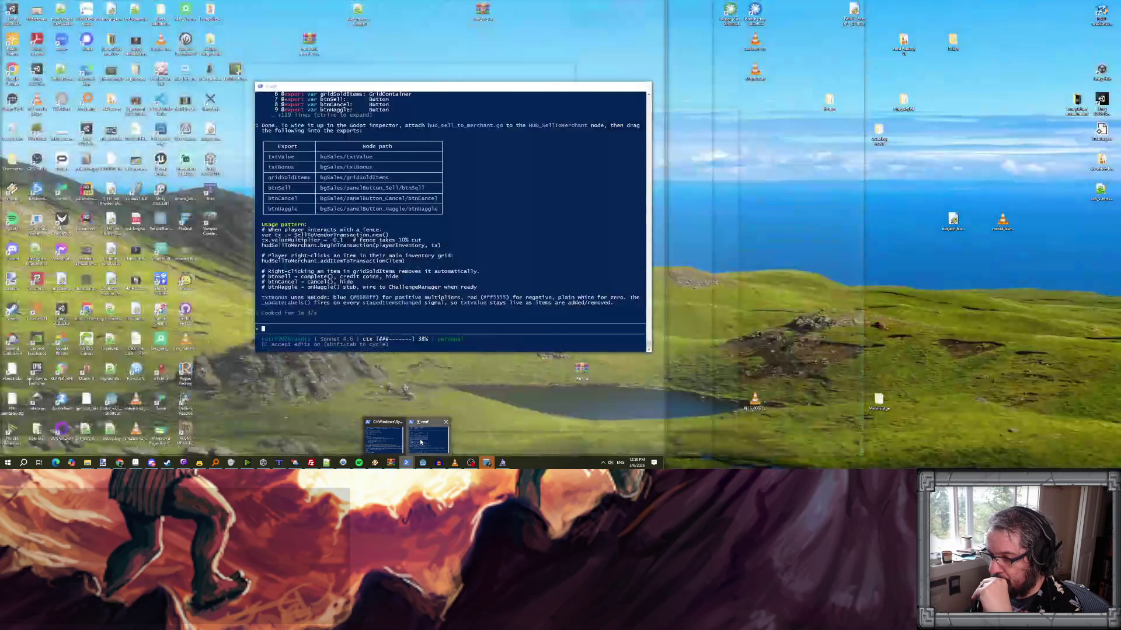
left_click(429, 439)
left_click(325, 329)
type("when I ric")
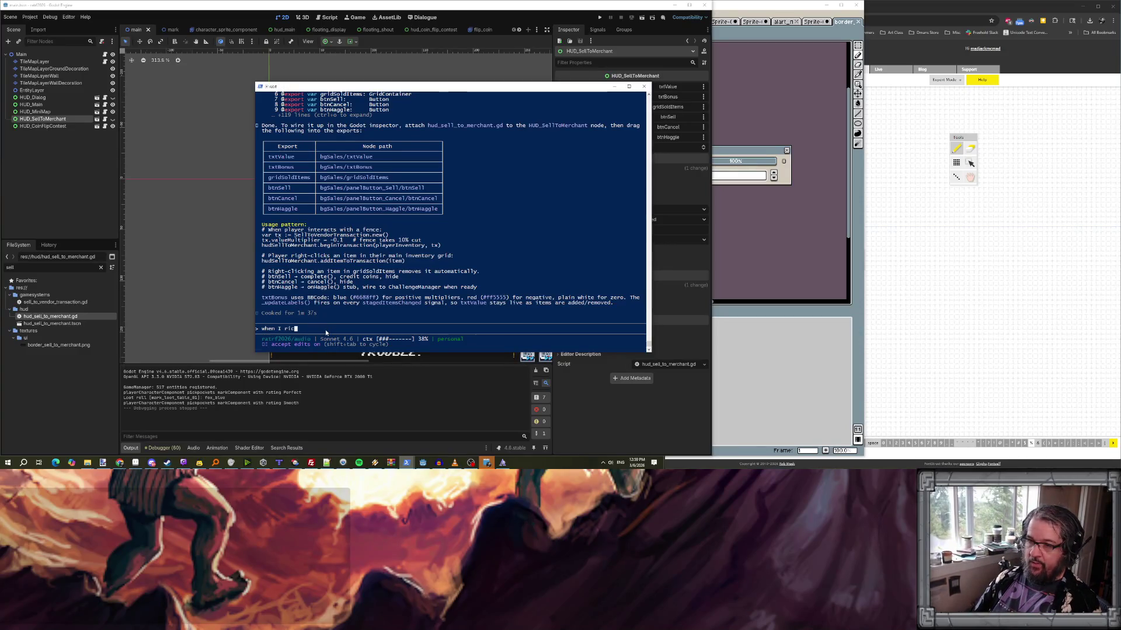
key("BackSpace")
type("ght-click ")
type("an item in my in")
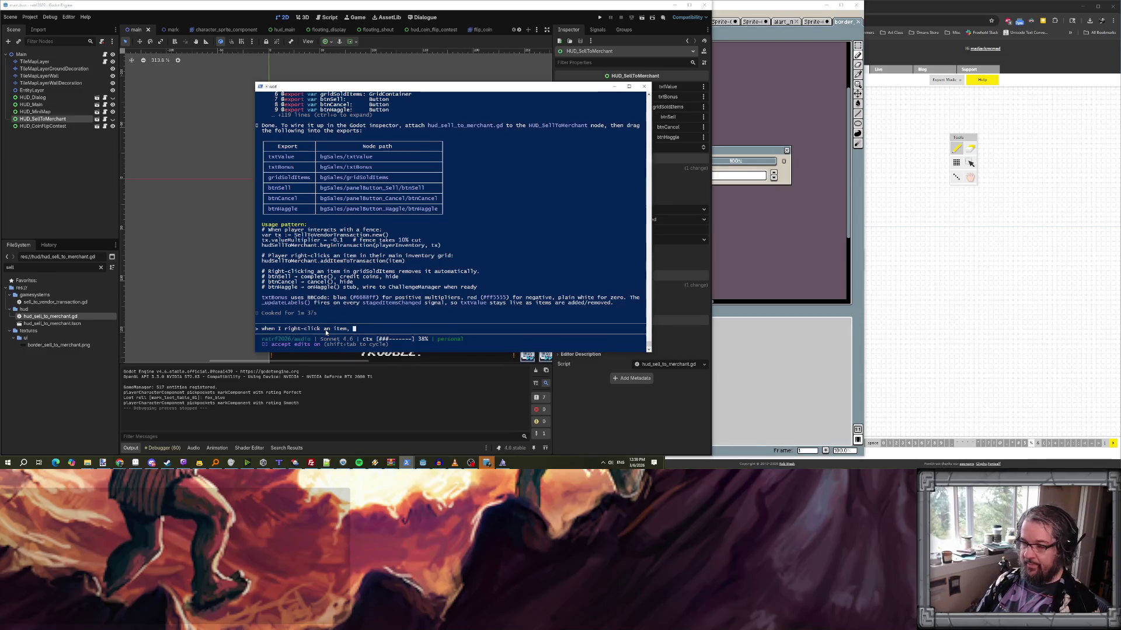
type("ventory grid on t")
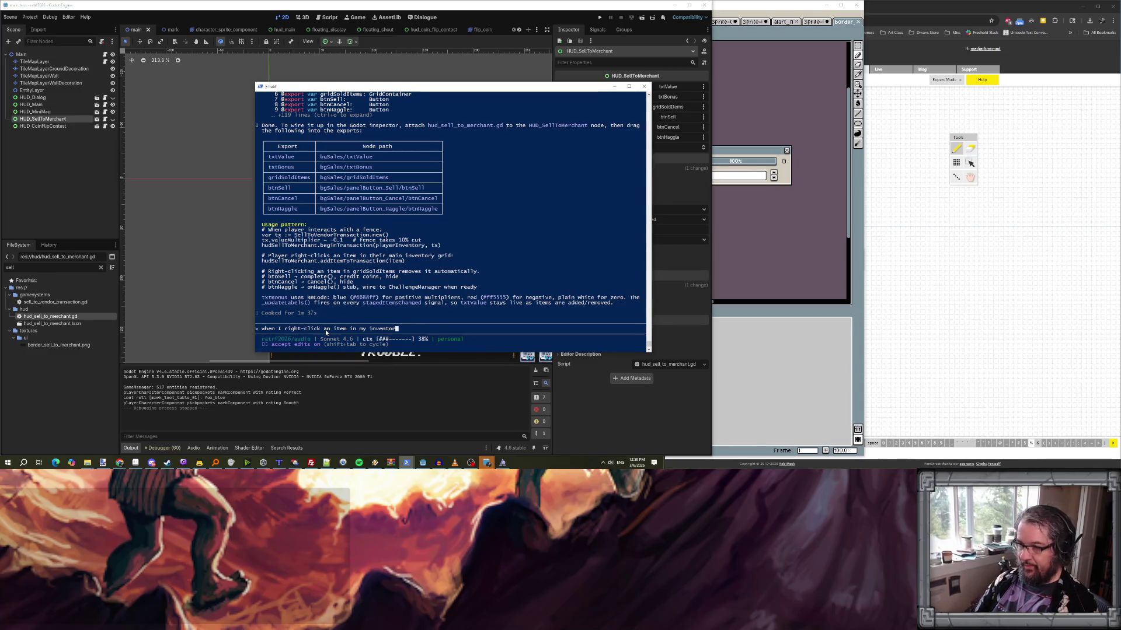
key("BackSpace")
key("BackSpace")
type("HUD")
type("D_Main")
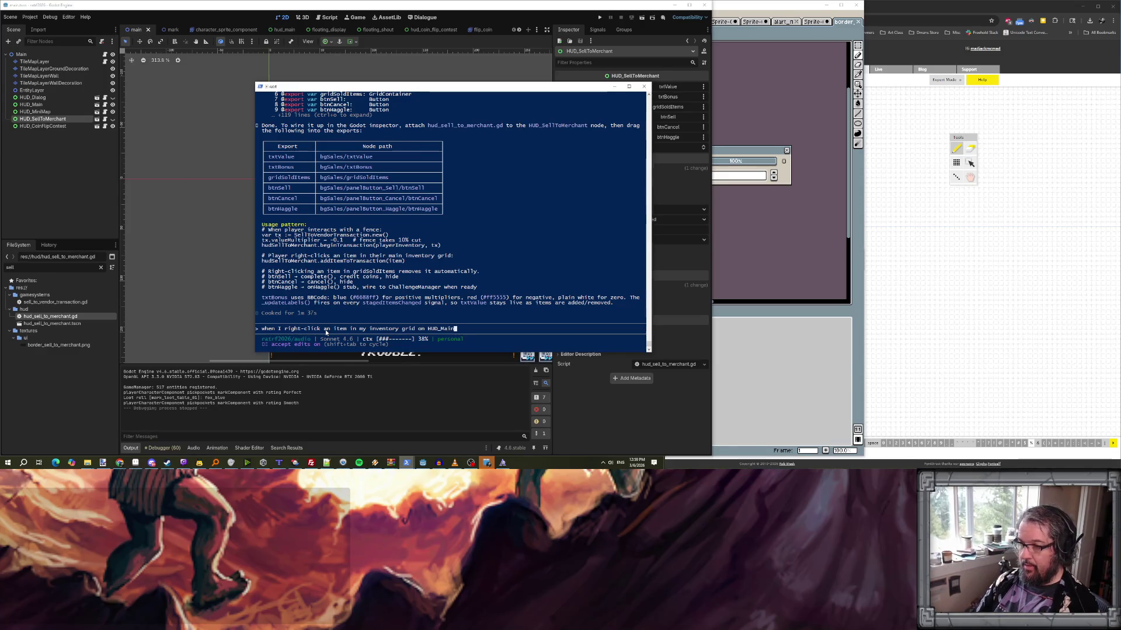
type(", t shou")
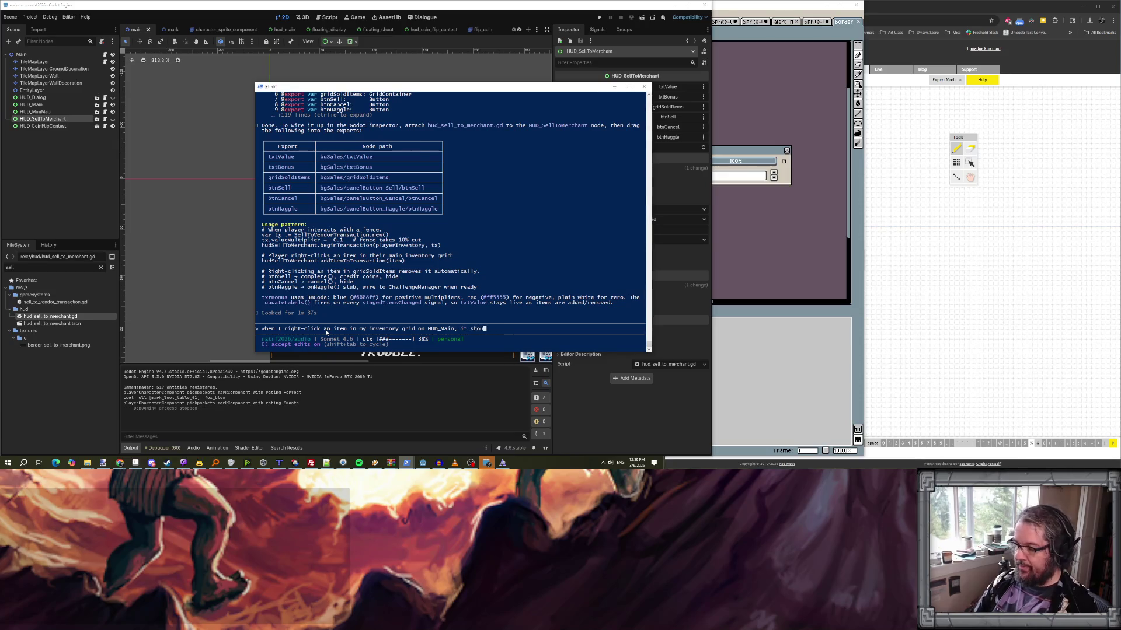
type("ld check to see if we're ")
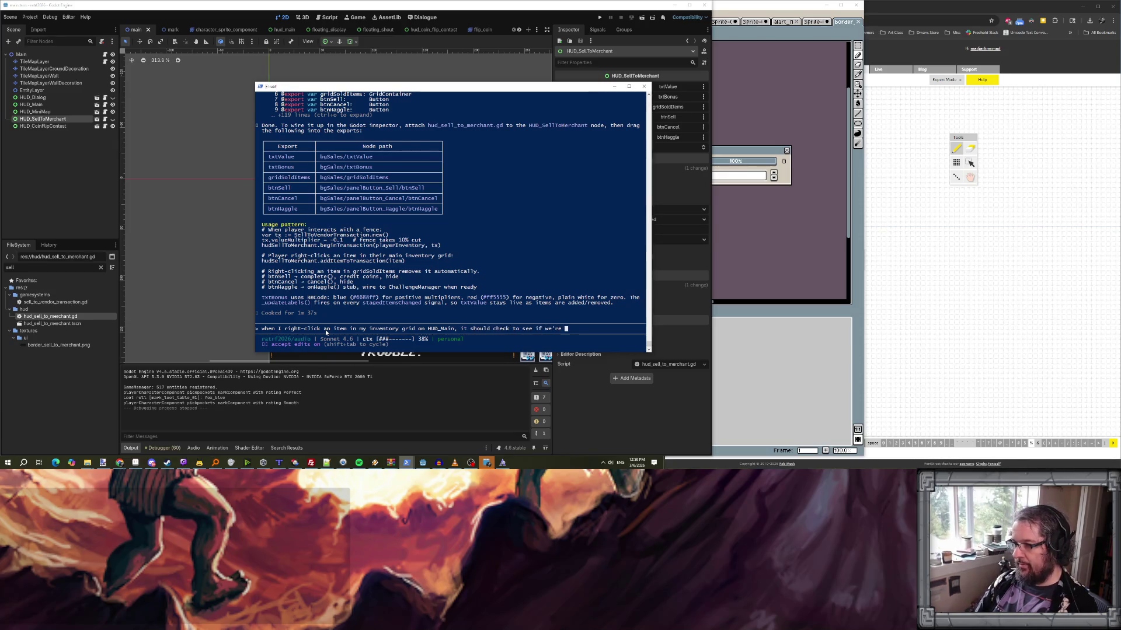
type("activelling ")
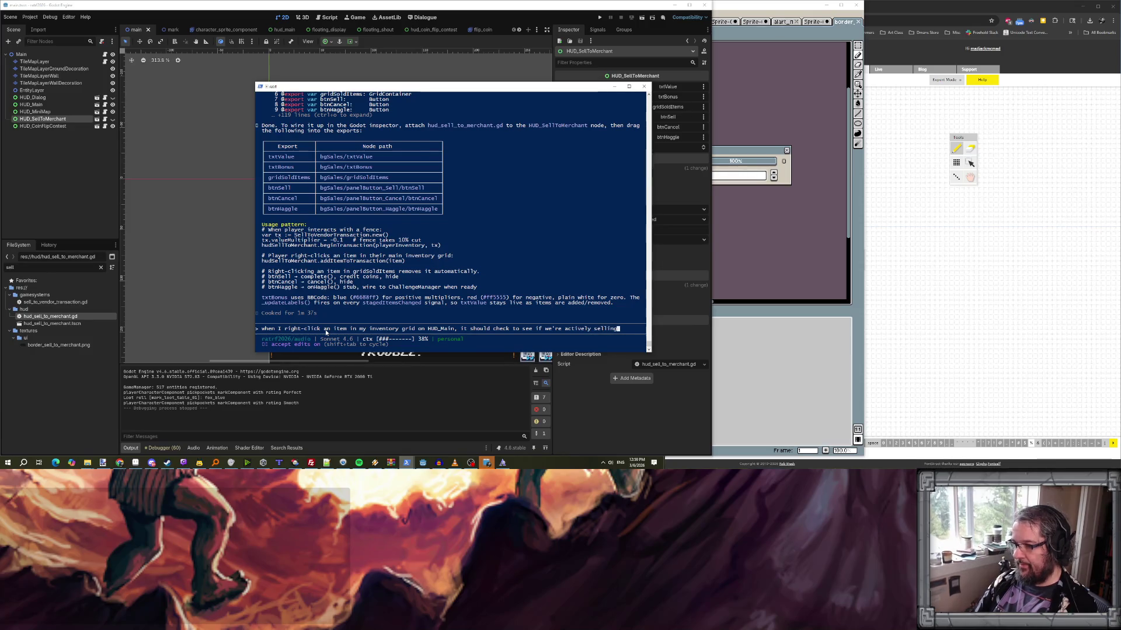
type("and have a")
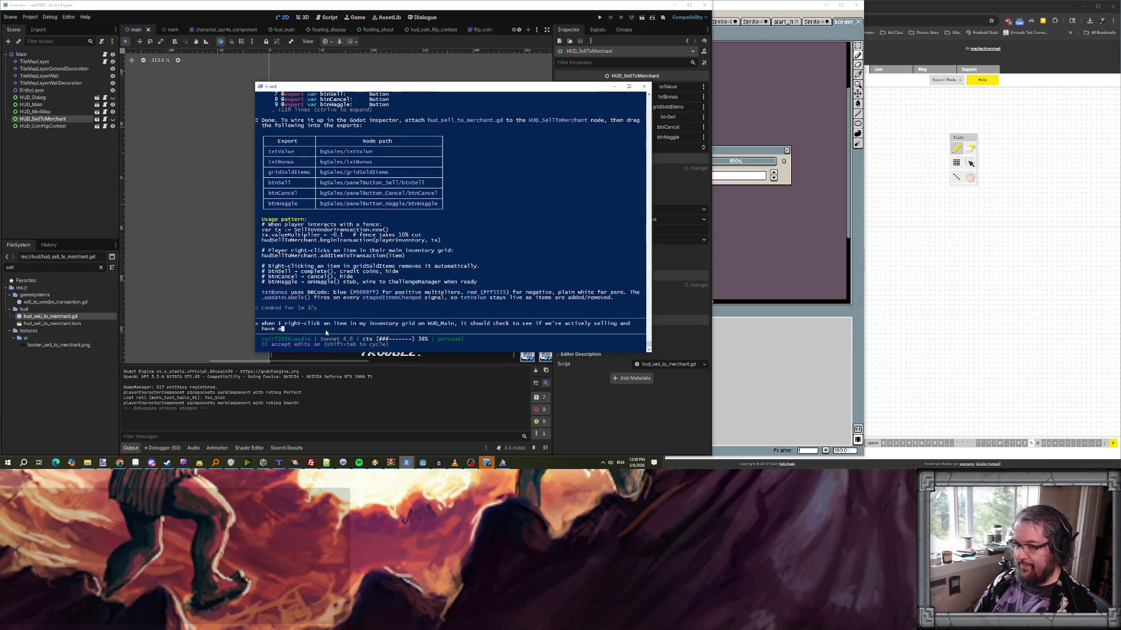
type(" sMer")
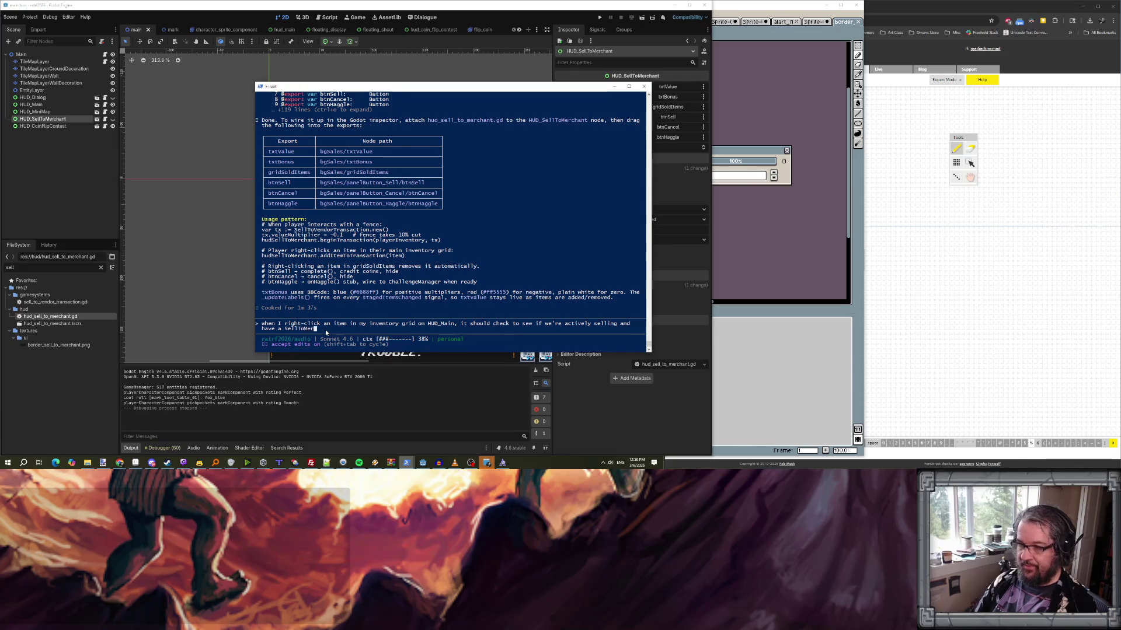
type("chantction")
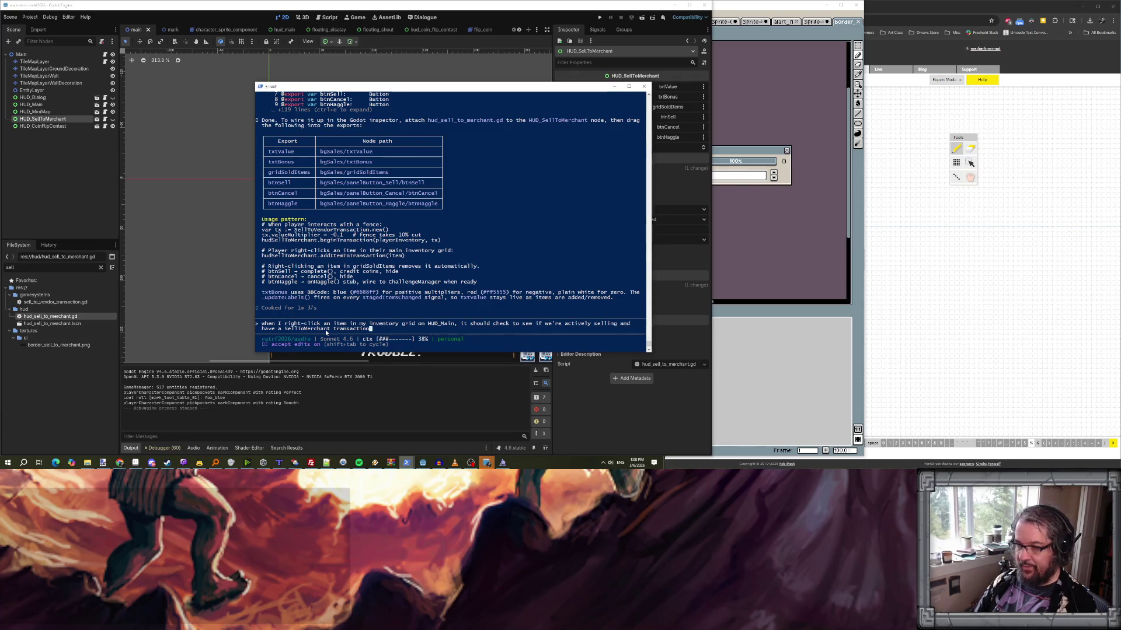
type(" going on. If so, ")
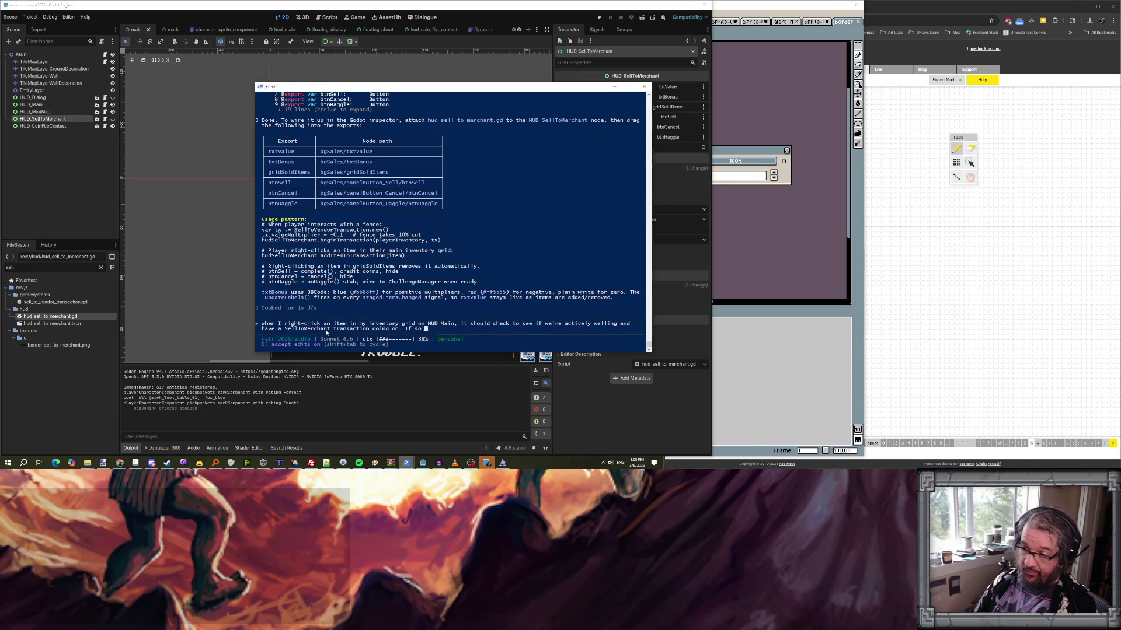
type("the righ")
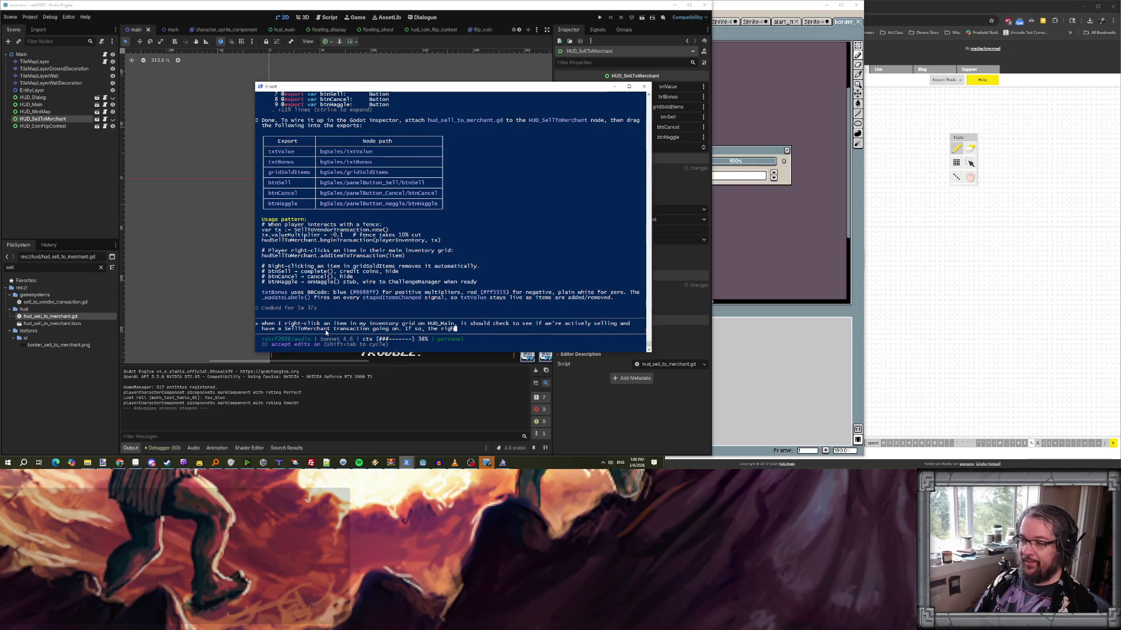
type("t cliould add t")
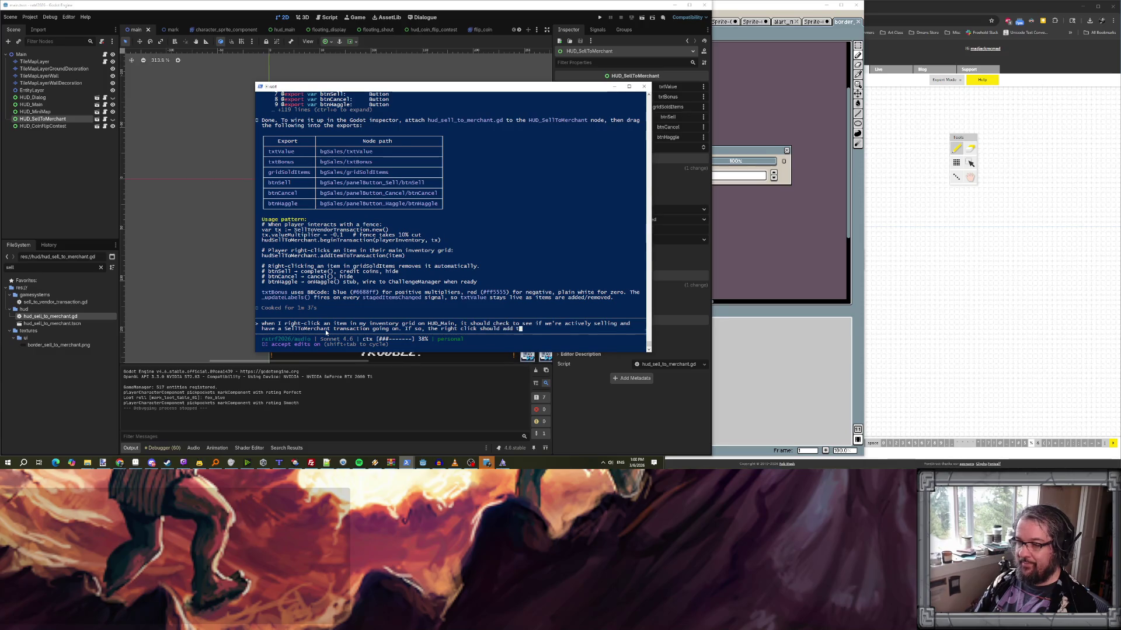
type("he item to the ")
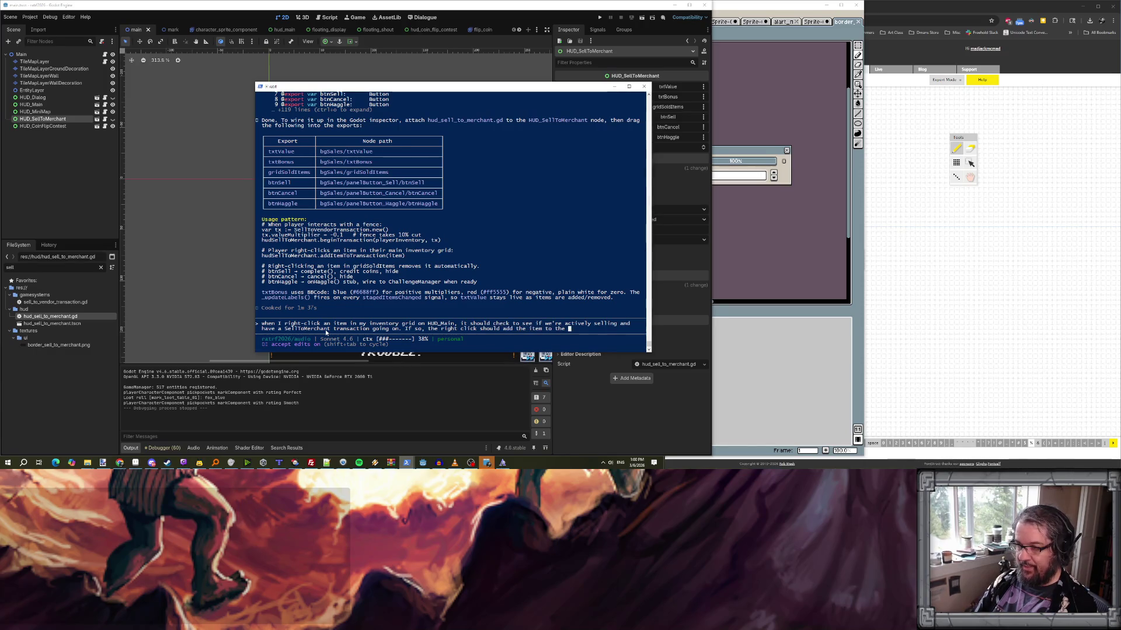
type("gri on the ")
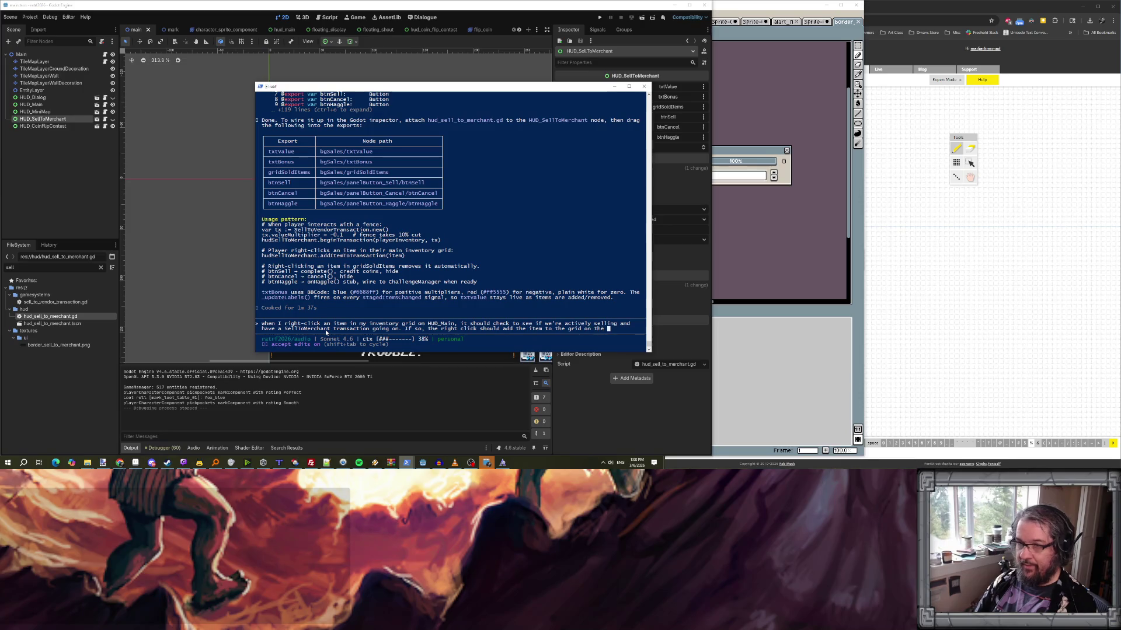
type(".")
key("Return")
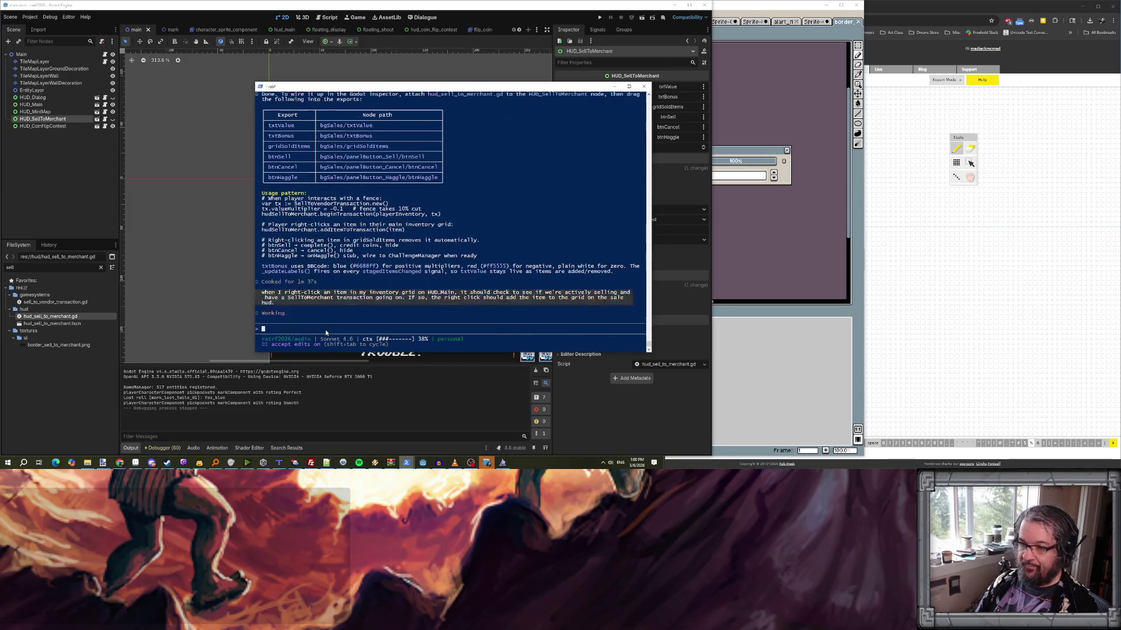
left_click(169, 291)
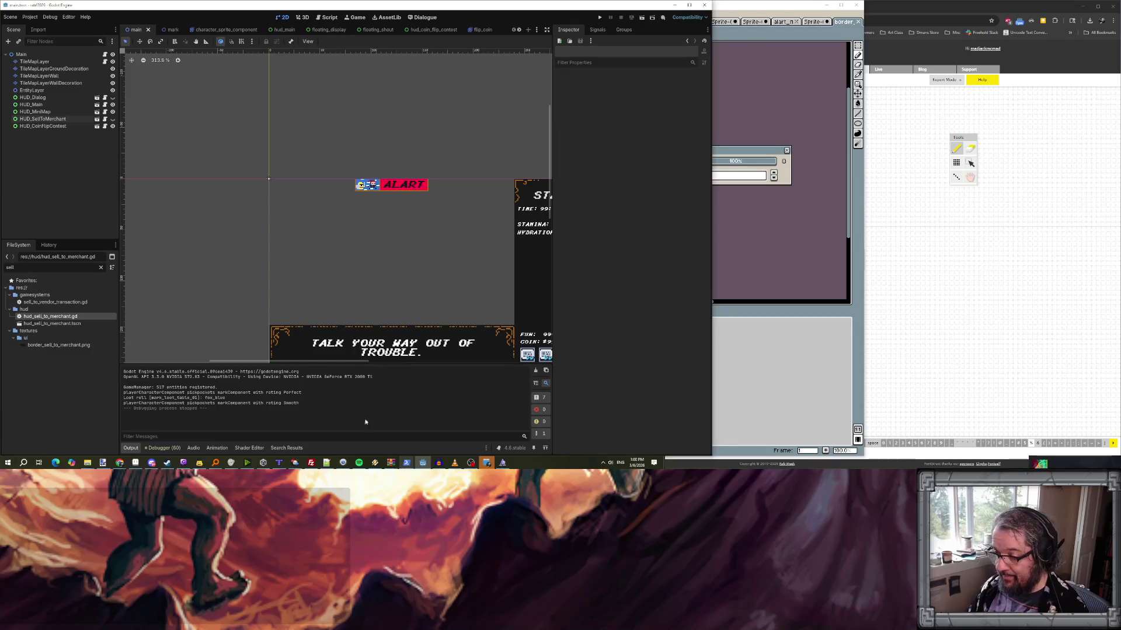
- Search all project files for 'tooltip'
mouse_move(407, 462)
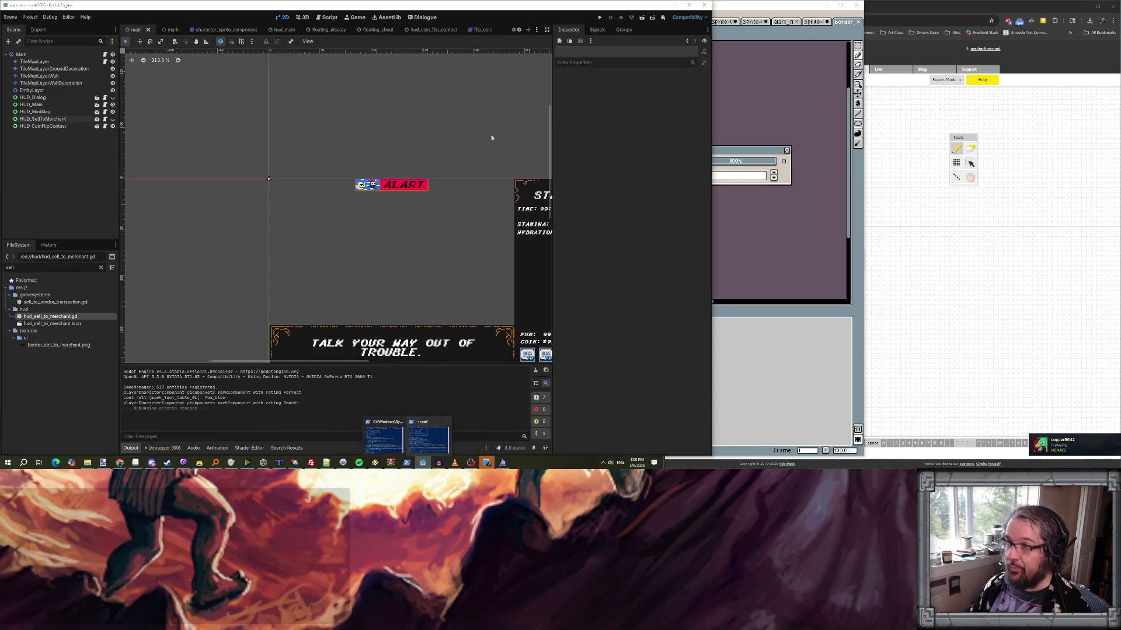
left_click(329, 18)
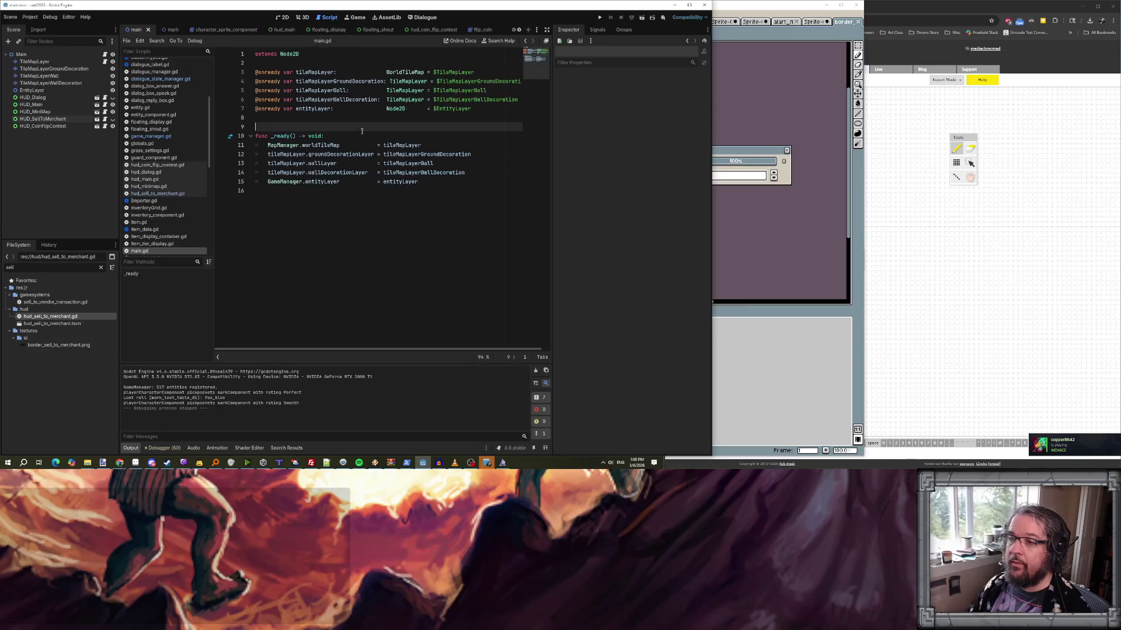
key("ctrl+f")
type("tooltip")
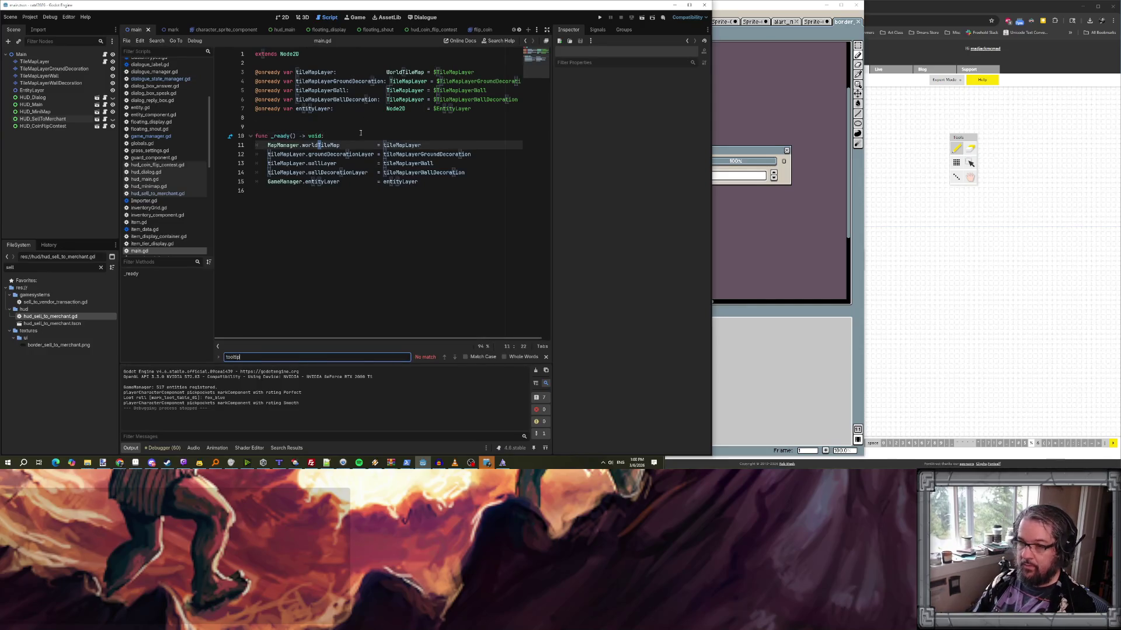
key("Escape")
key("ctrl+shift+f")
type("tooltip")
key("Return")
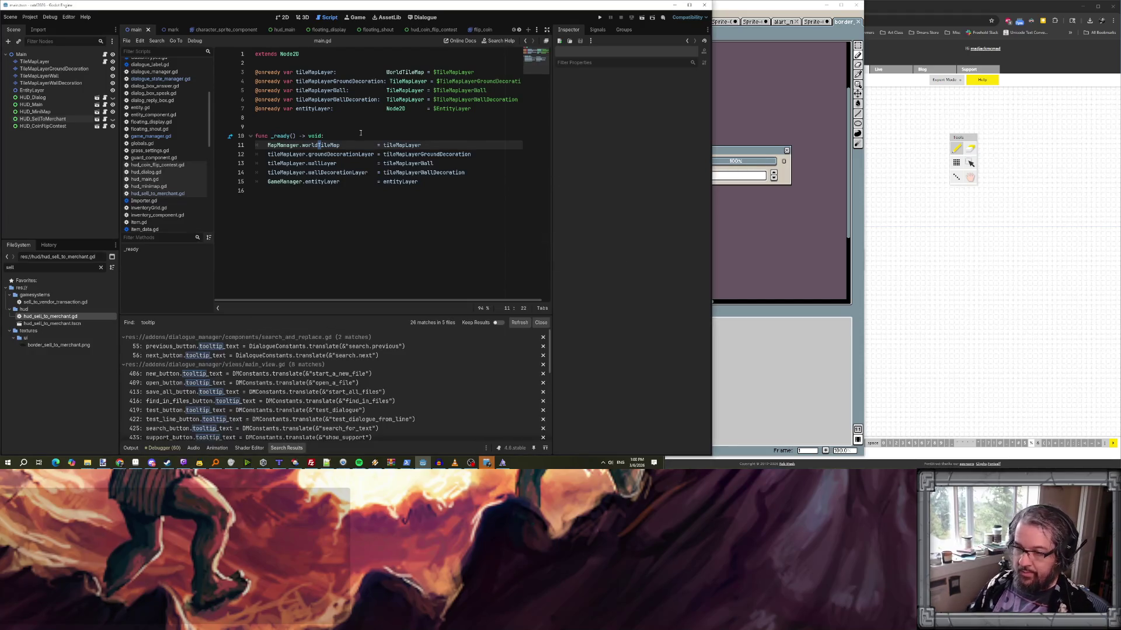
scroll(304, 345, "down", 10)
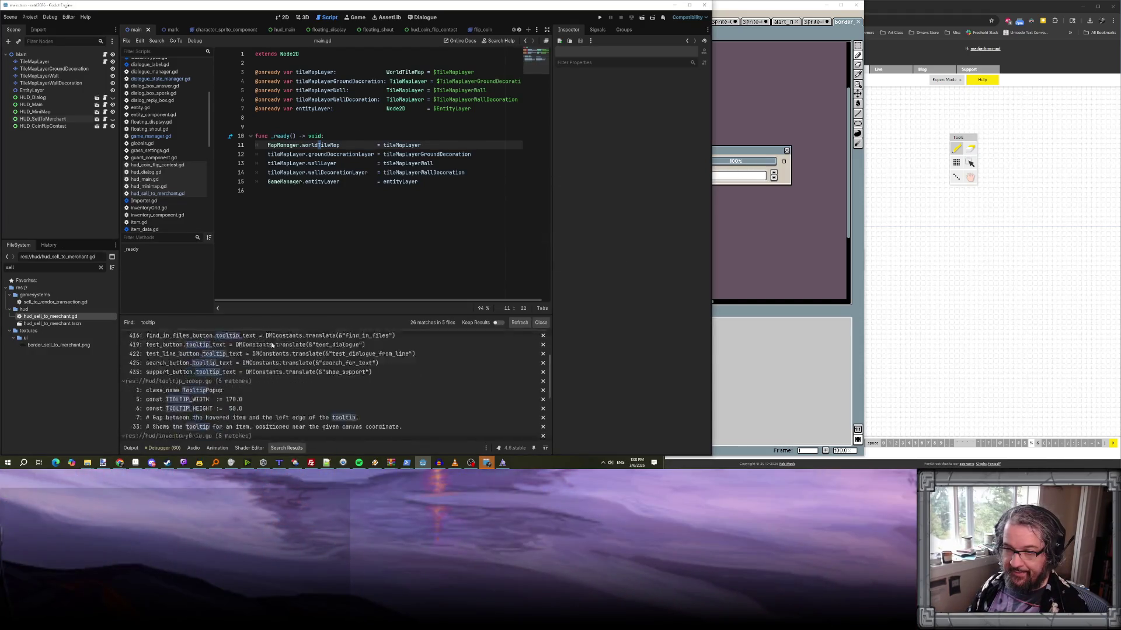
scroll(272, 345, "down", 5)
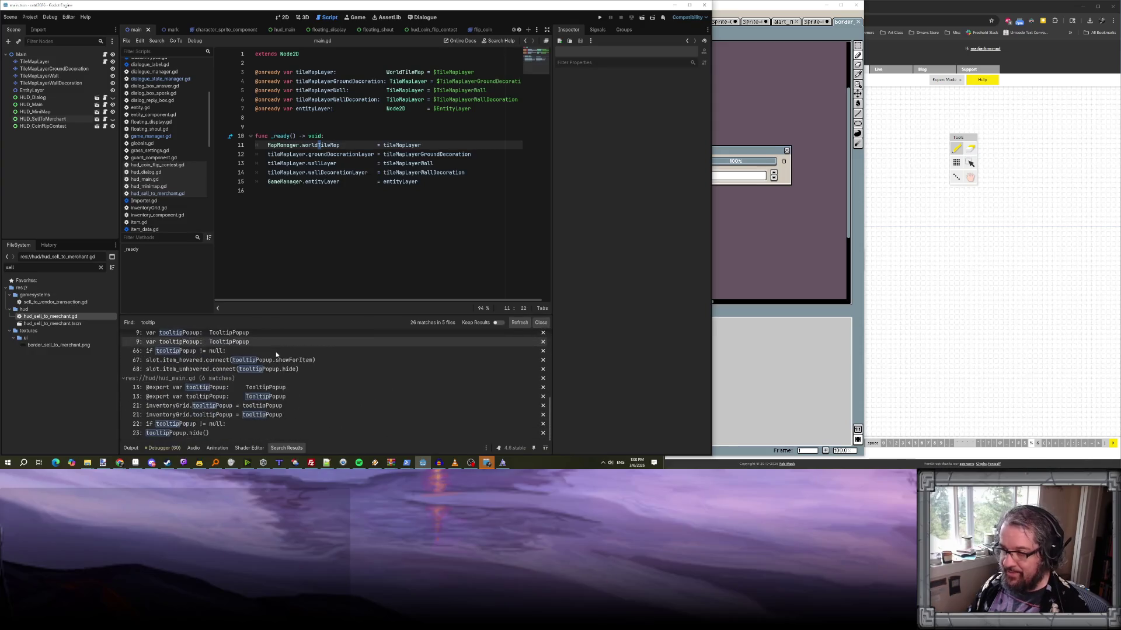
- Trace the matches through hud_main.gd and inventoryGrid.gd to tooltip_popup.gd's fixed Vector2 on line 43
left_click(194, 425)
scroll(336, 170, "up", 1)
scroll(336, 169, "down", 1)
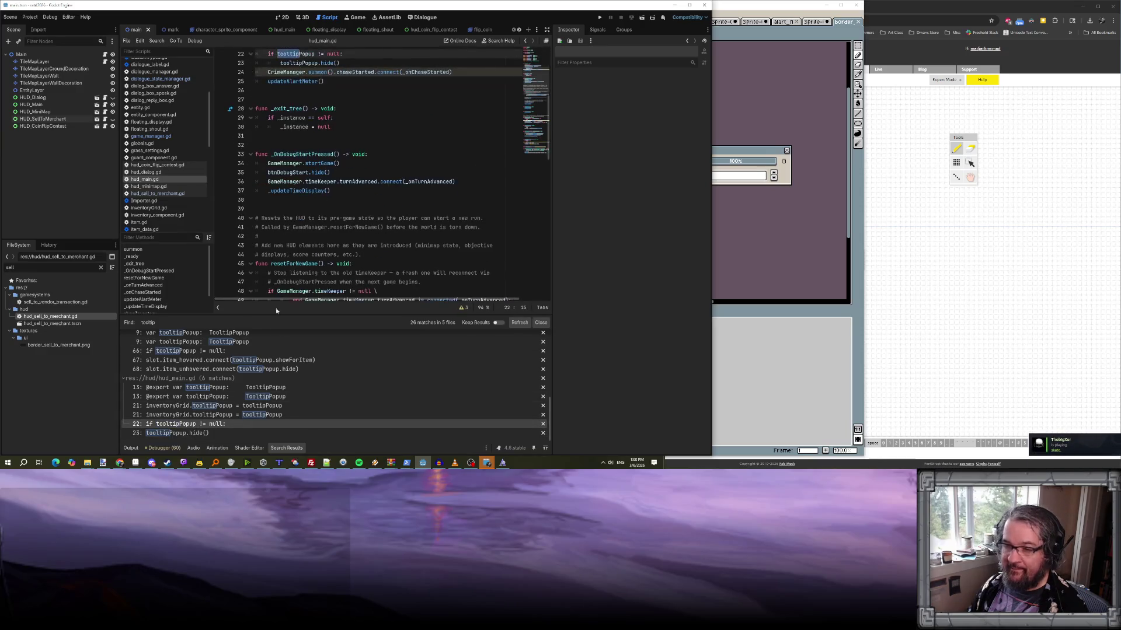
left_click(286, 361)
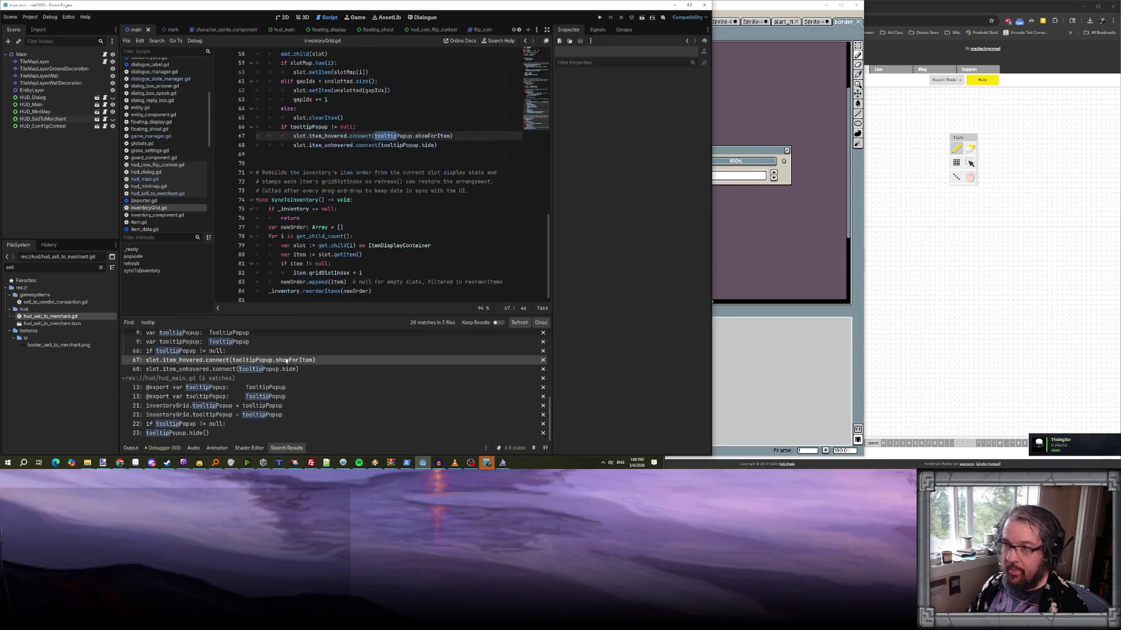
left_click(432, 136, "ctrl")
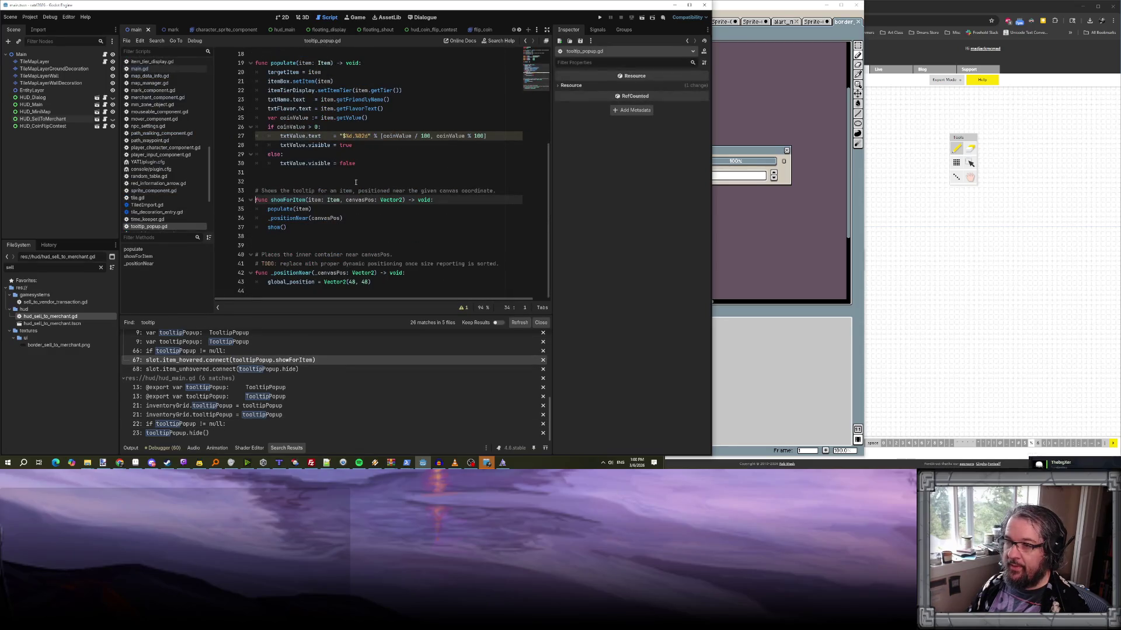
left_click(315, 217)
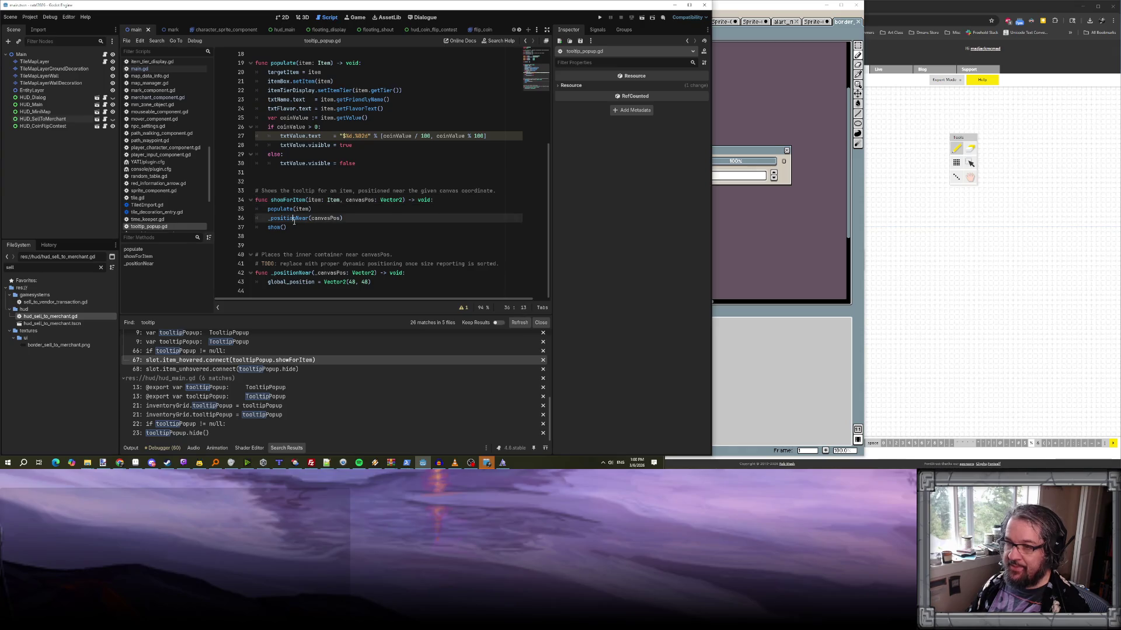
left_click(318, 219, "ctrl")
left_click(347, 282)
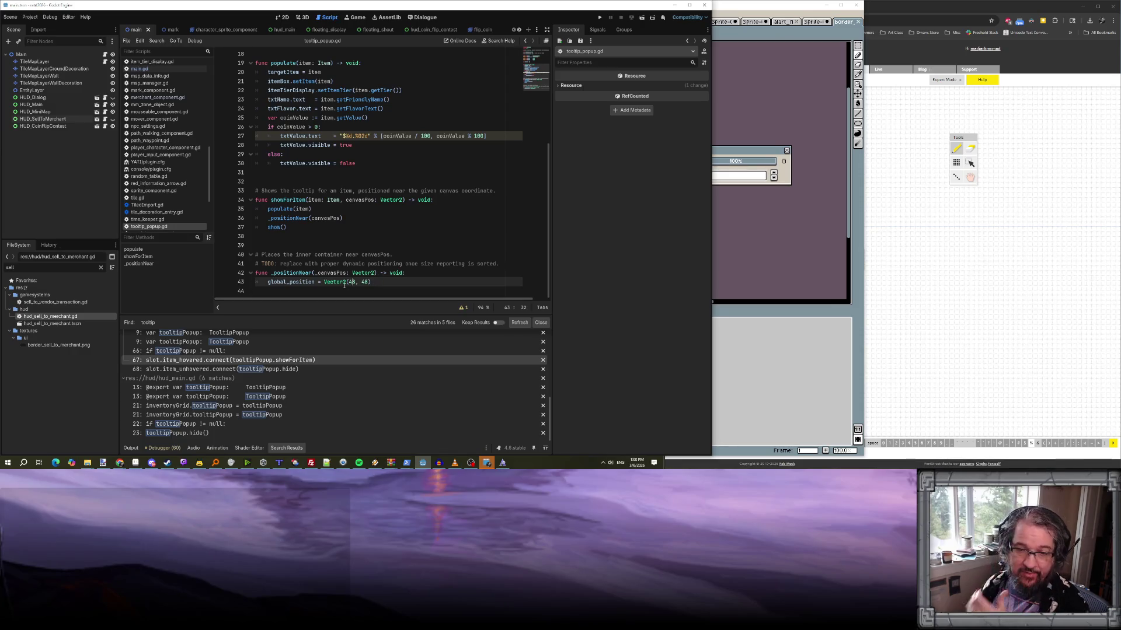
mouse_move(334, 282)
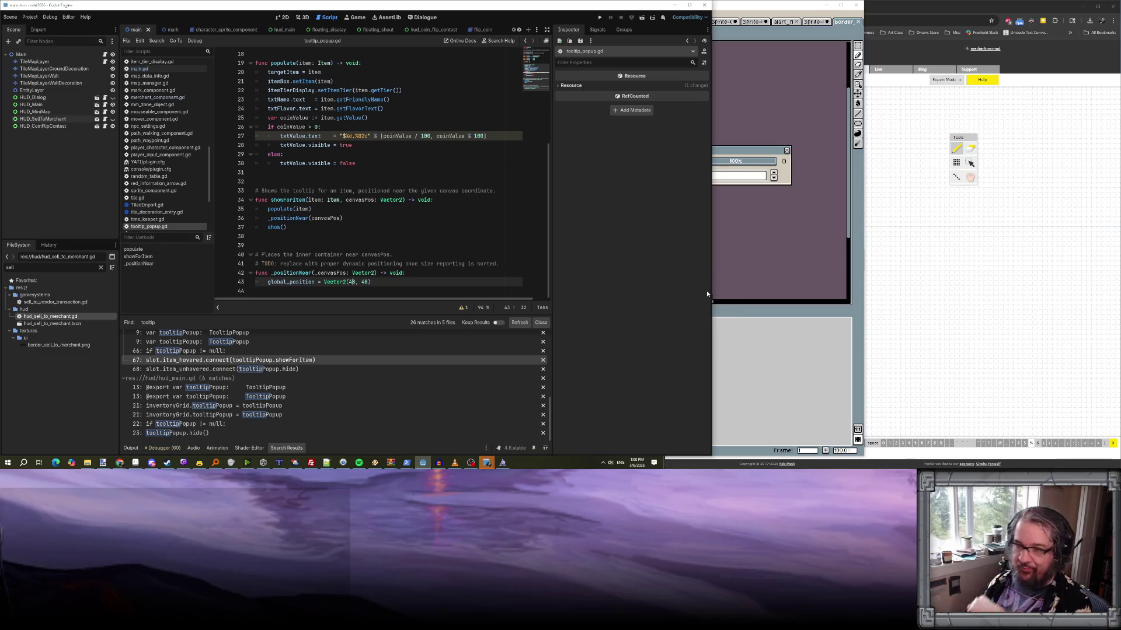
left_click(391, 220)
- Change the line 43 position to Vector2(24,132) and save tooltip_popup.gd
double_click(352, 282)
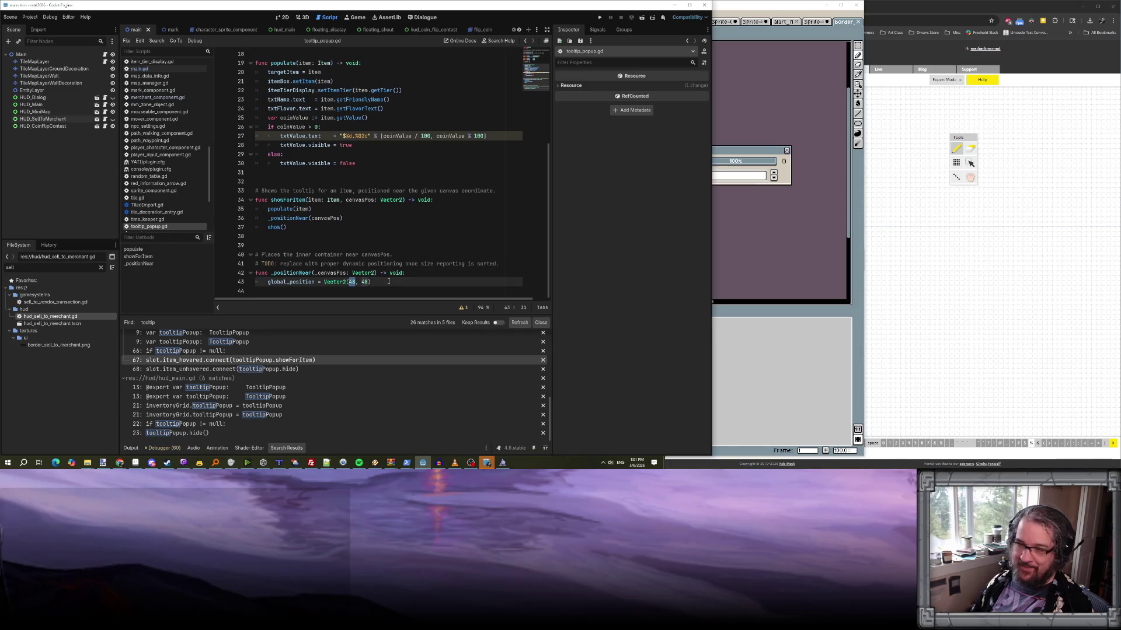
type("16")
key("BackSpace")
key("BackSpace")
type("24")
double_click(365, 282)
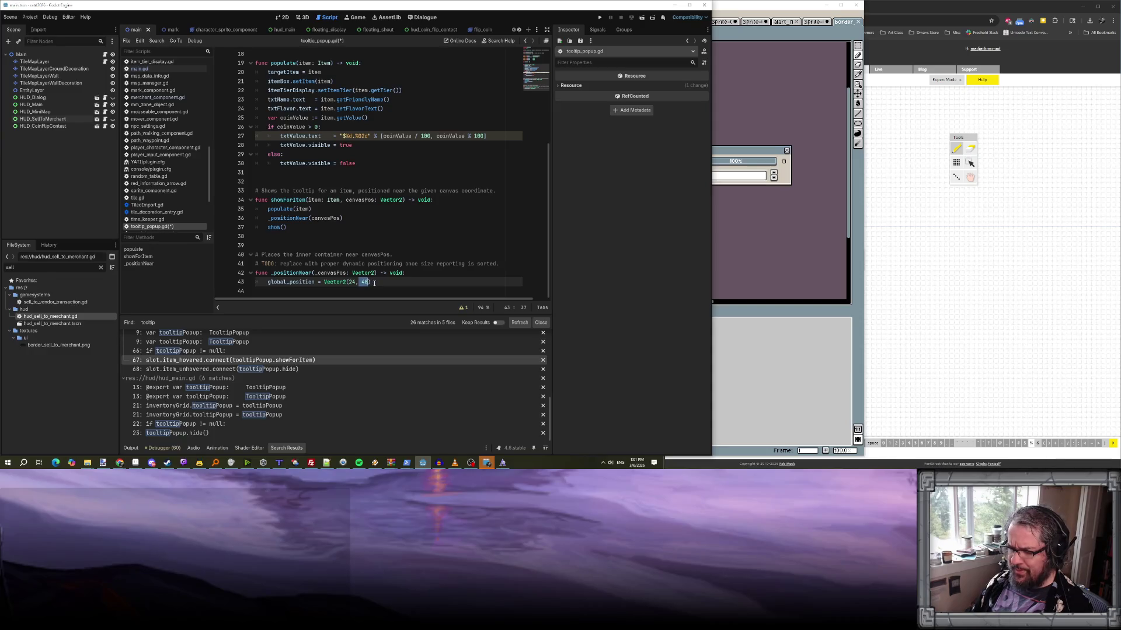
key("BackSpace")
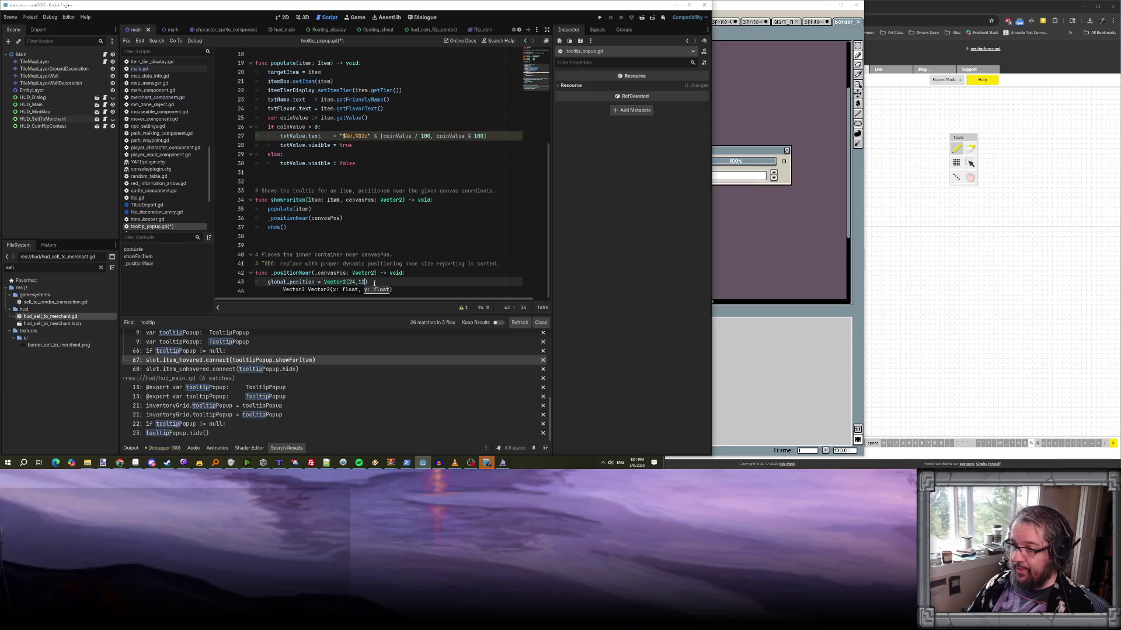
type("32")
key("Return")
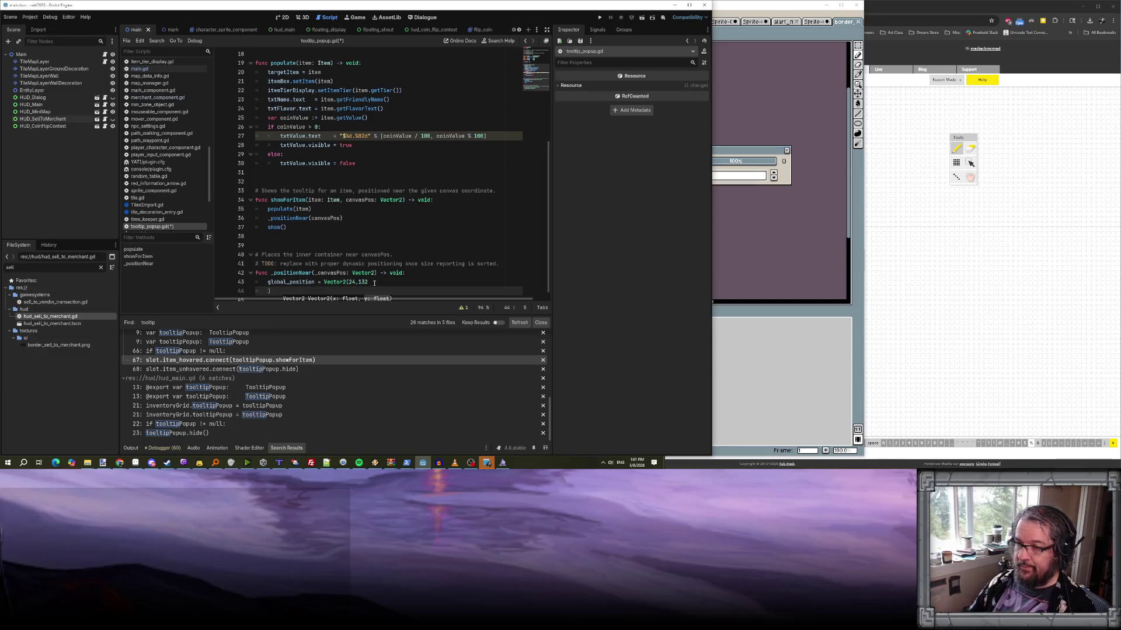
key("BackSpace")
key("ctrl+s")
left_click(447, 236)
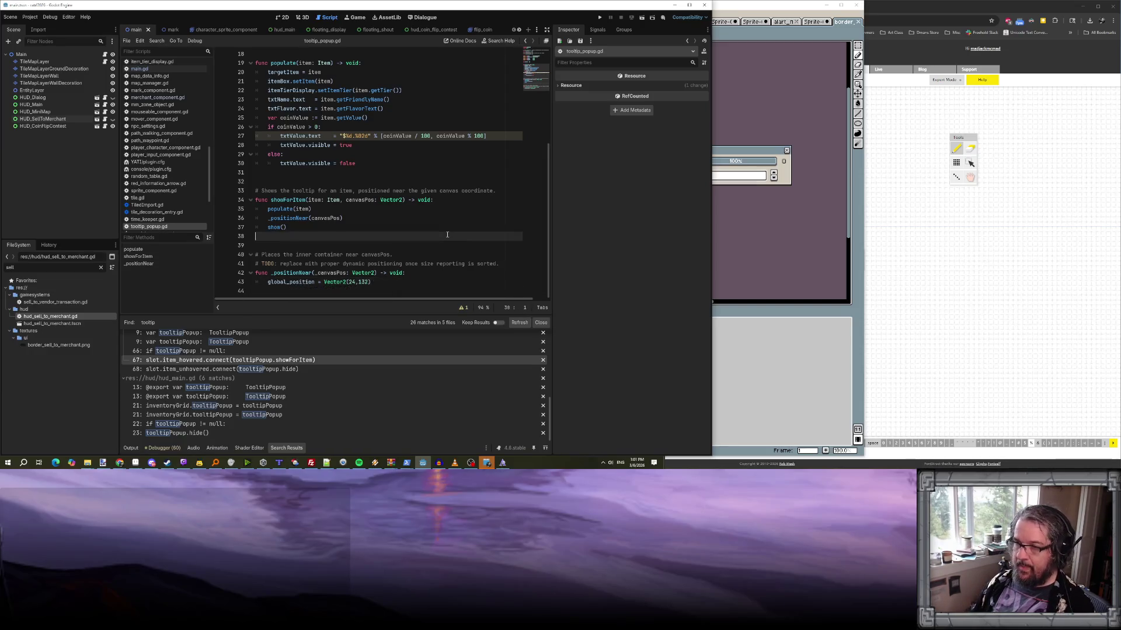
left_click(423, 178)
- Check the Claude Code terminal, then run the game with F5 to test the tooltip
mouse_move(407, 462)
left_click(420, 442)
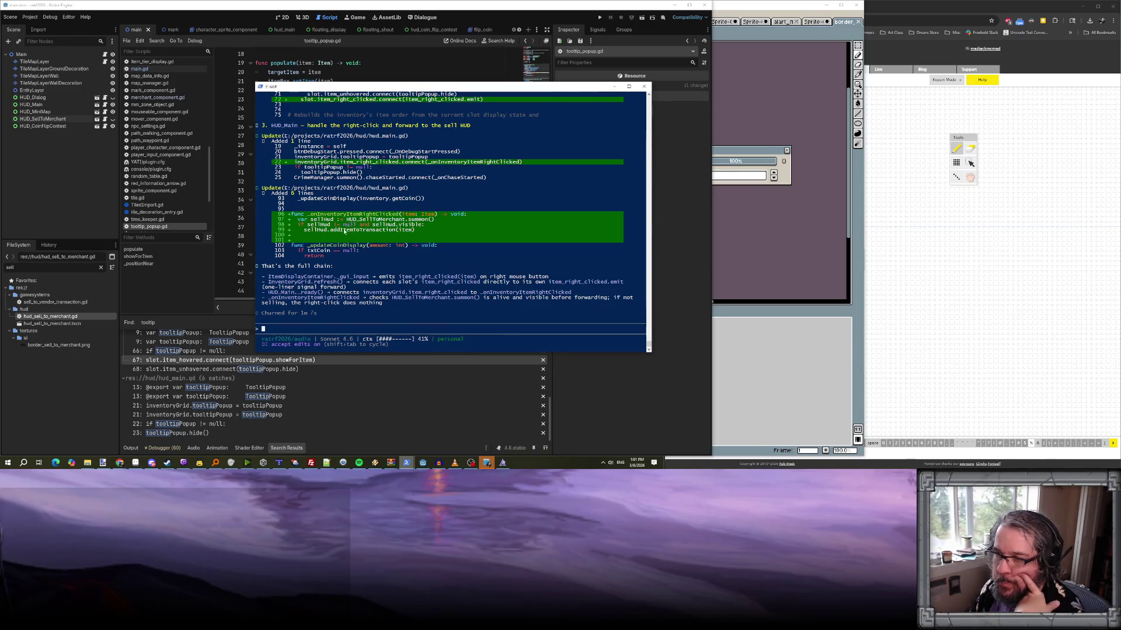
left_click(597, 14)
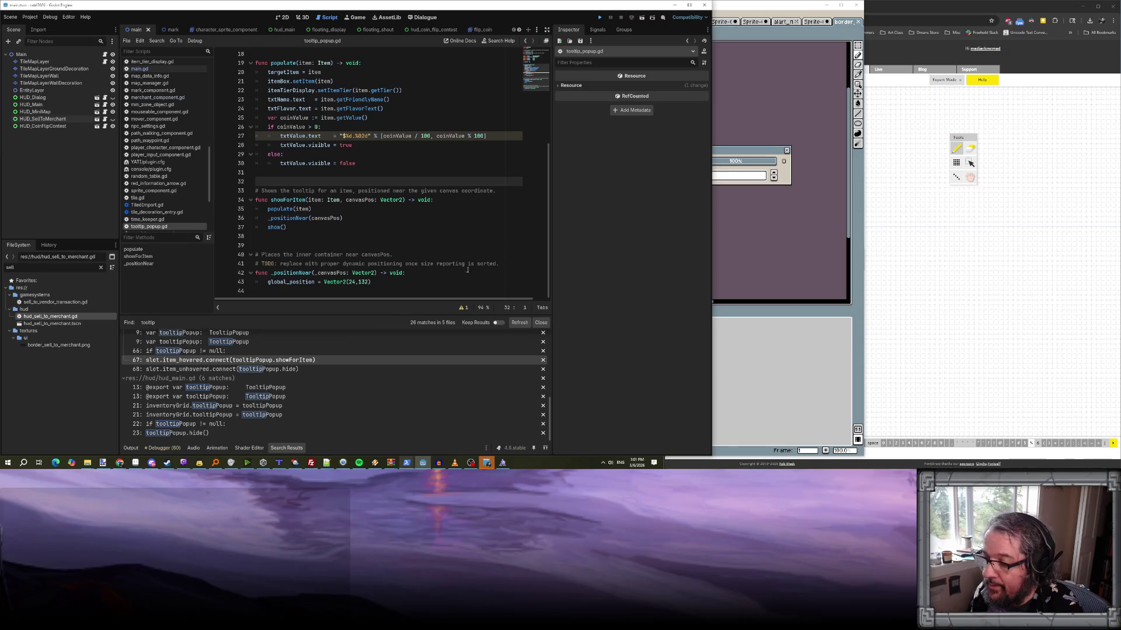
left_click(424, 463)
left_click(423, 464)
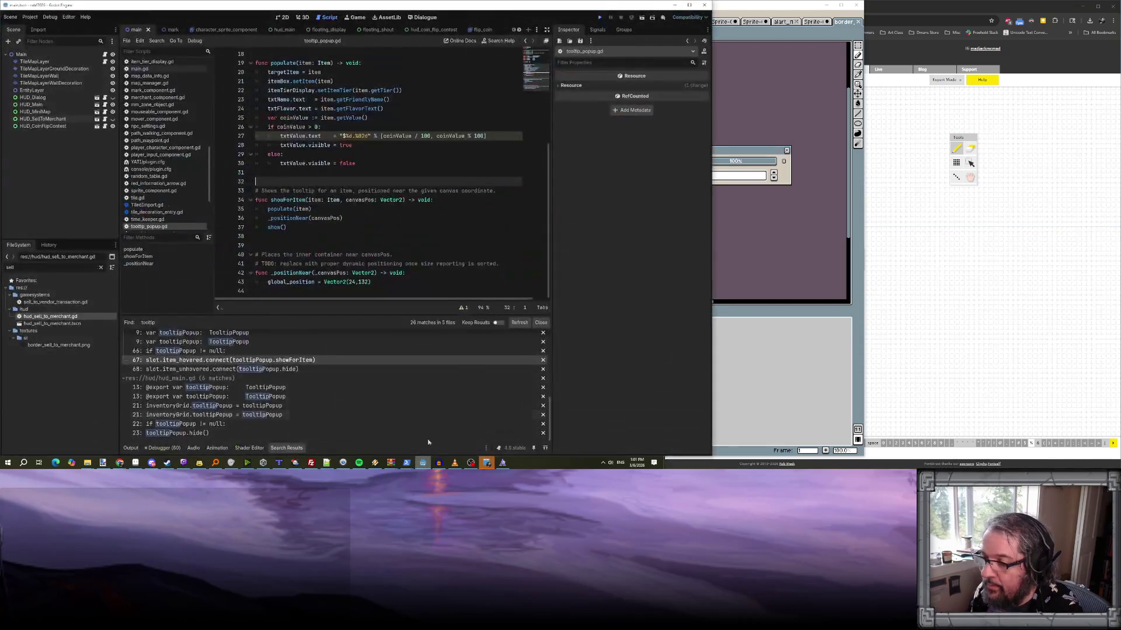
key("F5")
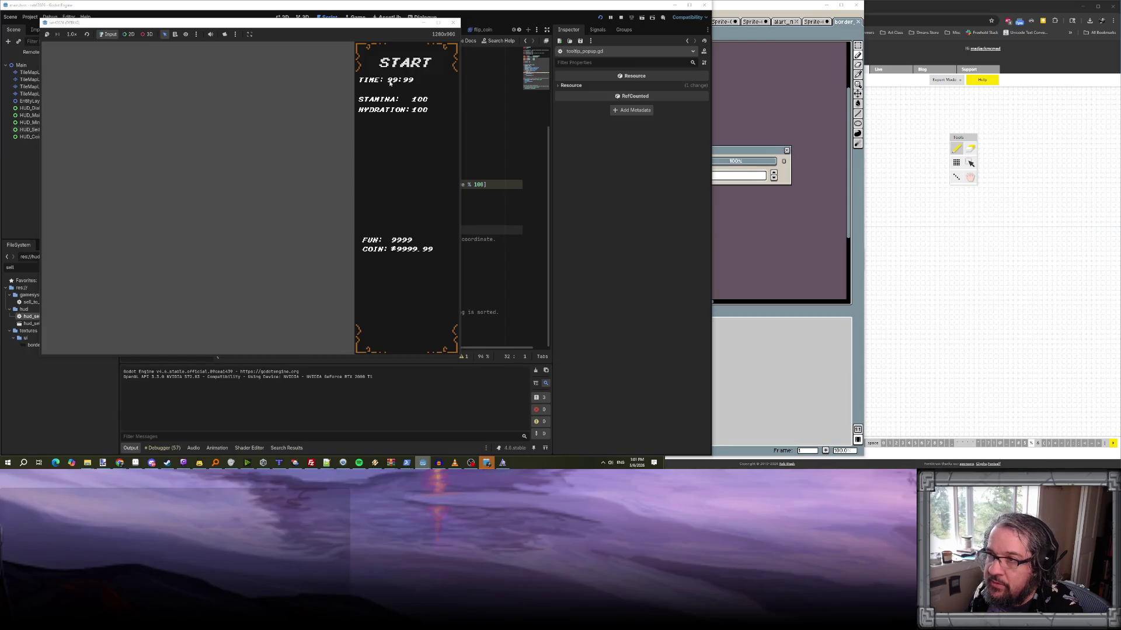
- Start the game and fill the inventory with the test_inventory console command
left_click(401, 63)
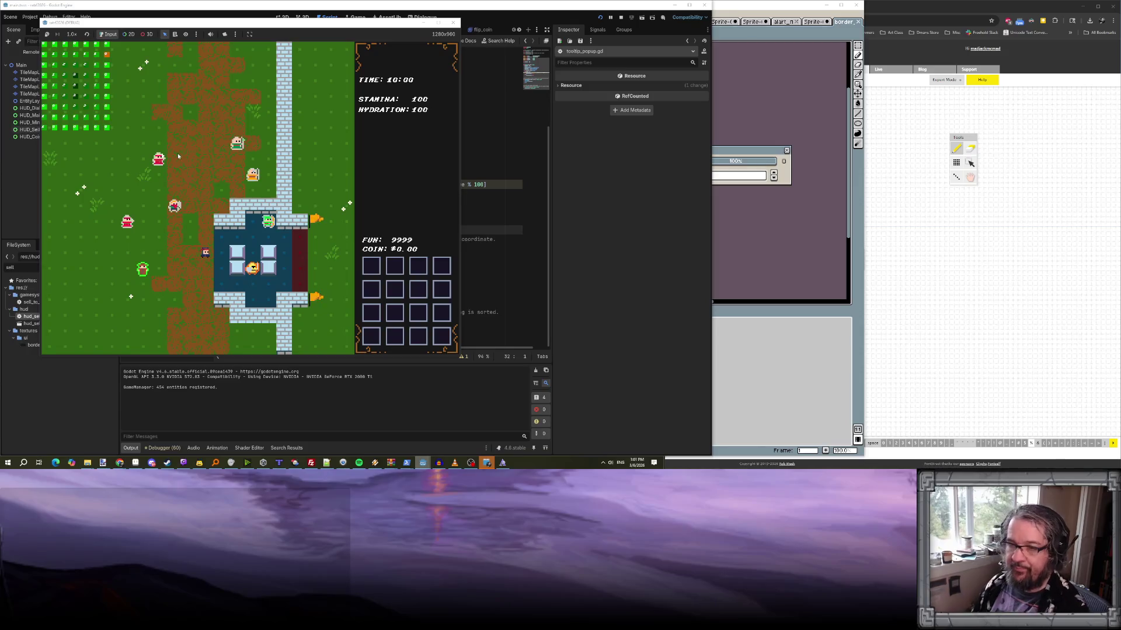
key("grave")
key("BackSpace")
type("test_inven")
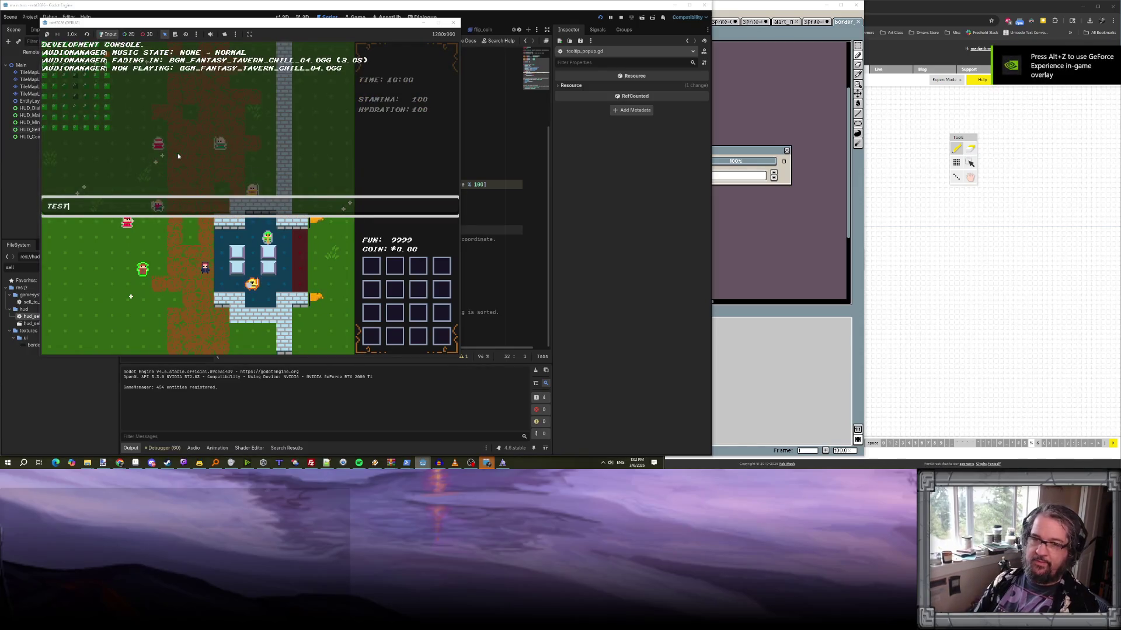
type("tory")
key("Return")
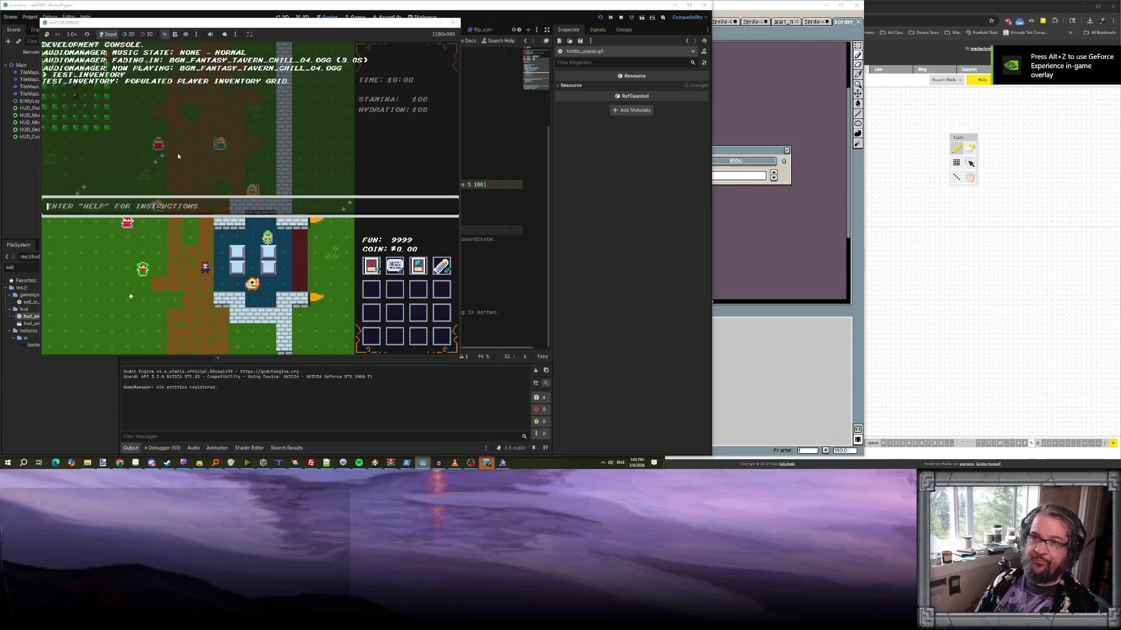
key("grave")
- Walk to the Fence, open the sell screen, and right-click inventory items into the sale grid
key("Left")
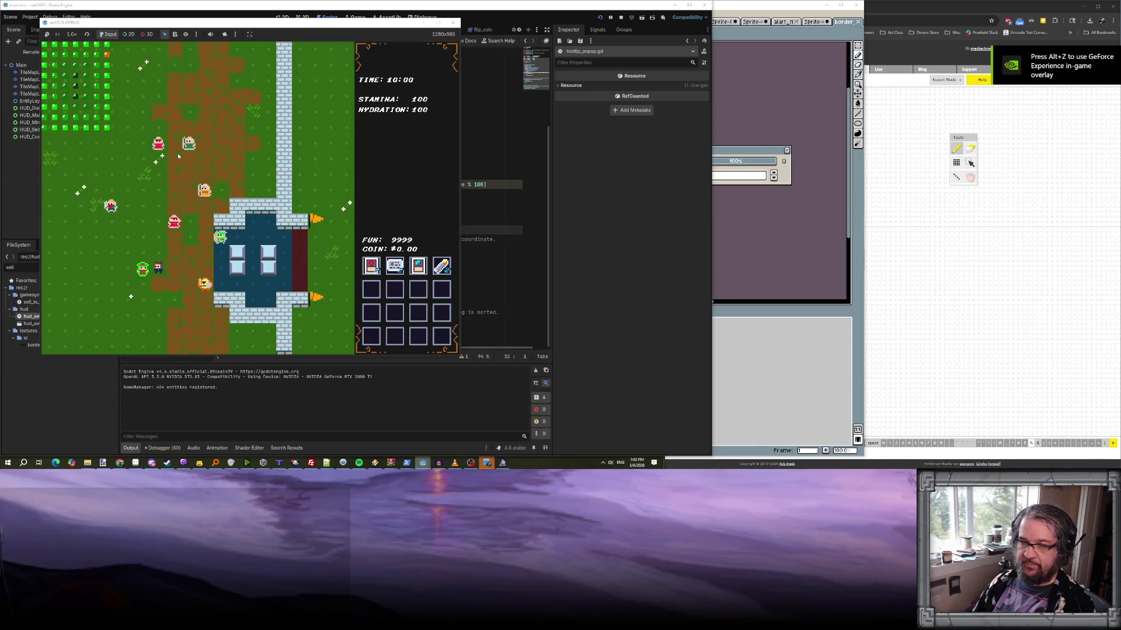
key("e")
key("e")
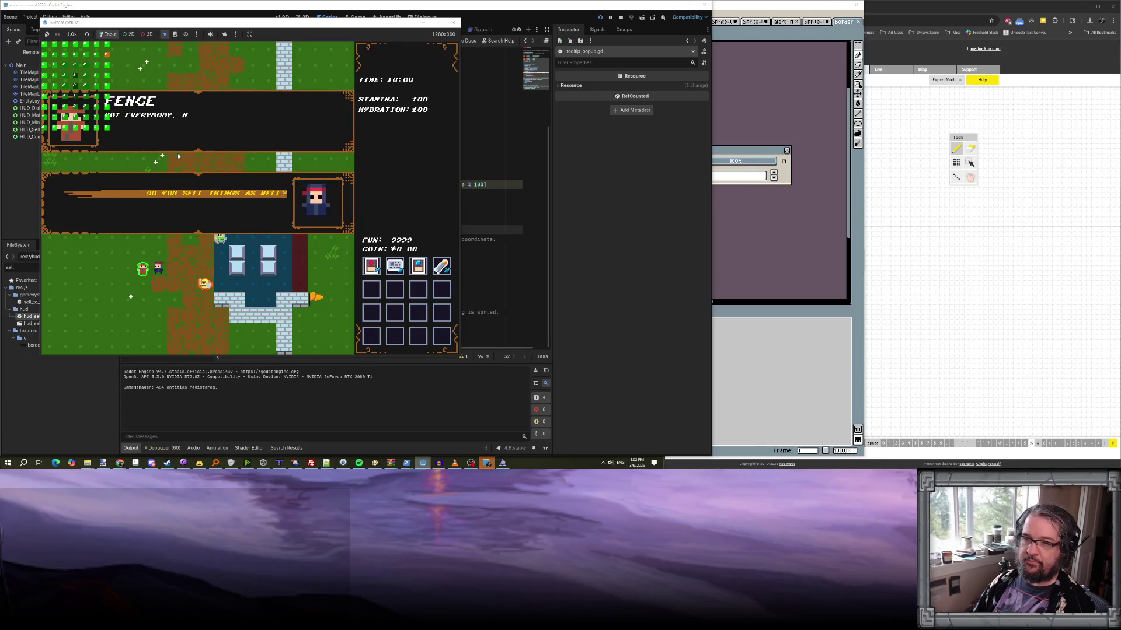
key("e")
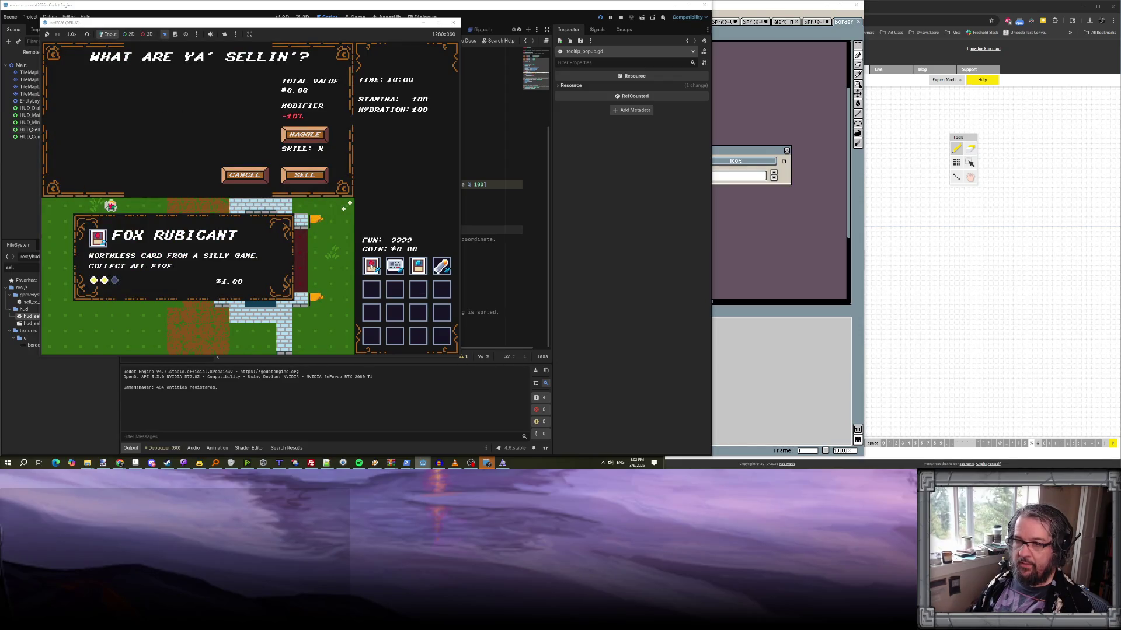
mouse_move(394, 268)
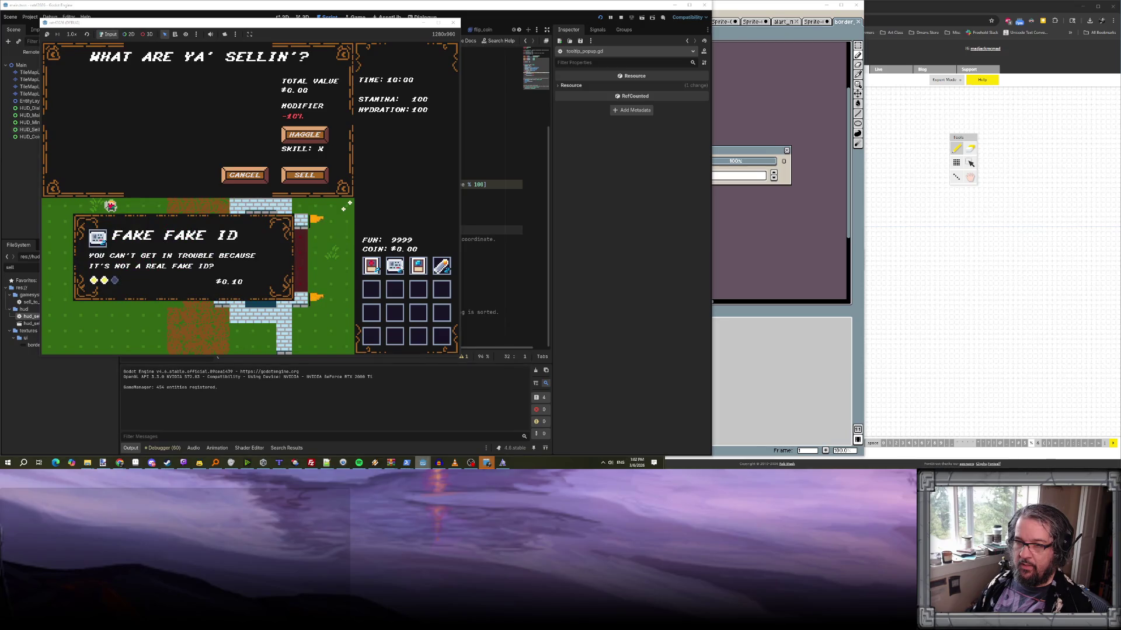
left_click(418, 267)
mouse_move(395, 267)
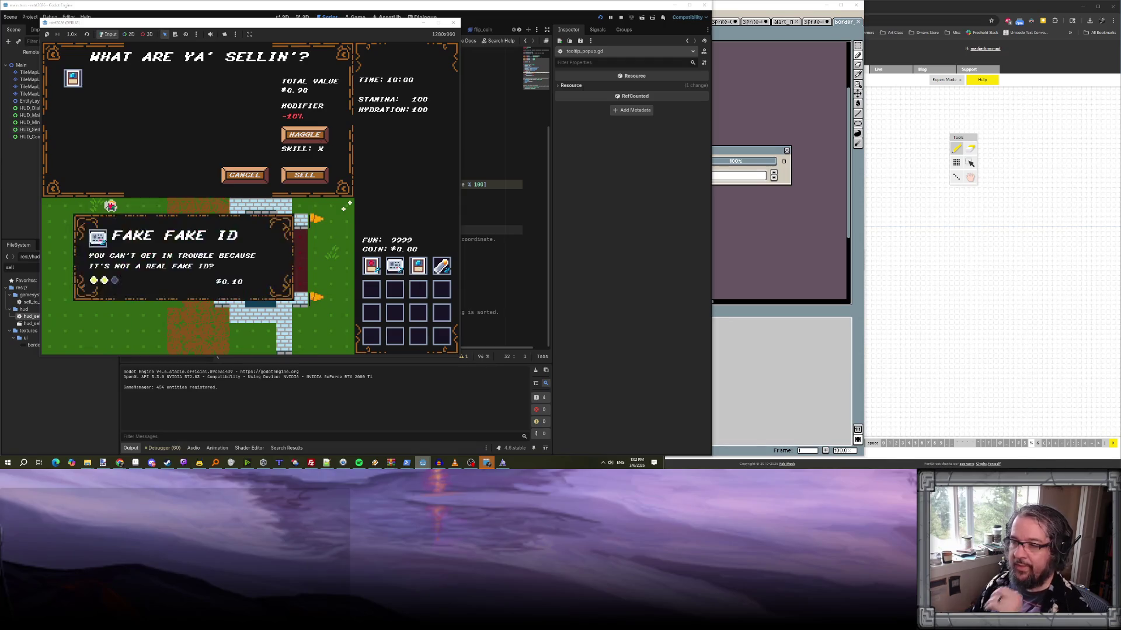
mouse_move(398, 269)
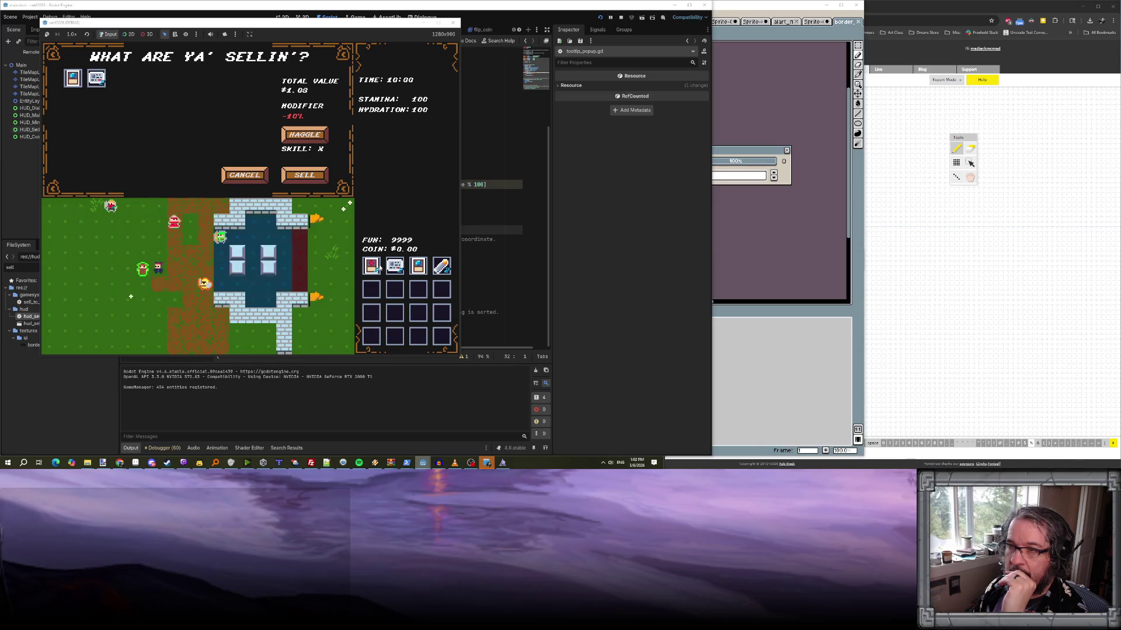
left_click(447, 273)
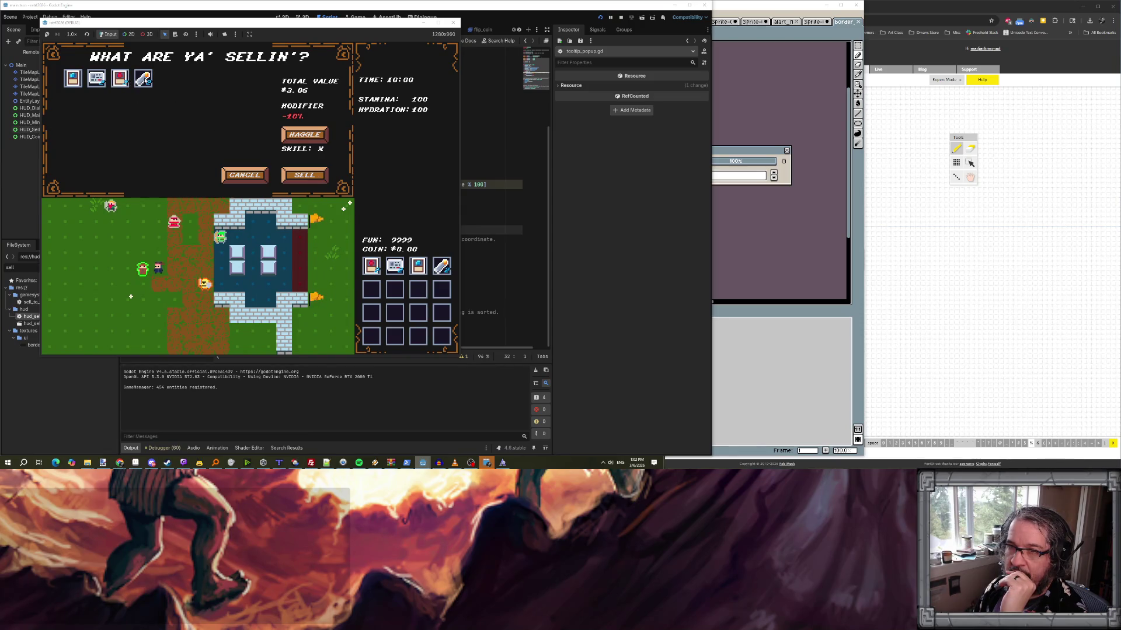
- Rework the sale: remove the third and fourth items, then re-add the monitor and fake ID
left_click(139, 82)
left_click(126, 83)
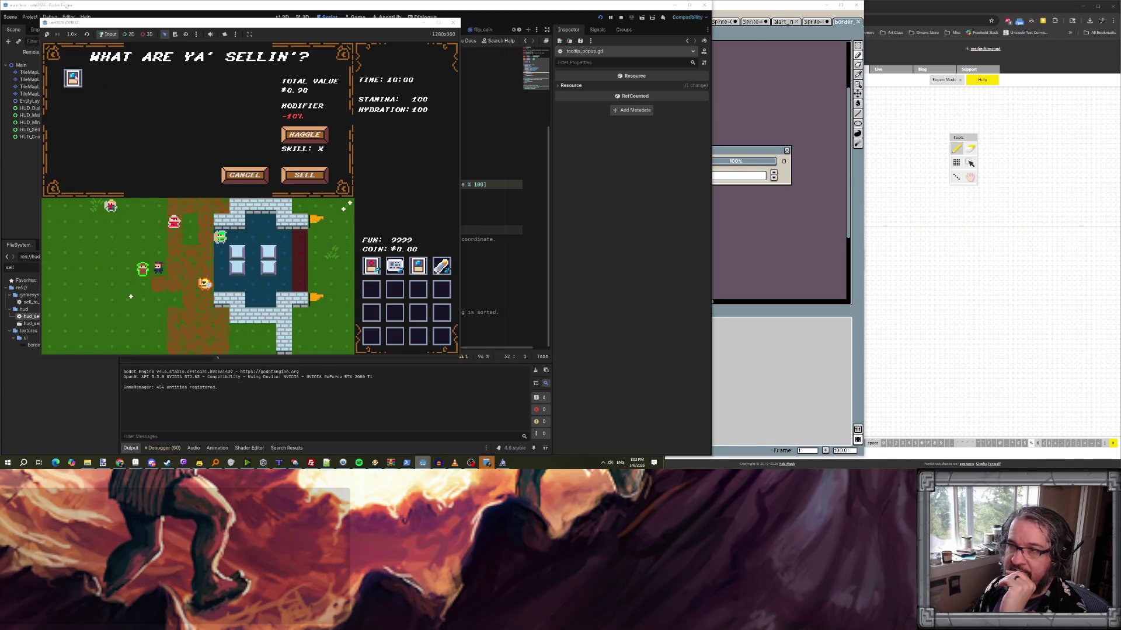
left_click(392, 266)
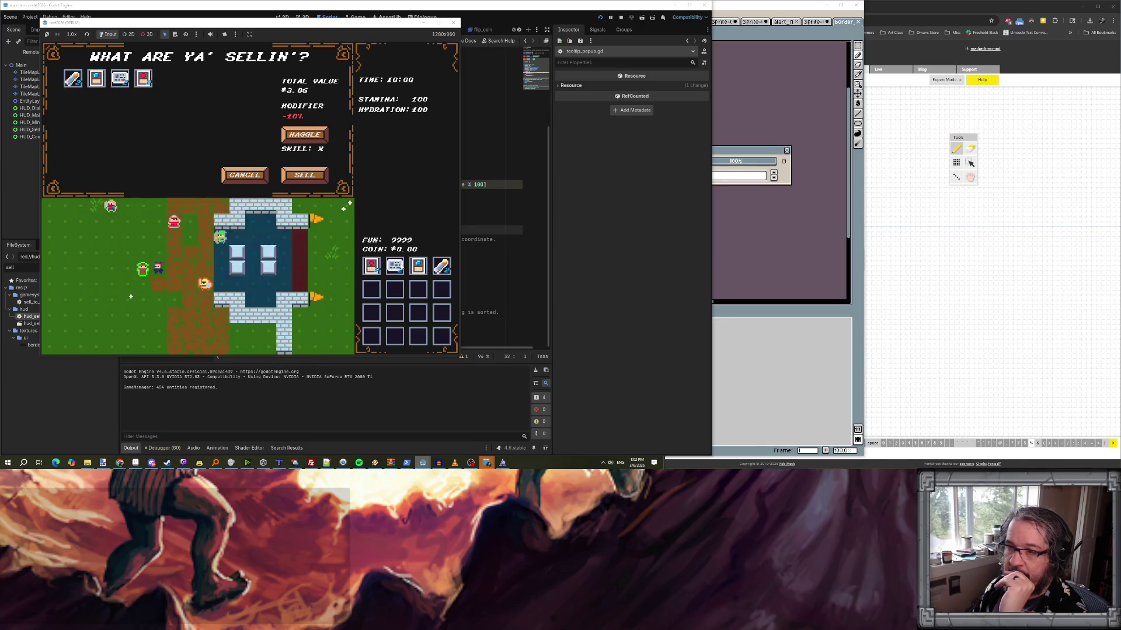
left_click(372, 268)
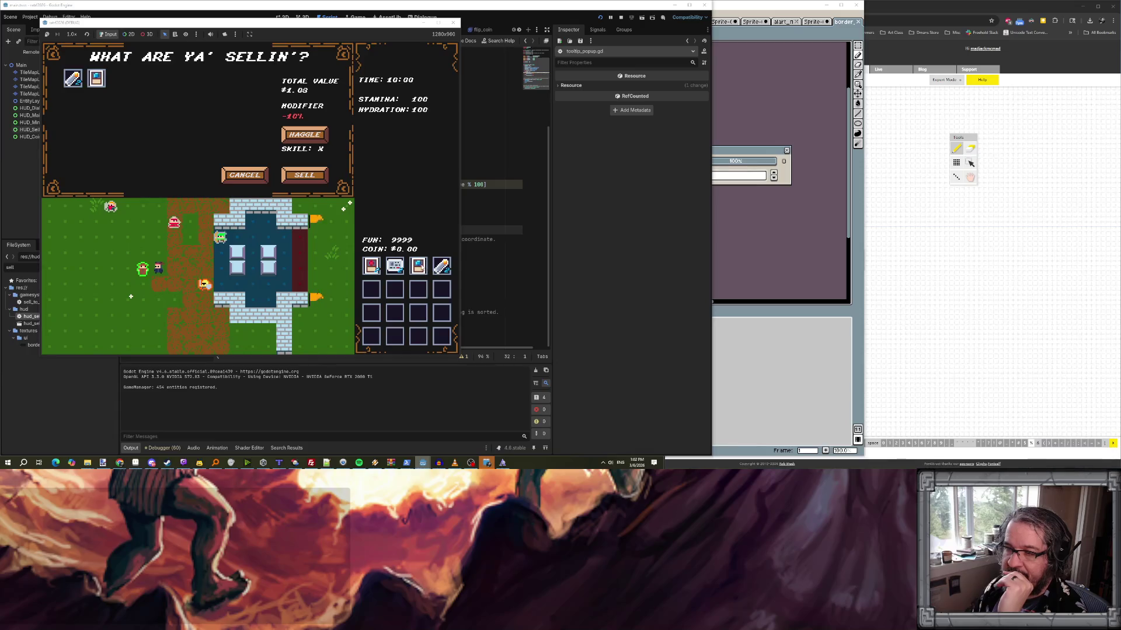
mouse_move(394, 266)
left_mouse_down()
mouse_move(414, 306)
mouse_move(398, 300)
mouse_move(403, 309)
mouse_move(396, 267)
left_mouse_up()
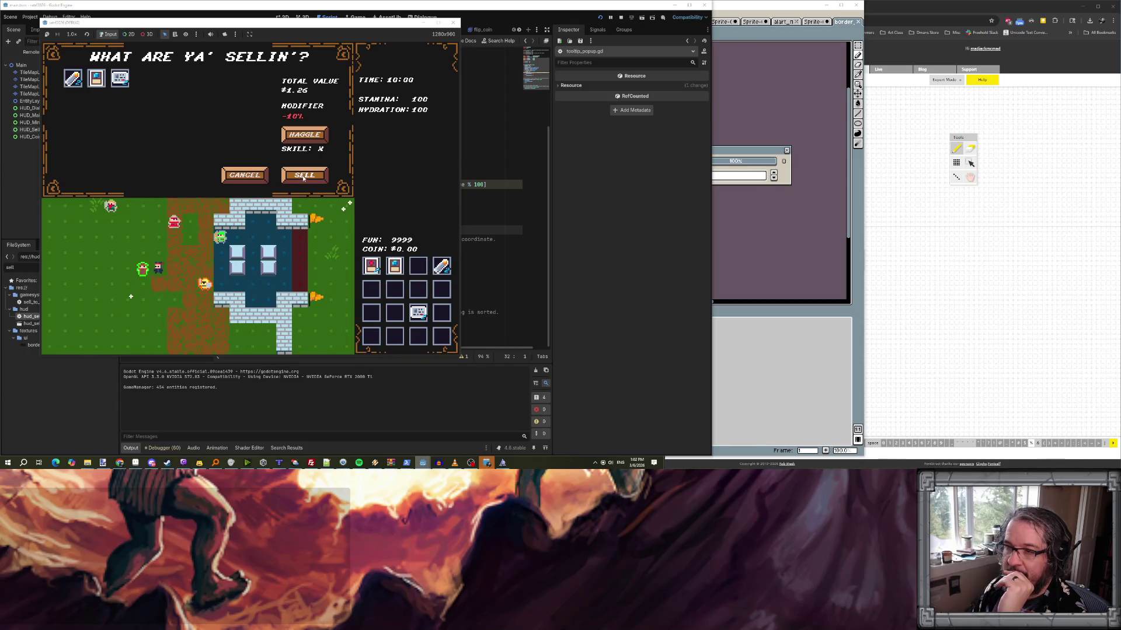
- Sell the queued items so coins reach $1.26, then stop the running game
left_click(295, 176)
mouse_move(371, 266)
left_mouse_down()
mouse_move(408, 275)
mouse_move(372, 267)
left_mouse_up()
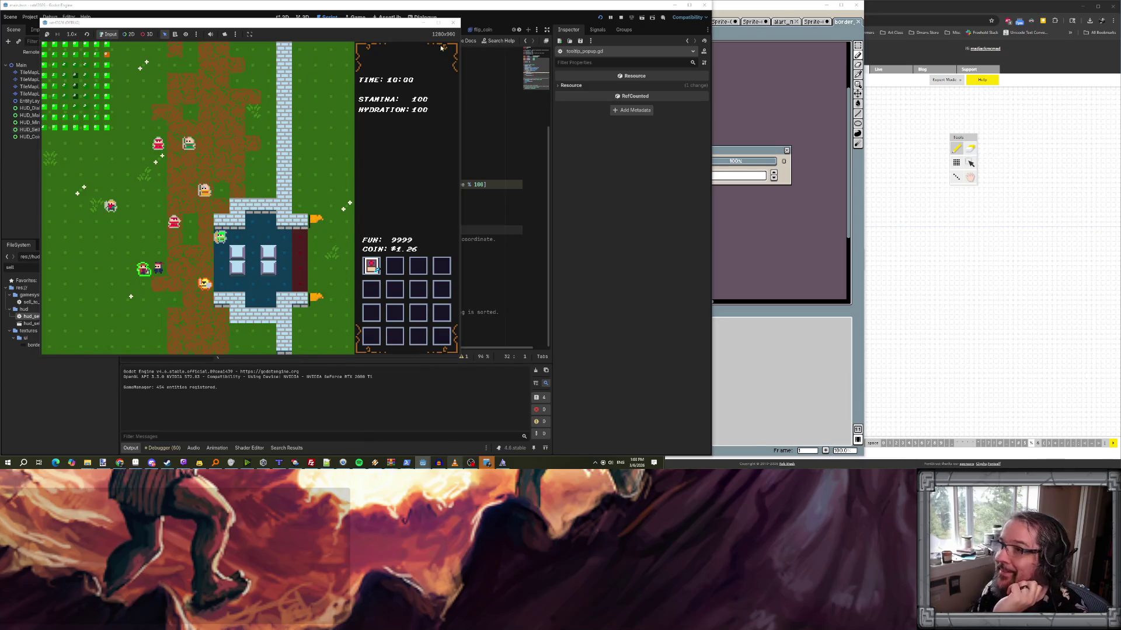
left_click(620, 18)
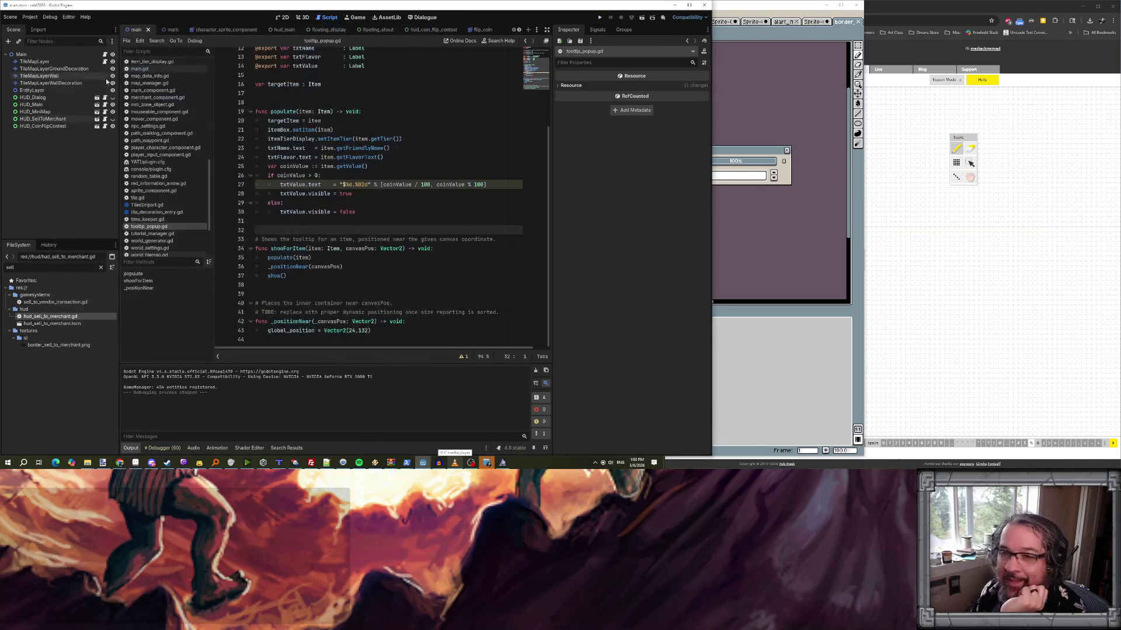
- Toggle HUD_MiniMap visibility, then ask Claude Code to show sale-queued inventory items at 50% alpha
left_click(113, 112)
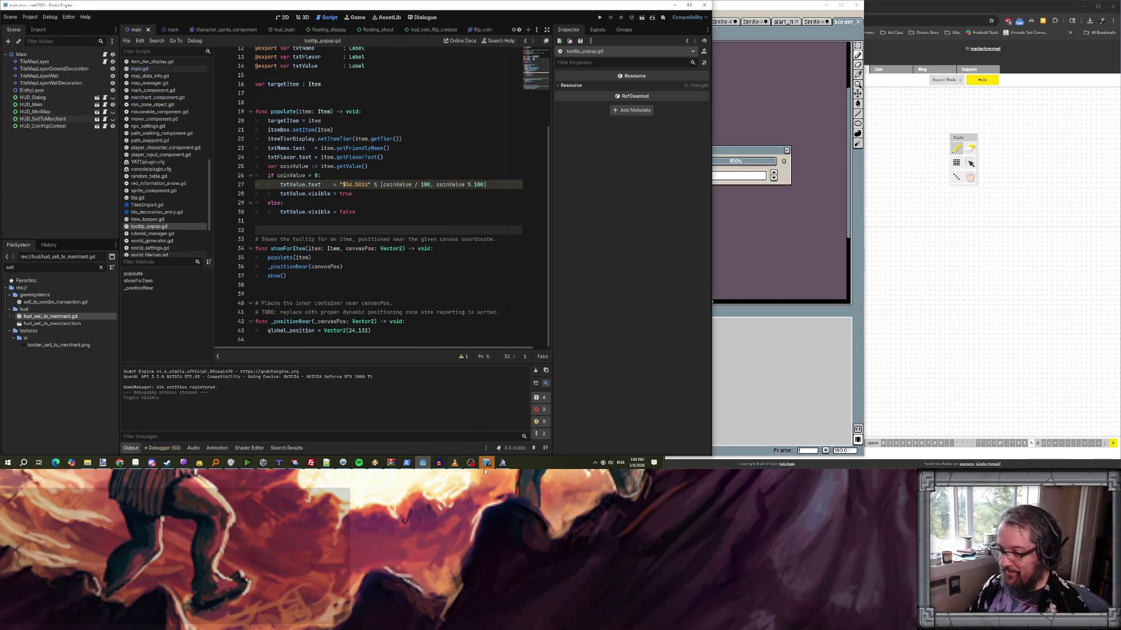
mouse_move(412, 467)
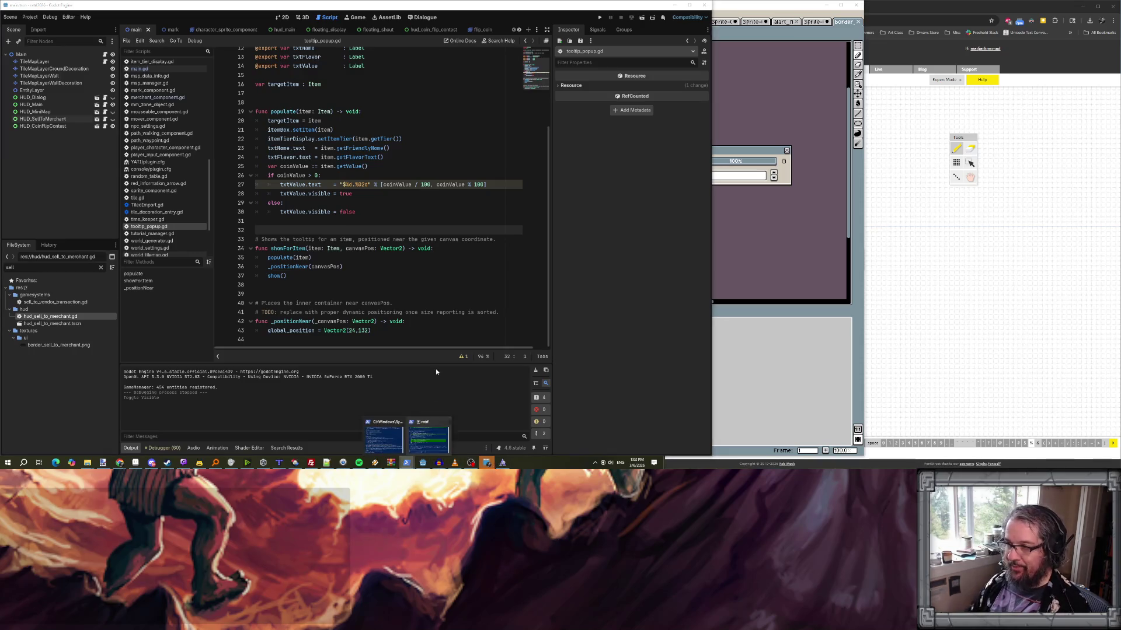
left_click(412, 438)
type("when")
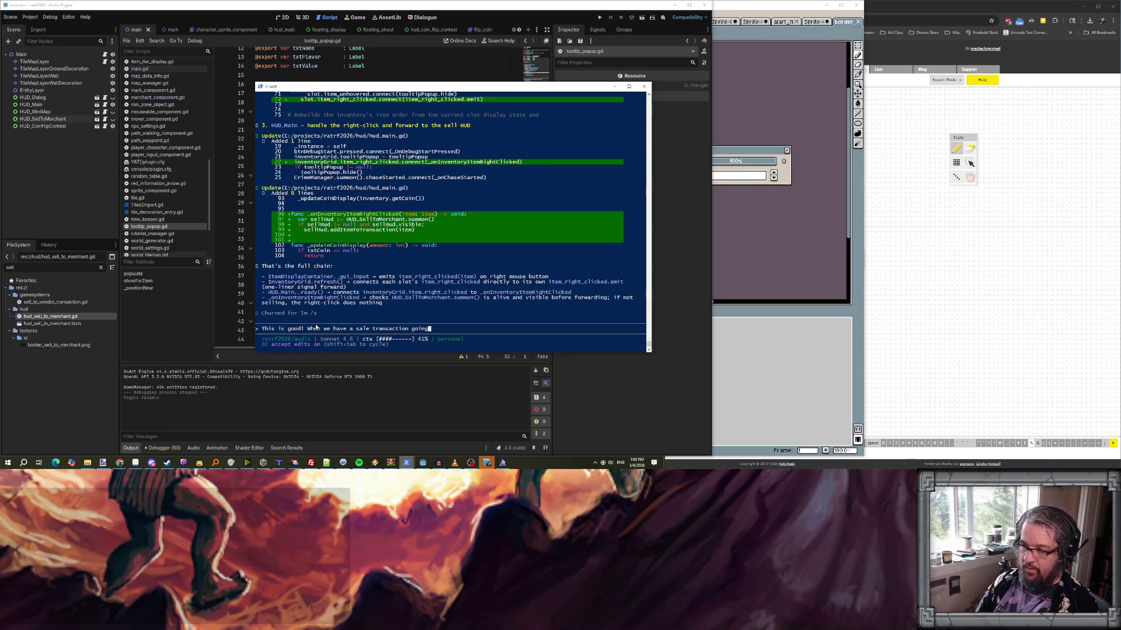
type("m")
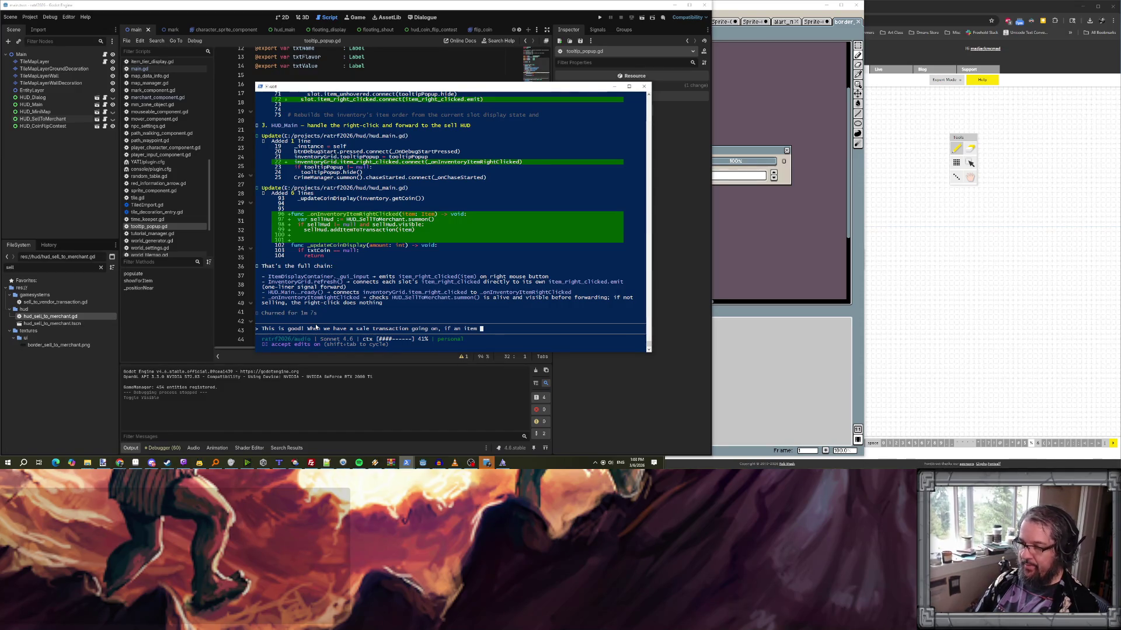
type("y invento")
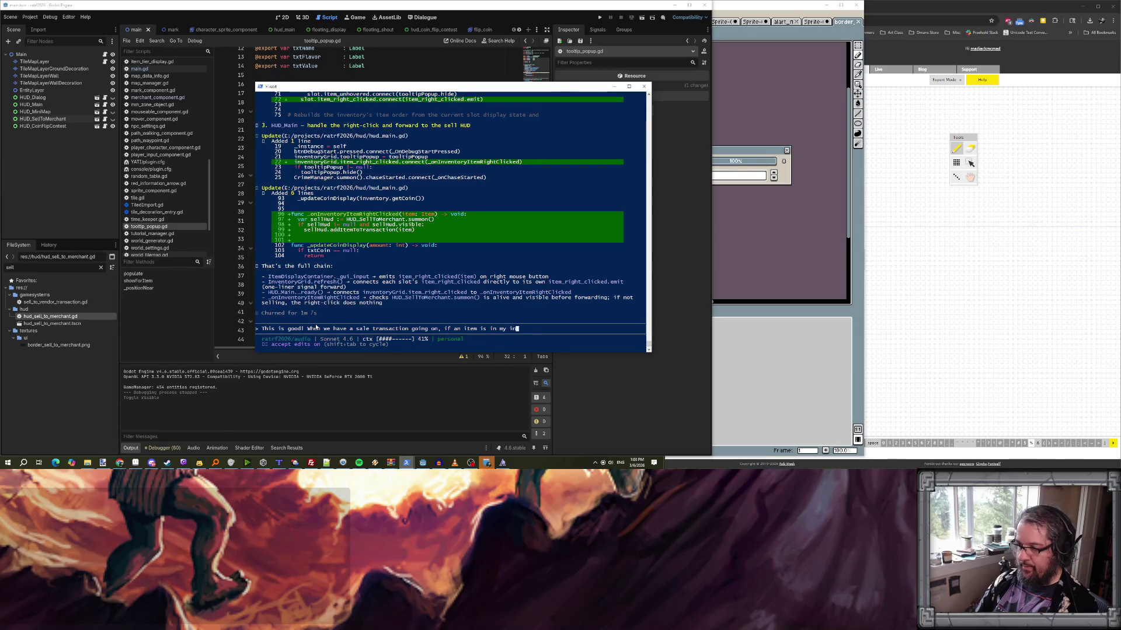
key("BackSpace")
key("BackSpace")
type("t due to be sold, i")
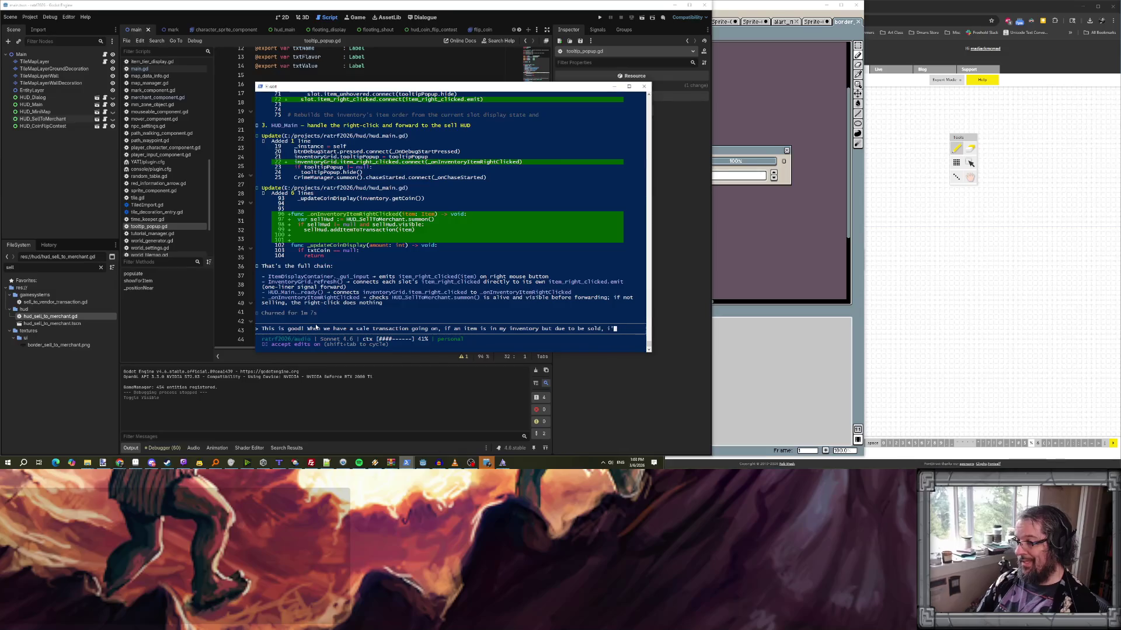
type("ke the item to display at 50%")
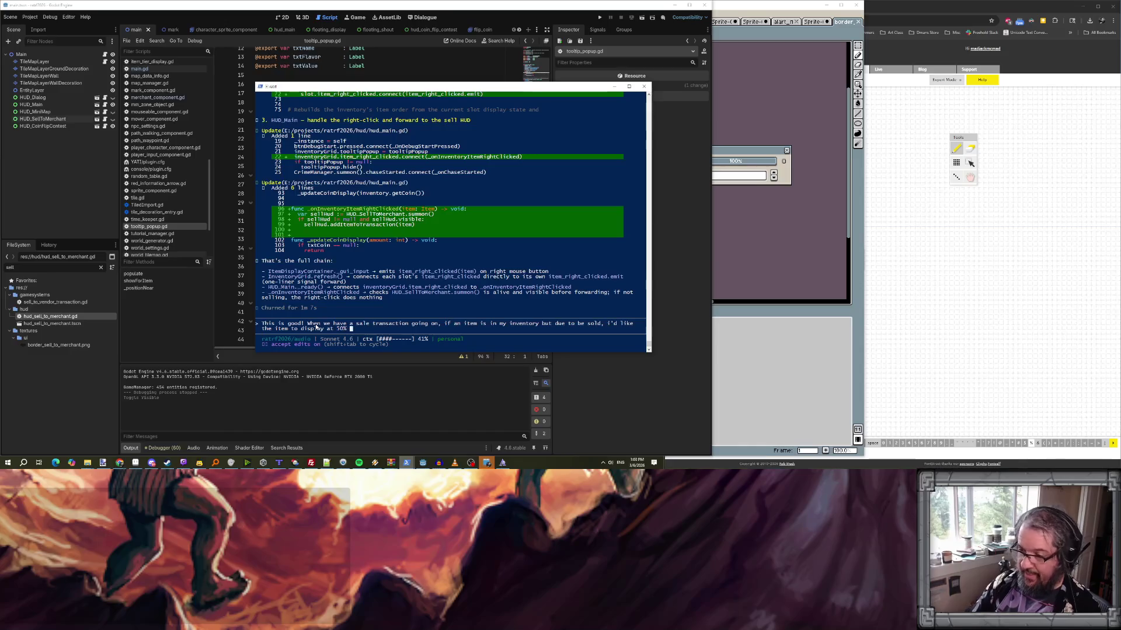
type(" inventory grid.")
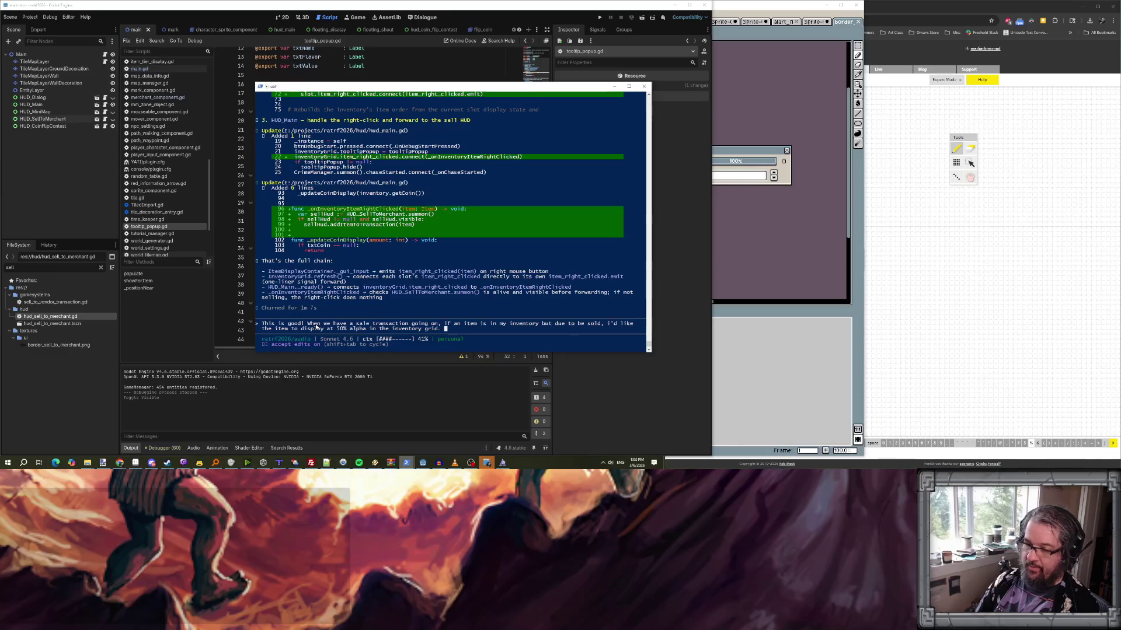
key("Return")
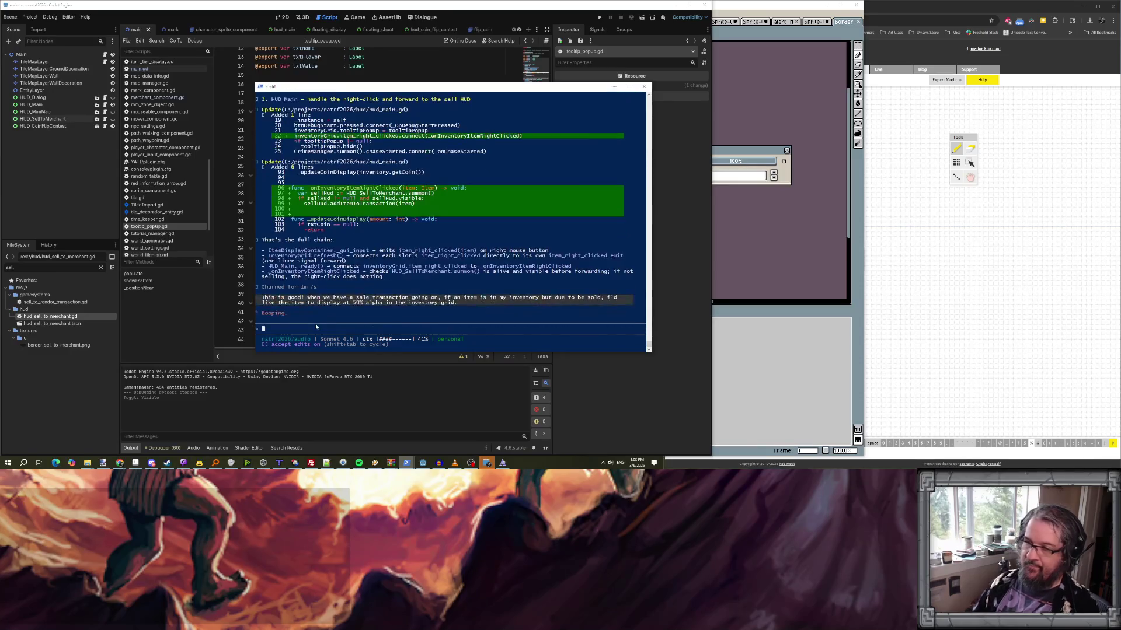
left_click(428, 73)
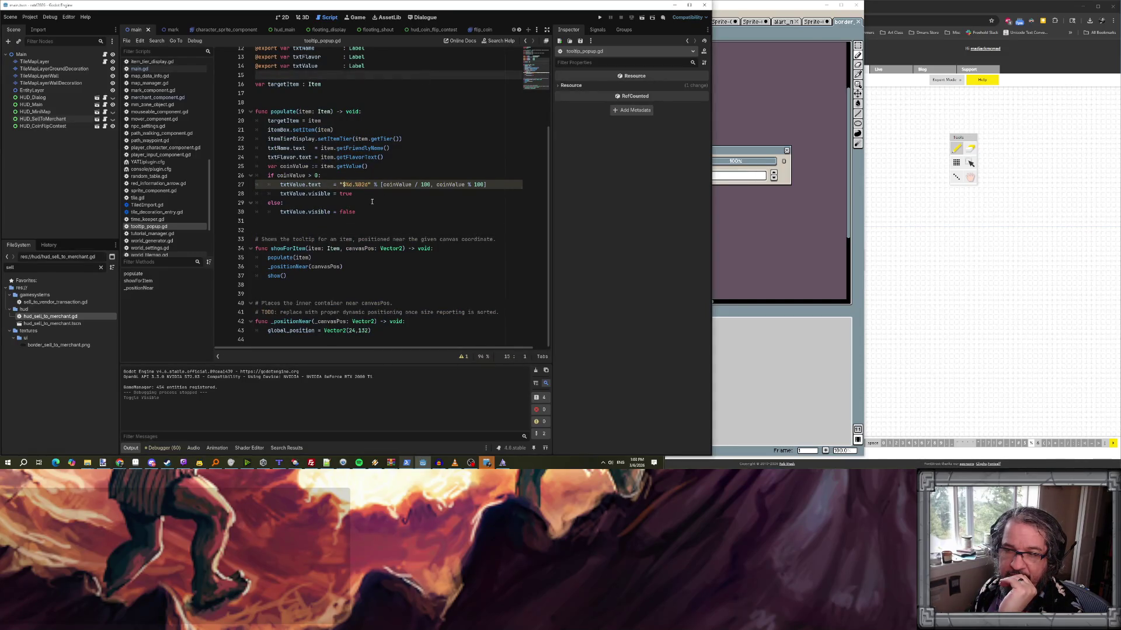
- Run the project, start a new game, and pickpocket a villager until the guard catches the player
mouse_move(488, 463)
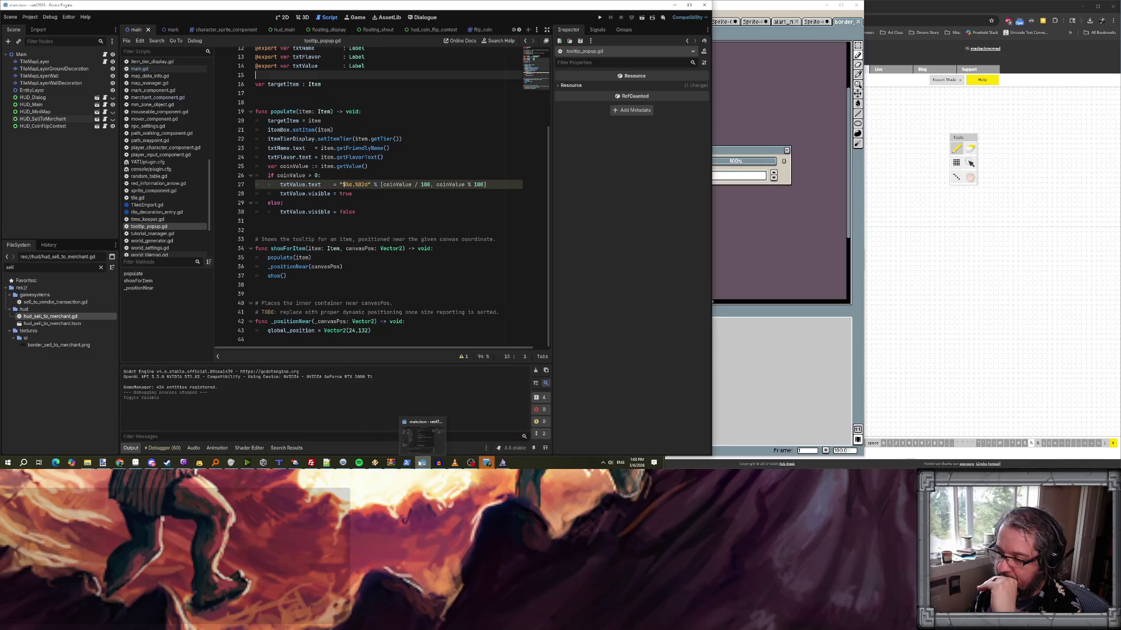
left_click(599, 18)
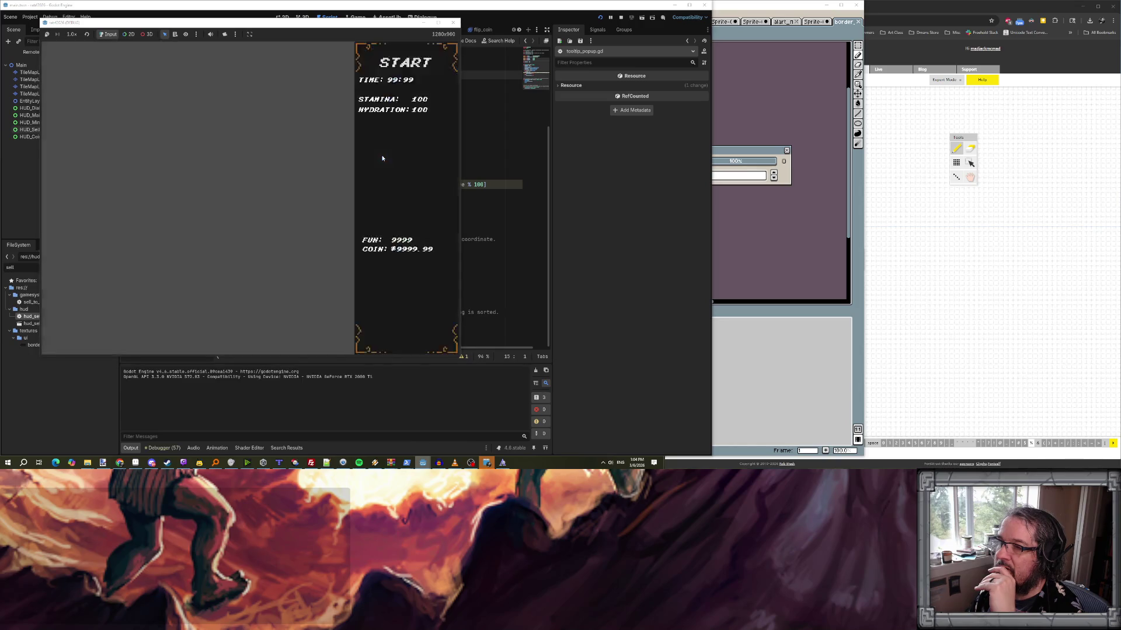
left_click(398, 63)
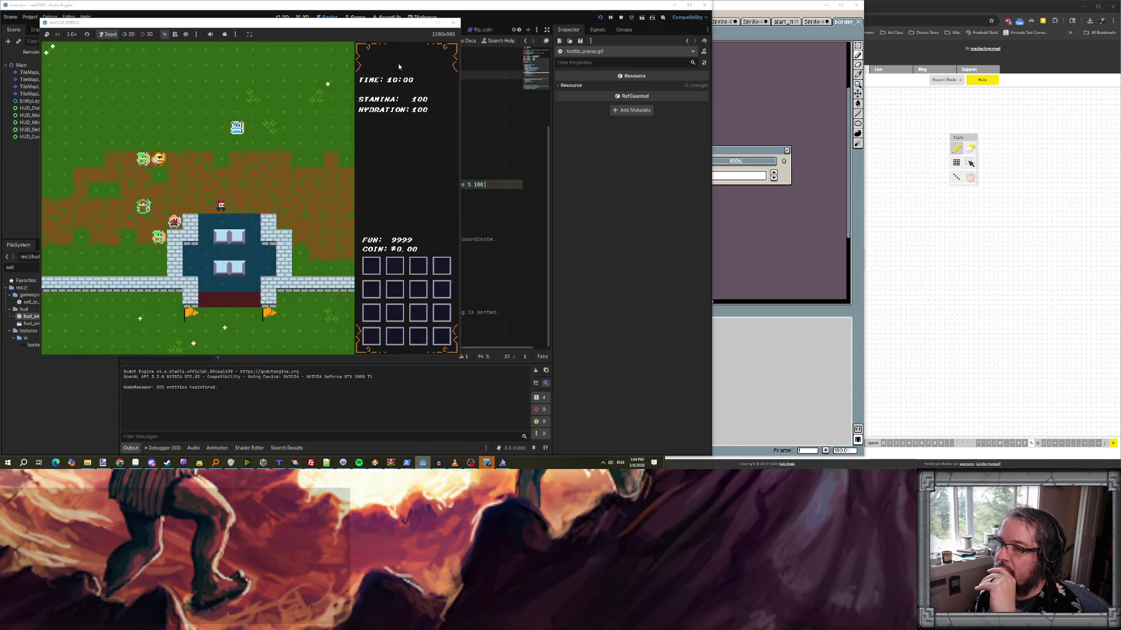
key("e")
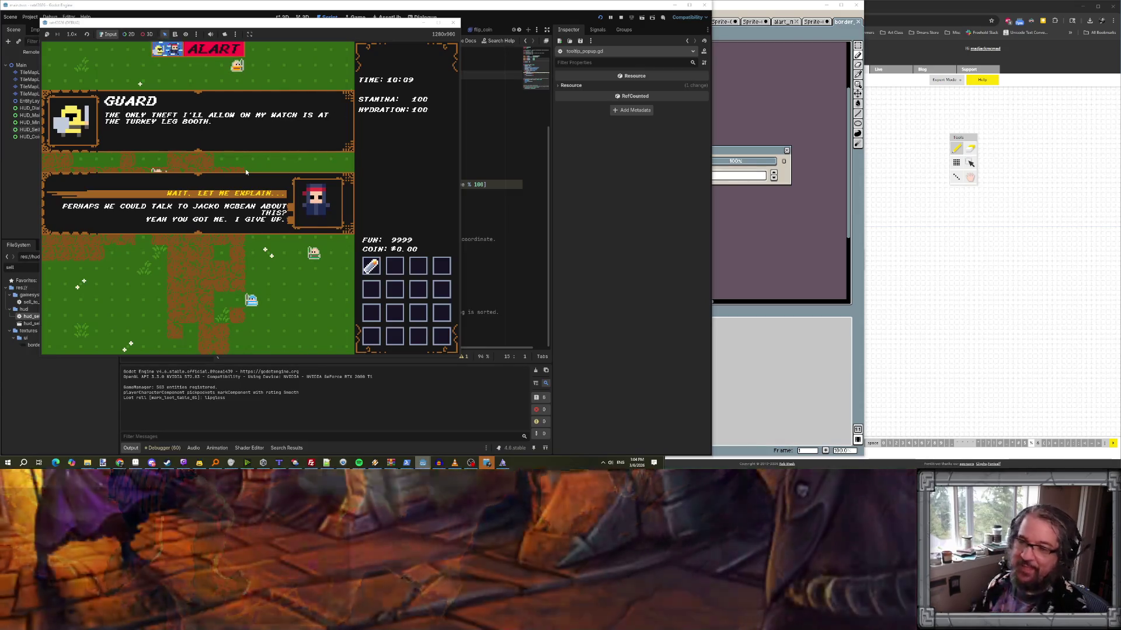
- Get past the guard dialogue and walk on, collecting four items and $6.14, up to the Fence
key("Return")
key("Return")
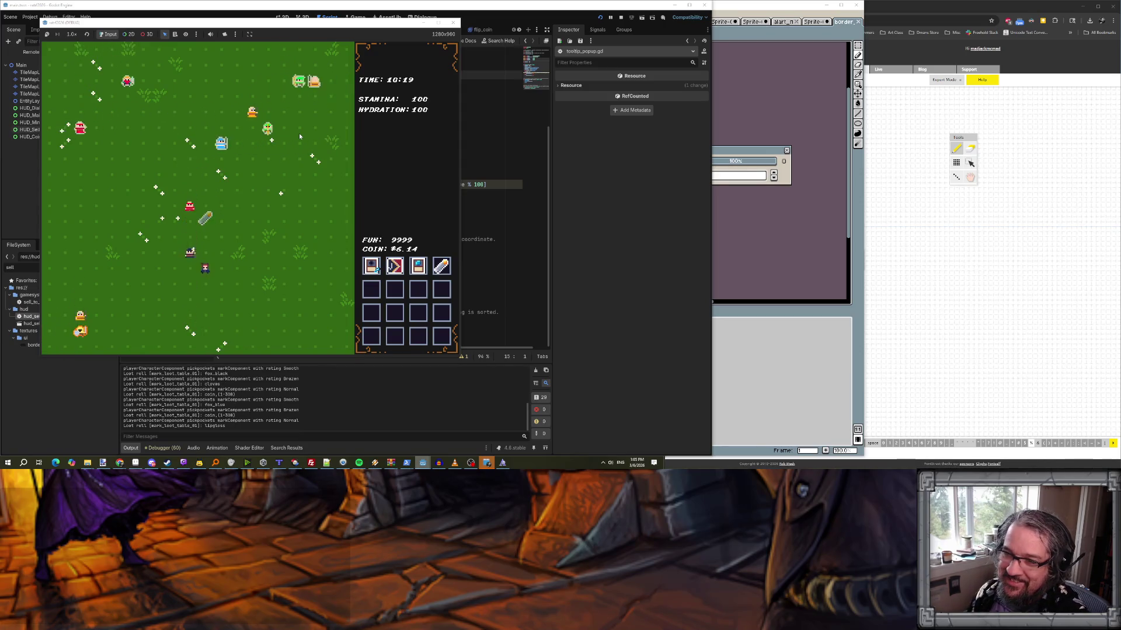
key("Down")
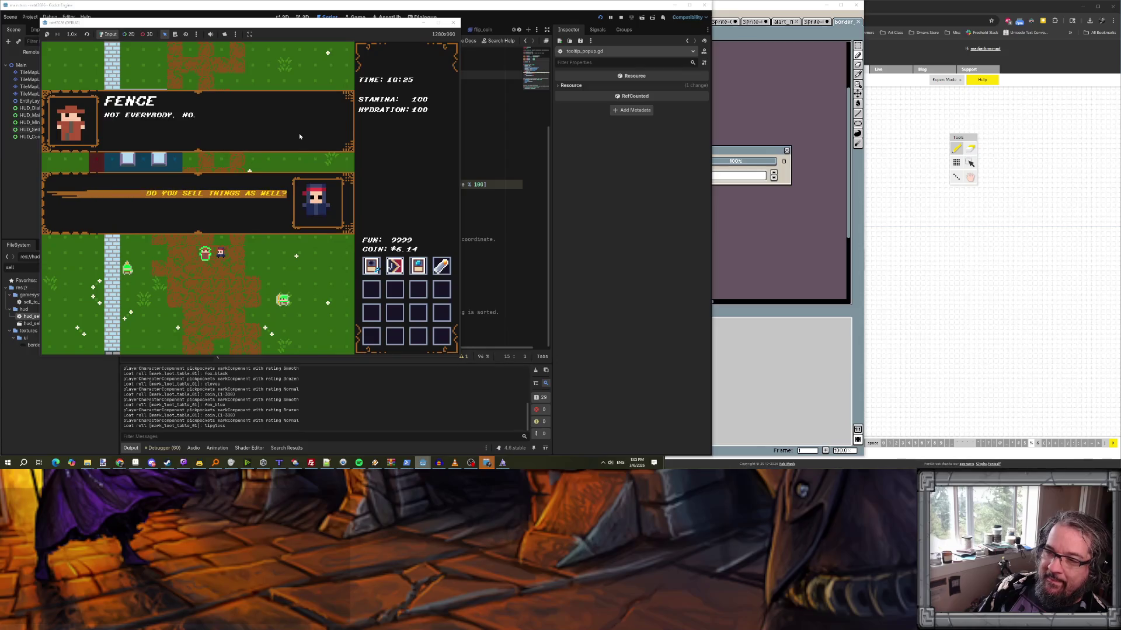
- Trade with the Fence, selling the inventory items for $2.88 (coins to $9.02), then head left toward the castle
key("Return")
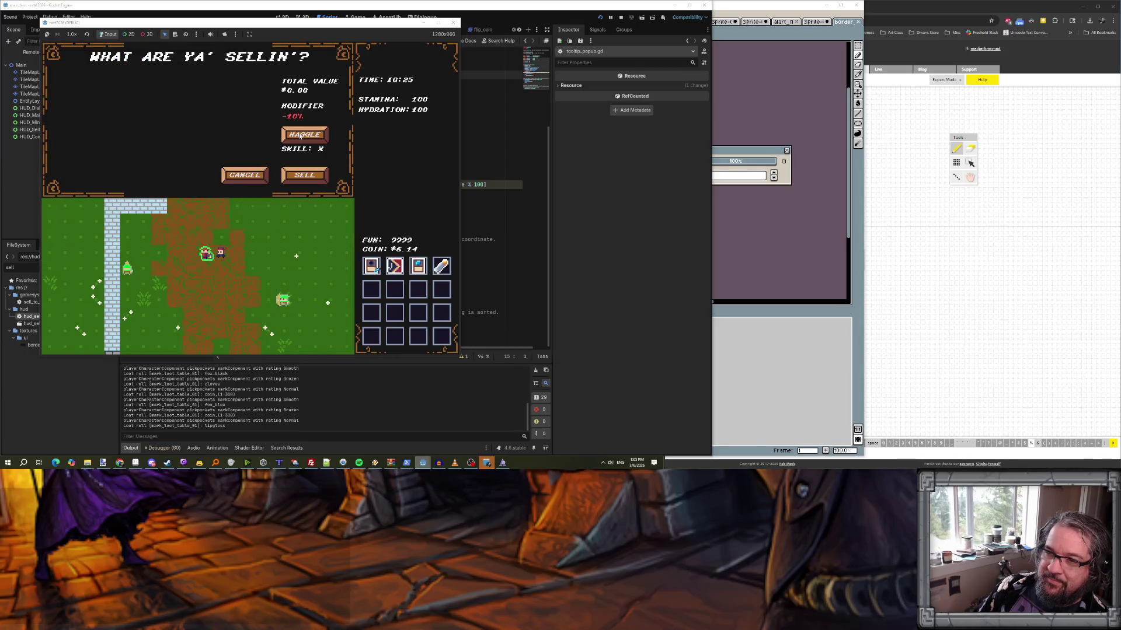
left_click(376, 269)
left_click(402, 270)
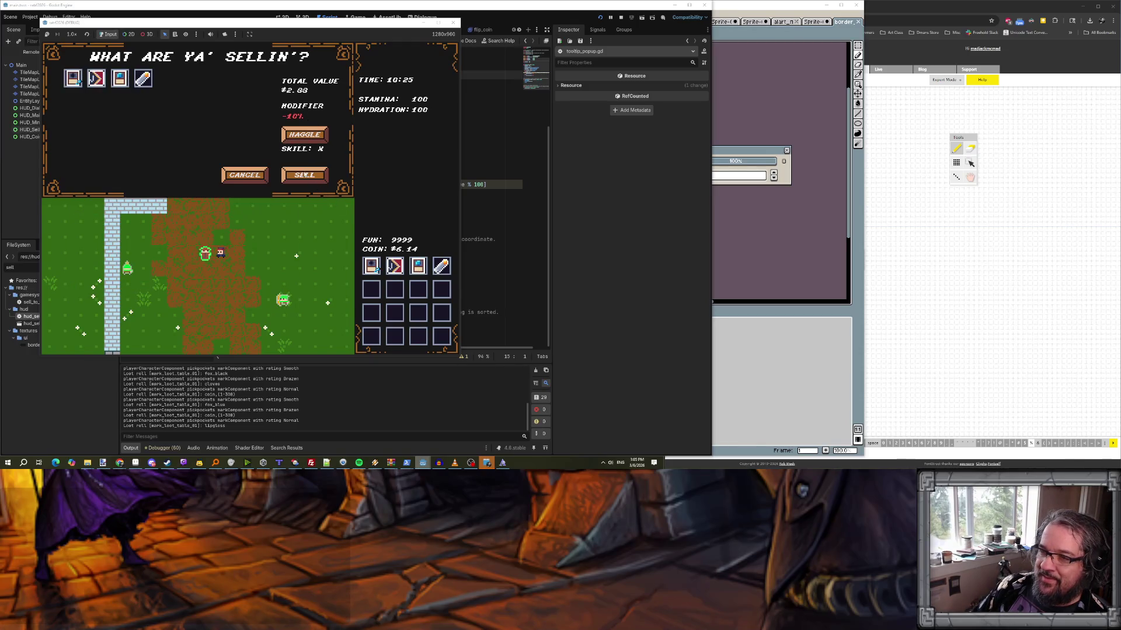
left_click(306, 176)
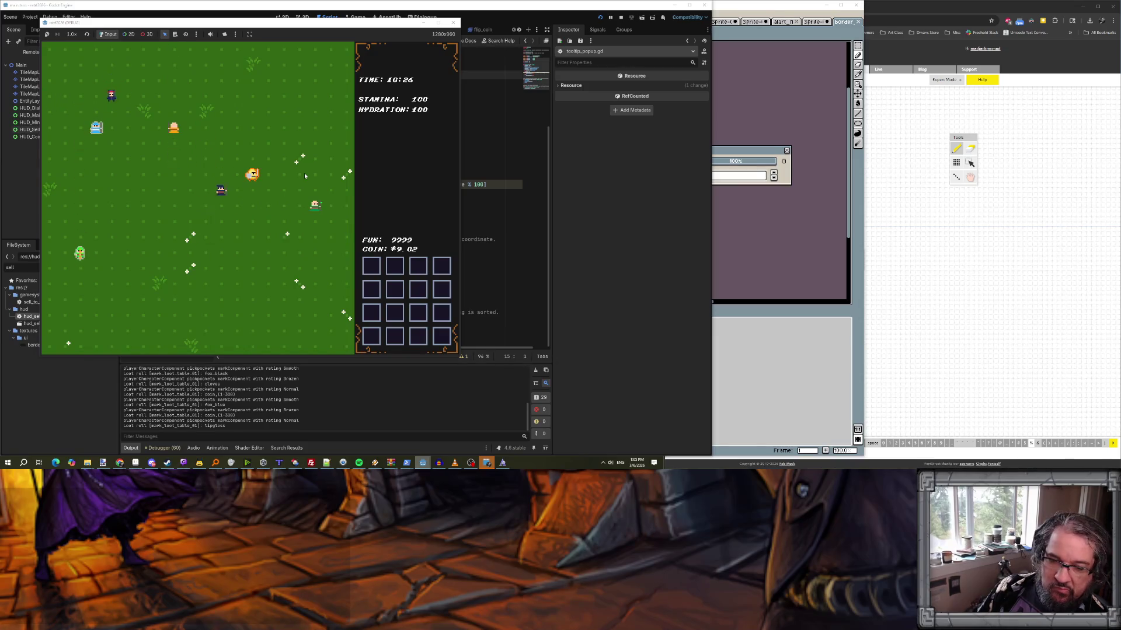
key("Left")
key("e")
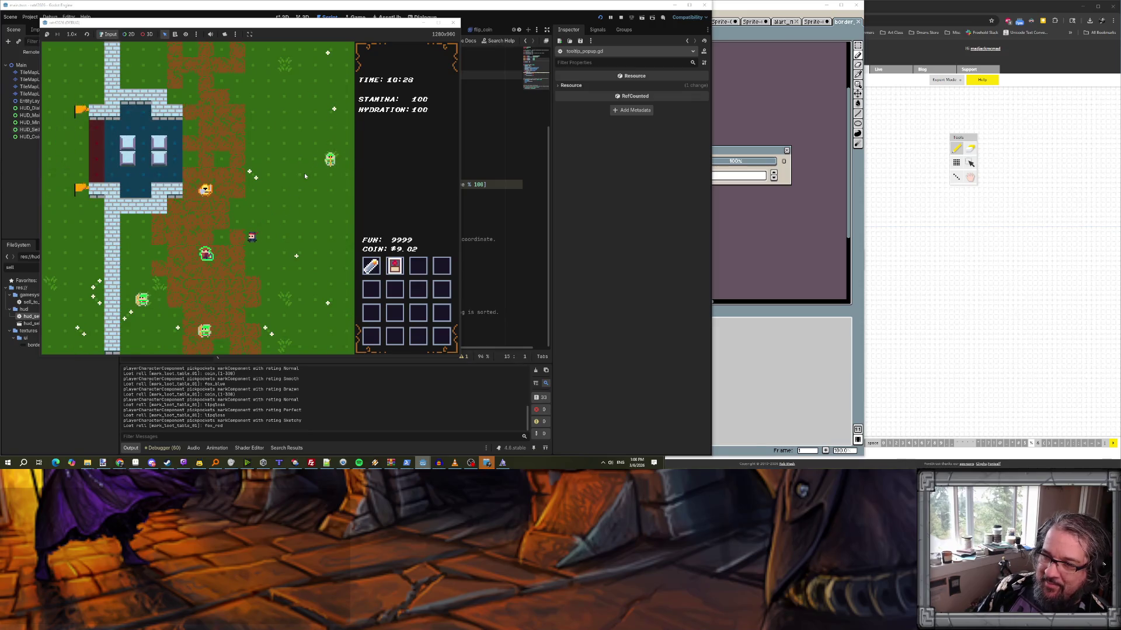
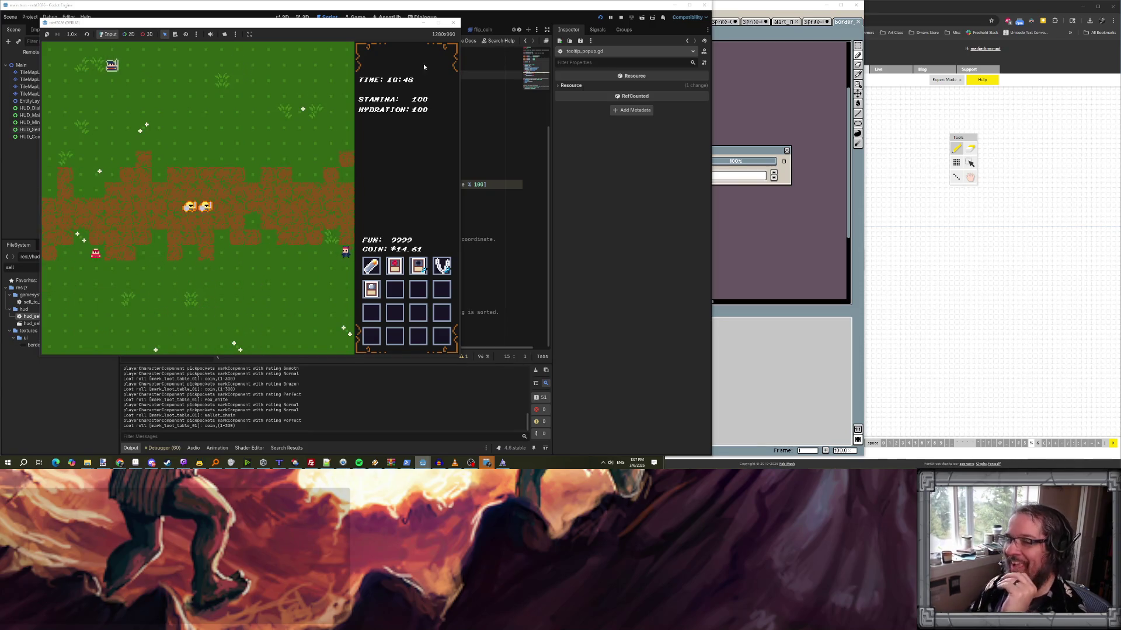
- Stop the game and open guard_component.gd at onSoftDetectCrime's alertLevel increase line
left_click(620, 17)
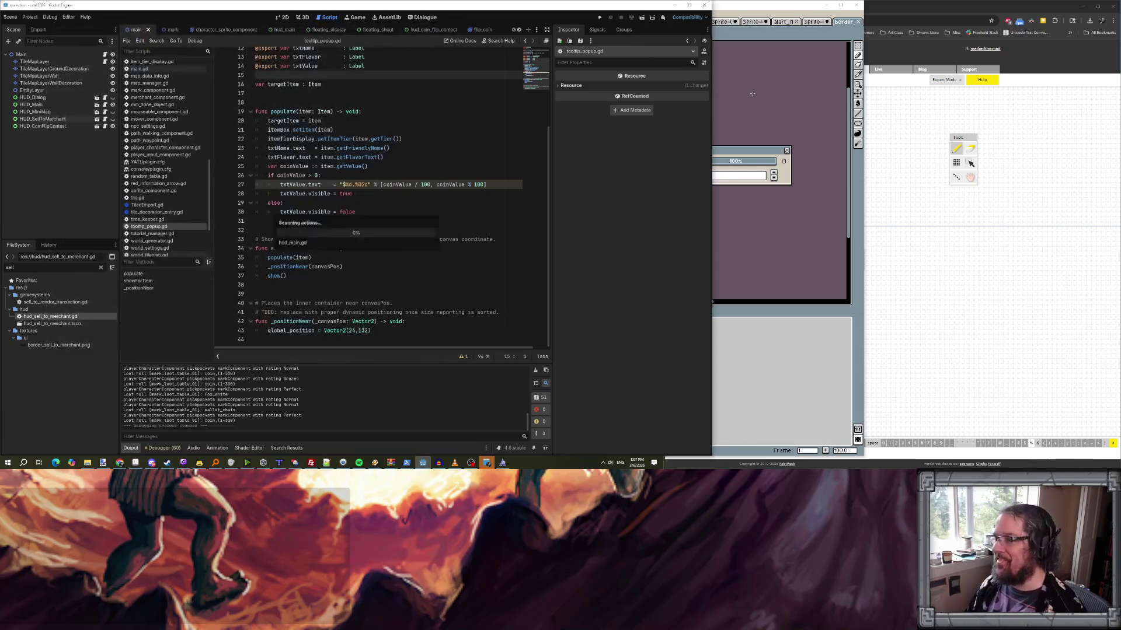
scroll(150, 124, "up", 6)
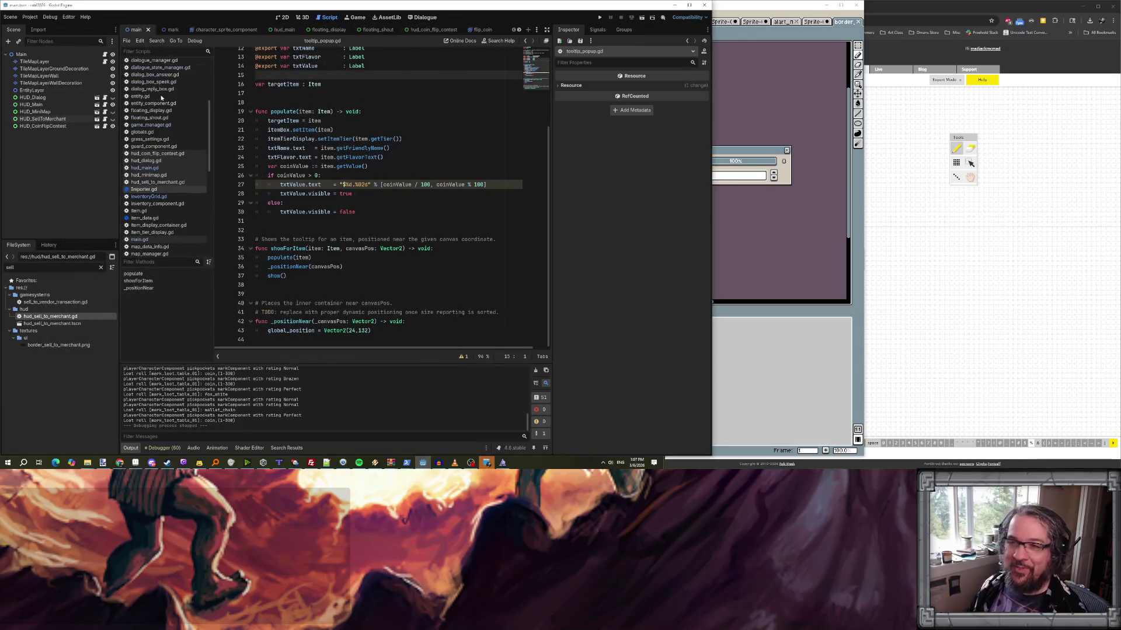
left_click(151, 146)
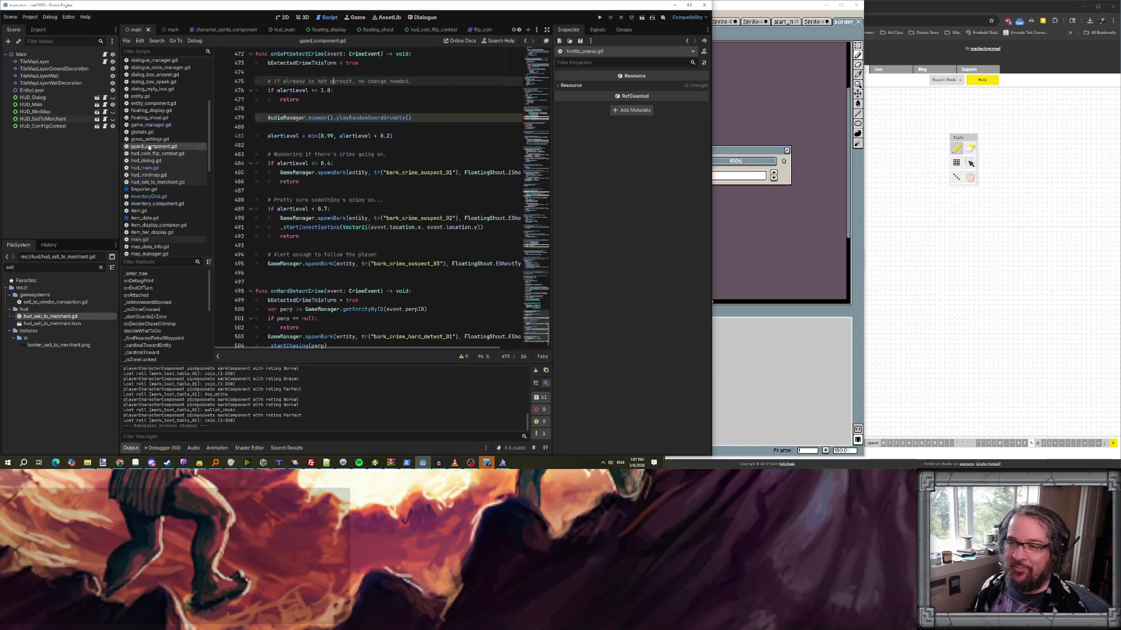
scroll(275, 158, "up", 1)
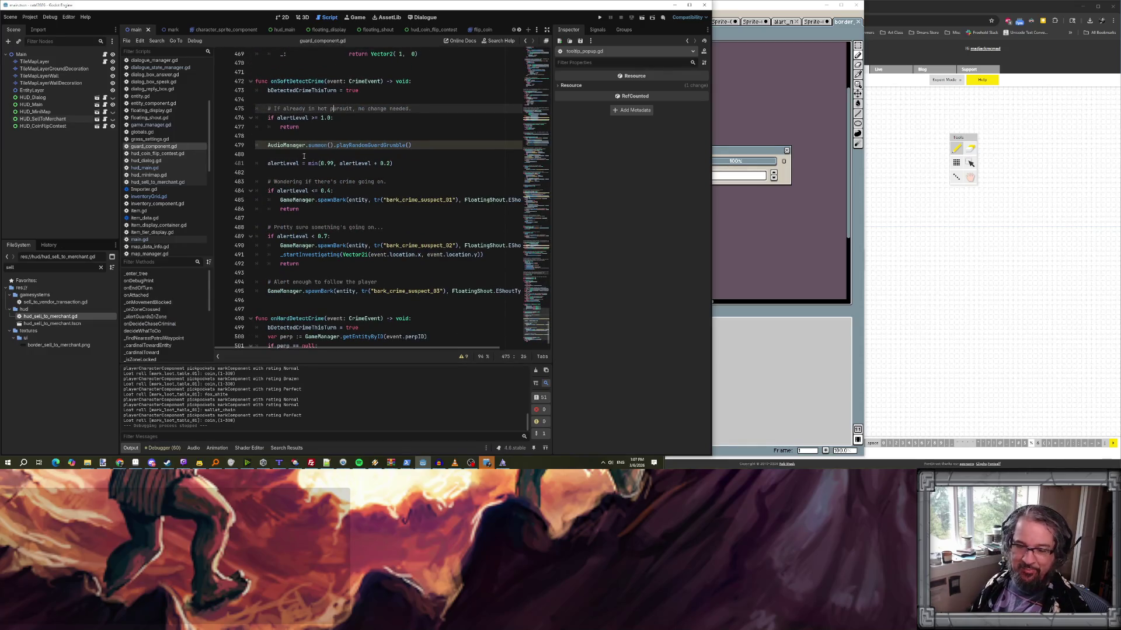
scroll(303, 157, "up", 1)
scroll(310, 135, "down", 1)
left_click(339, 163)
type("5")
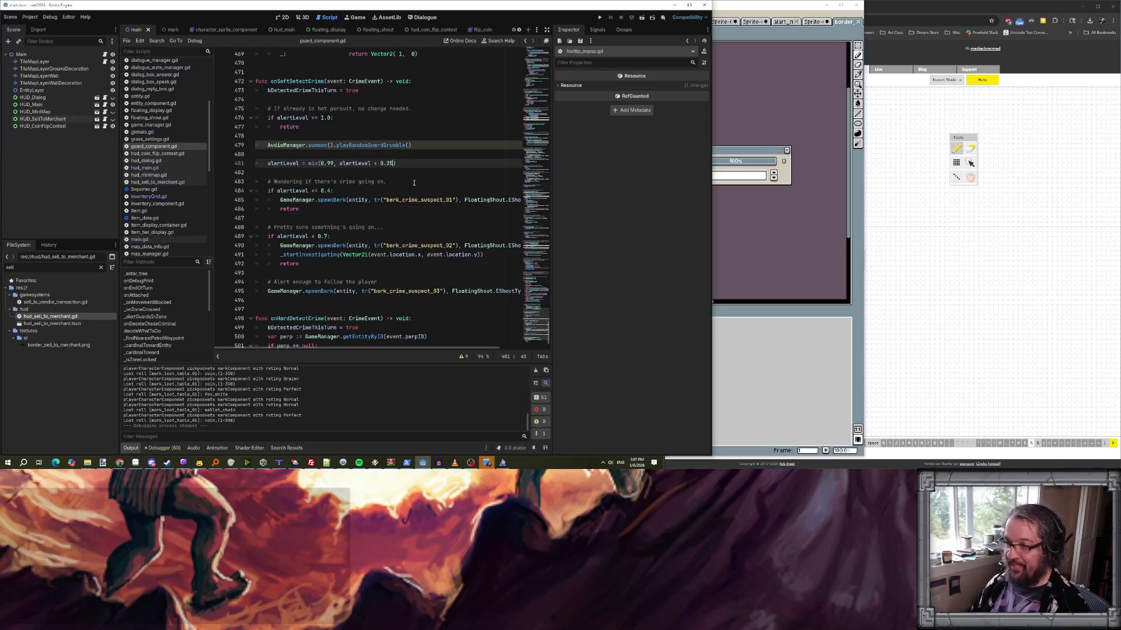
- Change the guard's alert thresholds to 0.35 and 0.65 in onSoftDetectCrime
left_click(413, 166)
left_click(328, 191)
key("BackSpace")
type("35")
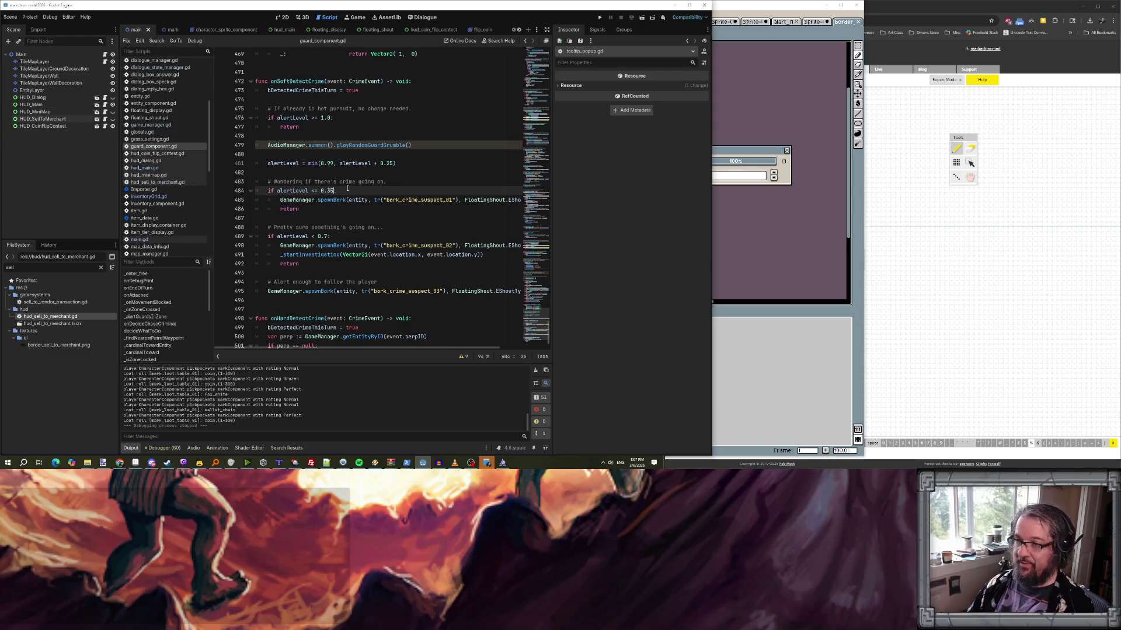
left_click(325, 236)
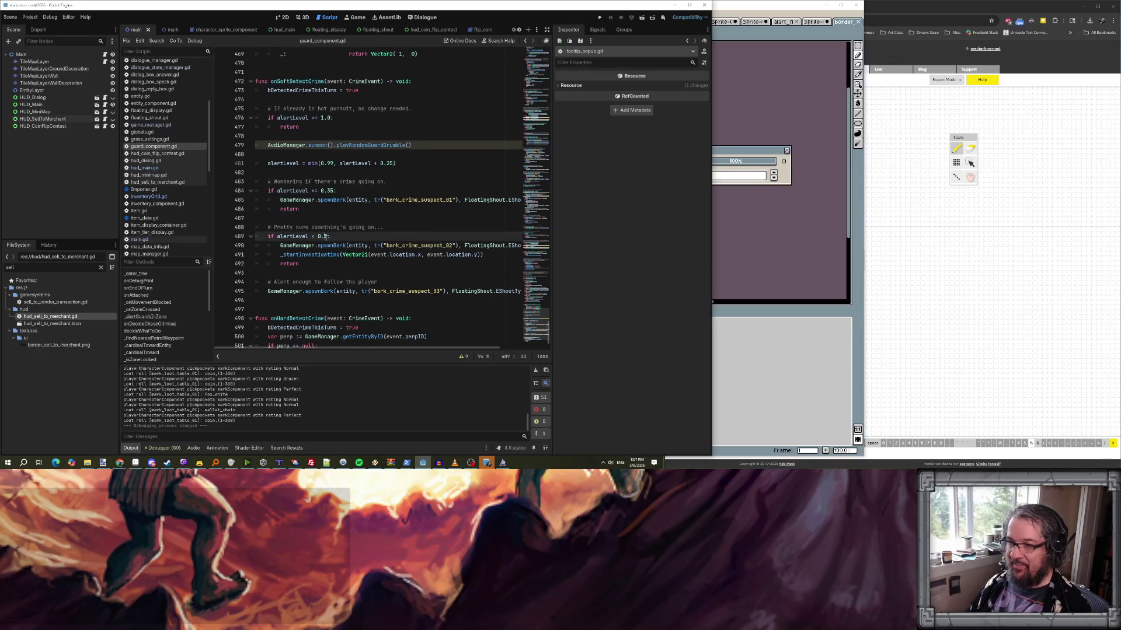
left_click(399, 212)
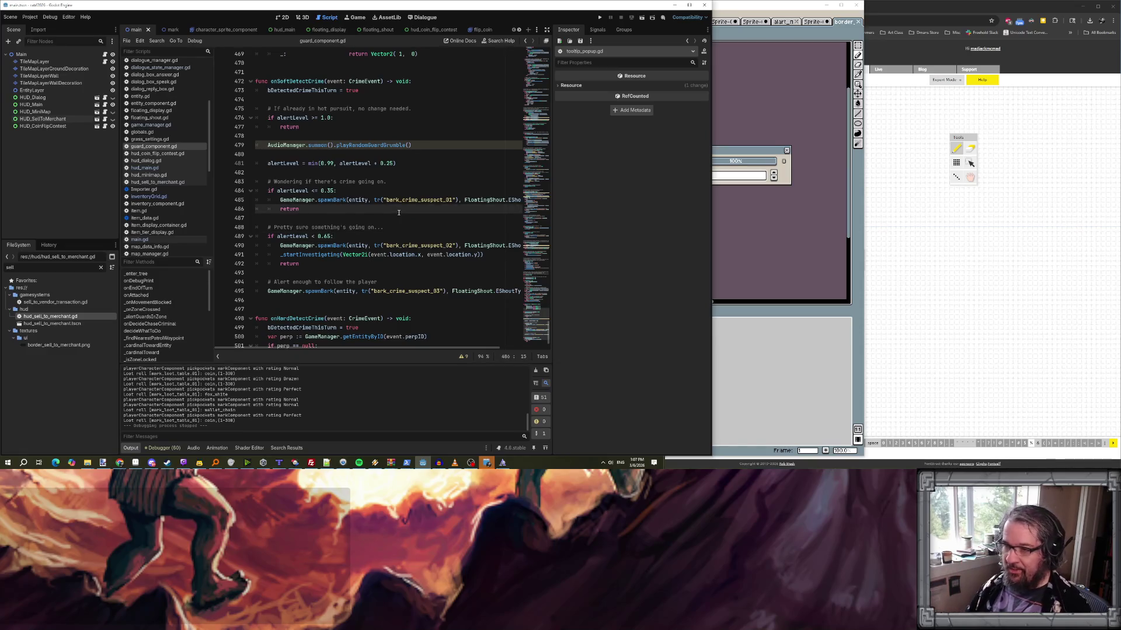
- Select the _startInvestigating call on line 491 in the investigate branch
scroll(408, 228, "down", 2)
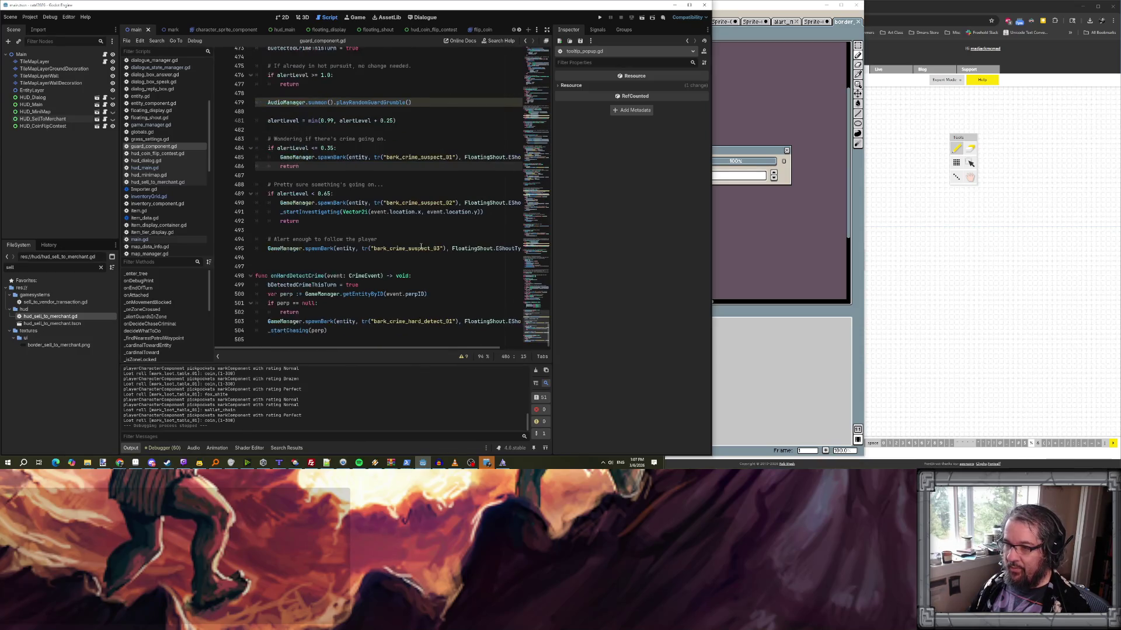
left_click(316, 213)
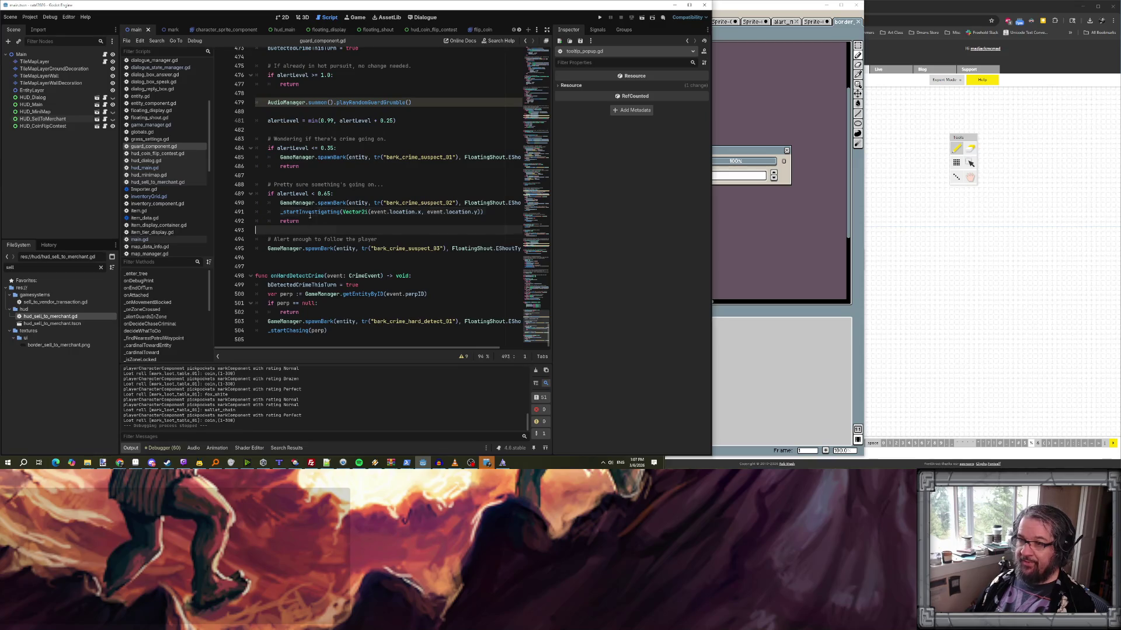
key("Down")
key("Down")
left_click(278, 258)
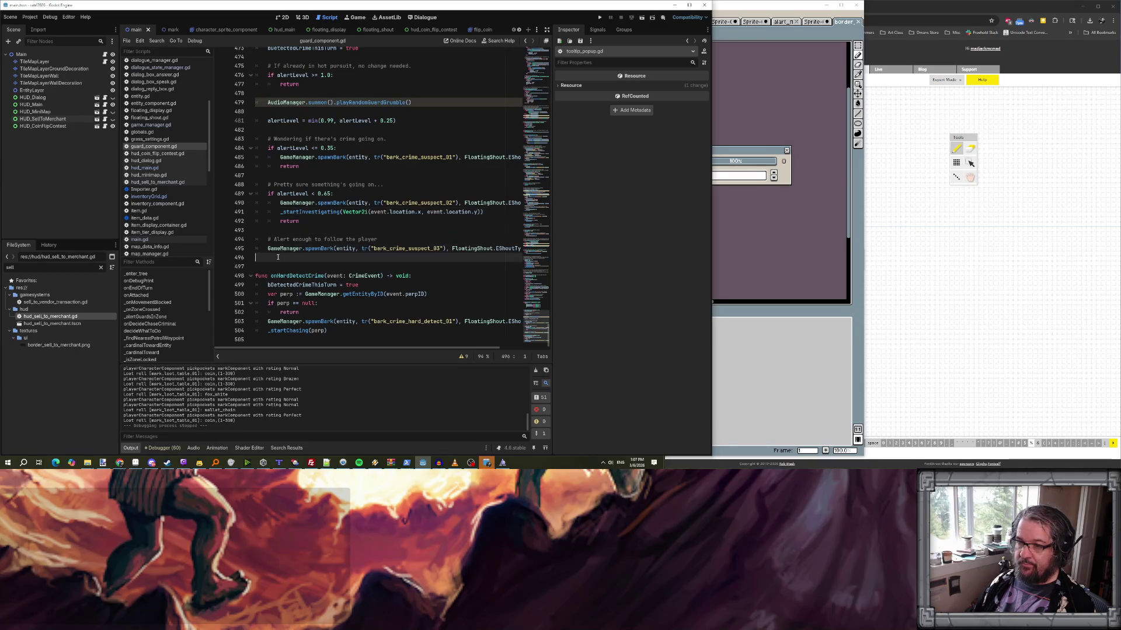
left_click_drag(280, 212, 487, 211)
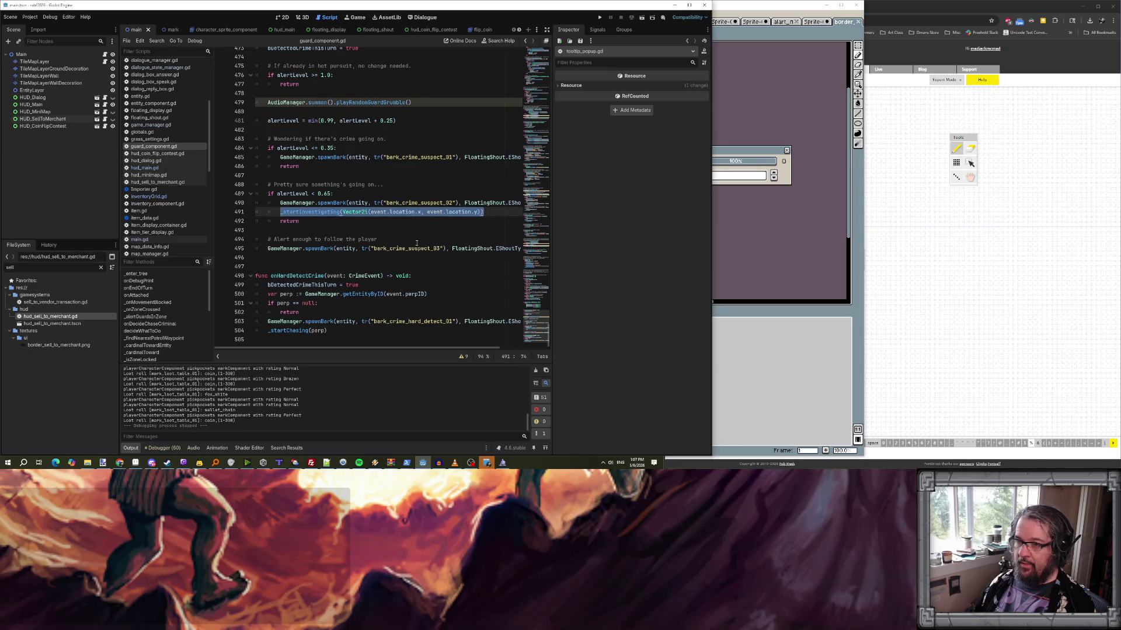
scroll(409, 242, "up", 6)
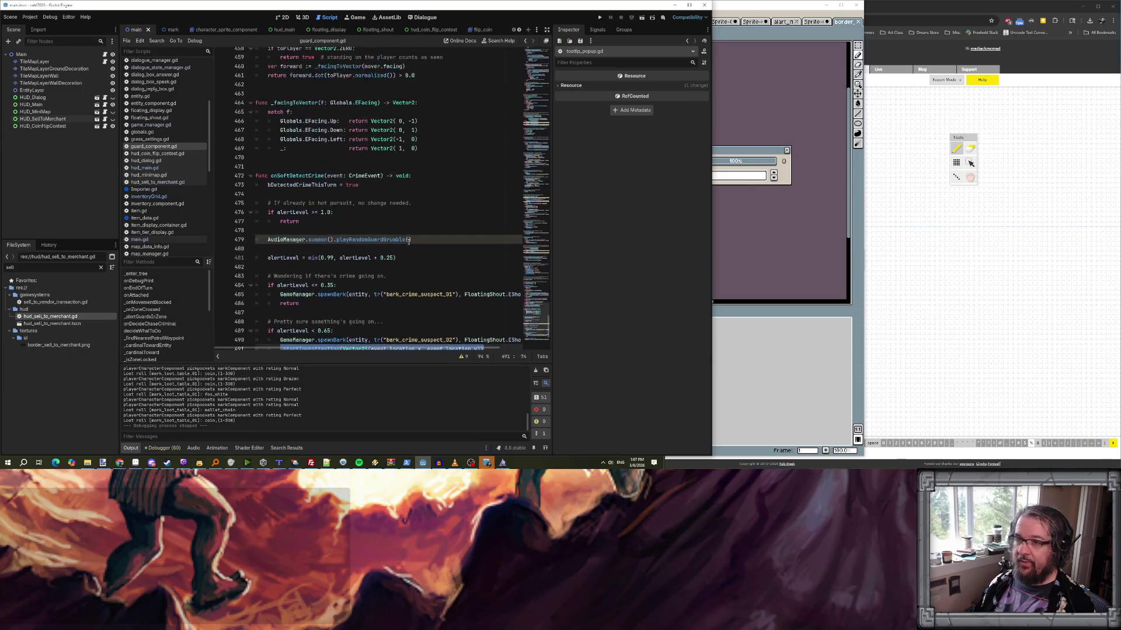
- Find the _startFollowingEntity function beside _startInvestigating's definition and search the project for it
scroll(409, 242, "down", 6)
left_click(345, 248)
left_click(313, 212, "ctrl")
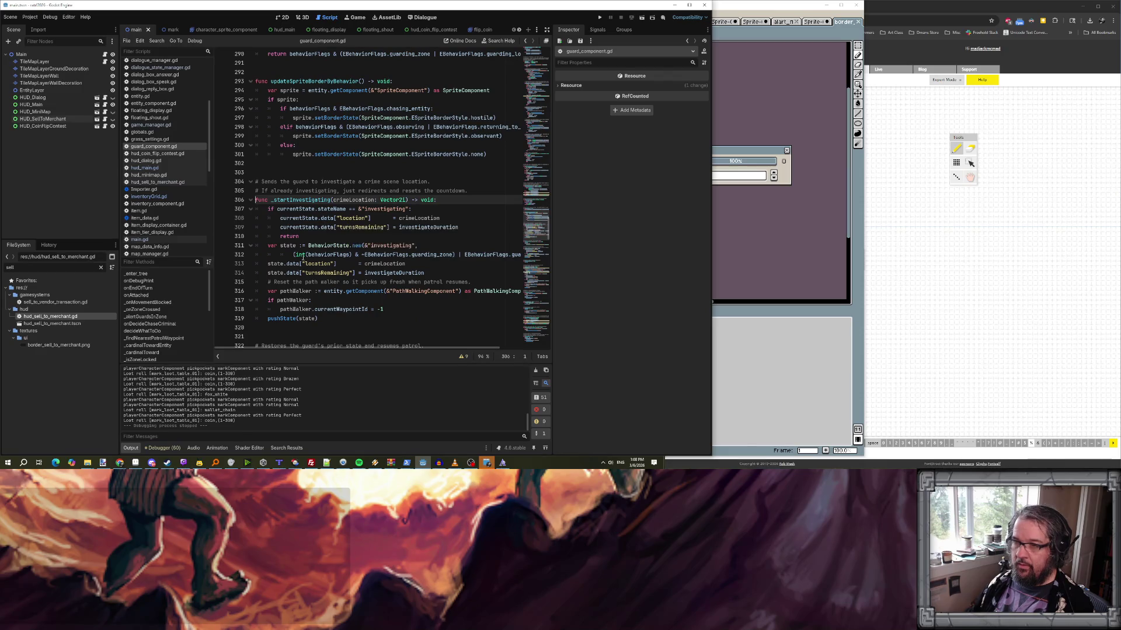
scroll(354, 218, "down", 4)
scroll(354, 218, "down", 4)
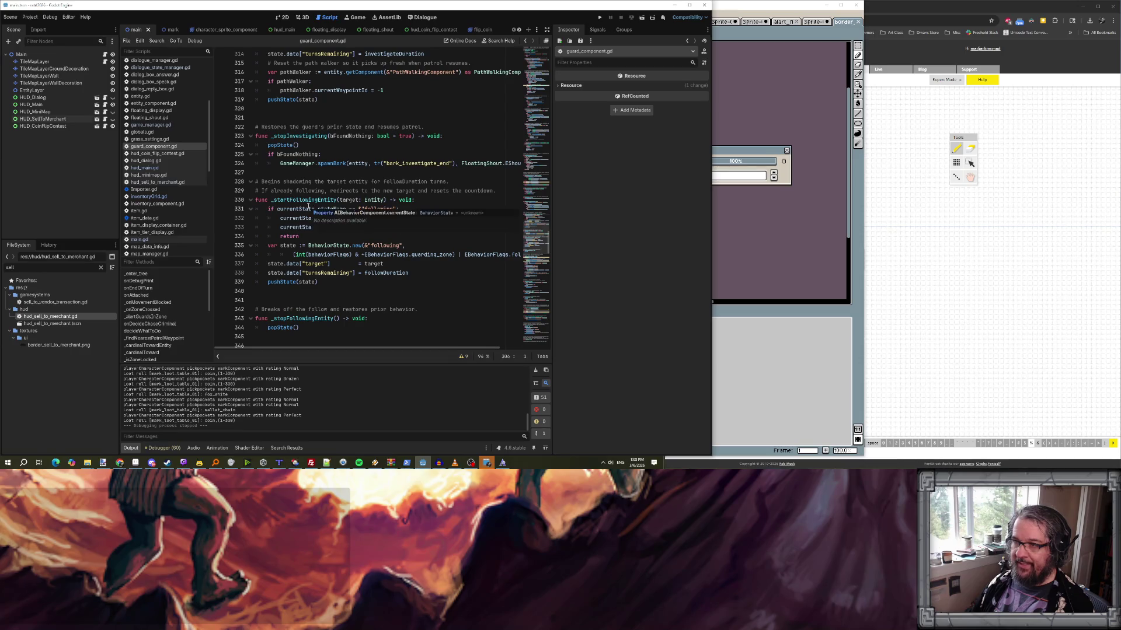
double_click(309, 200)
key("ctrl+shift+f")
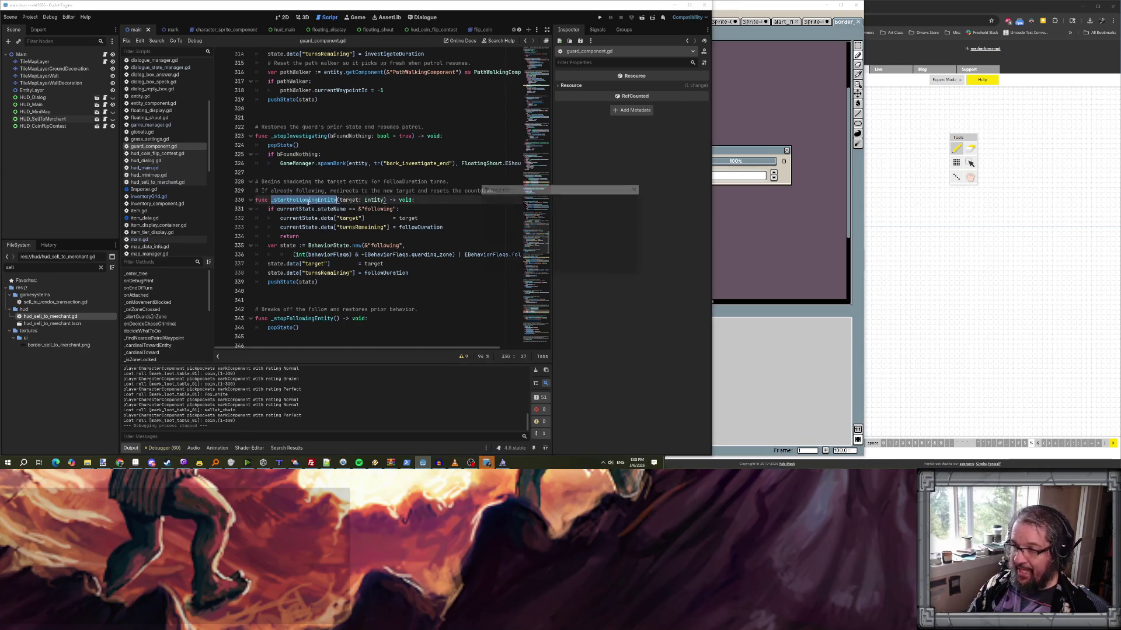
left_click(555, 267)
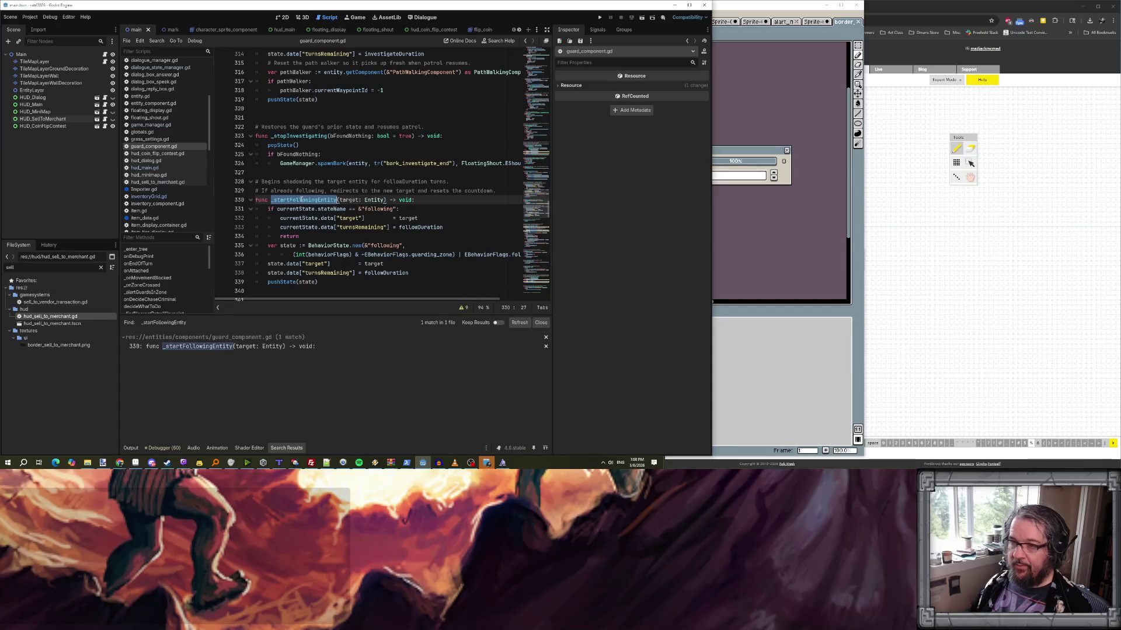
- Paste an indented _startFollowingEntity( call onto empty line 496
key("ctrl+c")
key("alt+Left")
left_click(299, 220)
key("ctrl+v")
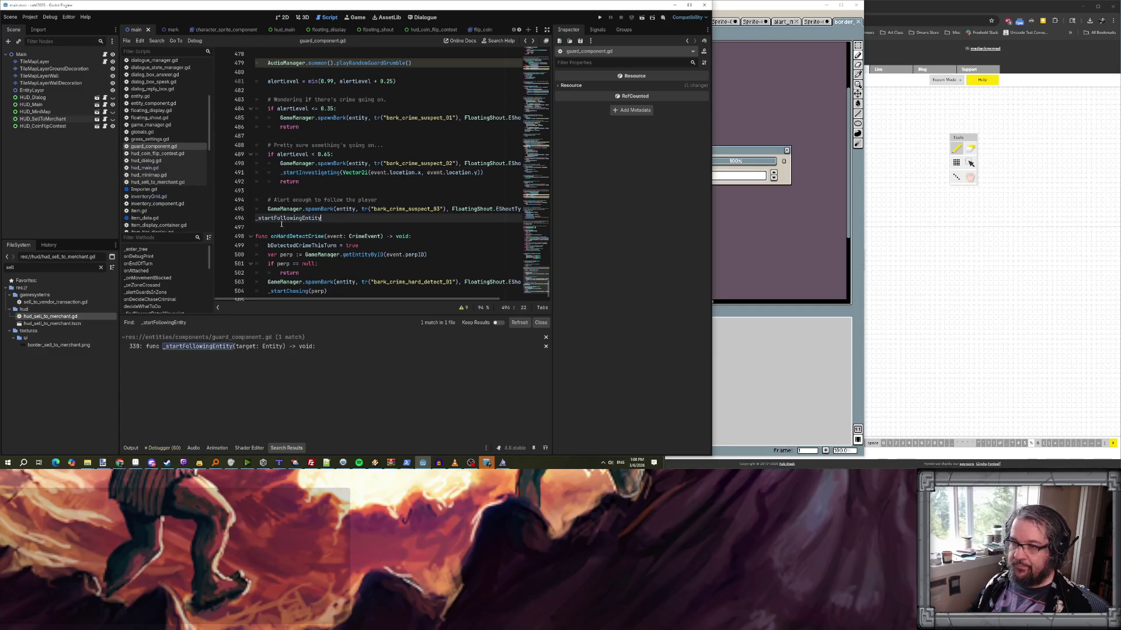
key("Tab")
left_click(347, 219)
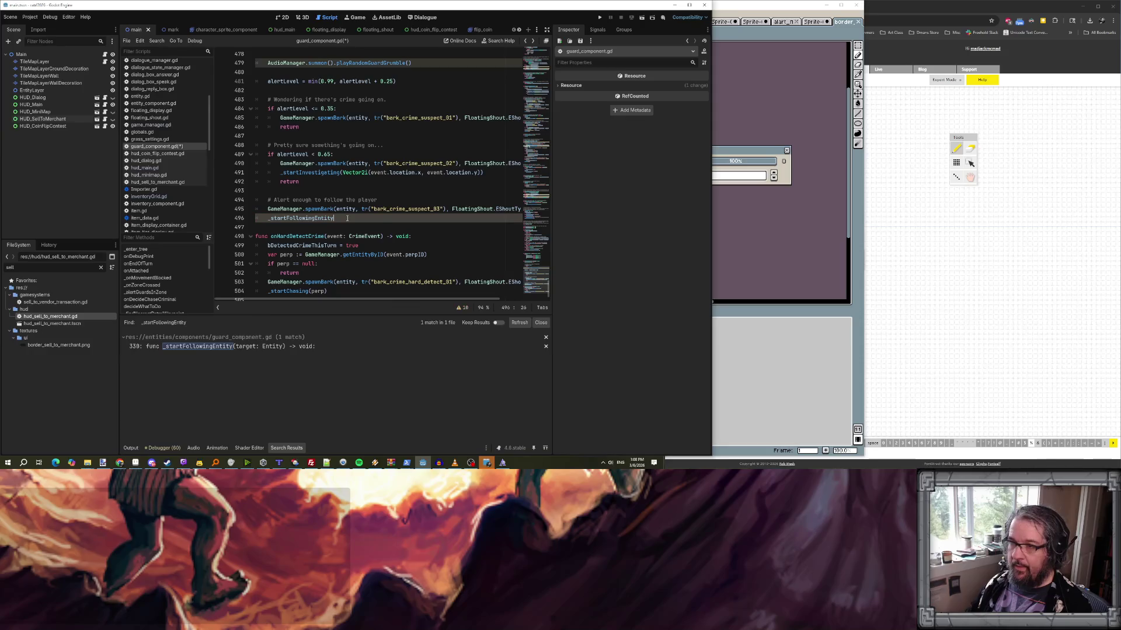
type("(")
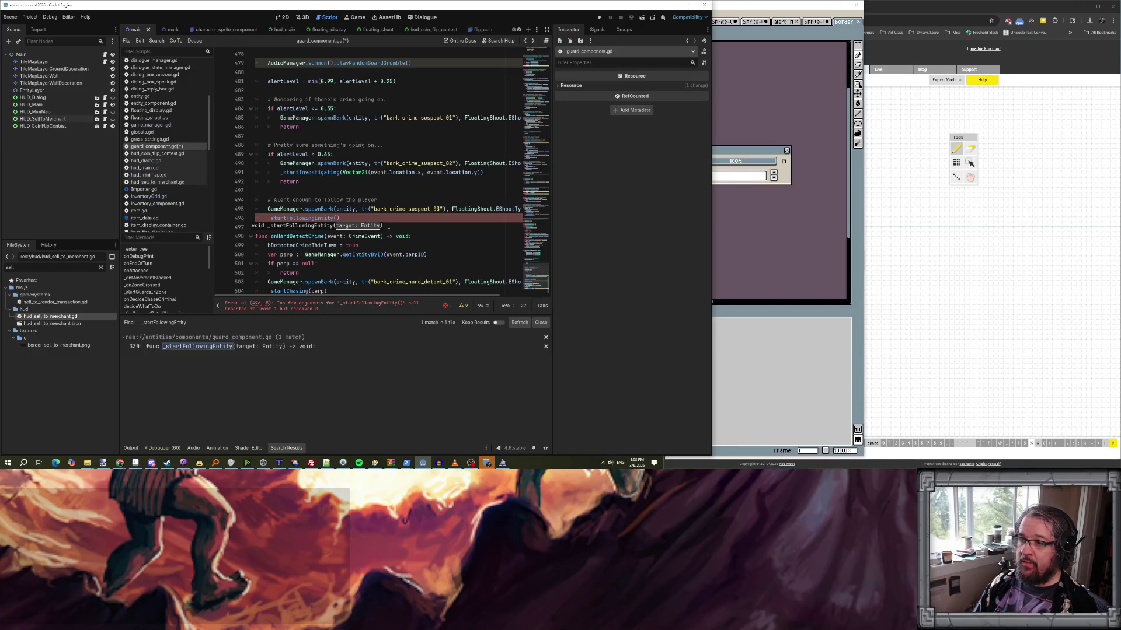
- Finish the line as _startFollowingEntity(GameManager.playerEntity); and save guard_component.gd
scroll(395, 187, "up", 3)
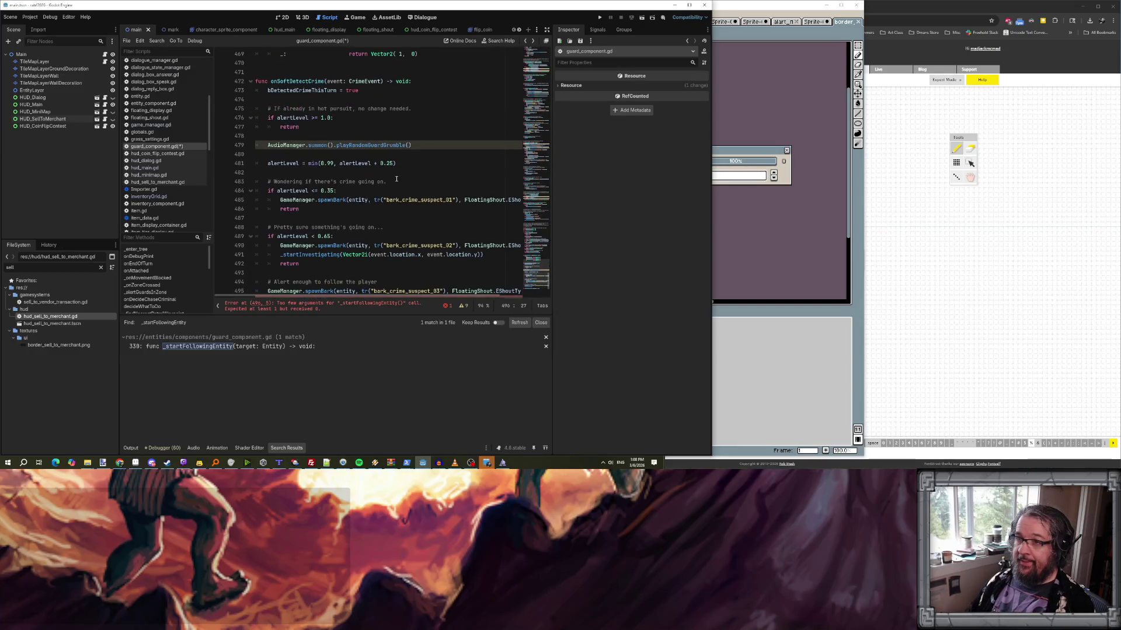
scroll(396, 178, "down", 3)
scroll(397, 178, "up", 3)
scroll(397, 179, "down", 3)
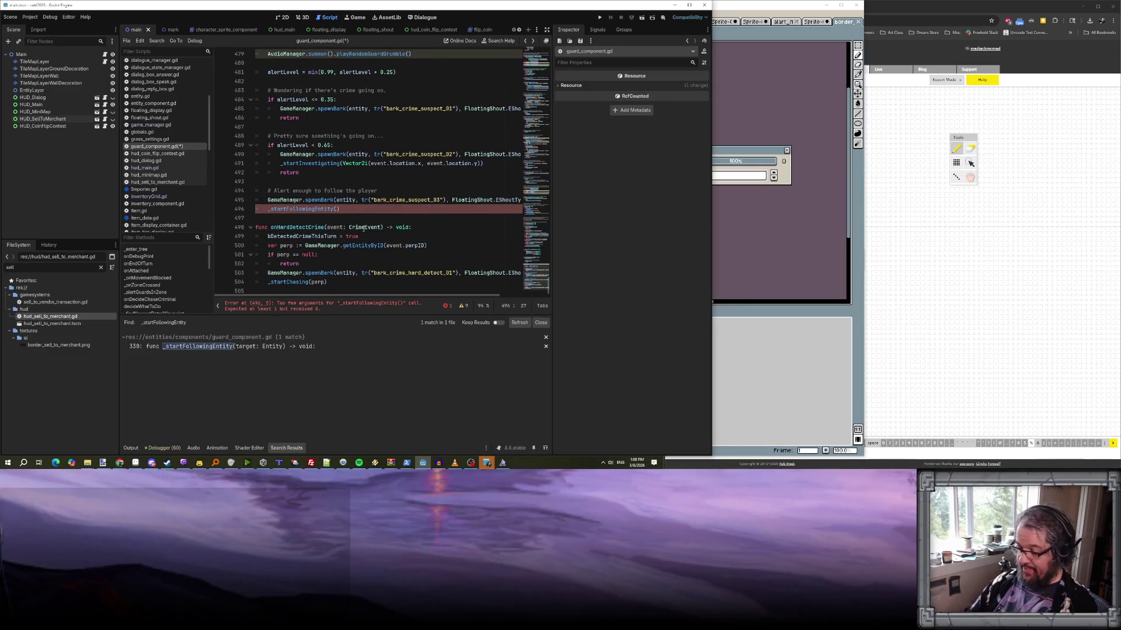
type("gameManager.g")
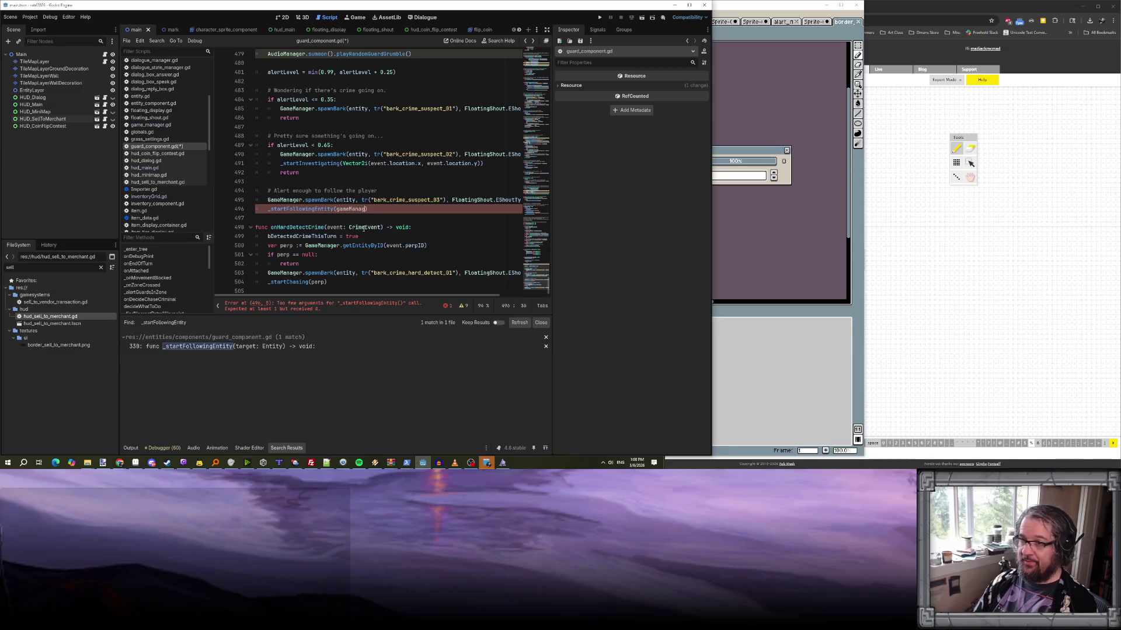
key("BackSpace")
key("BackSpace")
key("BackSpace")
type("playe")
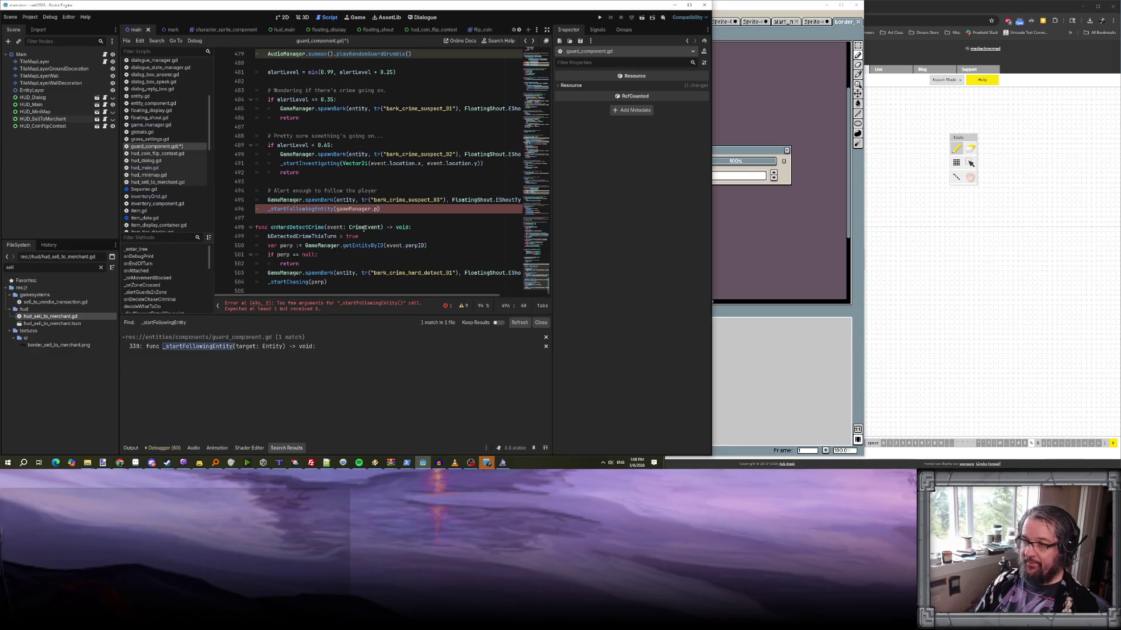
key("BackSpace")
key("BackSpace")
key("BackSpace")
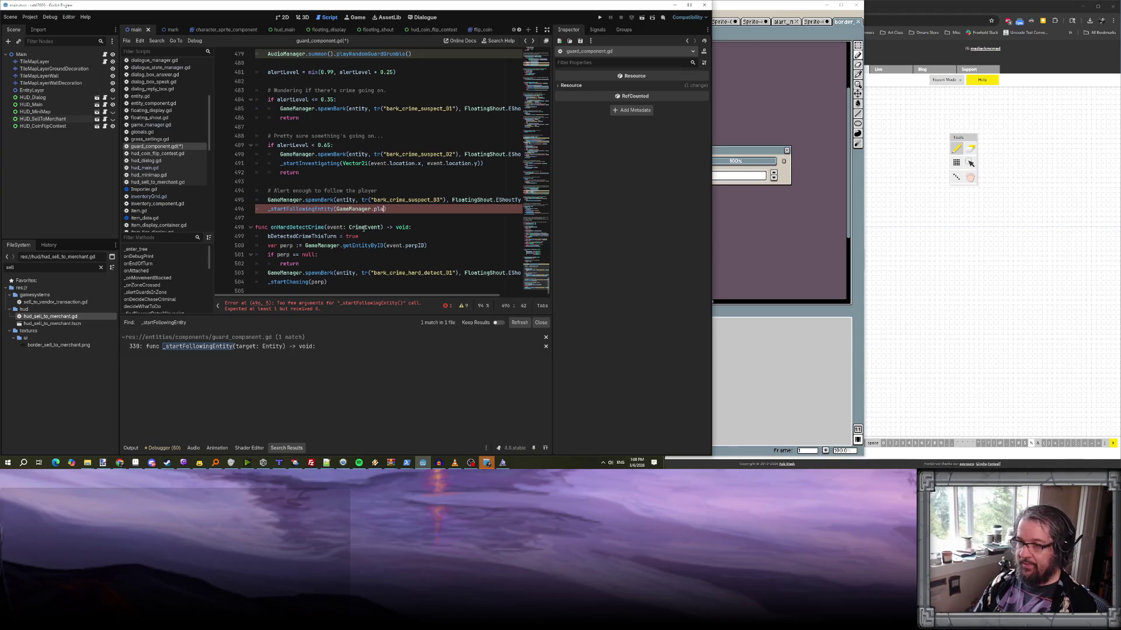
type("playerEntity")
key("End")
type(";")
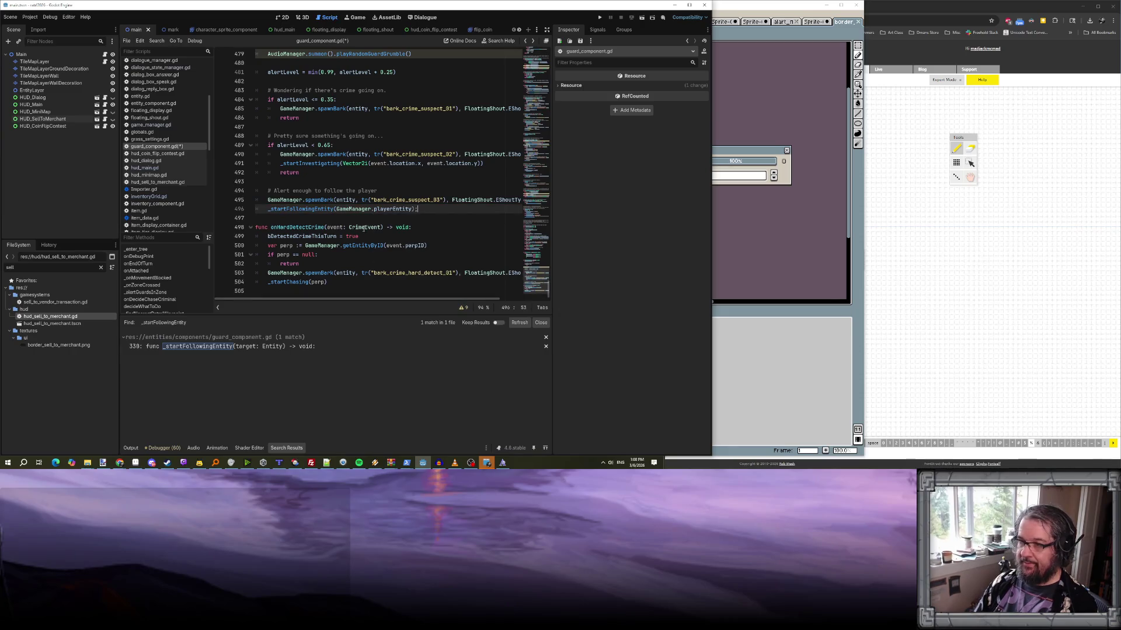
key("ctrl+s")
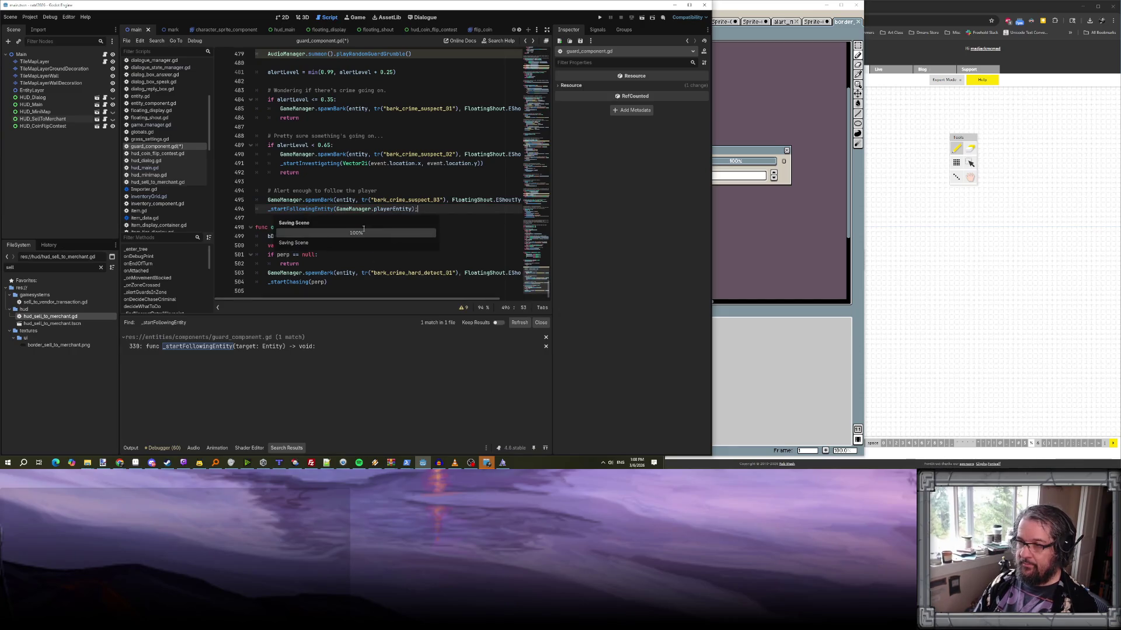
left_click(373, 181)
left_click(313, 210)
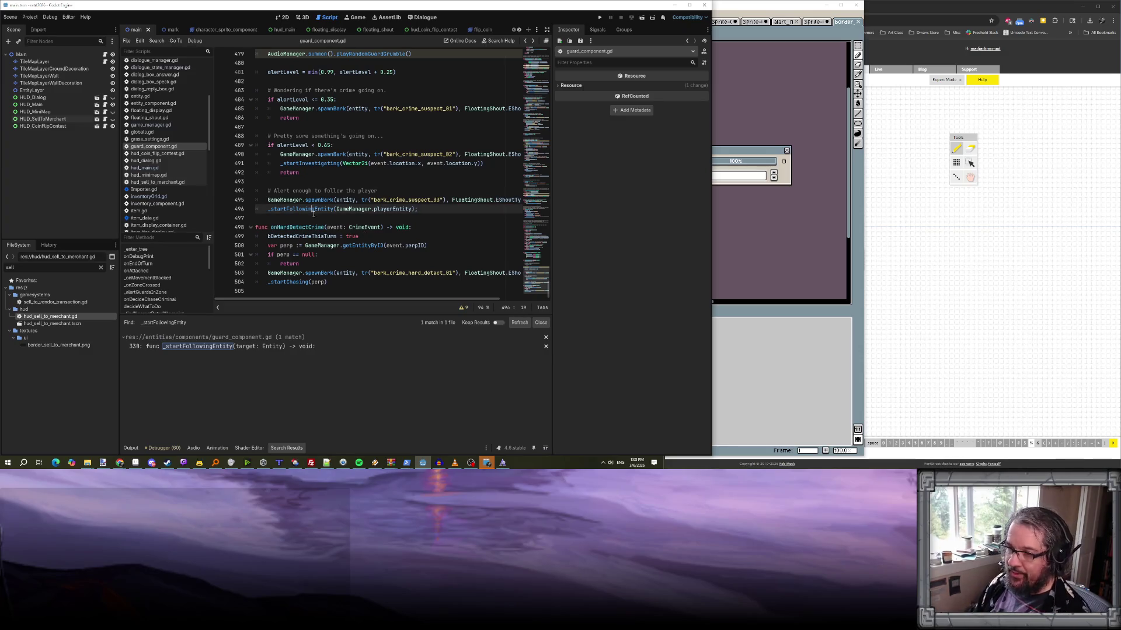
left_click(296, 209, "ctrl")
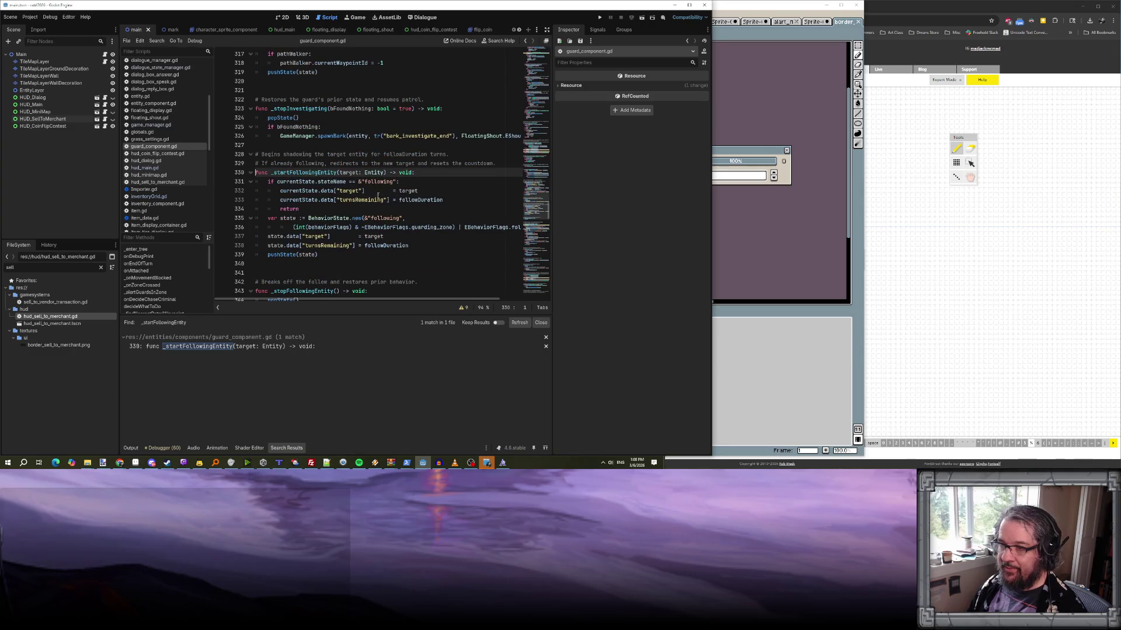
scroll(388, 208, "down", 1)
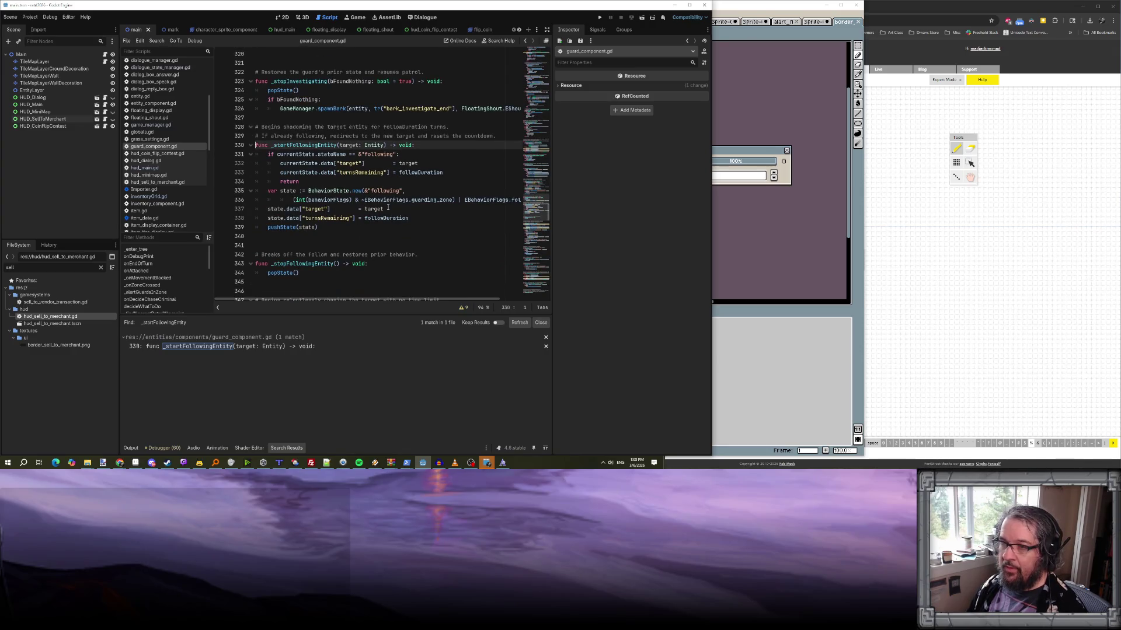
scroll(388, 208, "up", 1)
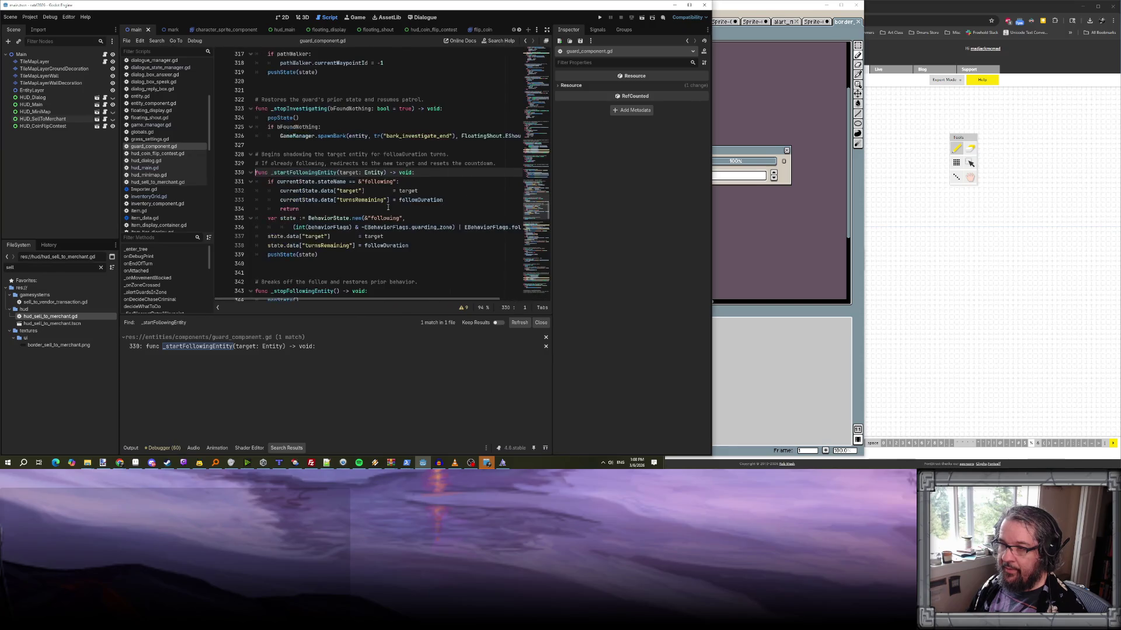
scroll(338, 194, "down", 2)
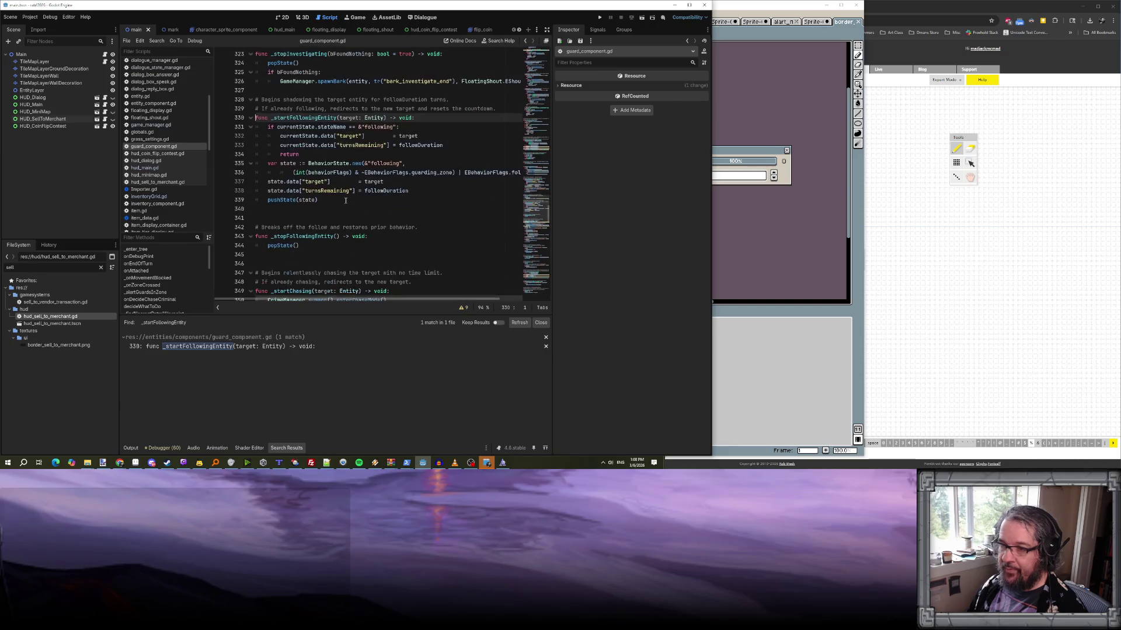
scroll(345, 201, "up", 2)
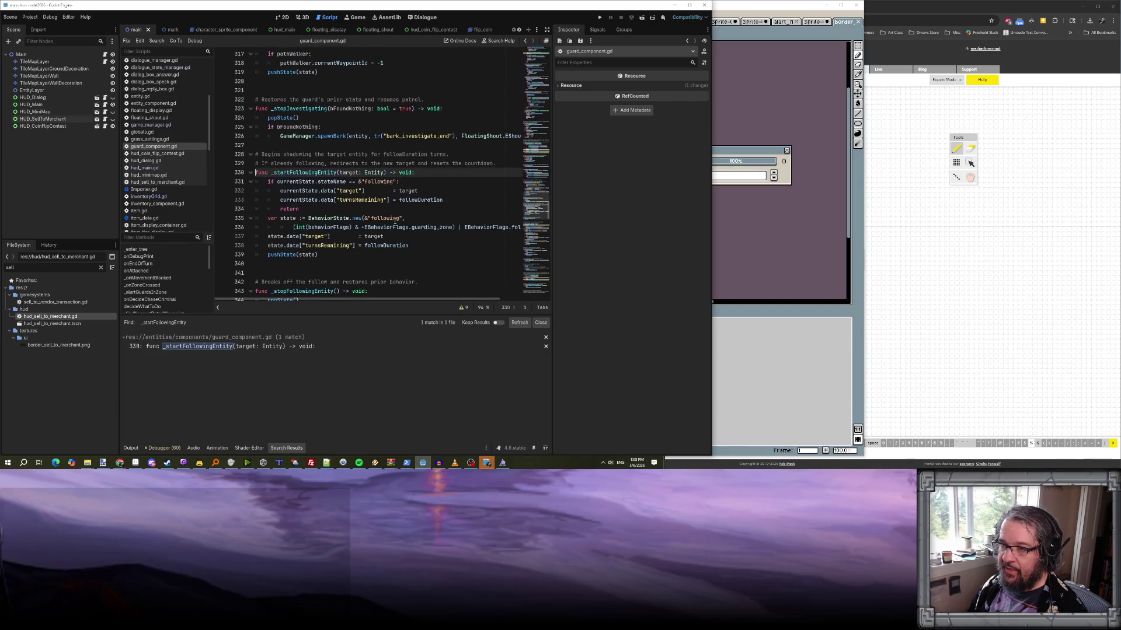
scroll(393, 203, "down", 1)
scroll(393, 203, "up", 1)
scroll(345, 187, "down", 1)
scroll(348, 169, "down", 5)
scroll(349, 168, "down", 5)
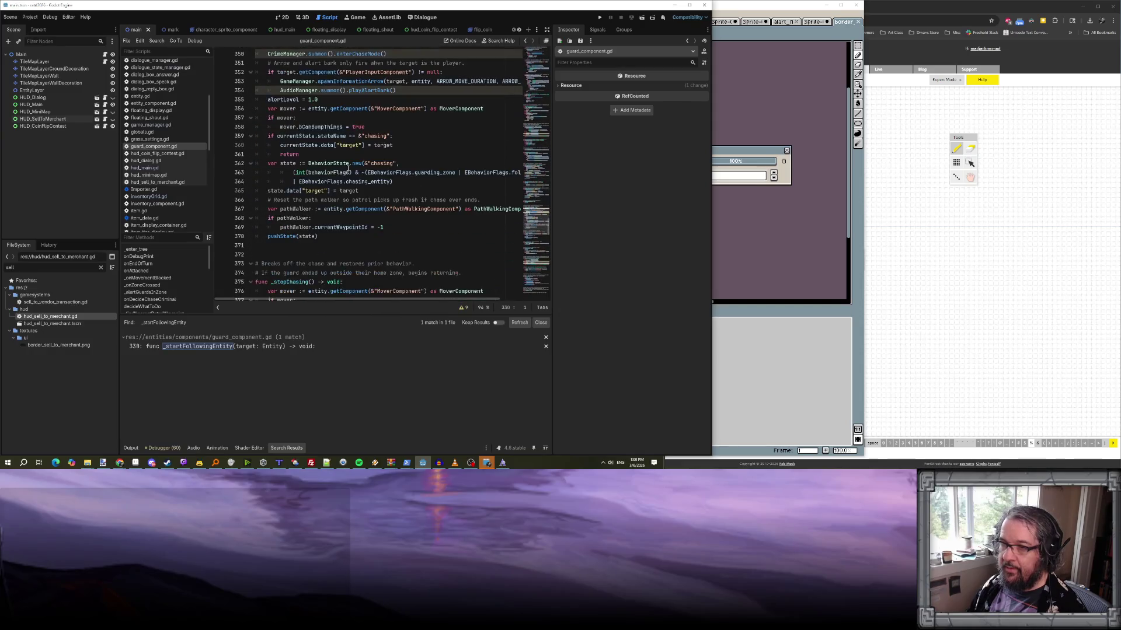
scroll(334, 141, "up", 2)
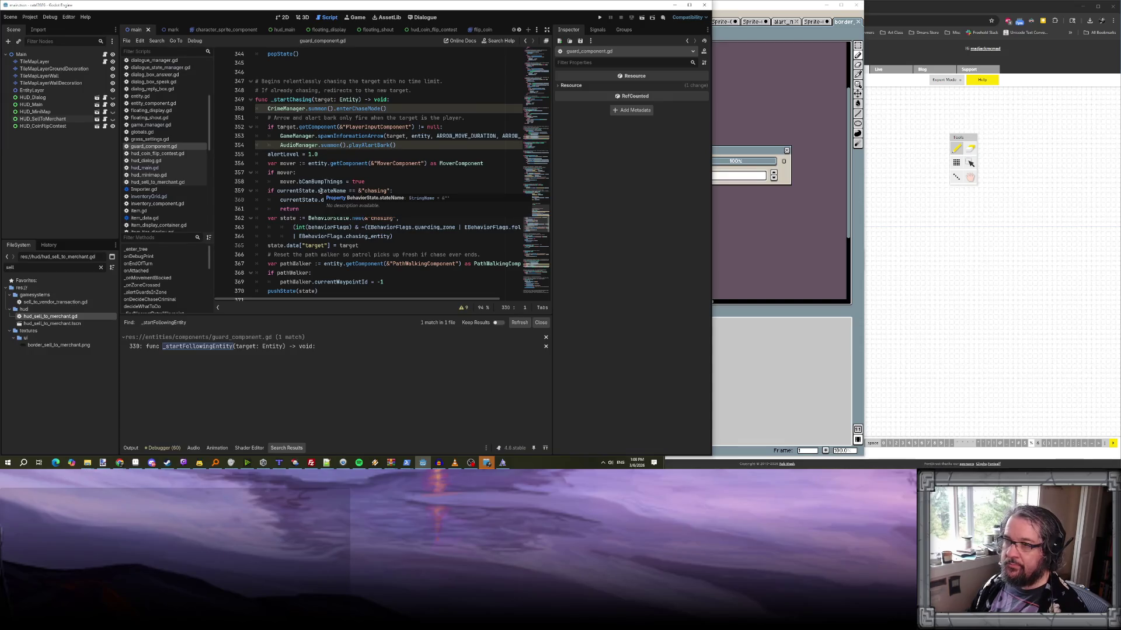
scroll(320, 191, "down", 14)
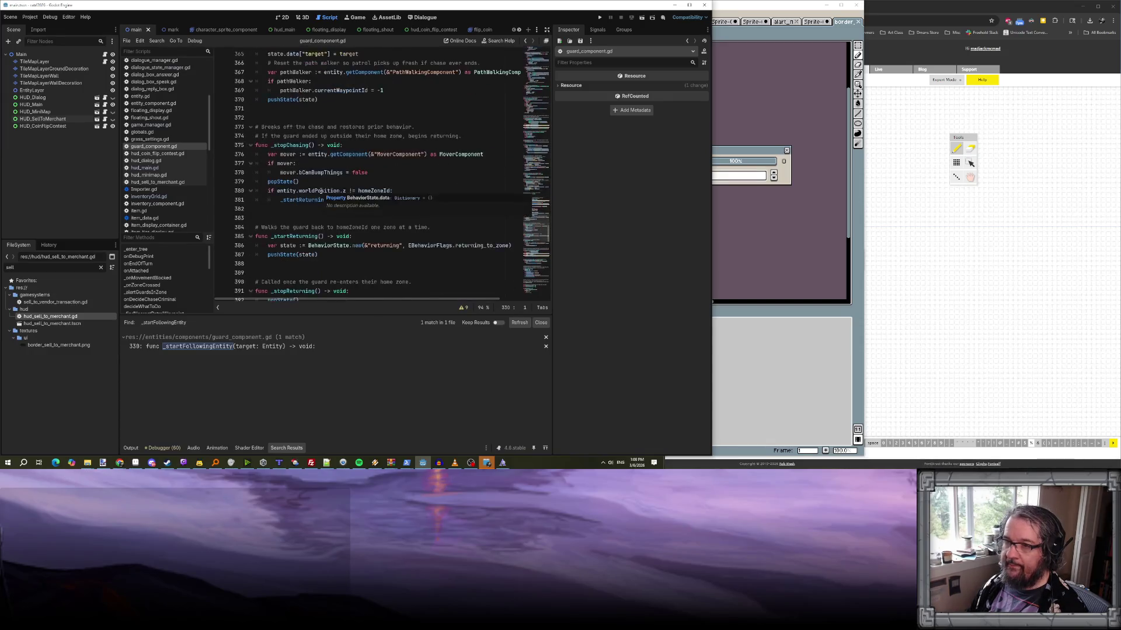
scroll(320, 191, "up", 7)
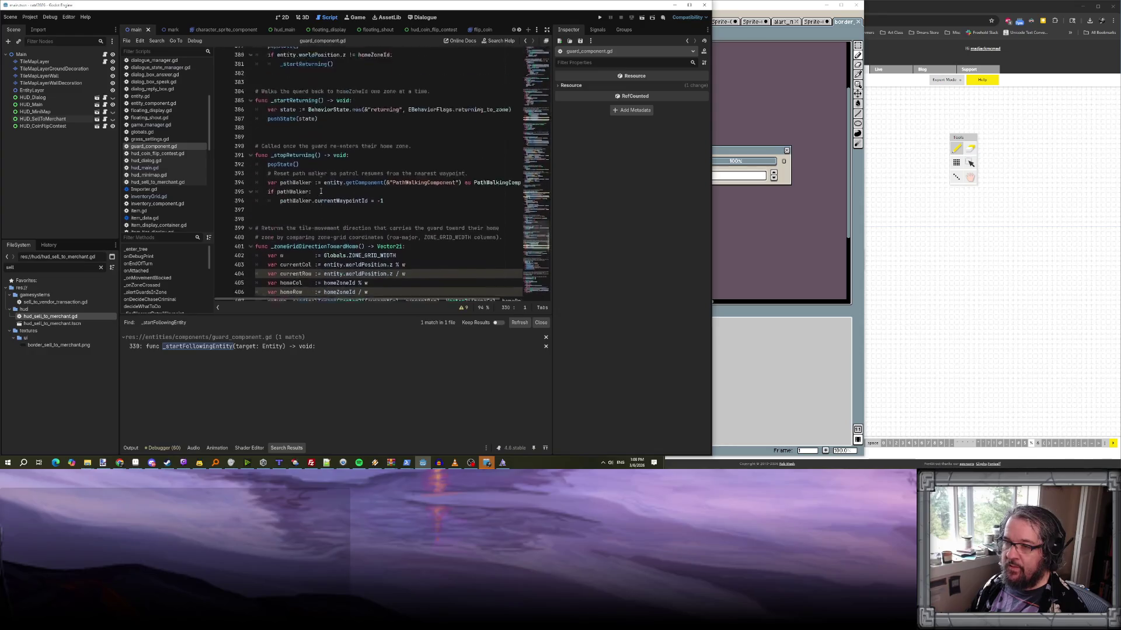
key("ctrl+f")
- Search guard_component.gd for "decidewhat" and read through decideWhatToDo
type("decidedw")
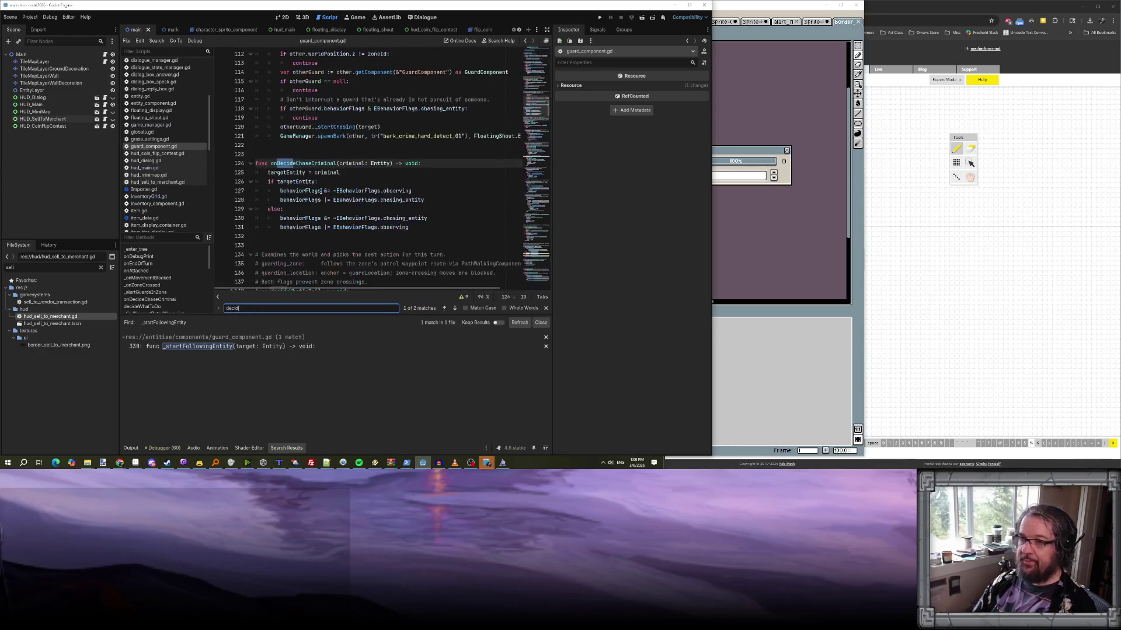
key("BackSpace")
key("BackSpace")
type("whatto")
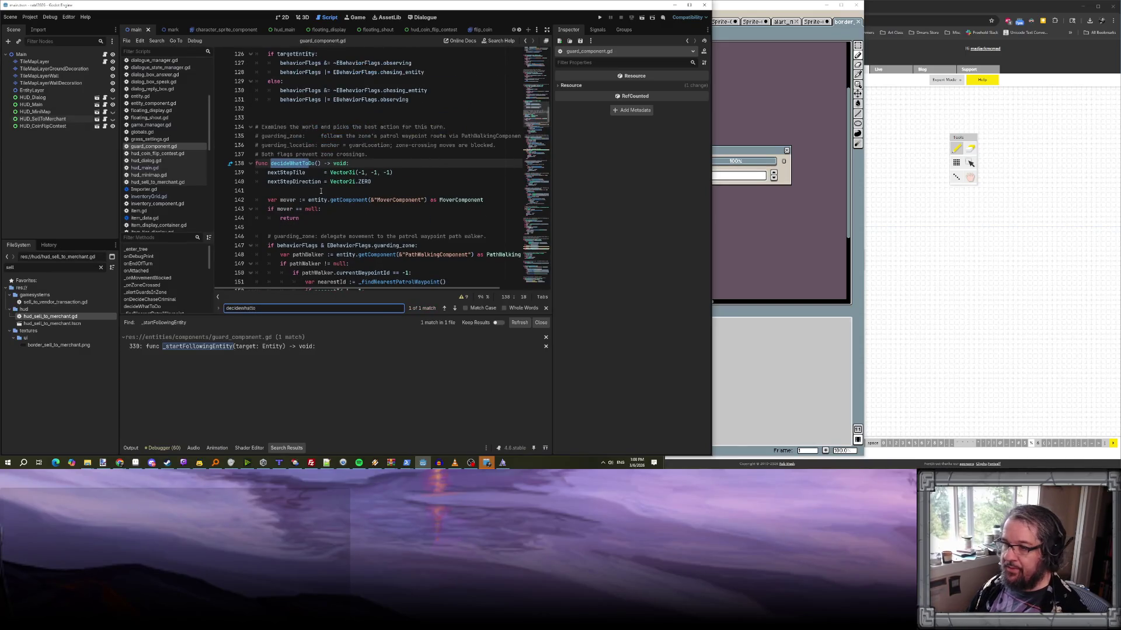
scroll(320, 191, "down", 7)
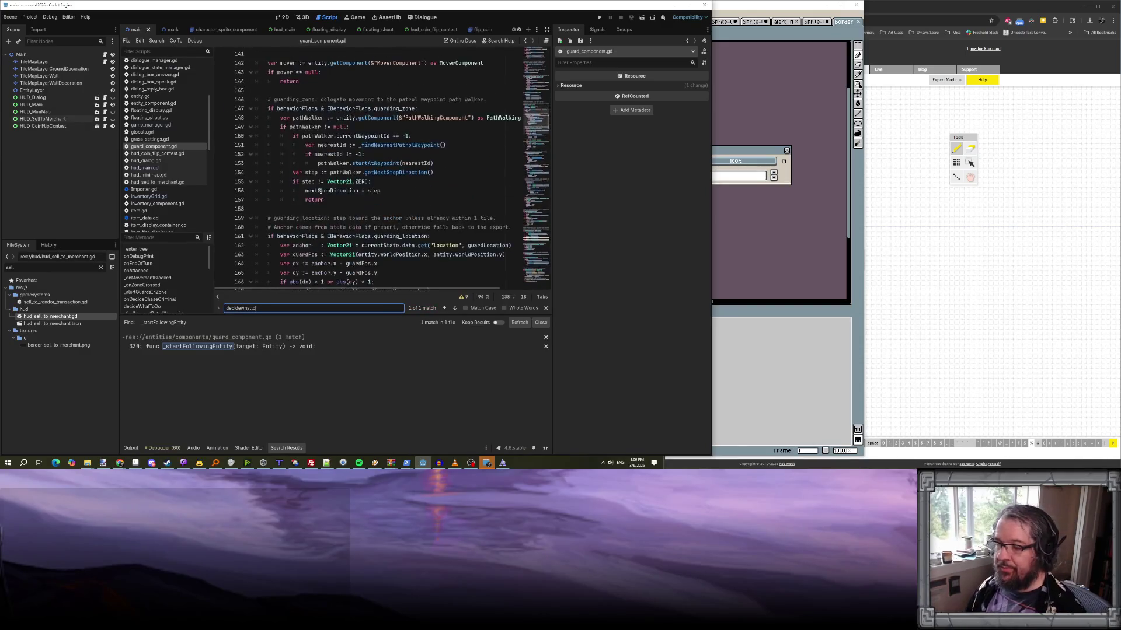
scroll(411, 153, "down", 1)
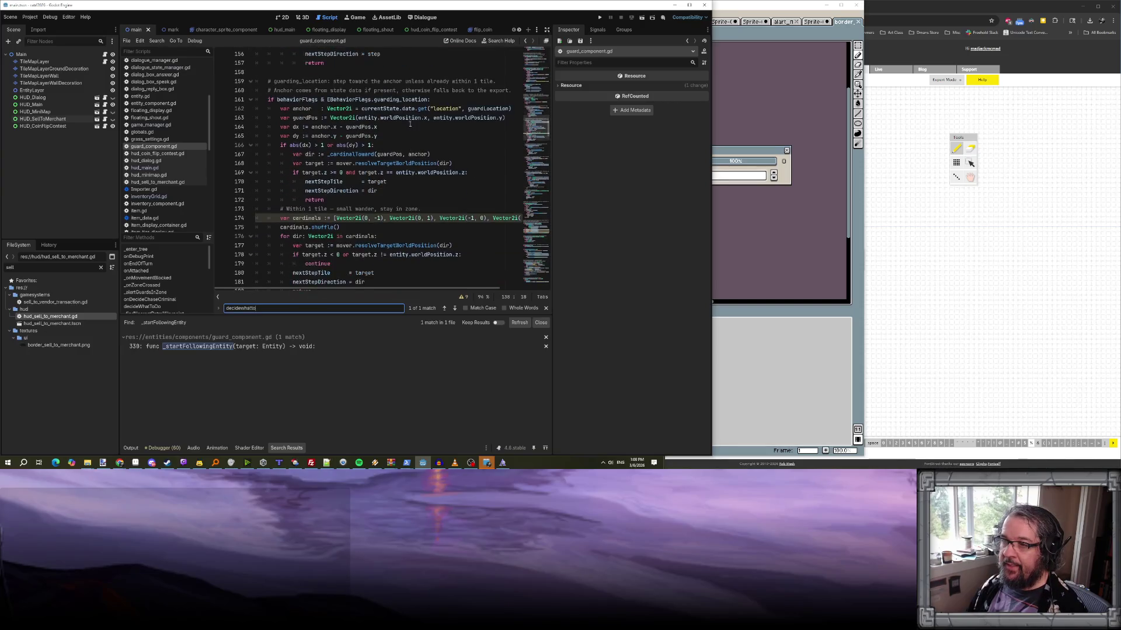
scroll(403, 133, "down", 6)
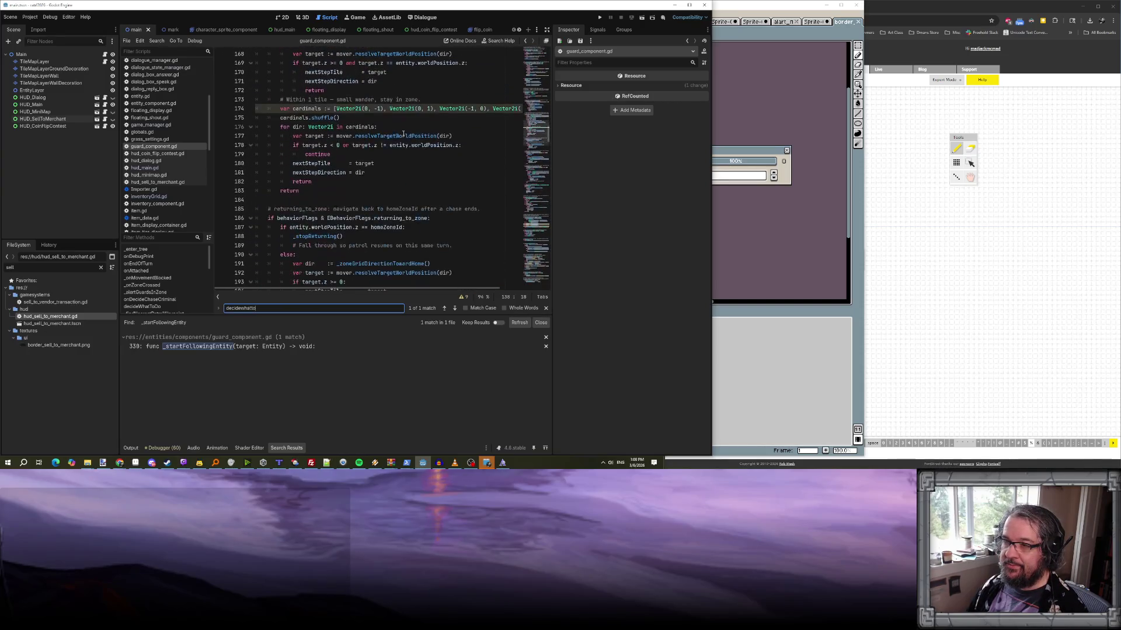
scroll(395, 163, "down", 7)
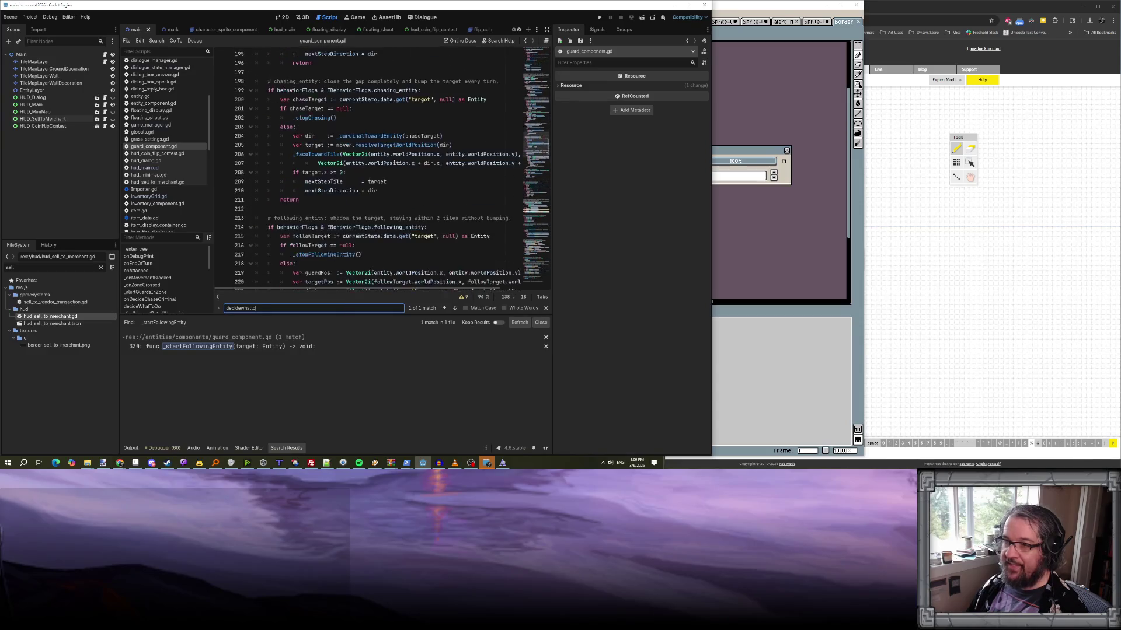
scroll(394, 174, "up", 2)
scroll(380, 185, "down", 2)
scroll(378, 187, "down", 2)
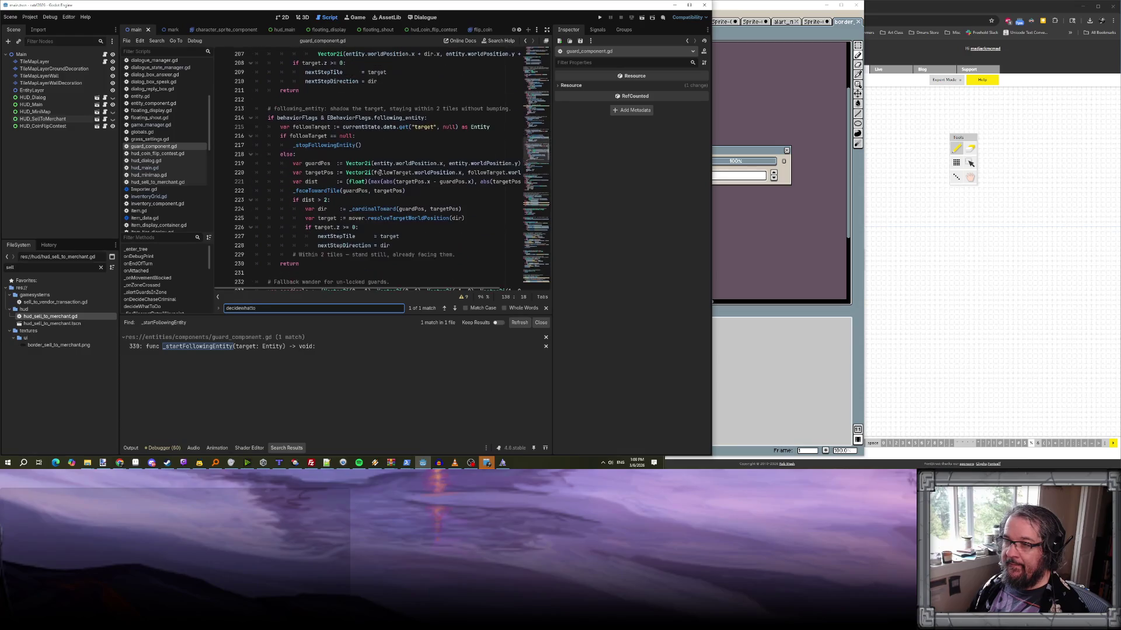
- Go back to the exported investigateDuration and followDuration settings at the file's top
left_click(406, 153)
scroll(405, 151, "up", 3)
scroll(406, 152, "up", 20)
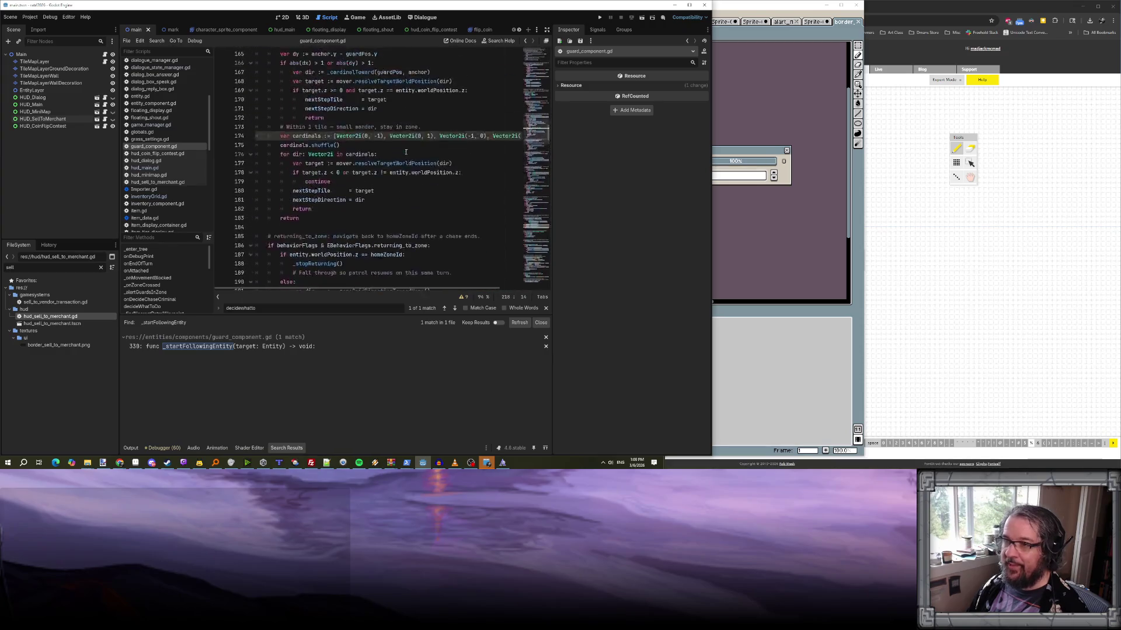
scroll(406, 152, "up", 13)
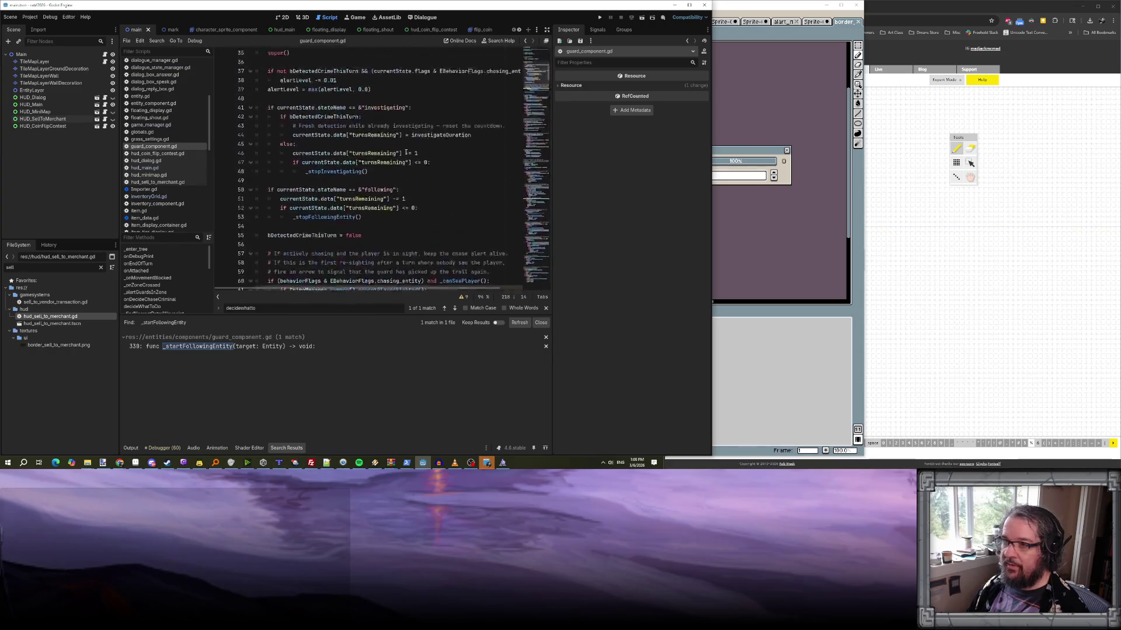
scroll(405, 152, "up", 10)
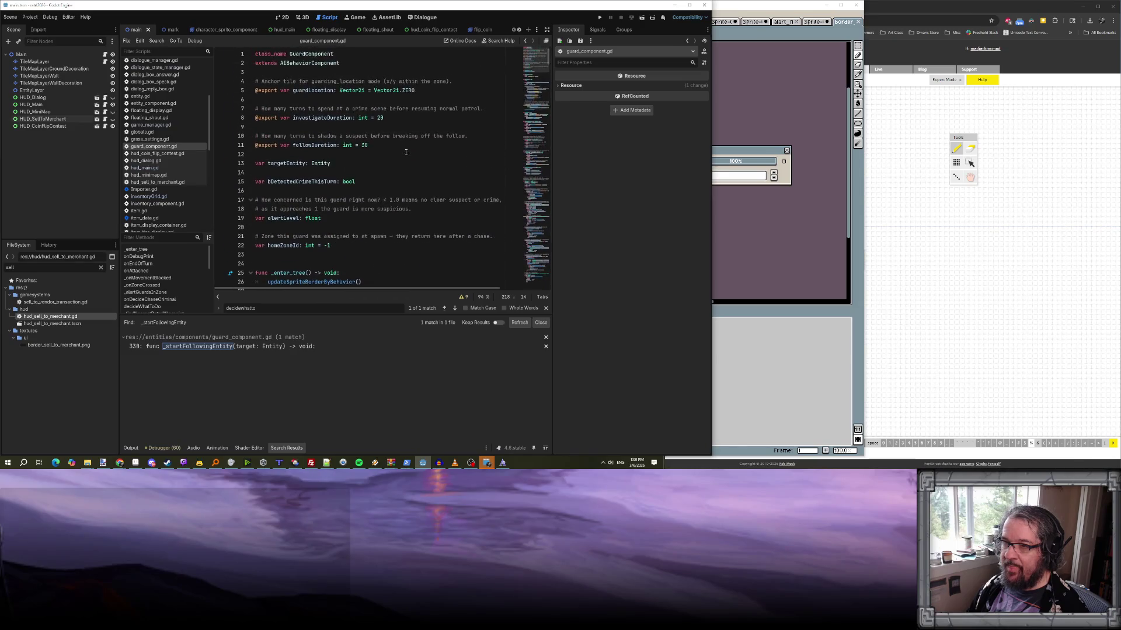
left_click(364, 145)
left_click(377, 118)
left_click(379, 135)
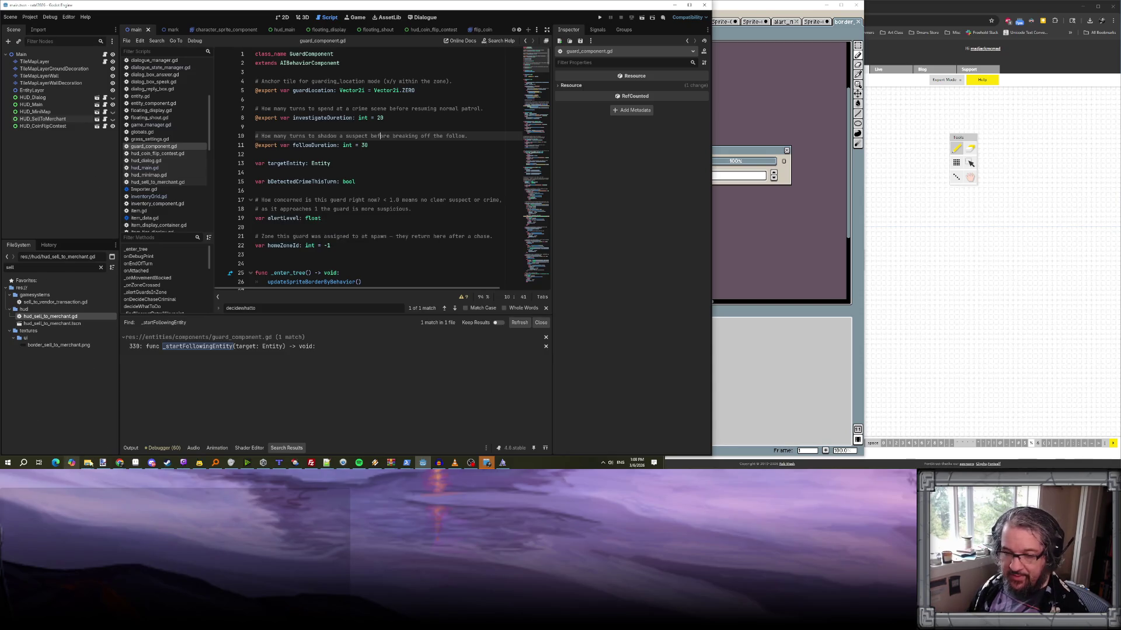
- Bring the ratrf_stringtables spreadsheet forward and scroll down to row 39
mouse_move(120, 462)
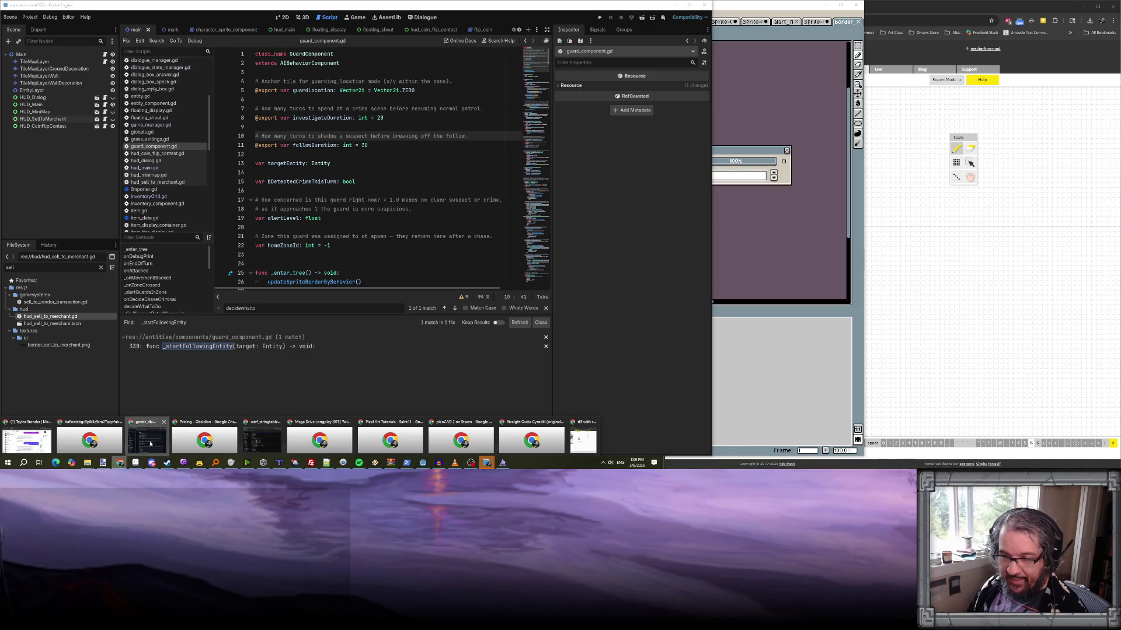
left_click(147, 441)
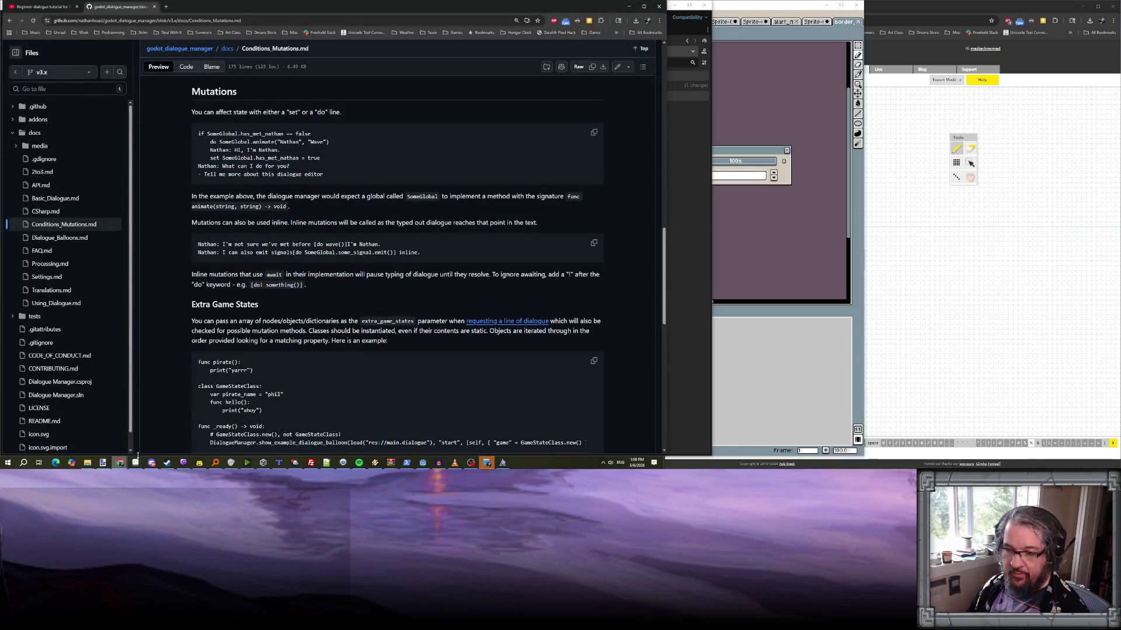
mouse_move(120, 462)
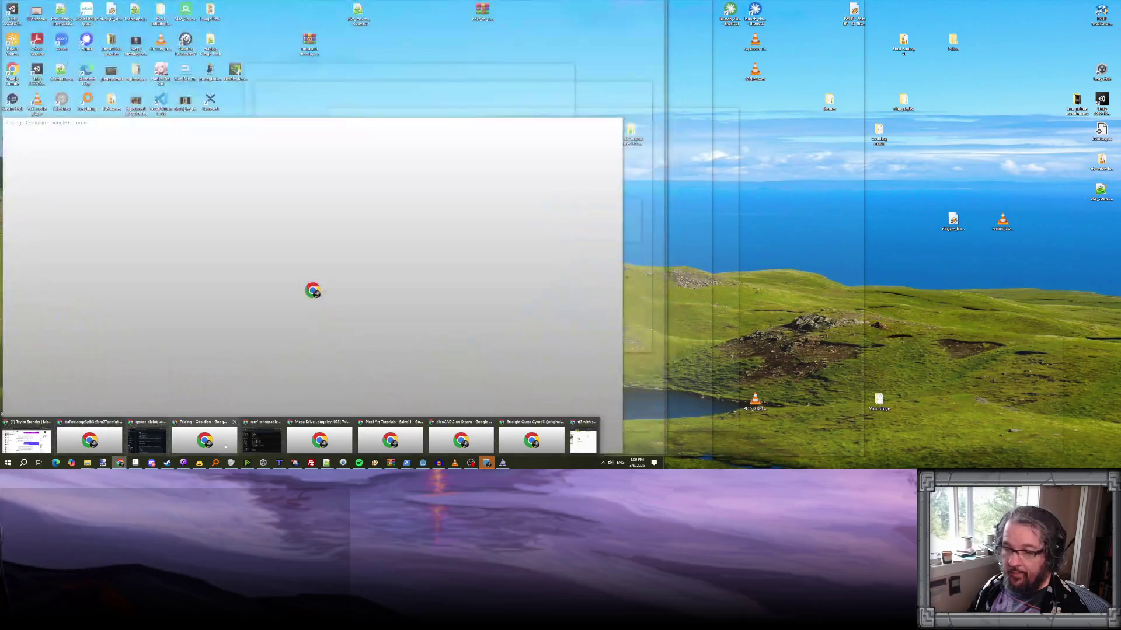
left_click(261, 441)
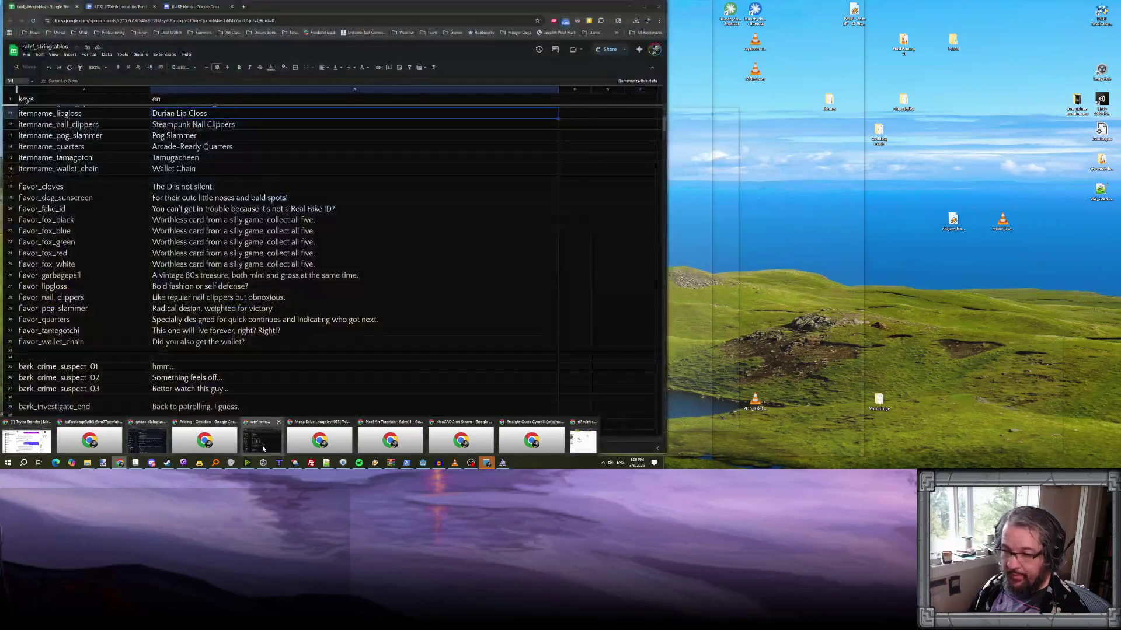
scroll(212, 225, "down", 3)
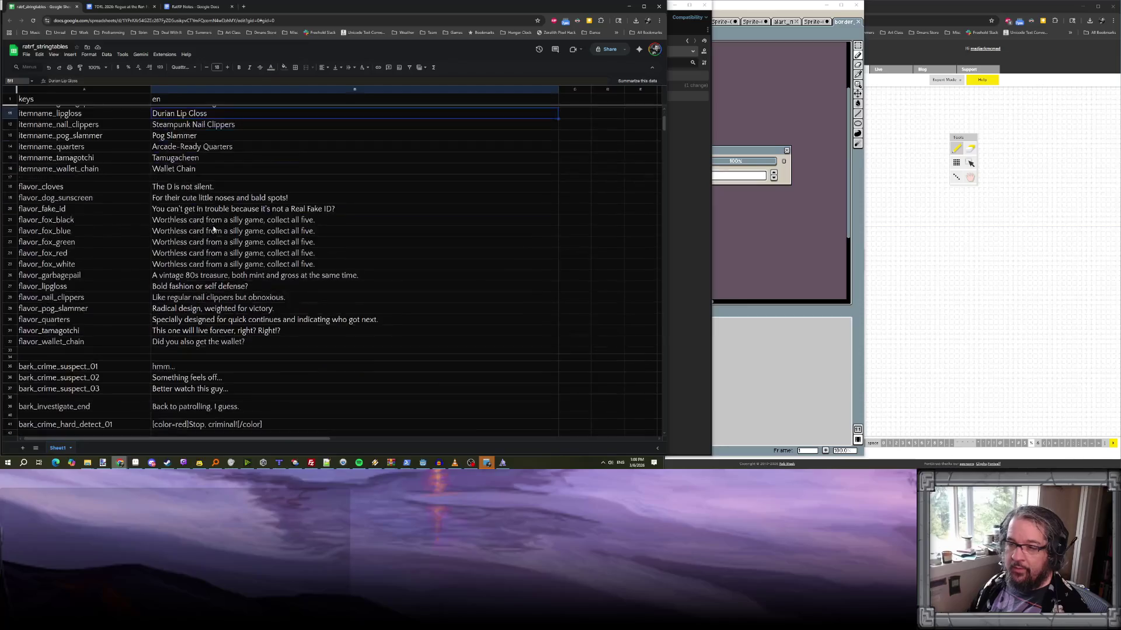
scroll(243, 283, "down", 6)
- Replace B39's "Back to patrolling, I guess." with "It was nothing. Right?"
double_click(194, 211)
left_click(211, 211)
left_click_drag(211, 211, 129, 209)
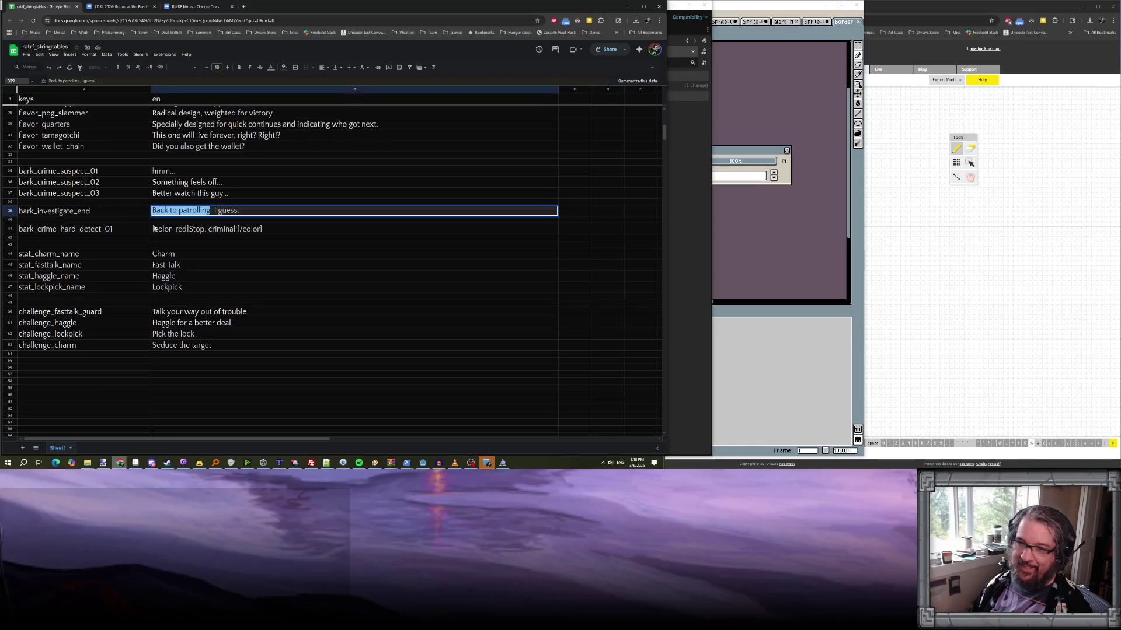
type("It was nothin")
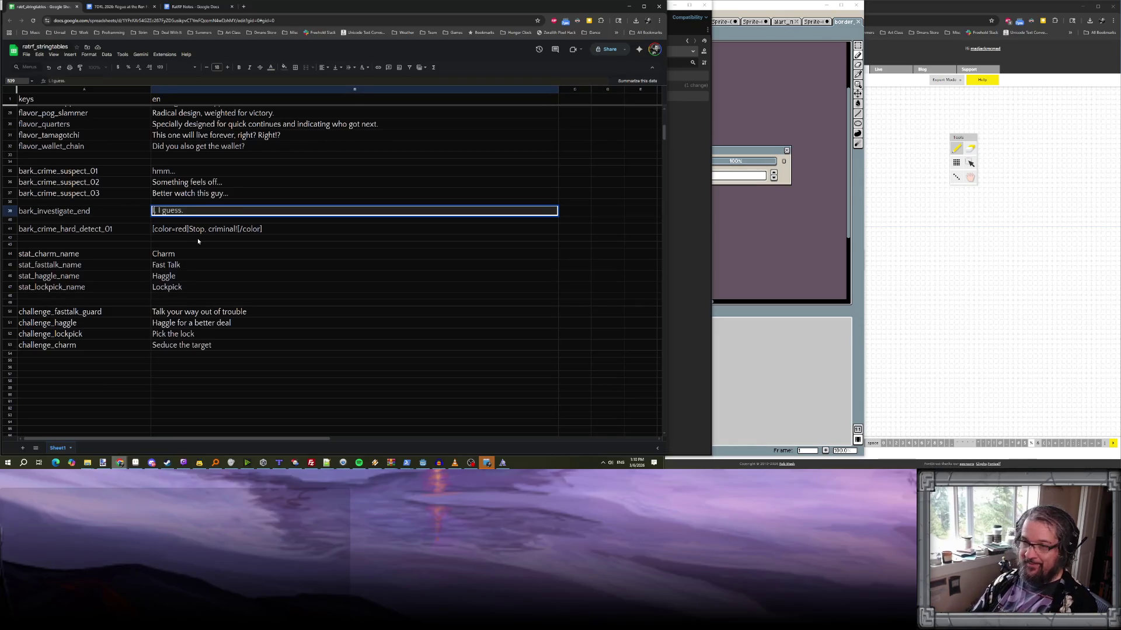
type("g")
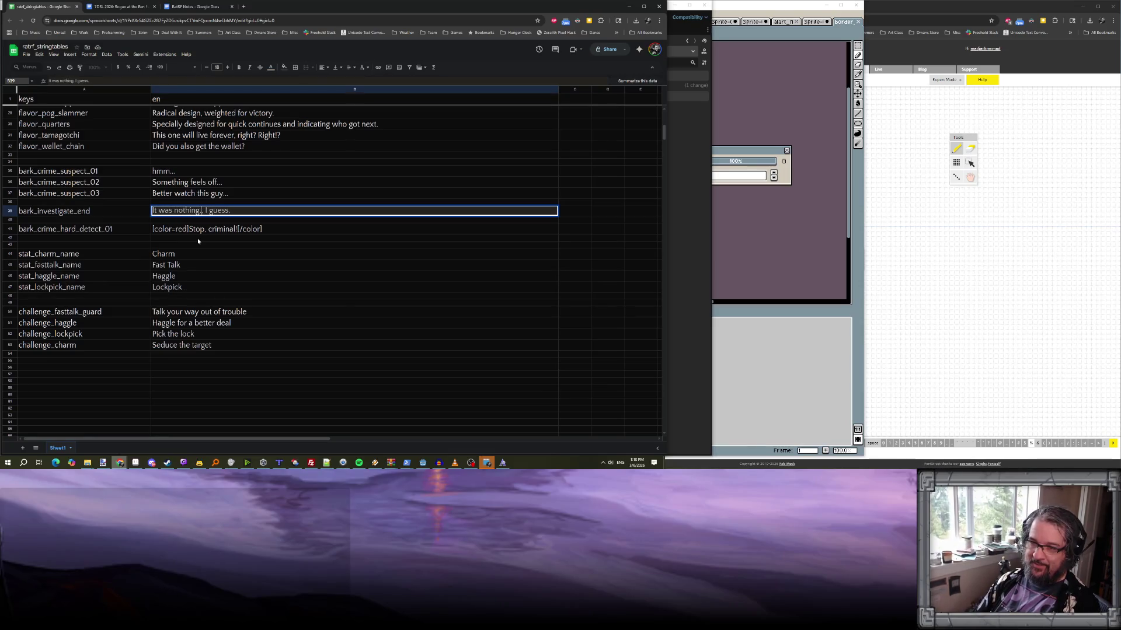
key("Delete")
key("Delete")
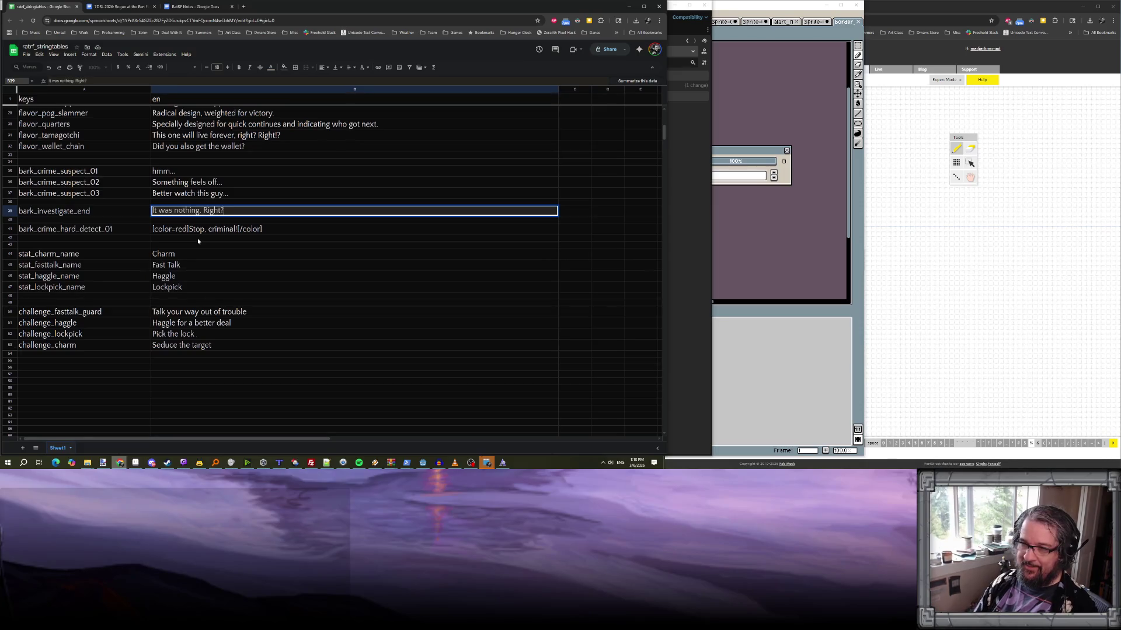
type("?")
key("Return")
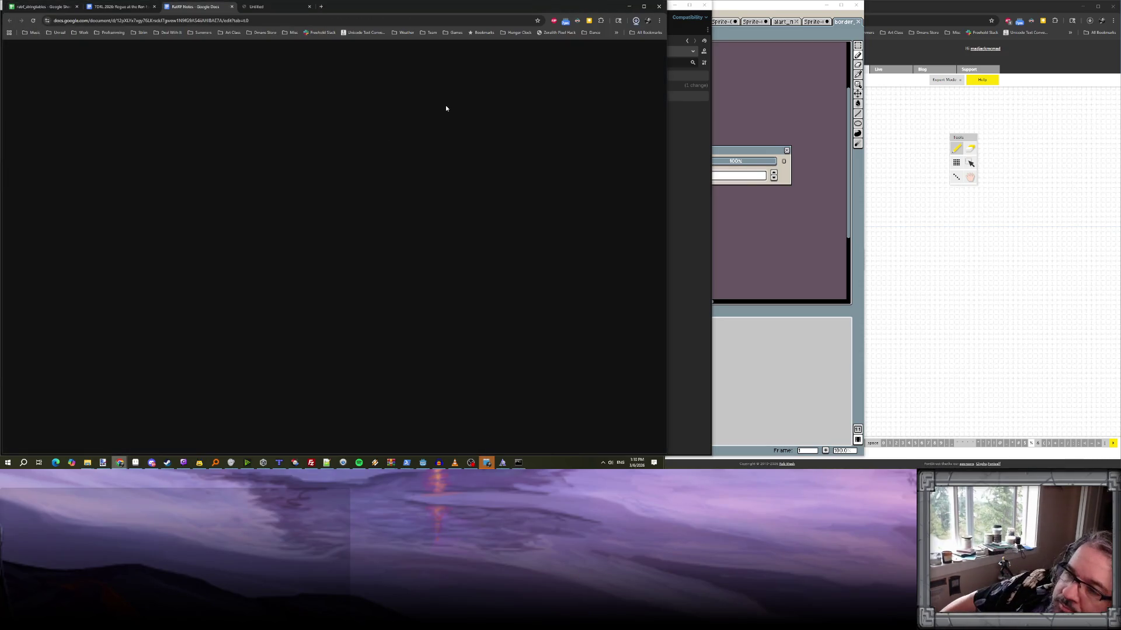
left_click(627, 10)
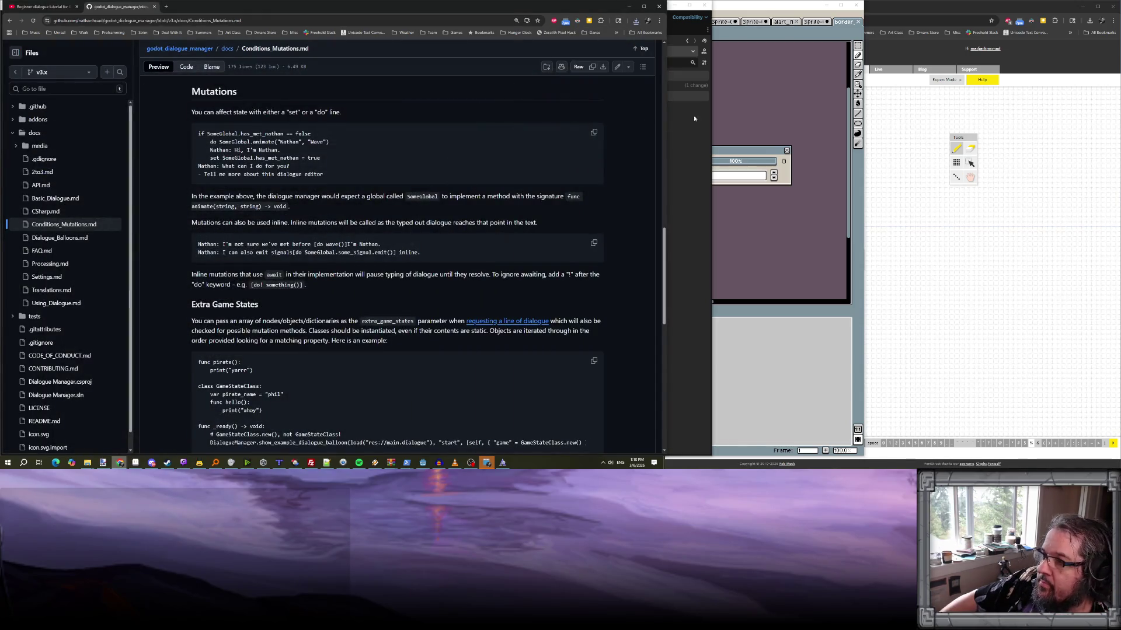
left_click(629, 6)
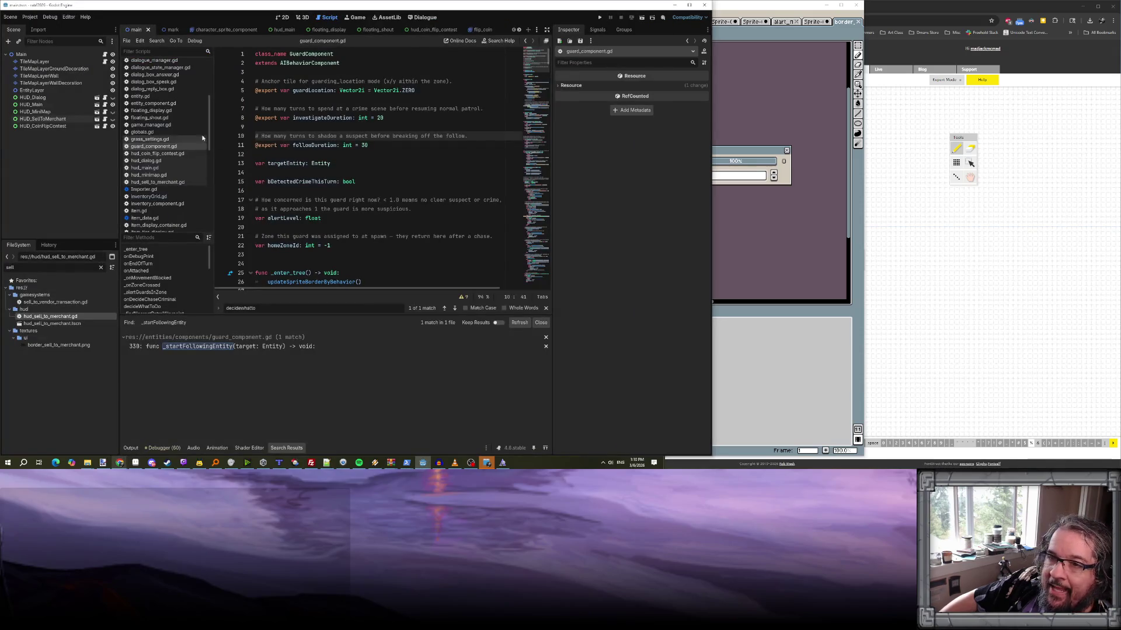
- Open player_character_component.gd and jump to the Charm stat's definition in globals.gd
scroll(164, 121, "down", 5)
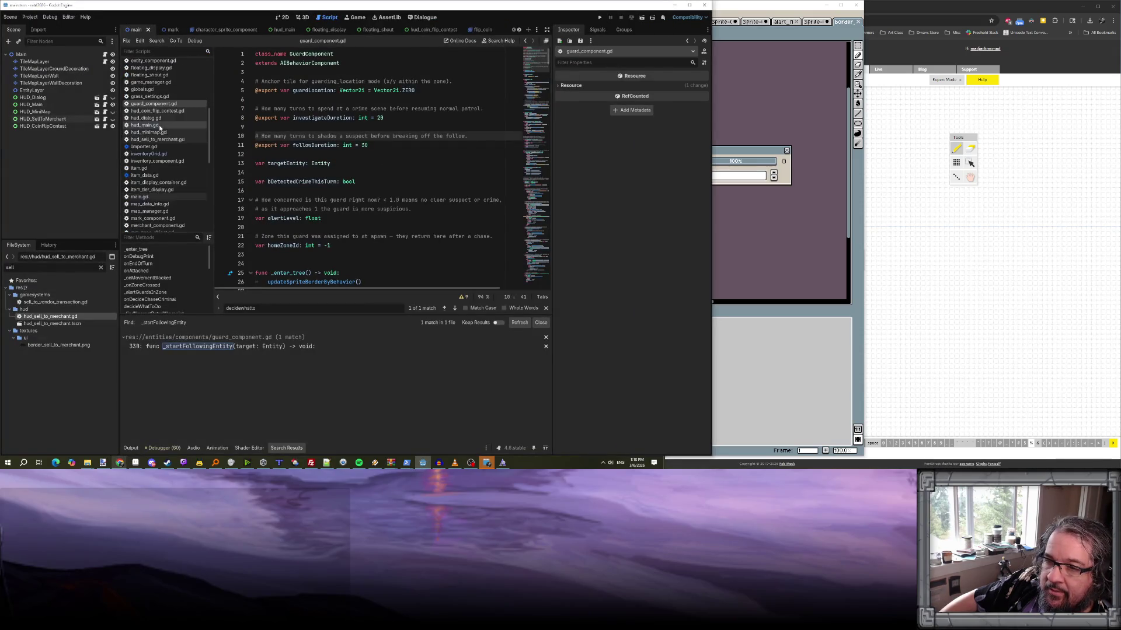
scroll(158, 125, "down", 2)
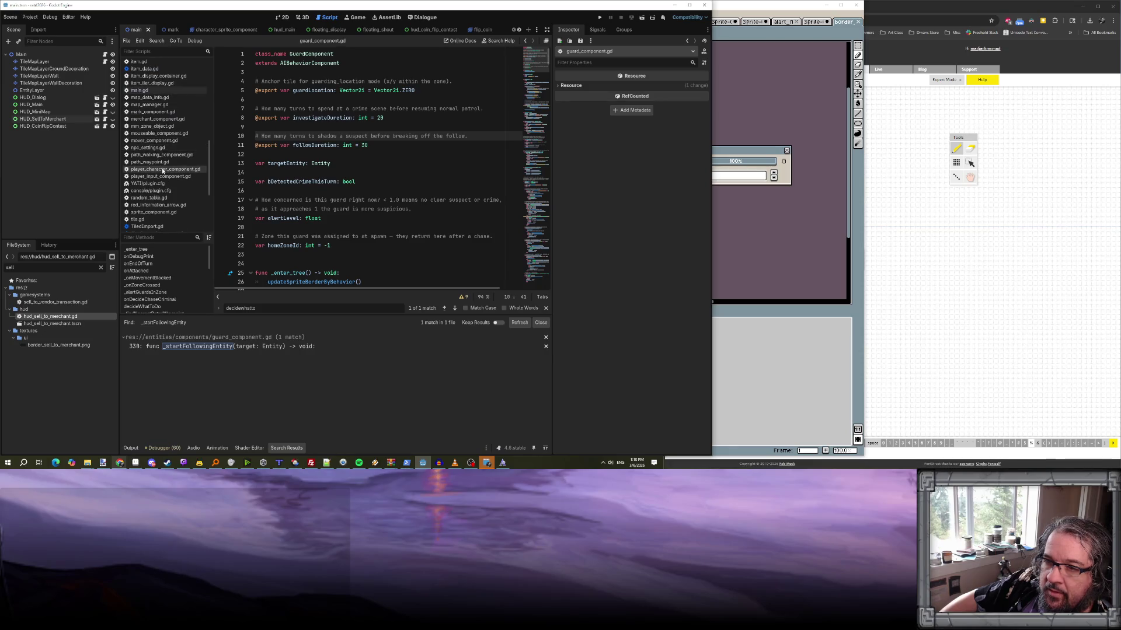
left_click(171, 170)
scroll(374, 196, "down", 2)
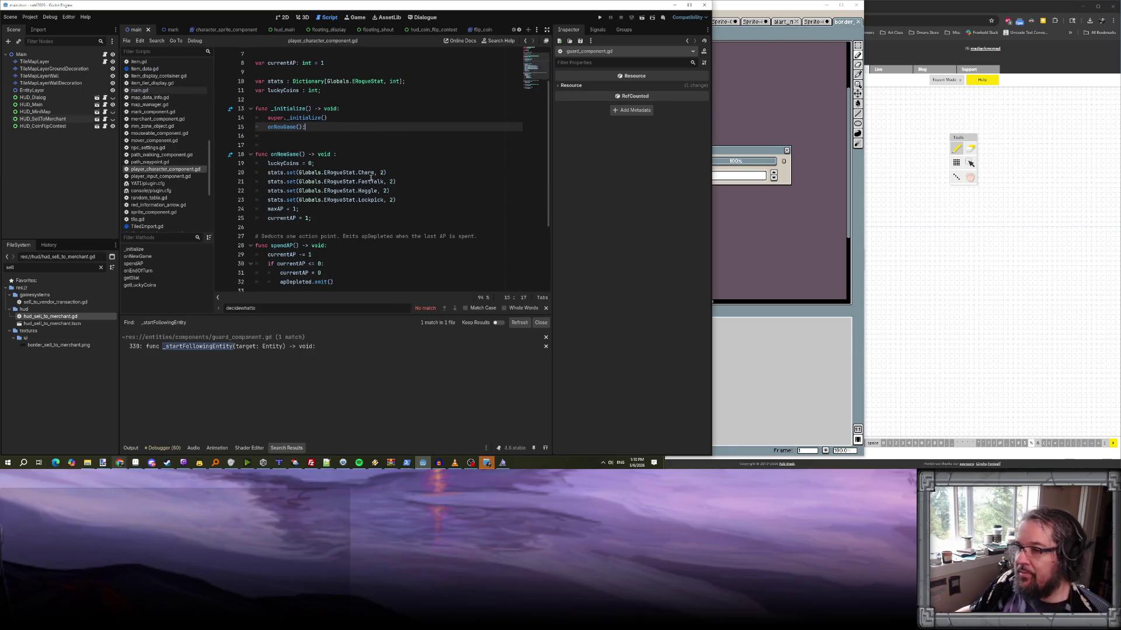
left_click(367, 173)
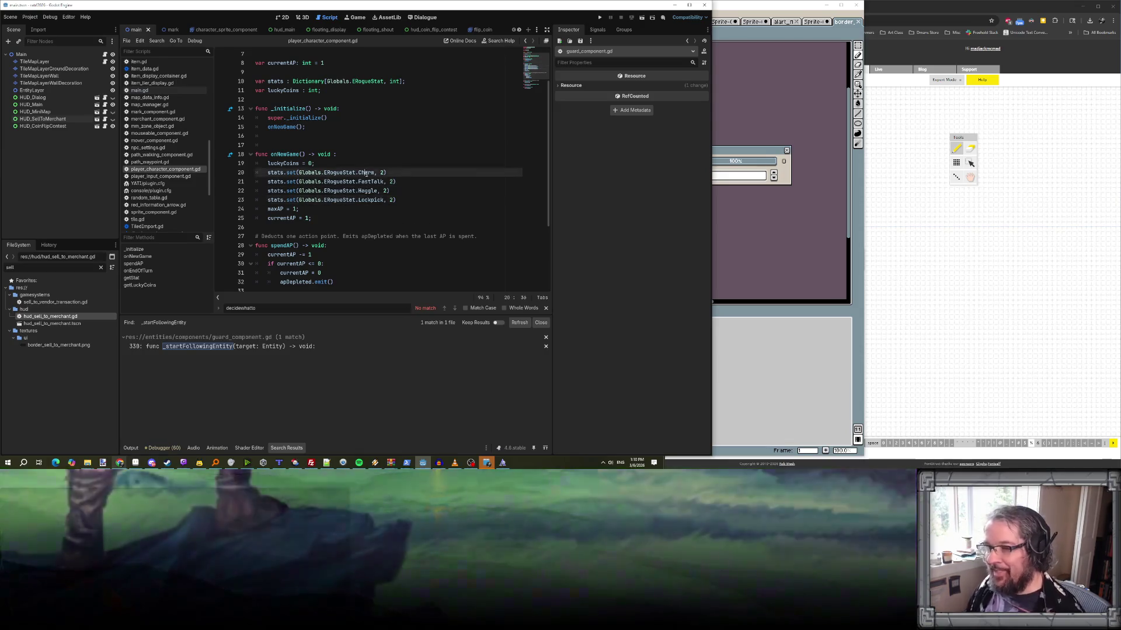
left_click(367, 172, "ctrl")
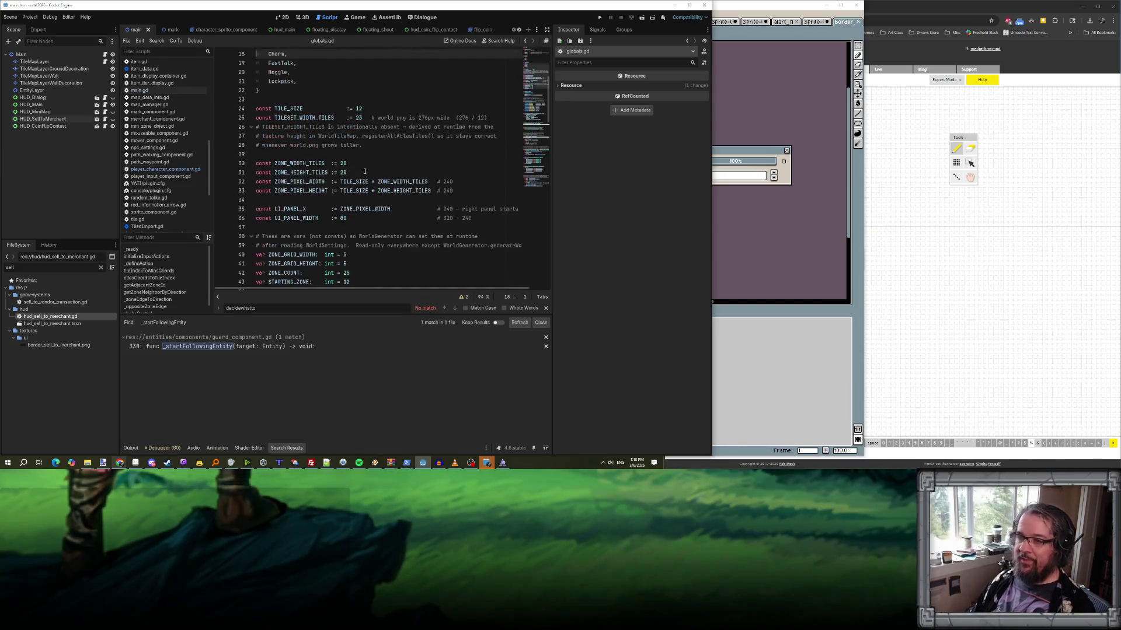
- Rename the ERogueStat enum's Charm entry to Carouse
type("Ca")
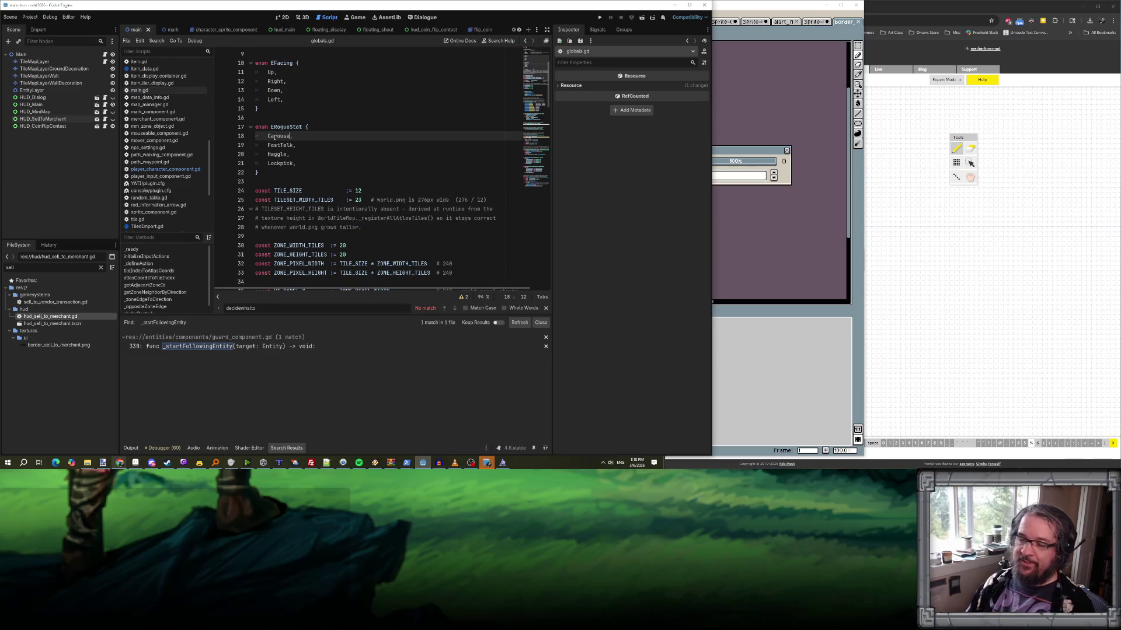
left_click(289, 153)
left_click(309, 164)
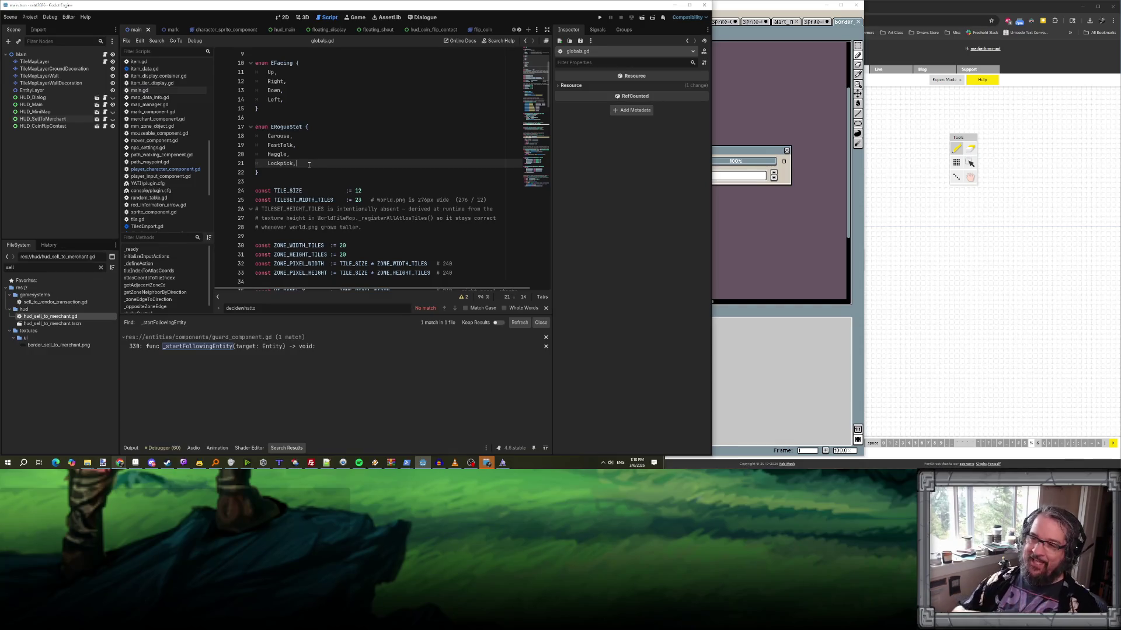
left_click_drag(290, 136, 268, 136)
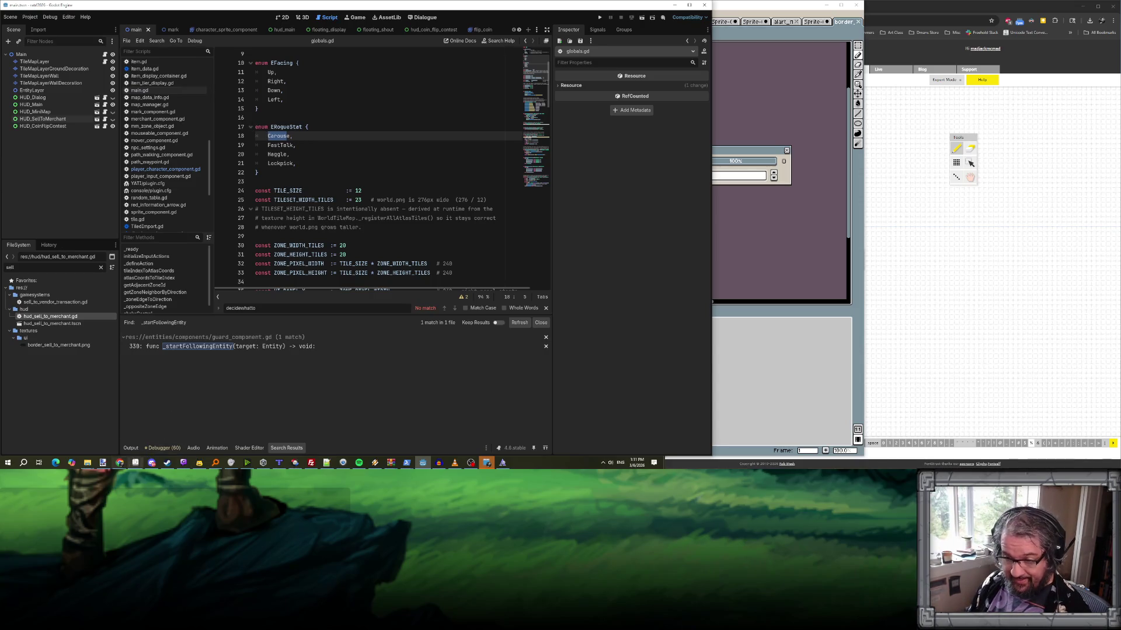
left_click(120, 462)
- Rename the stat_charm_name key to stat_carouse_name
left_click(44, 7)
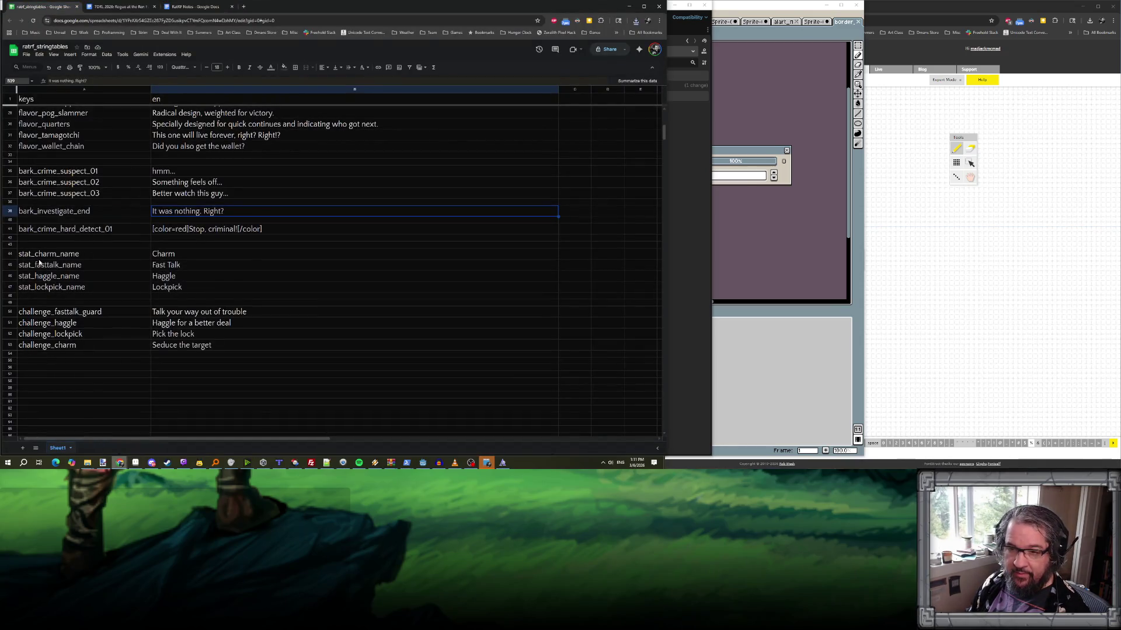
double_click(35, 252)
left_click_drag(37, 253, 57, 253)
type("arouse'")
key("Return")
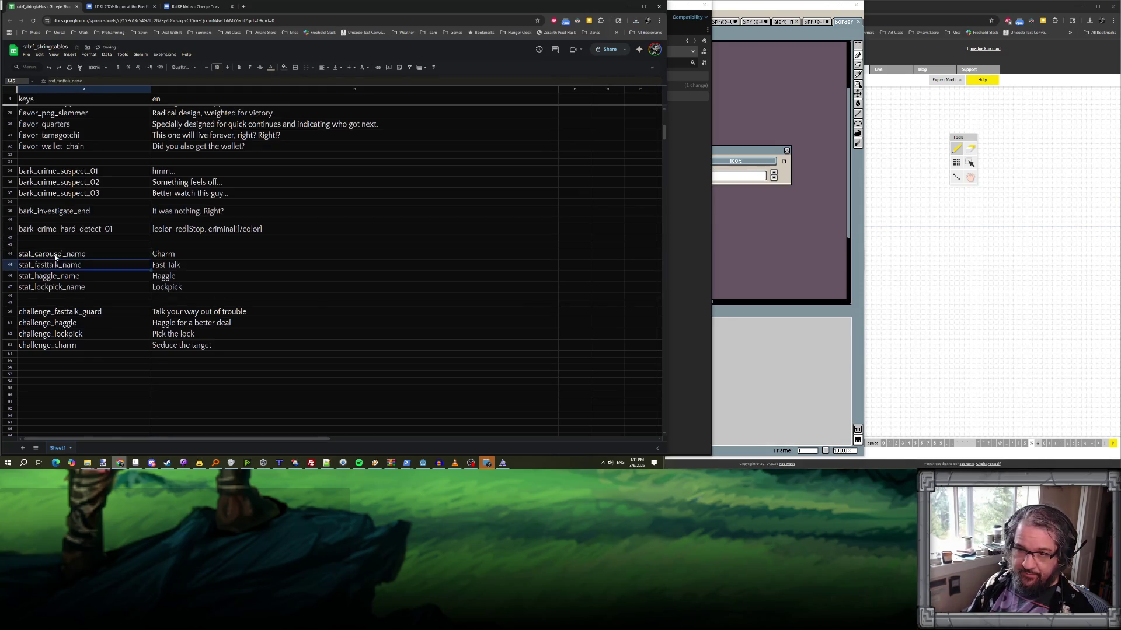
left_click(55, 256)
double_click(57, 255)
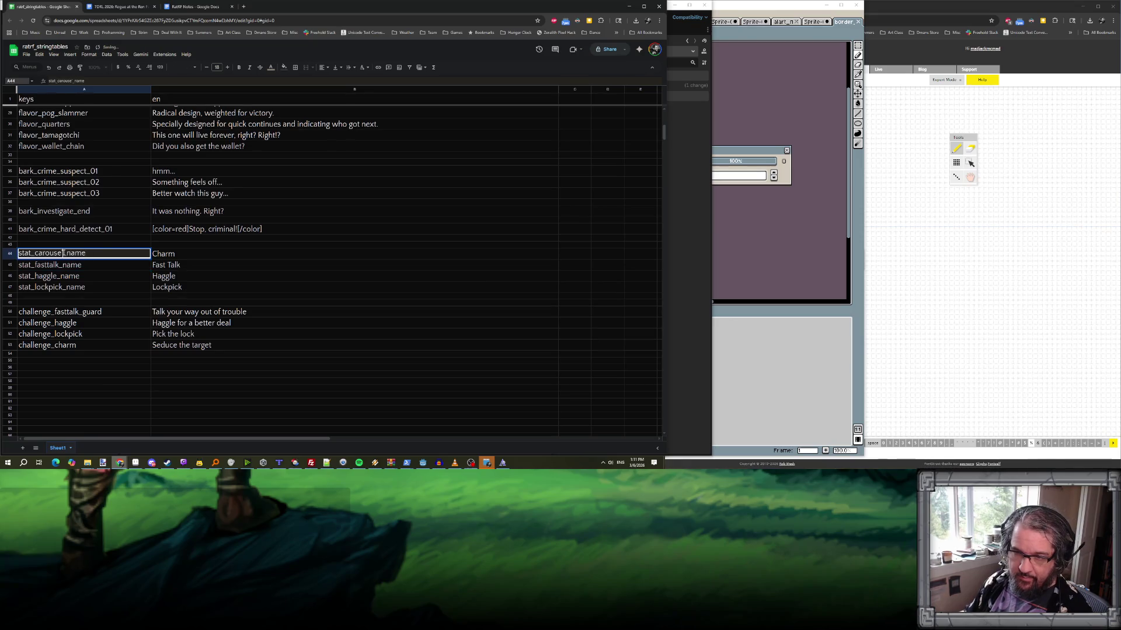
key("BackSpace")
- Change the Charm display name to Carouse
double_click(173, 253)
type("C")
key("BackSpace")
key("BackSpace")
key("BackSpace")
type("arouse")
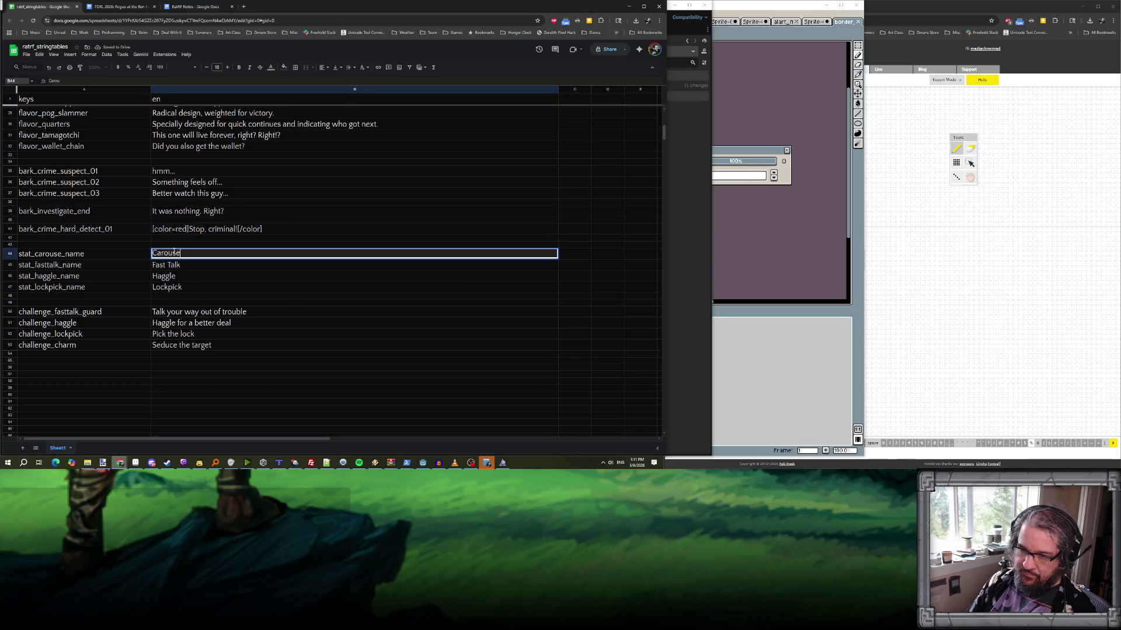
key("Return")
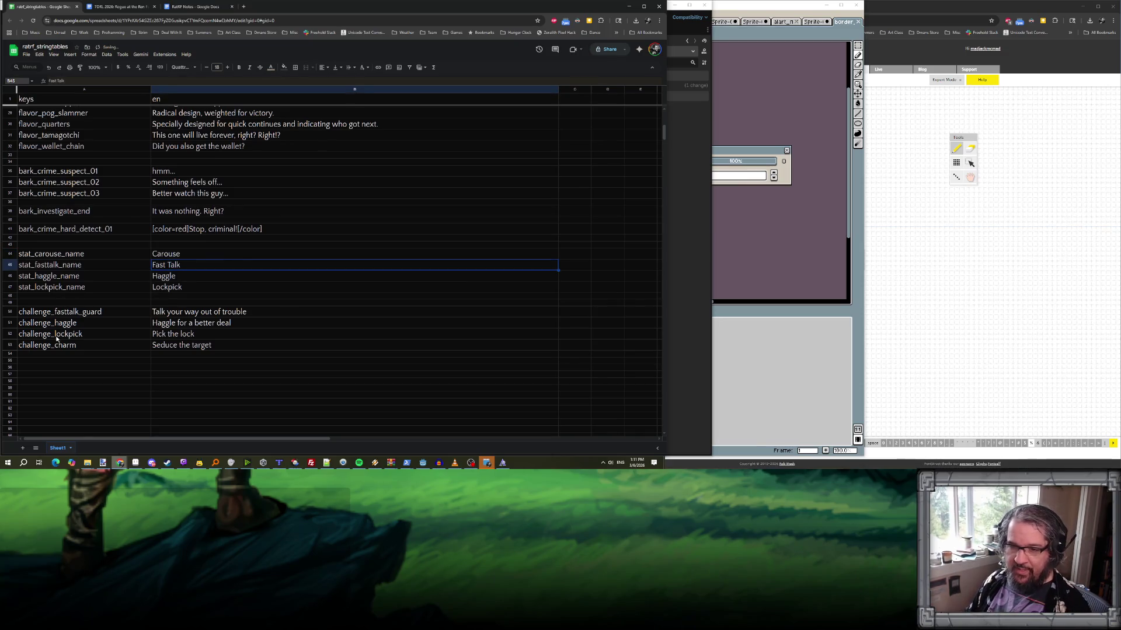
- Rename the challenge_charm key in A53 to challenge_carouse
left_click(54, 345)
double_click(54, 344)
key("shift+End")
type("carouse")
key("Return")
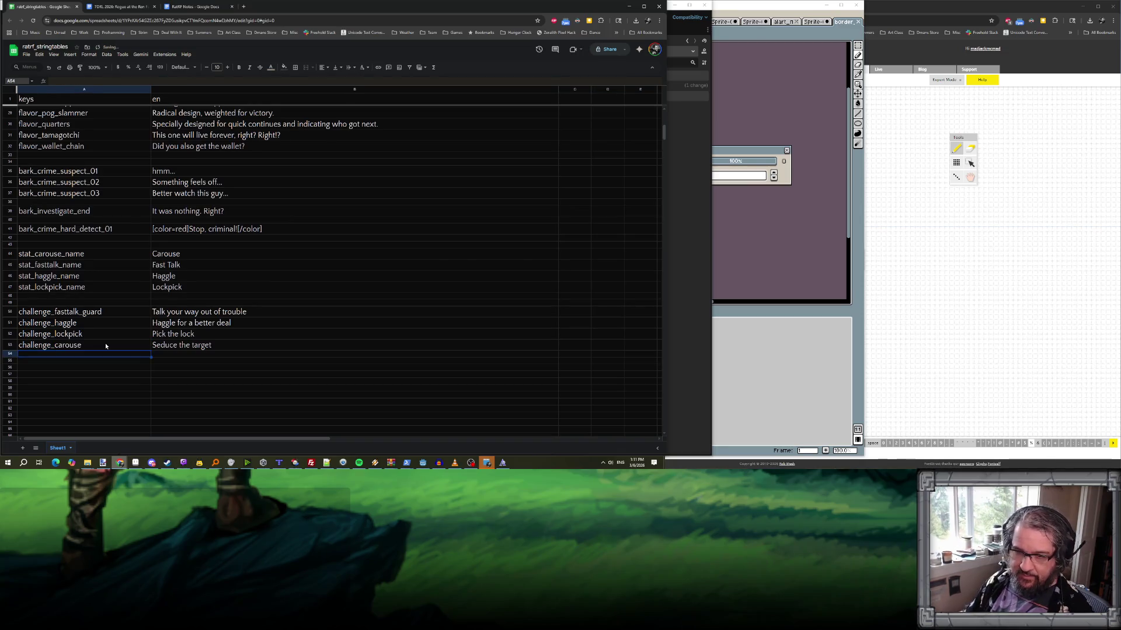
left_click(257, 257)
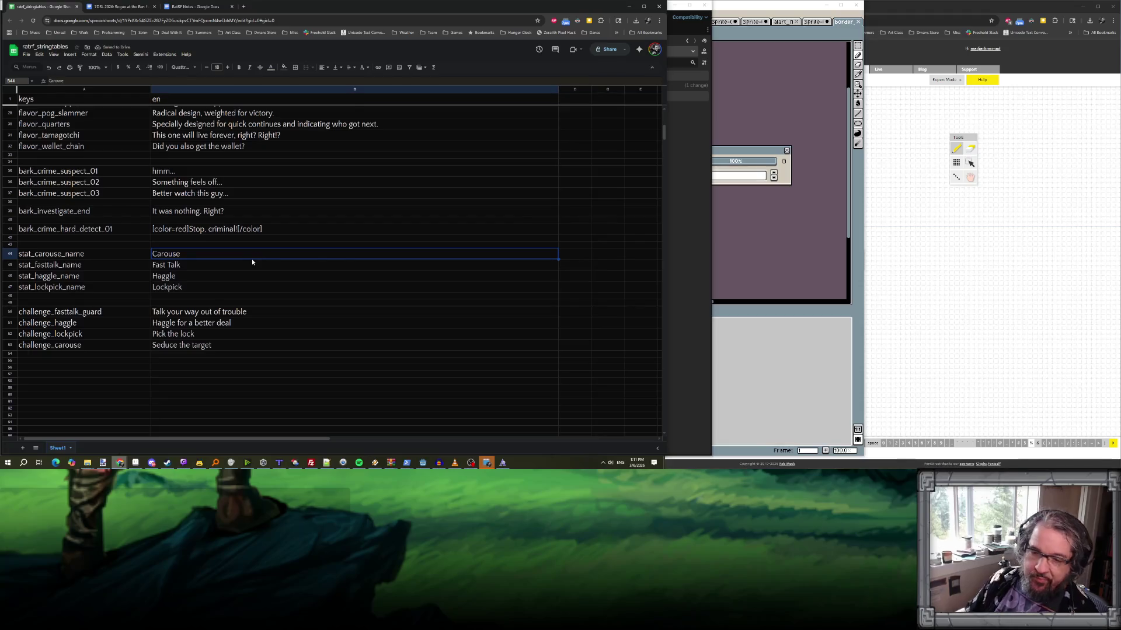
scroll(263, 257, "up", 5)
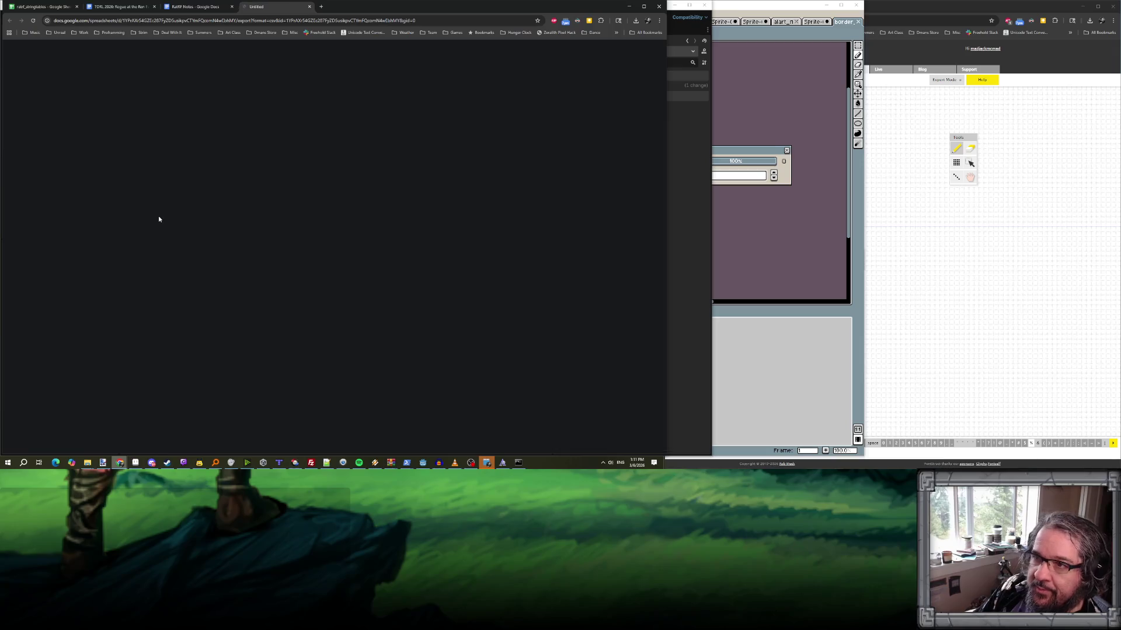
key("ctrl+3")
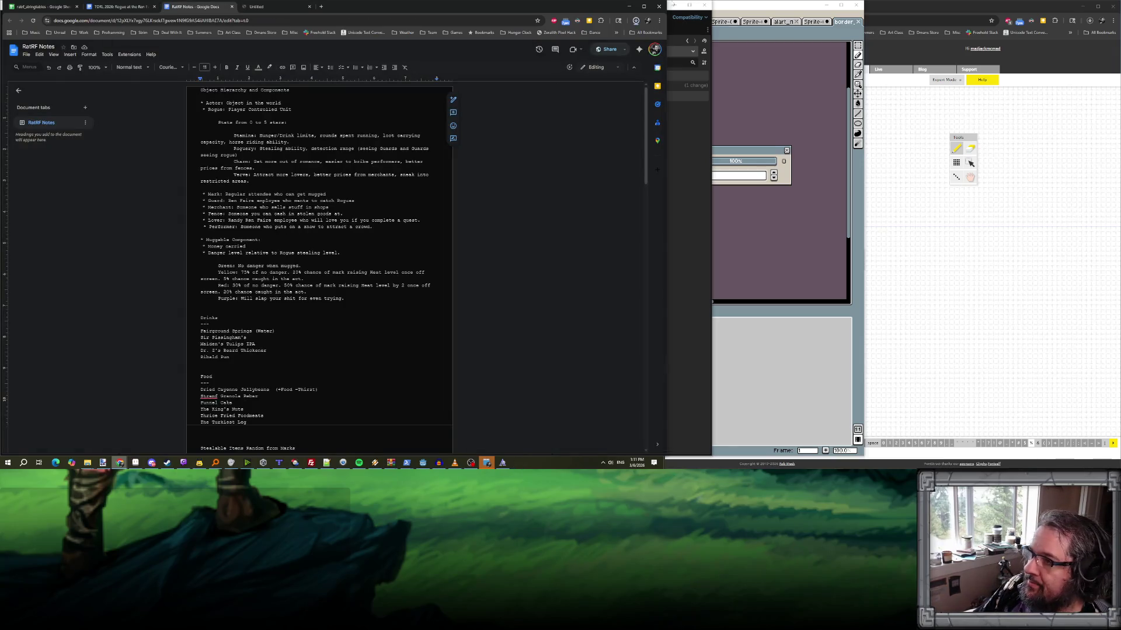
key("alt+Tab")
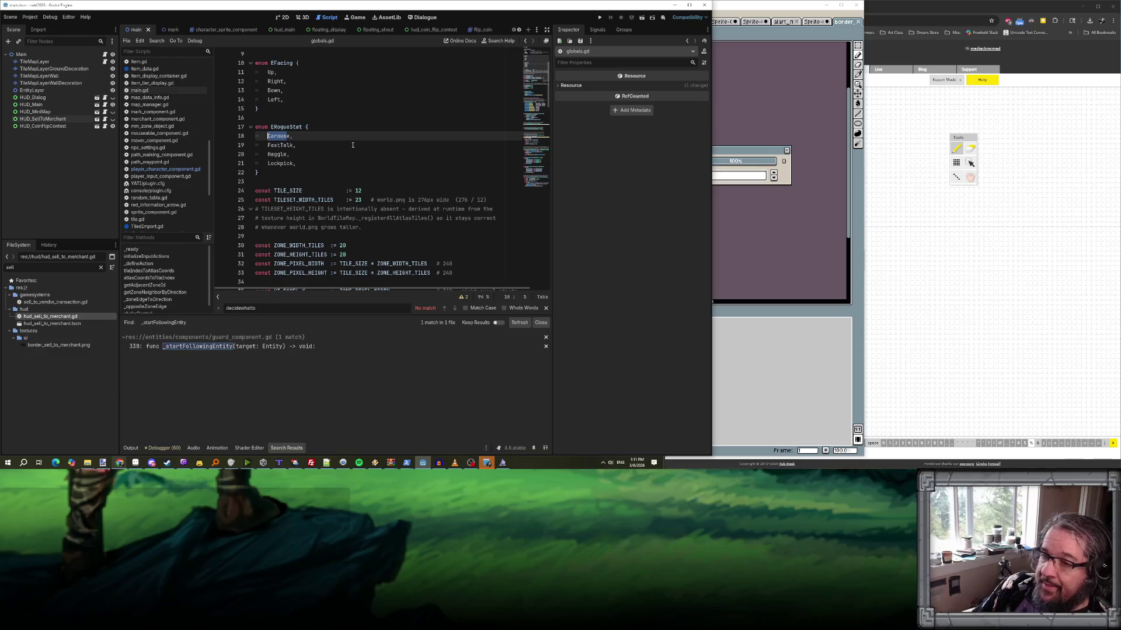
- Add a Merchant entry after CoinChallenge in game_manager.gd's EGamePhase enum and save
scroll(180, 109, "up", 8)
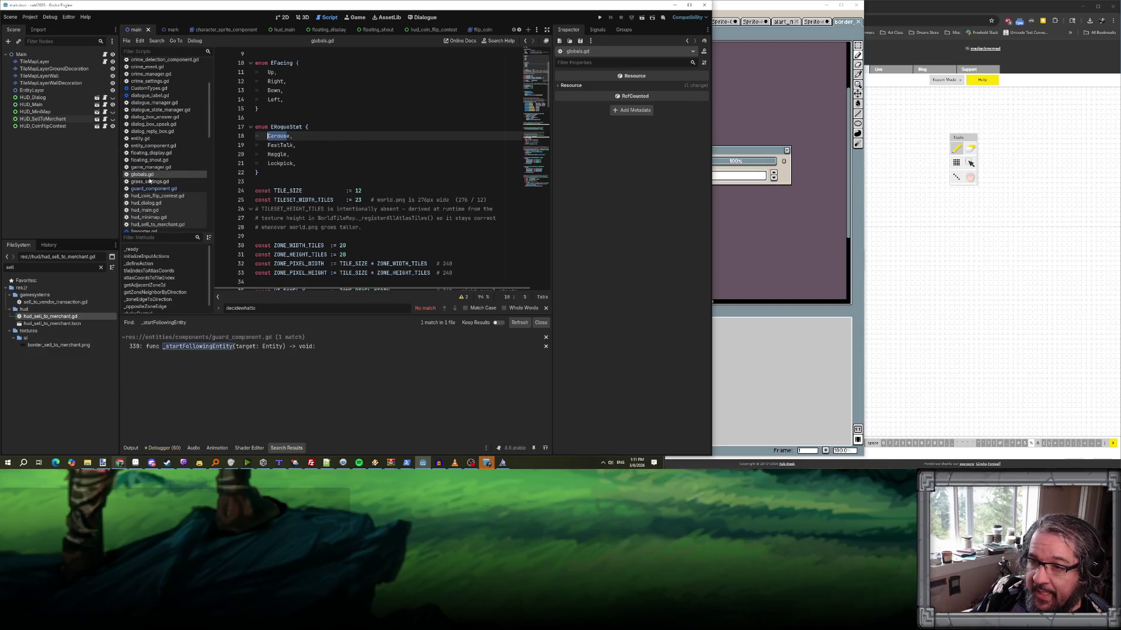
left_click(149, 167)
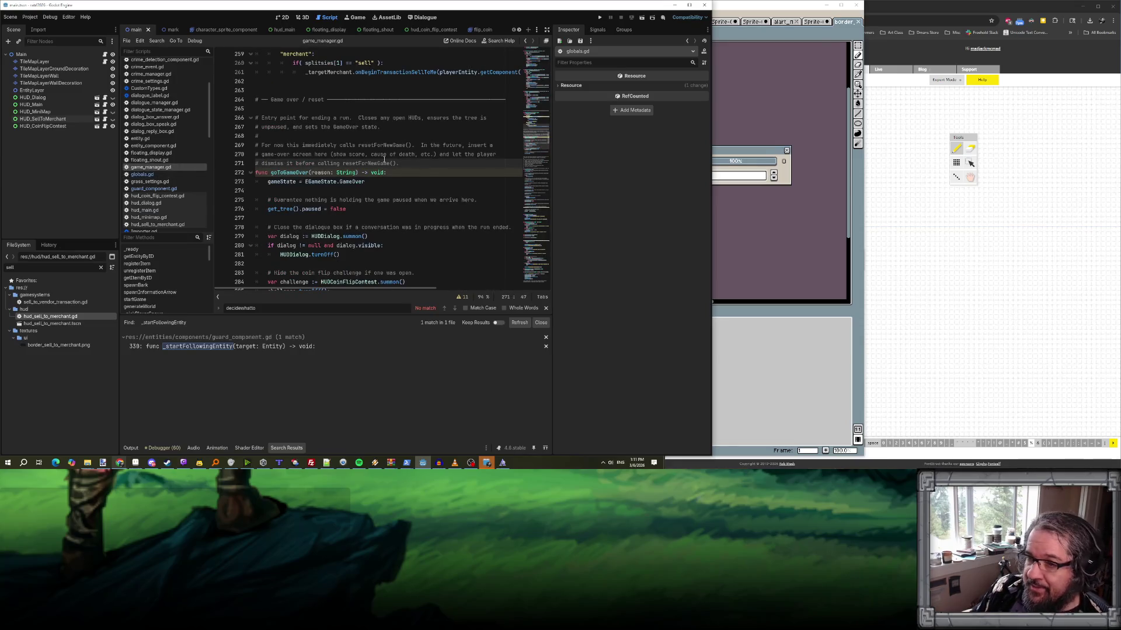
left_click(347, 182)
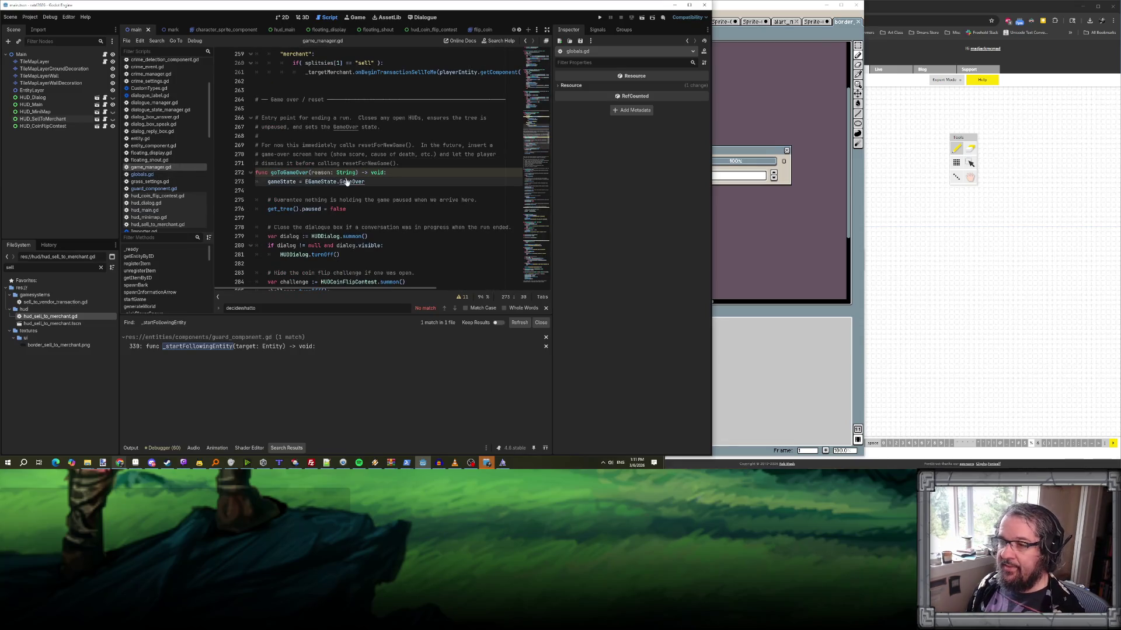
left_click(347, 182, "ctrl")
left_click(291, 72)
key("Down")
key("Down")
key("Down")
key("Return")
type("erchant,")
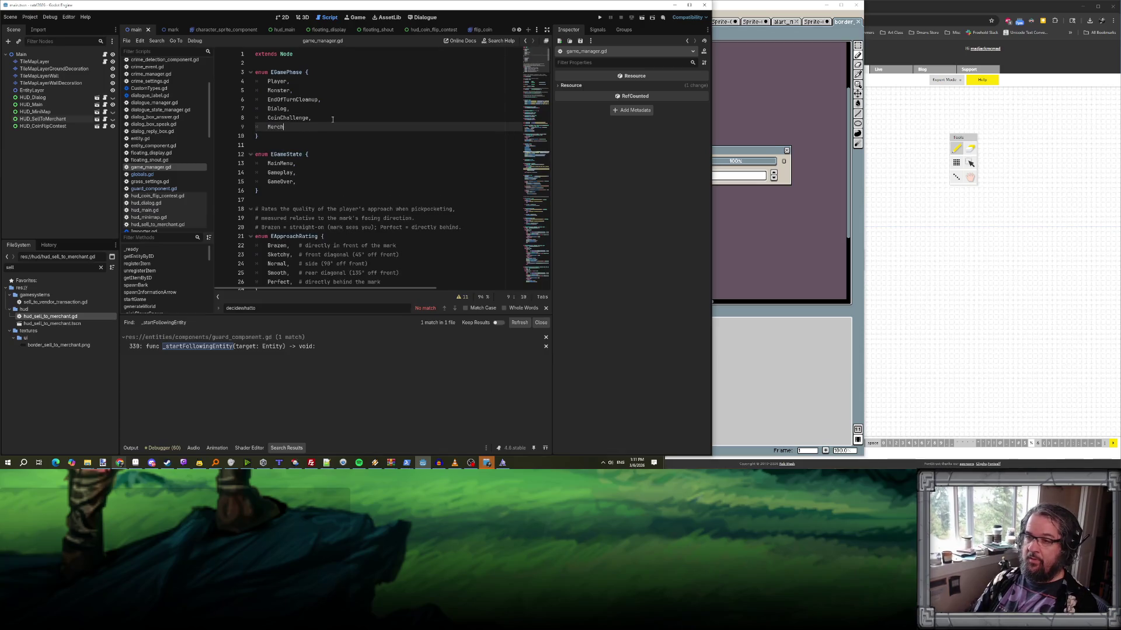
double_click(283, 128)
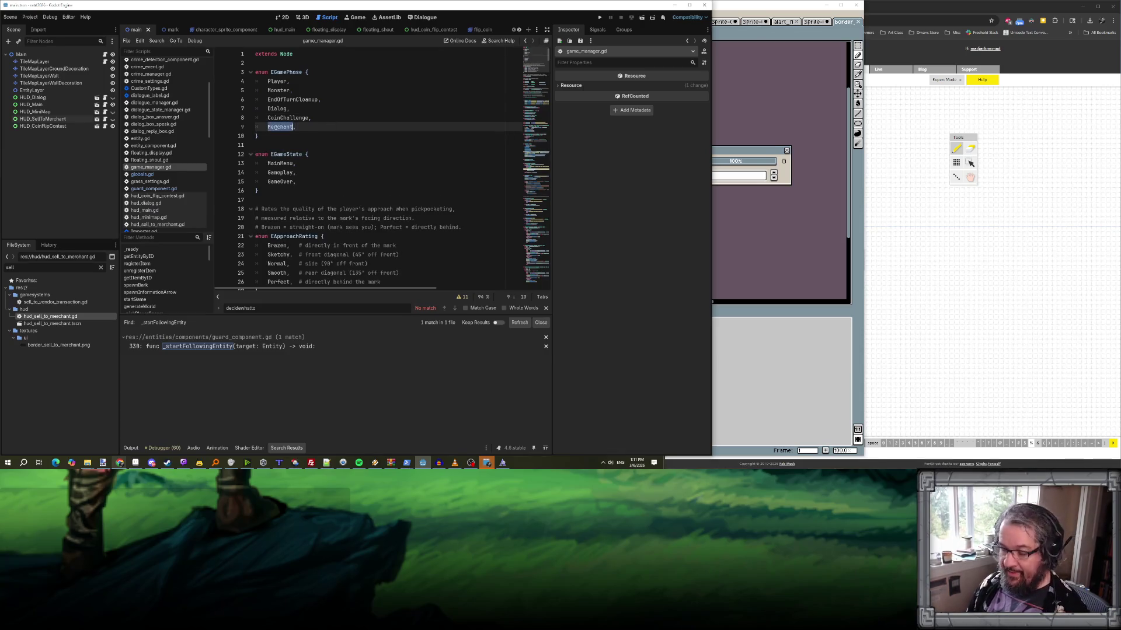
key("ctrl+s")
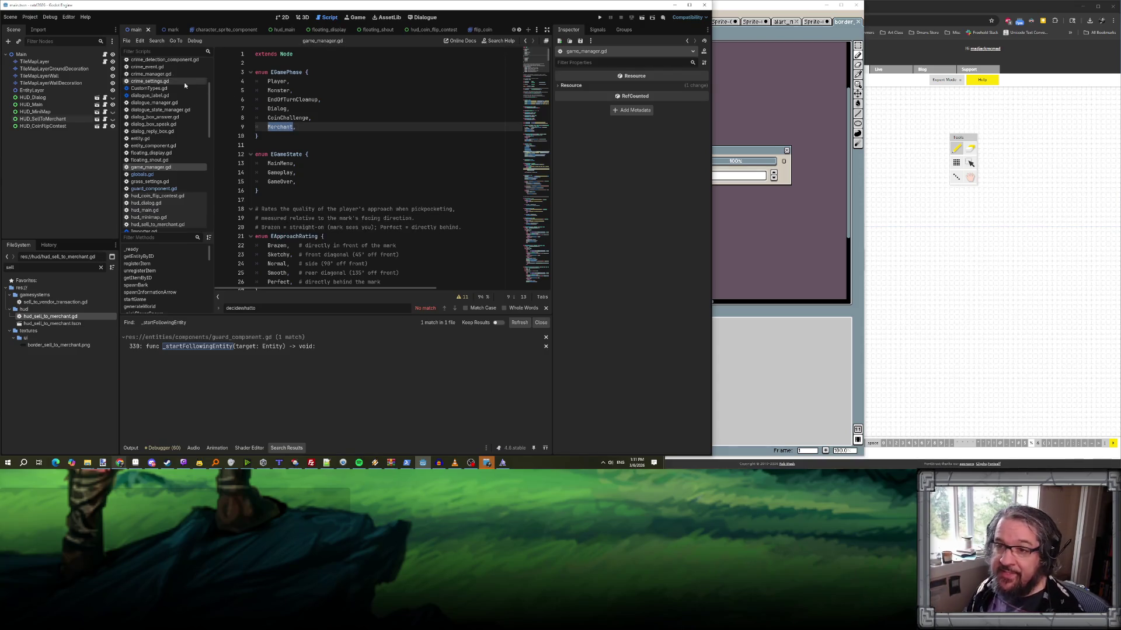
- Open hud_sell_to_merchant.gd from the script list
scroll(161, 165, "down", 3)
left_click(158, 172)
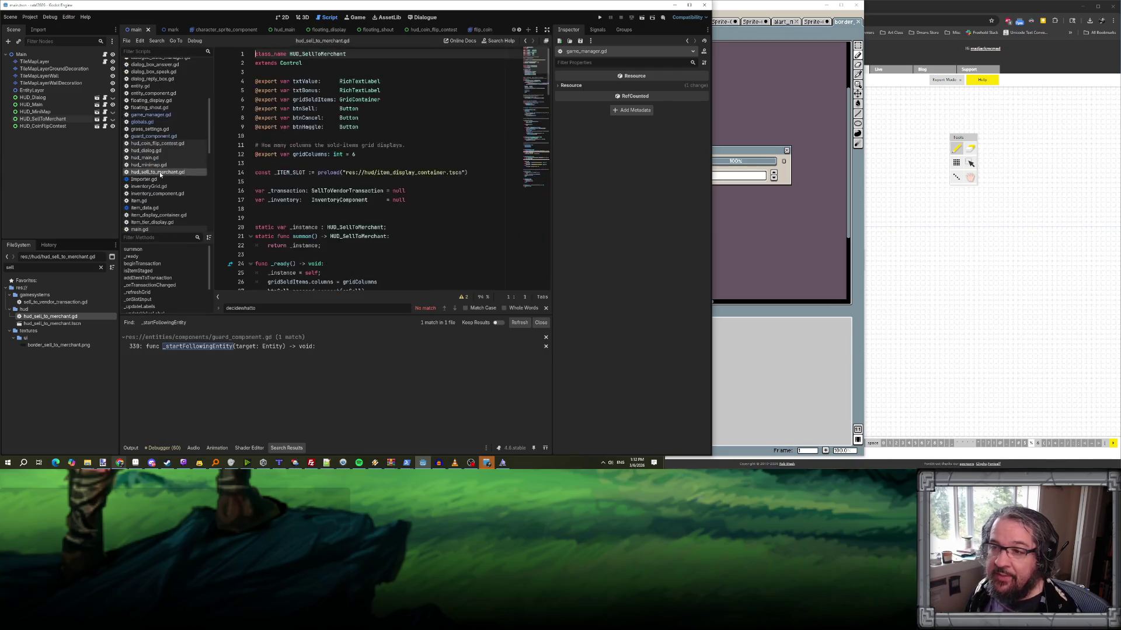
scroll(334, 209, "down", 9)
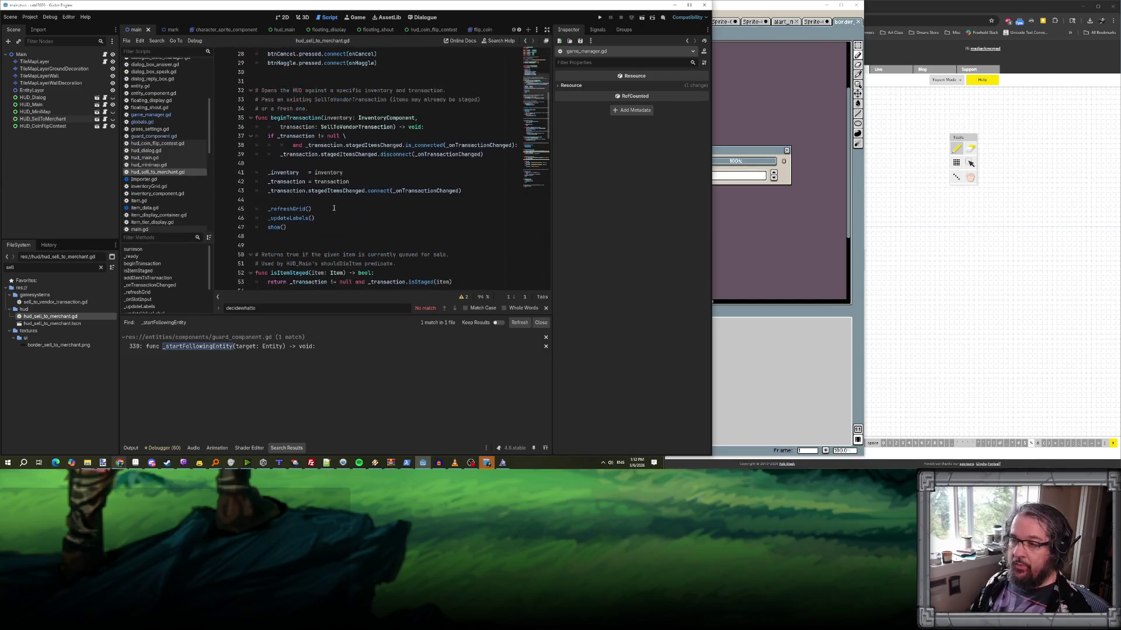
left_click(335, 203)
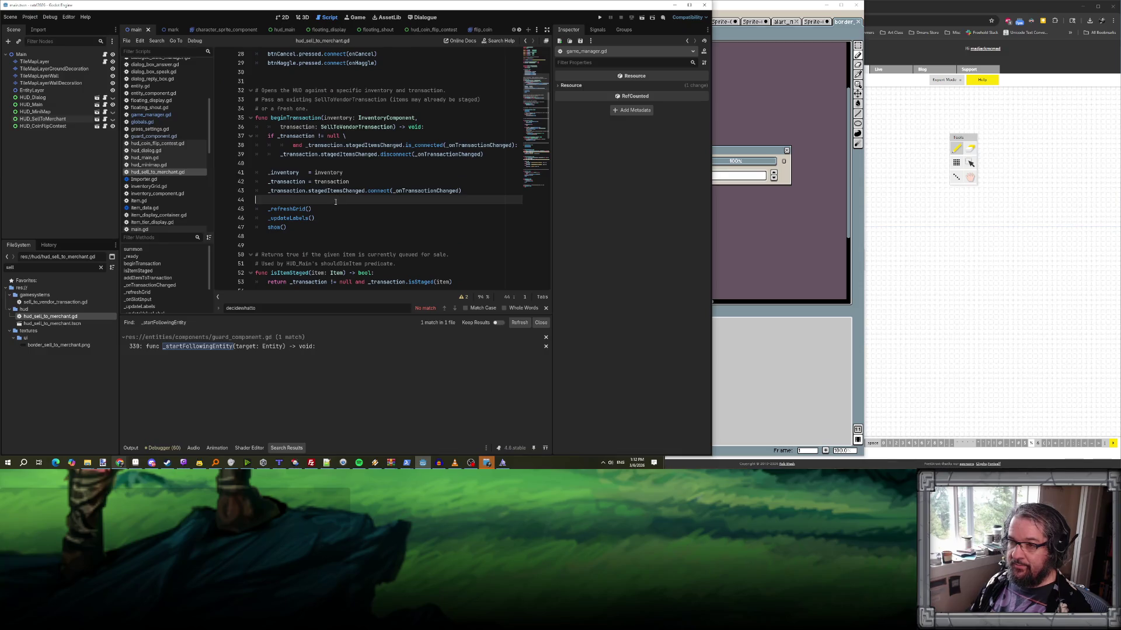
key("Return")
key("Return")
key("Up")
key("Tab")
type("Game")
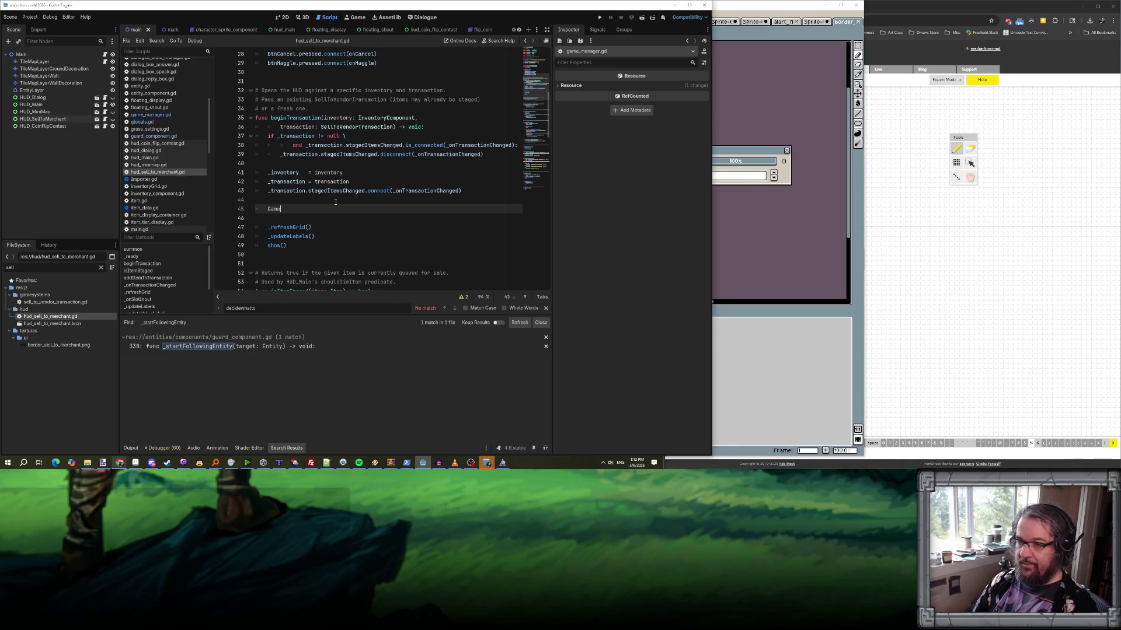
type("Manager.setG")
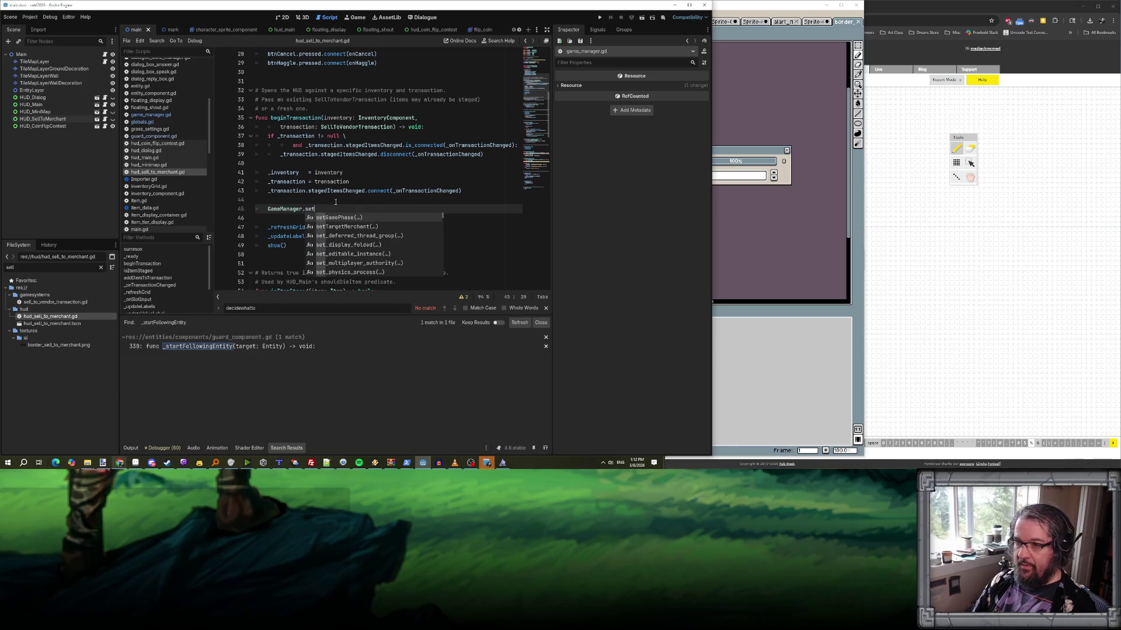
key("Return")
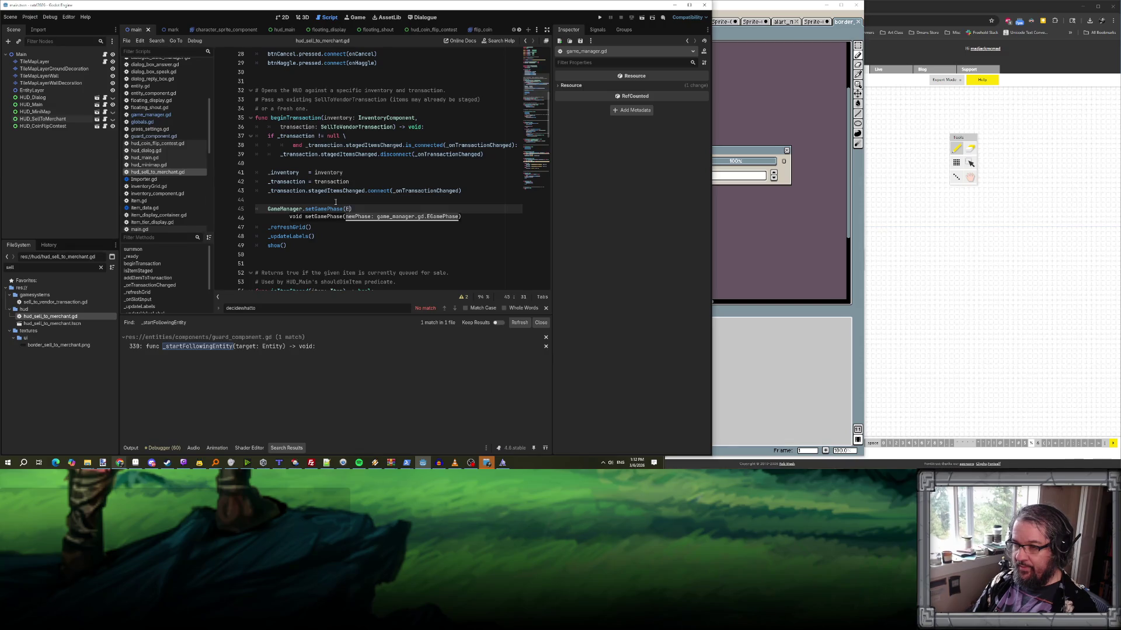
key("BackSpace")
type("ameManager.EGa")
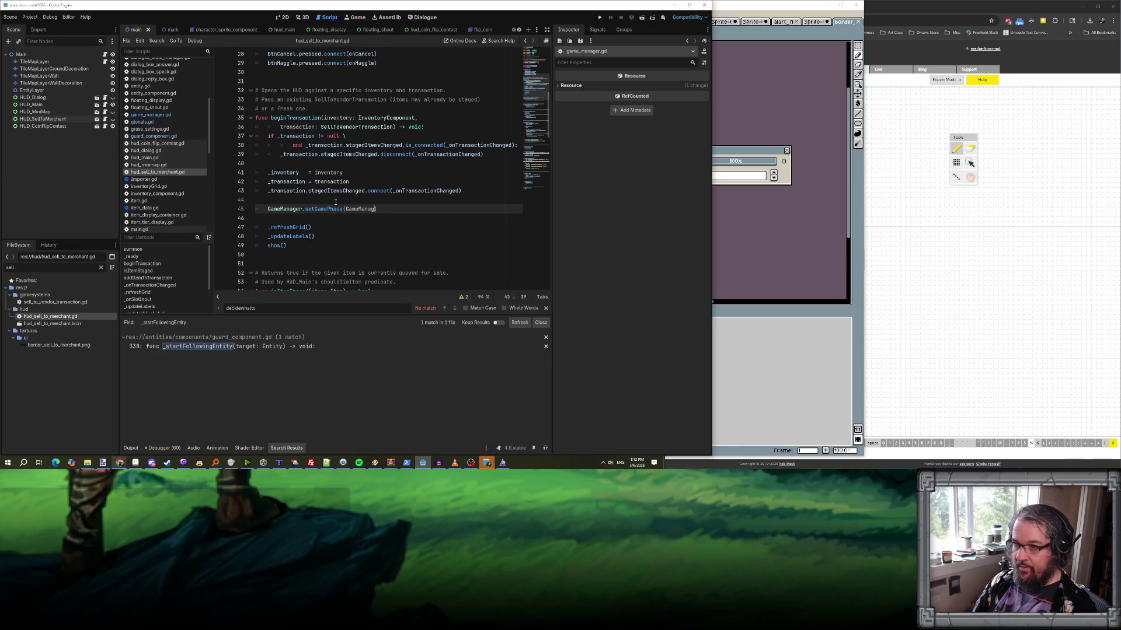
type("mePhase.")
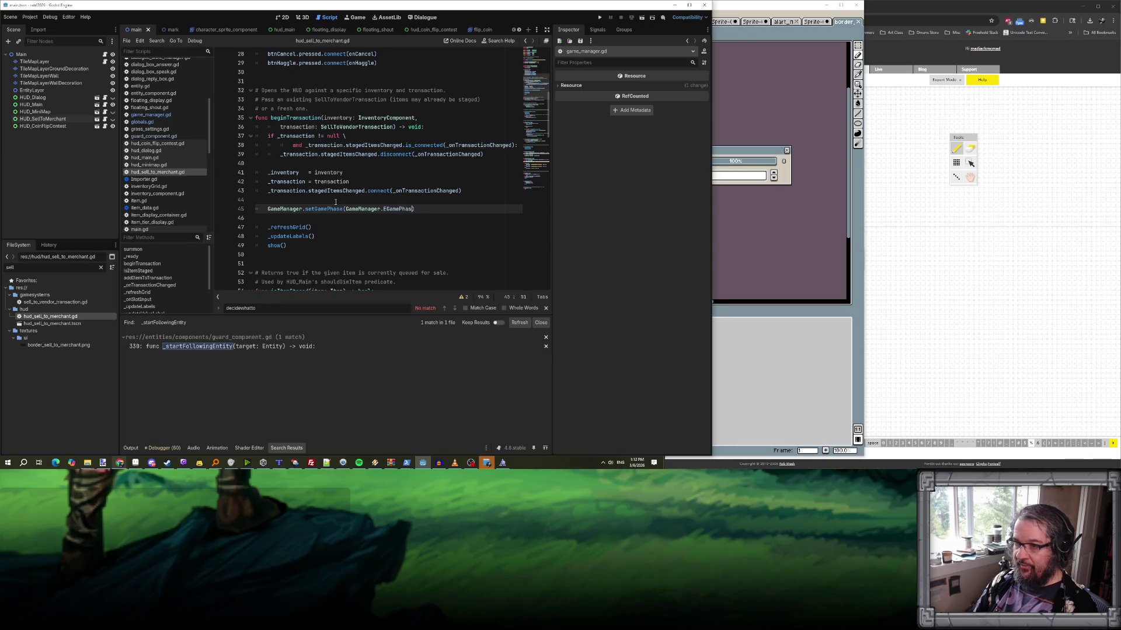
type("Merchant);")
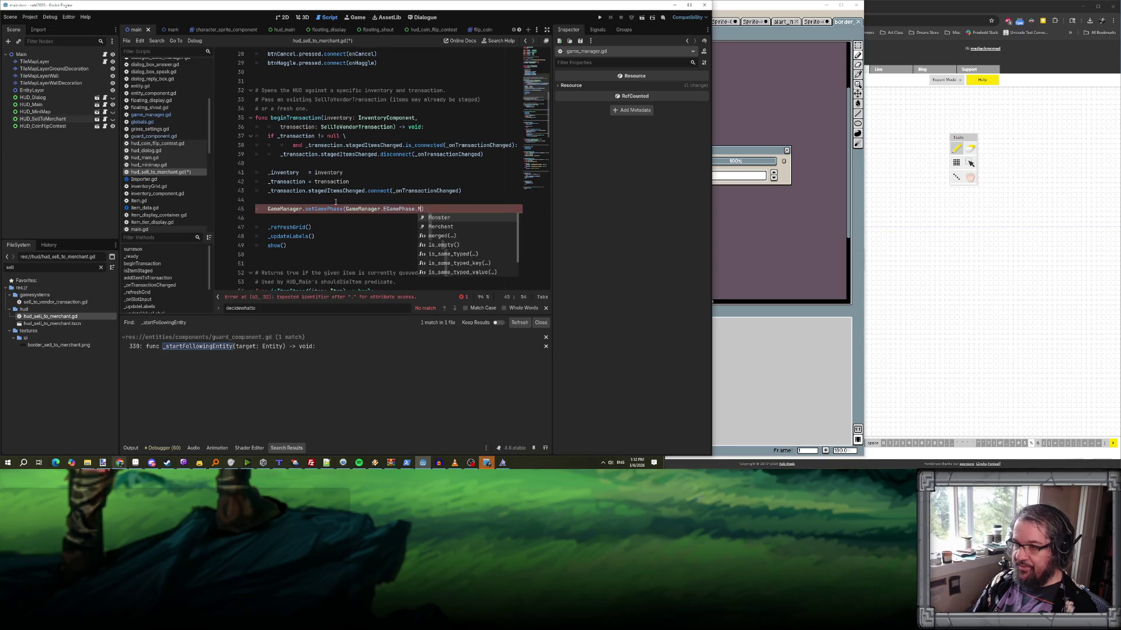
key("Home")
key("Home")
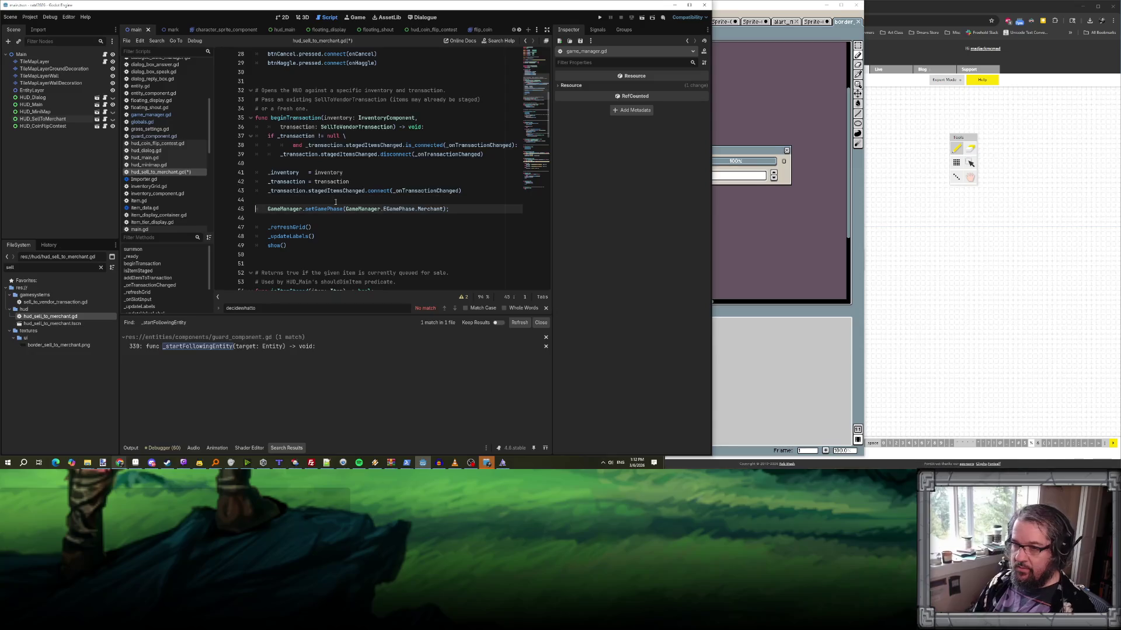
key("shift+Down")
key("ctrl+c")
scroll(336, 202, "down", 10)
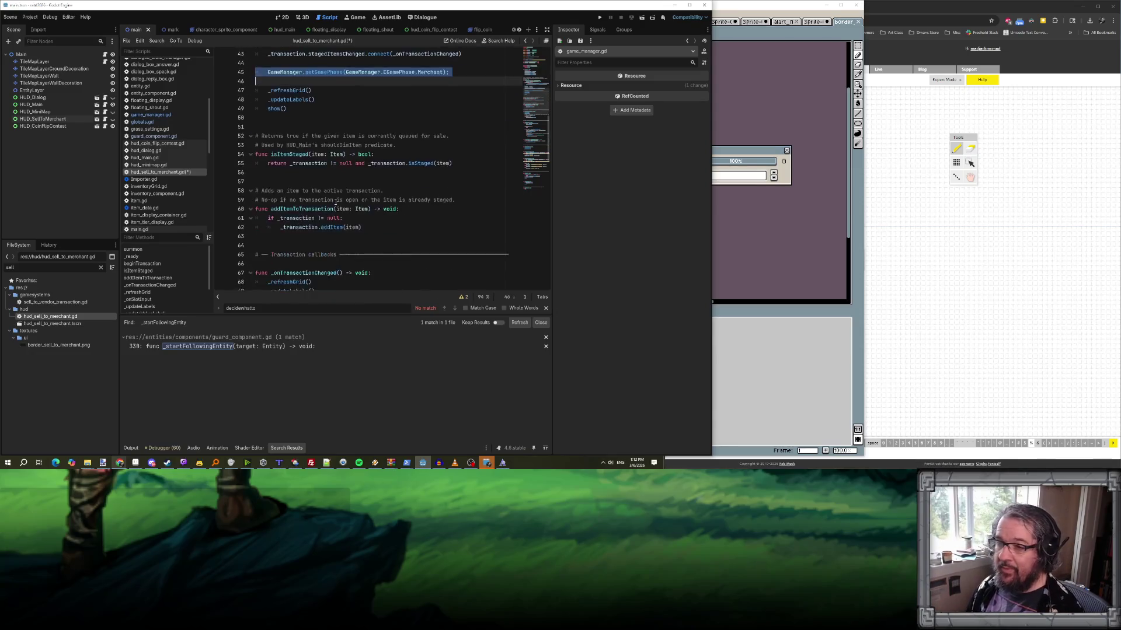
scroll(335, 202, "up", 4)
scroll(336, 202, "down", 6)
scroll(336, 202, "down", 14)
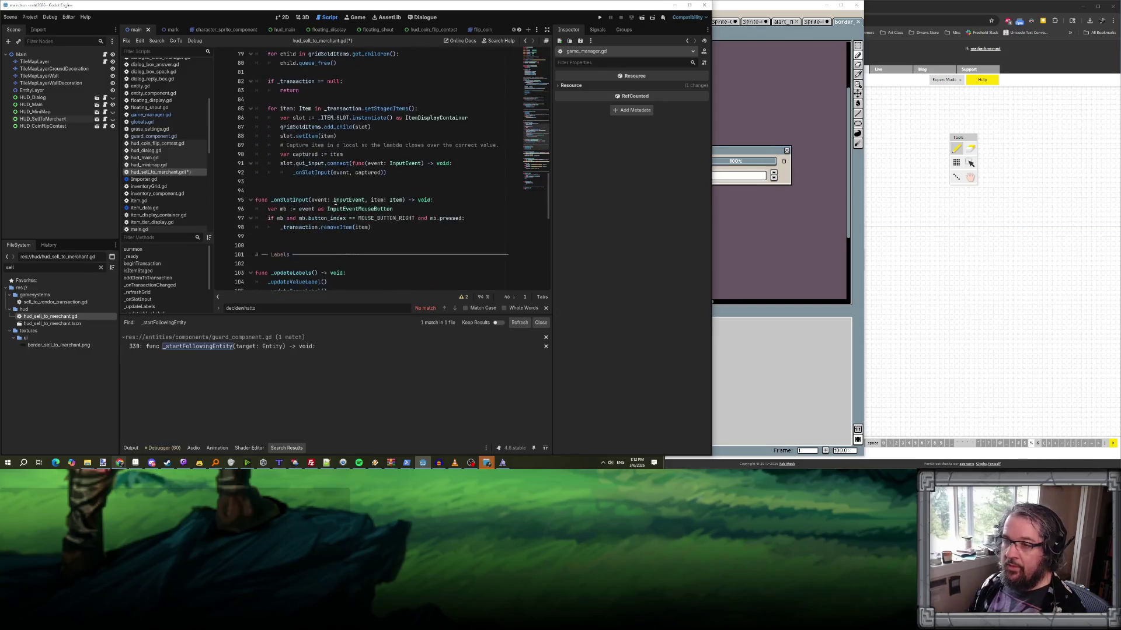
scroll(335, 202, "down", 3)
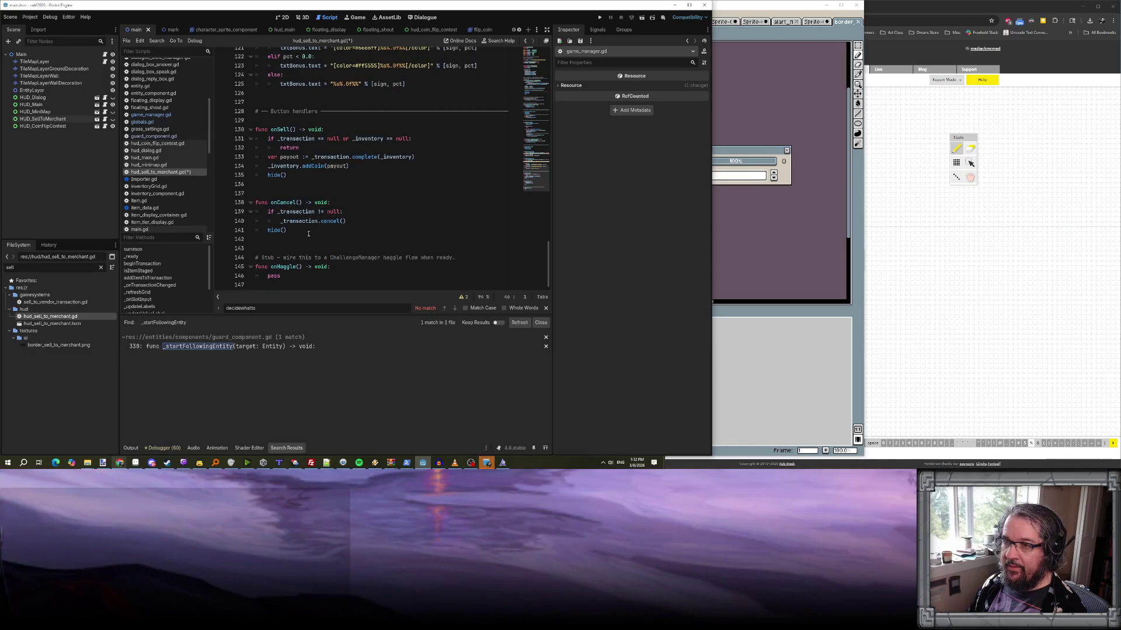
scroll(307, 185, "up", 3)
left_click(296, 177)
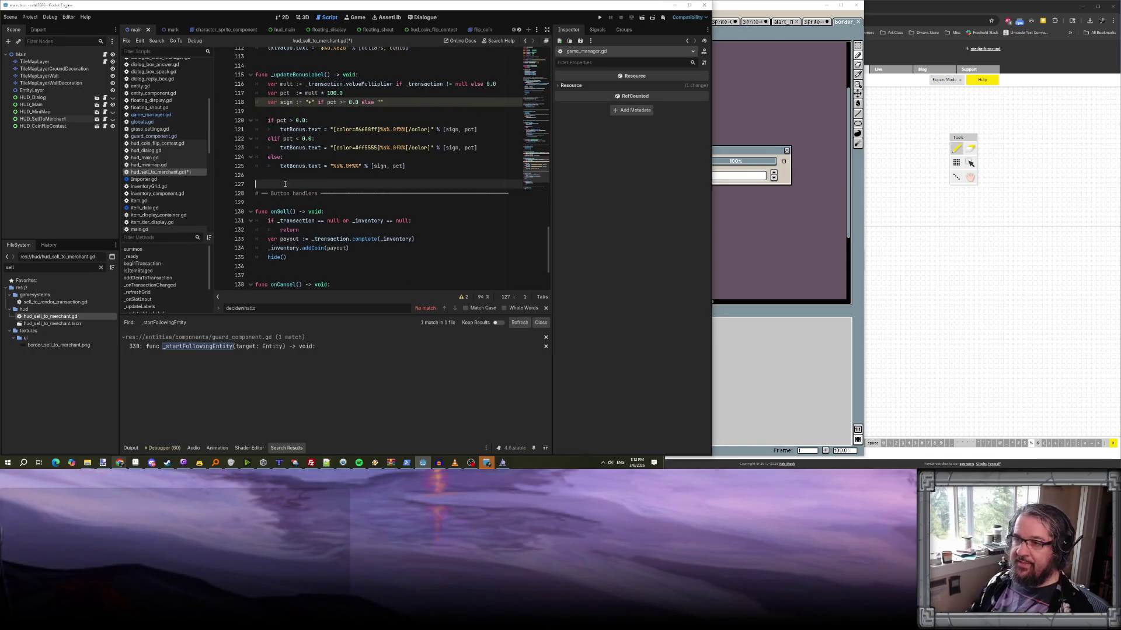
- Create func turnOff(): with the copied setGamePhase call and an indented if line above it
key("Return")
type("func tu")
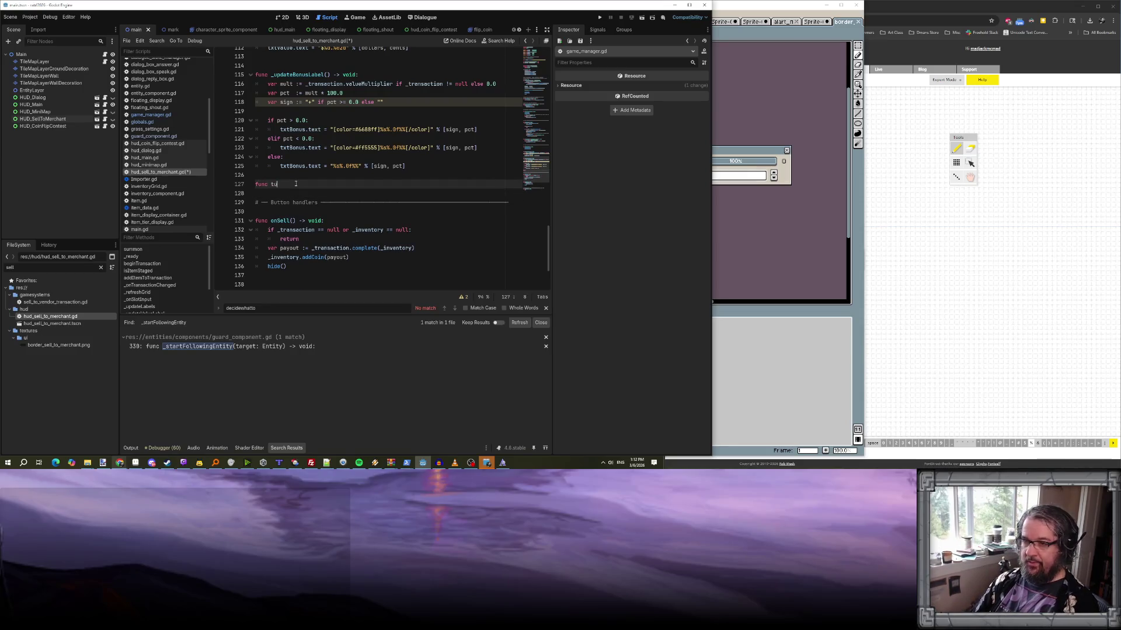
type("rnOff():")
key("Return")
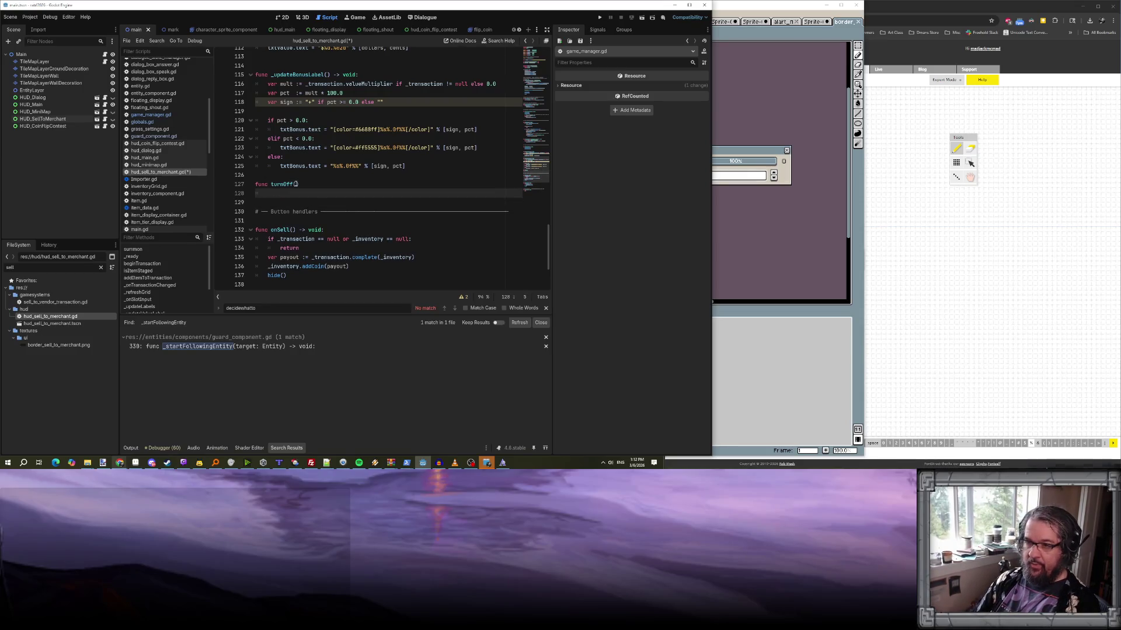
key("ctrl+v")
key("Up")
key("ctrl+shift+Return")
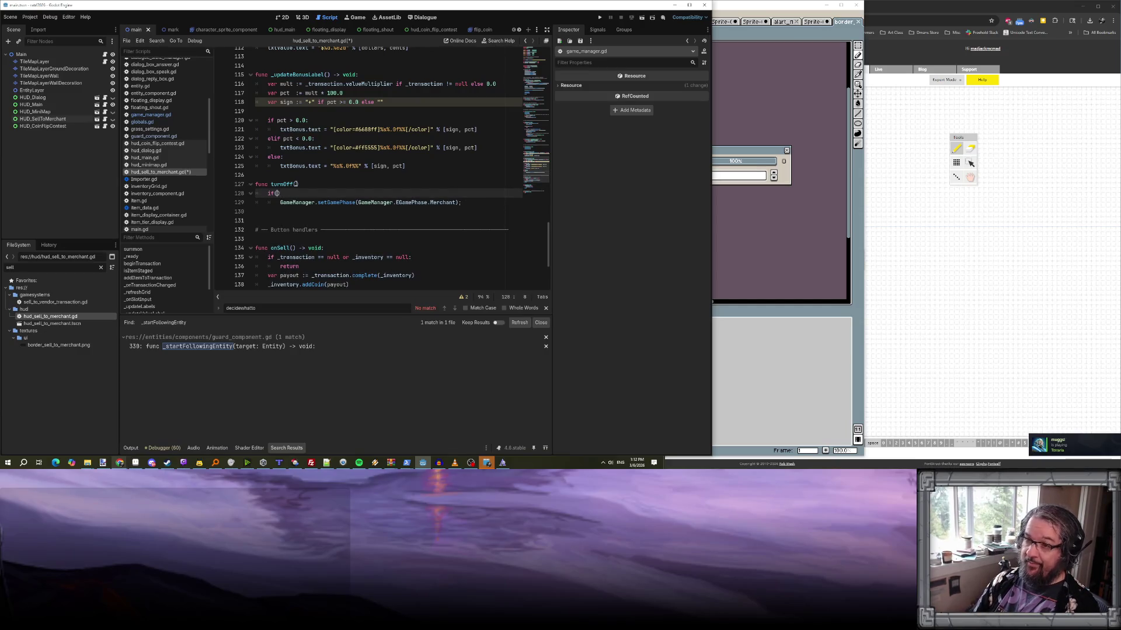
key("ctrl+v")
- Make the if line test getGamePhase() == Merchant, with the phase change directly beneath
left_click(320, 194)
key("Delete")
type("g")
left_click(360, 193)
type(") ==")
key("End")
key("BackSpace")
key("BackSpace")
type(";")
key("Down")
key("Up")
key("BackSpace")
key("Down")
key("Down")
key("BackSpace")
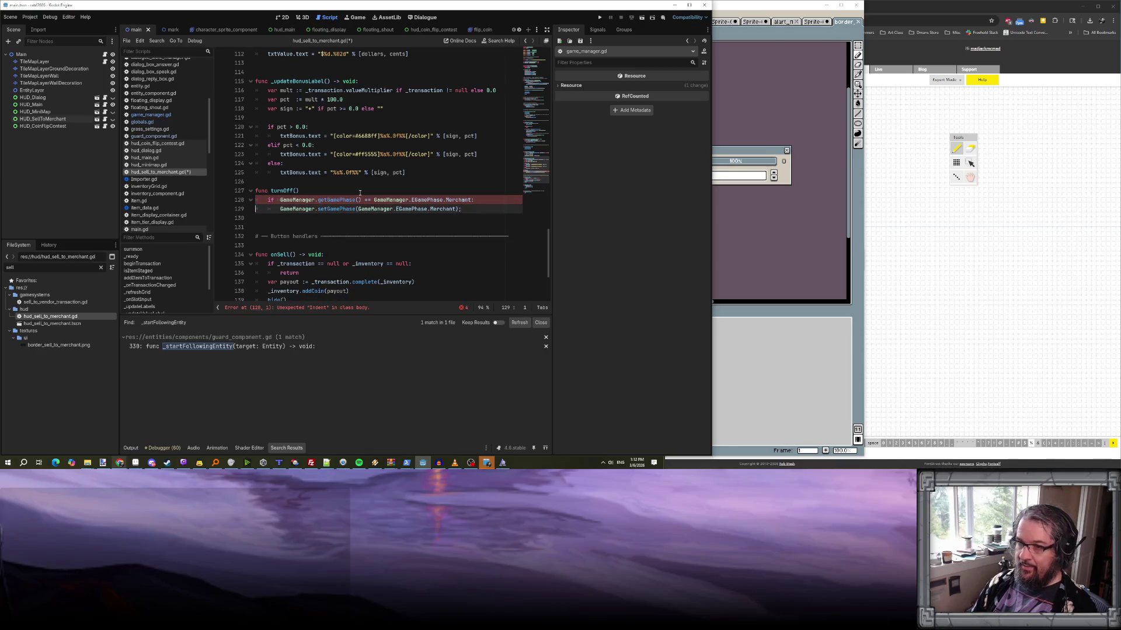
- Switch the phase argument to Player, fix indentation, add the -> void return type, and save
double_click(453, 208)
type("Pl")
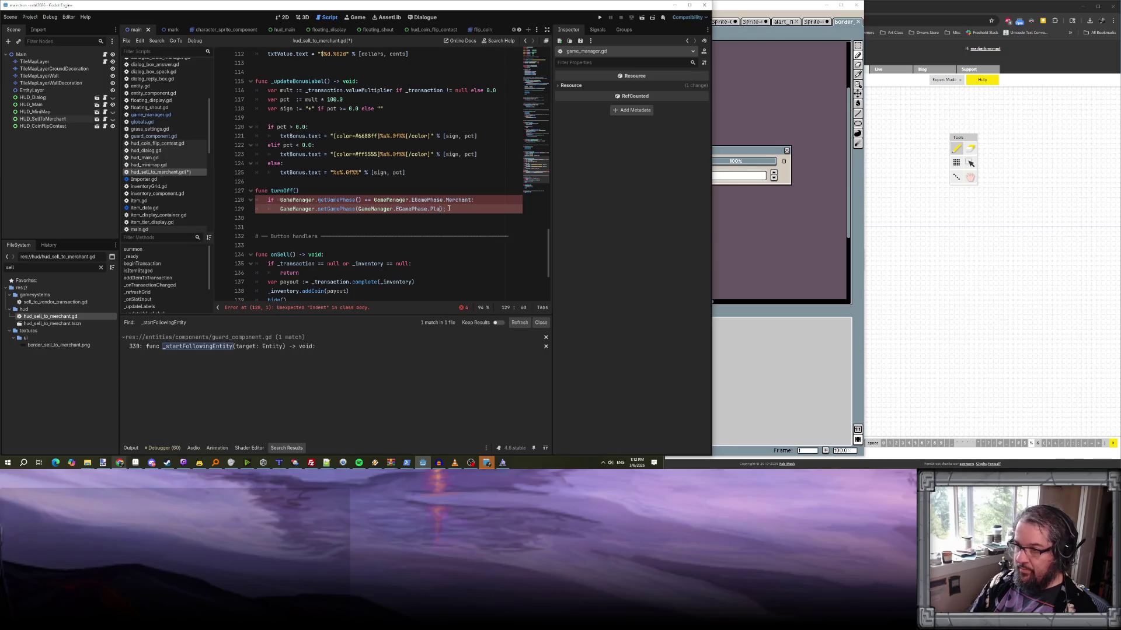
key("Down")
left_click(444, 200)
key("BackSpace")
key("Down")
key("BackSpace")
key("Tab")
key("Up")
key("Up")
key("End")
type("> void")
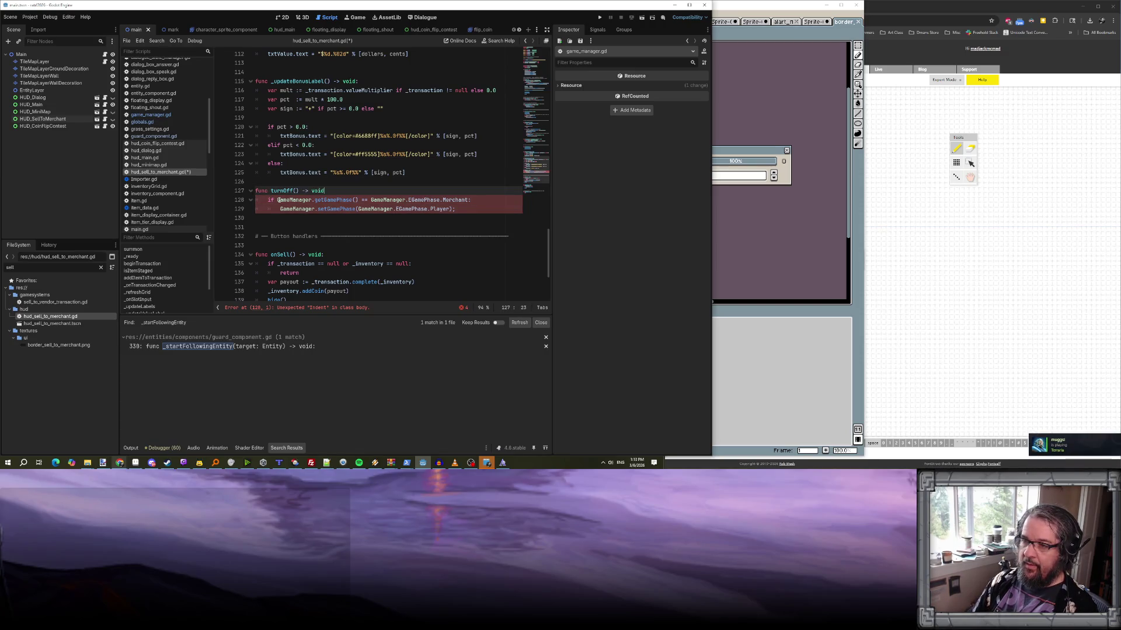
key("ctrl+s")
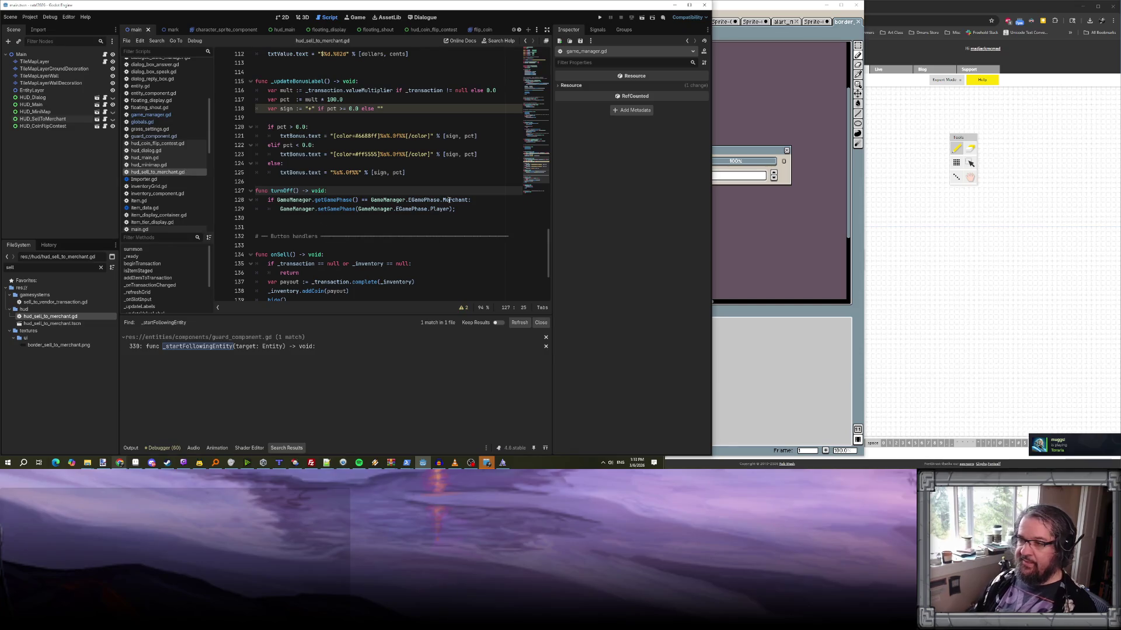
- Add a hide() call after the setGamePhase line in turnOff
scroll(446, 199, "down", 1)
left_click(375, 183)
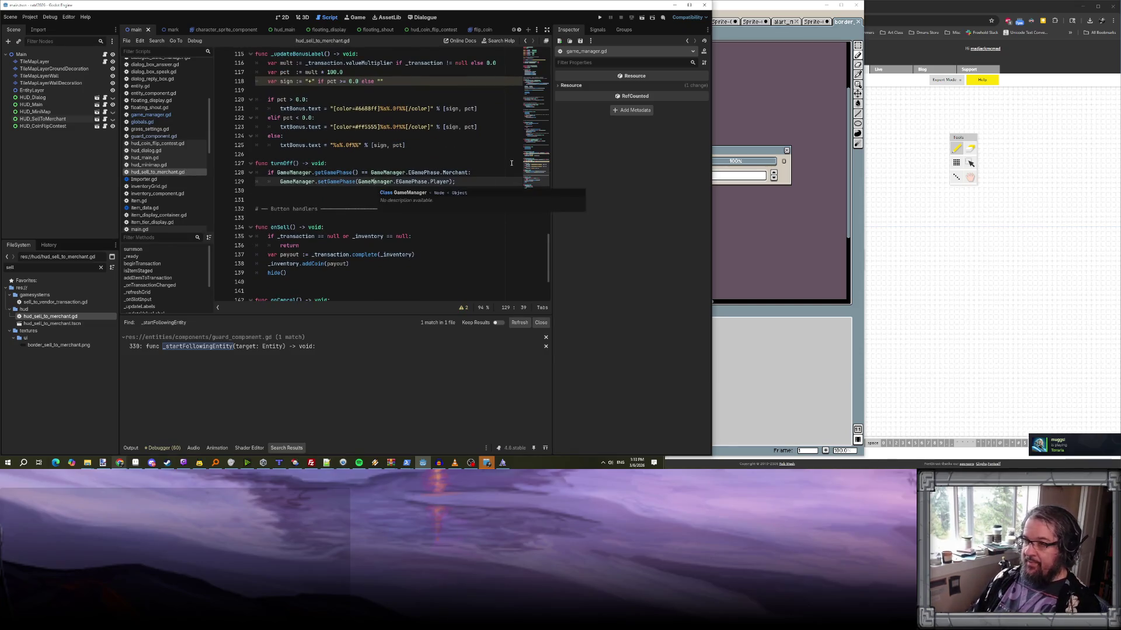
left_click(487, 180)
key("Return")
key("Return")
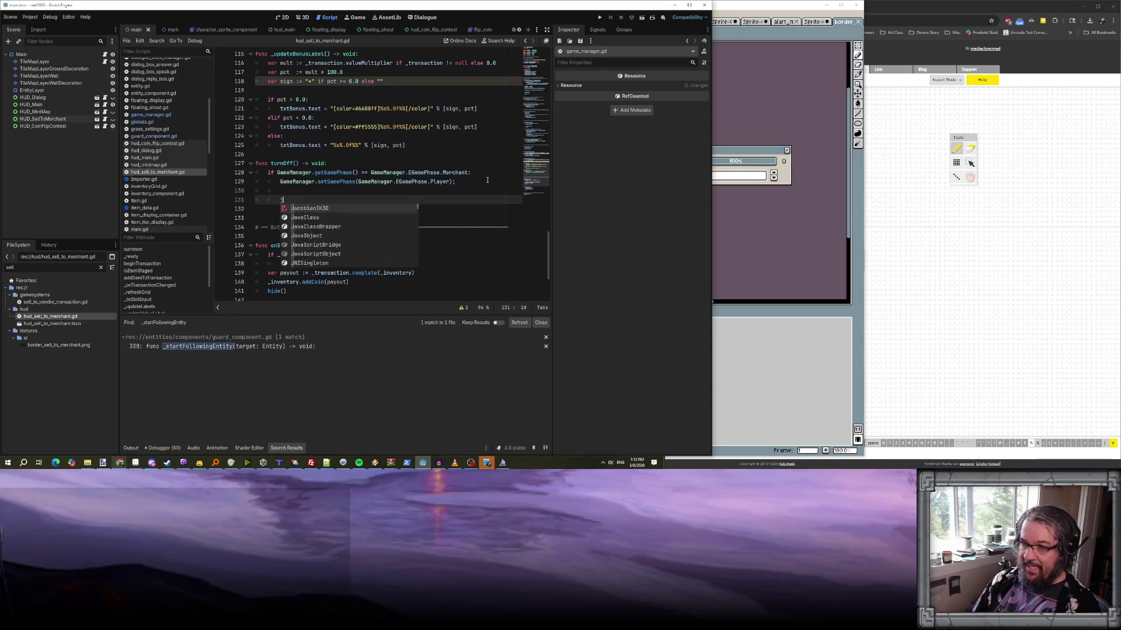
type("e();")
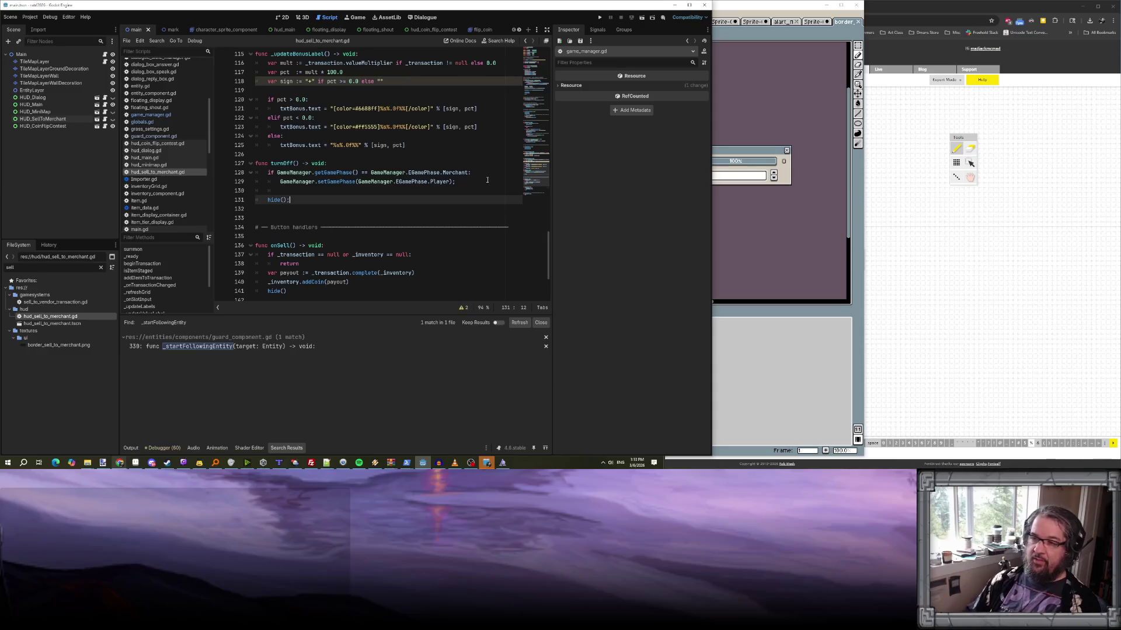
scroll(484, 181, "up", 4)
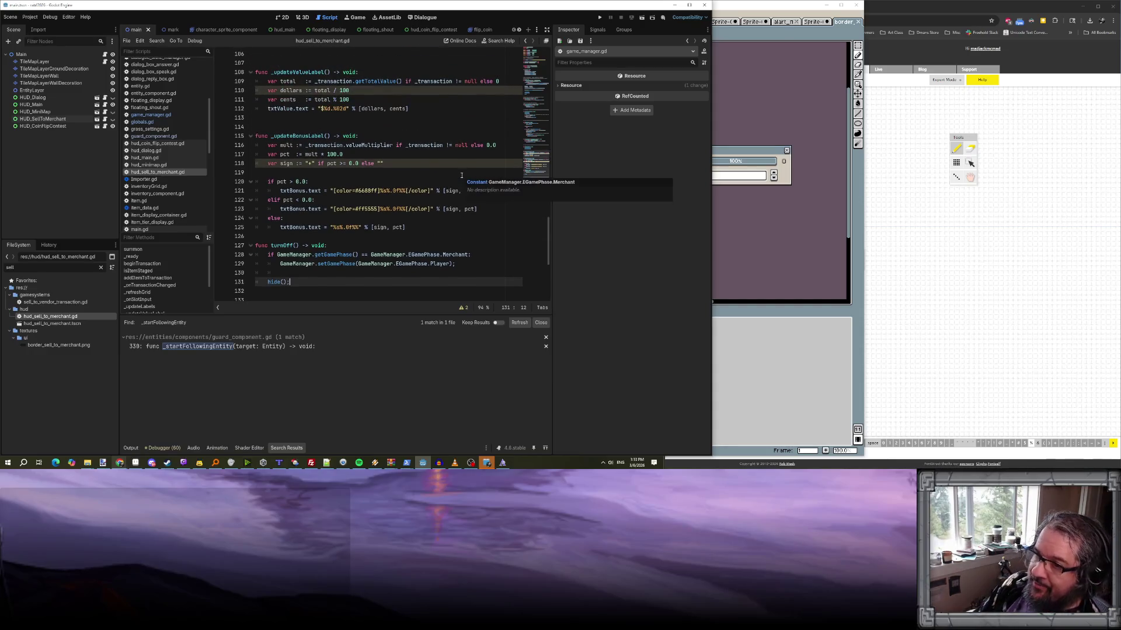
scroll(461, 175, "down", 8)
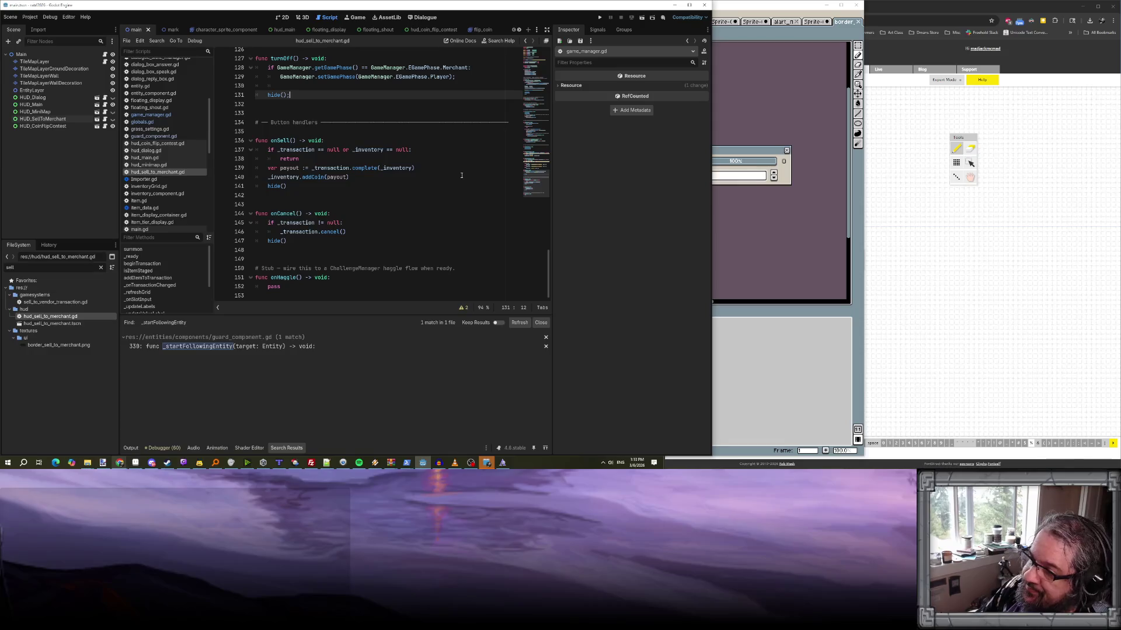
left_click(376, 200)
scroll(379, 204, "up", 9)
scroll(380, 205, "down", 9)
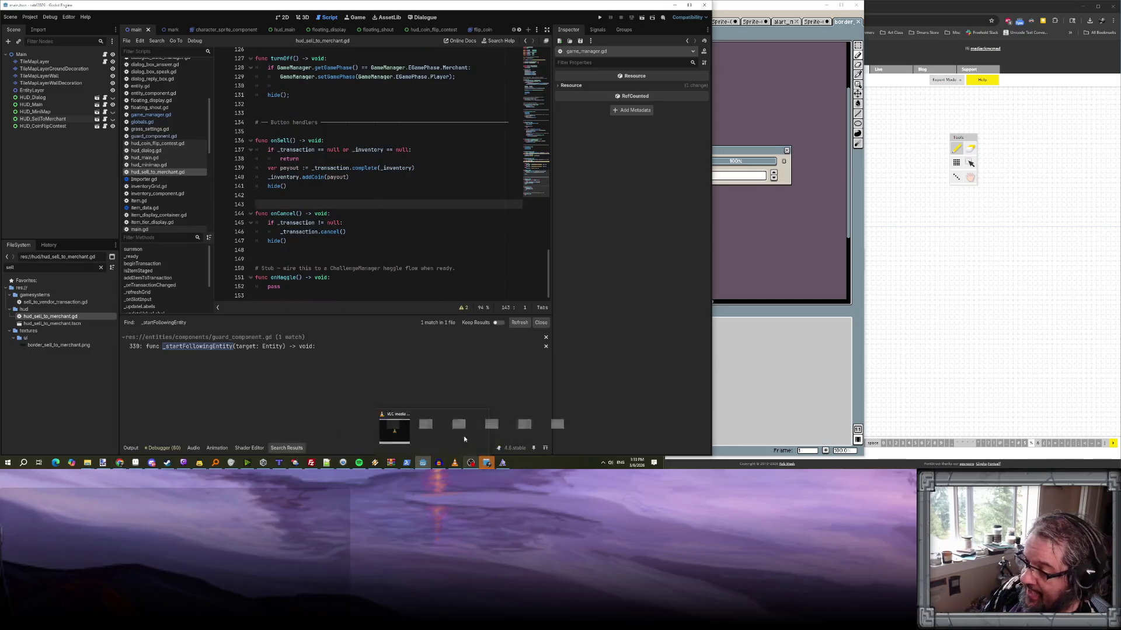
mouse_move(375, 463)
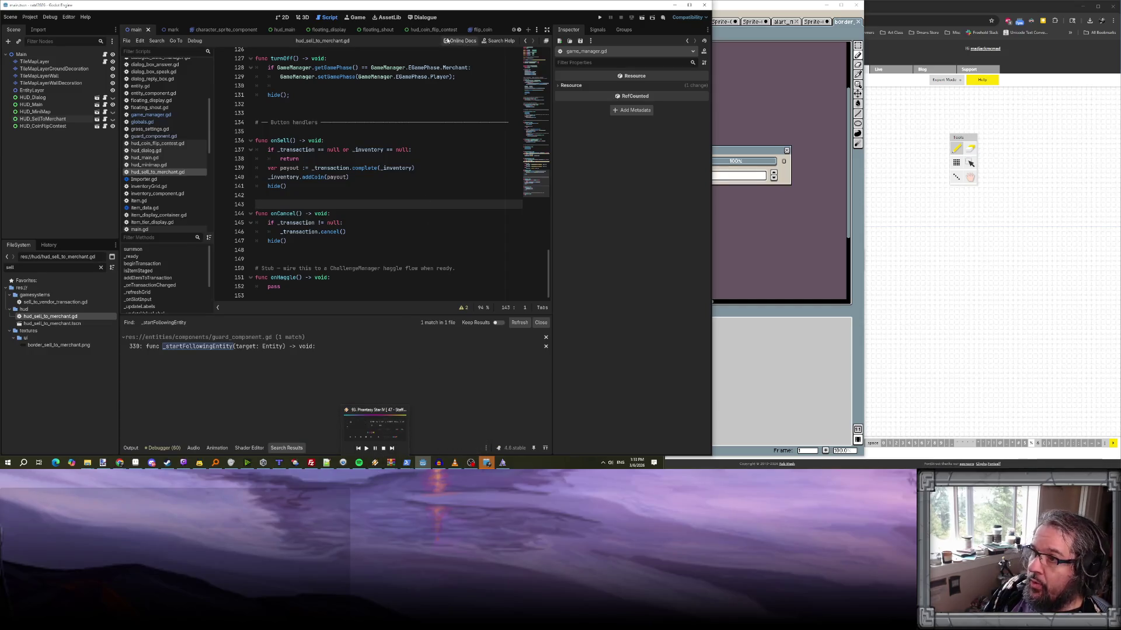
left_click(281, 18)
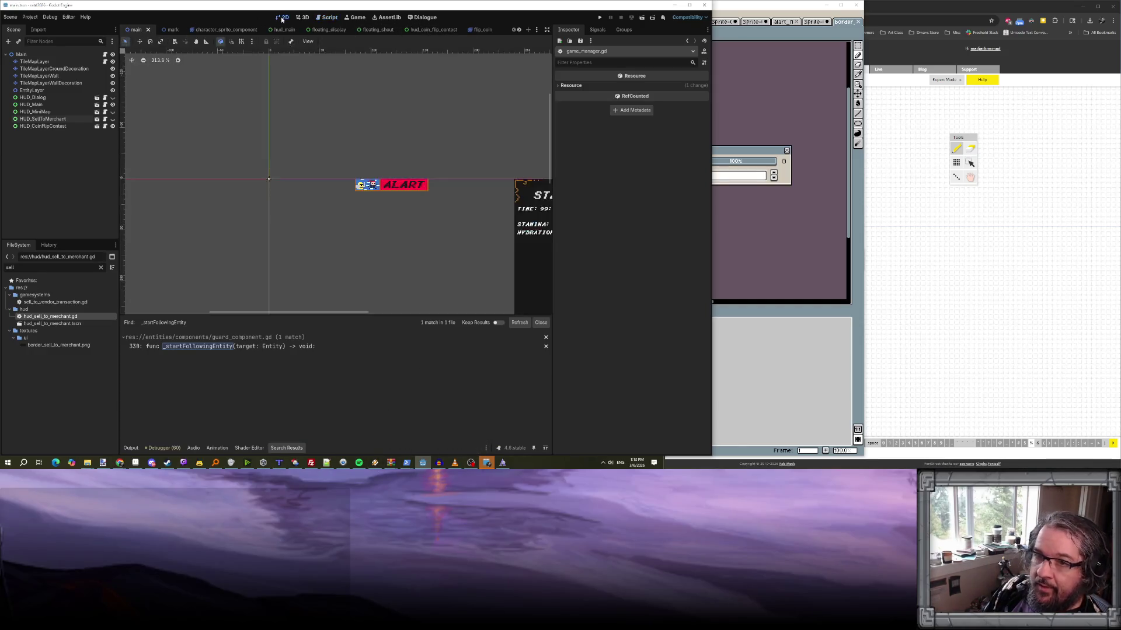
- Select the HUD_CoinFlipContest node, leaving its name unchanged
left_click(43, 126)
scroll(367, 188, "down", 3)
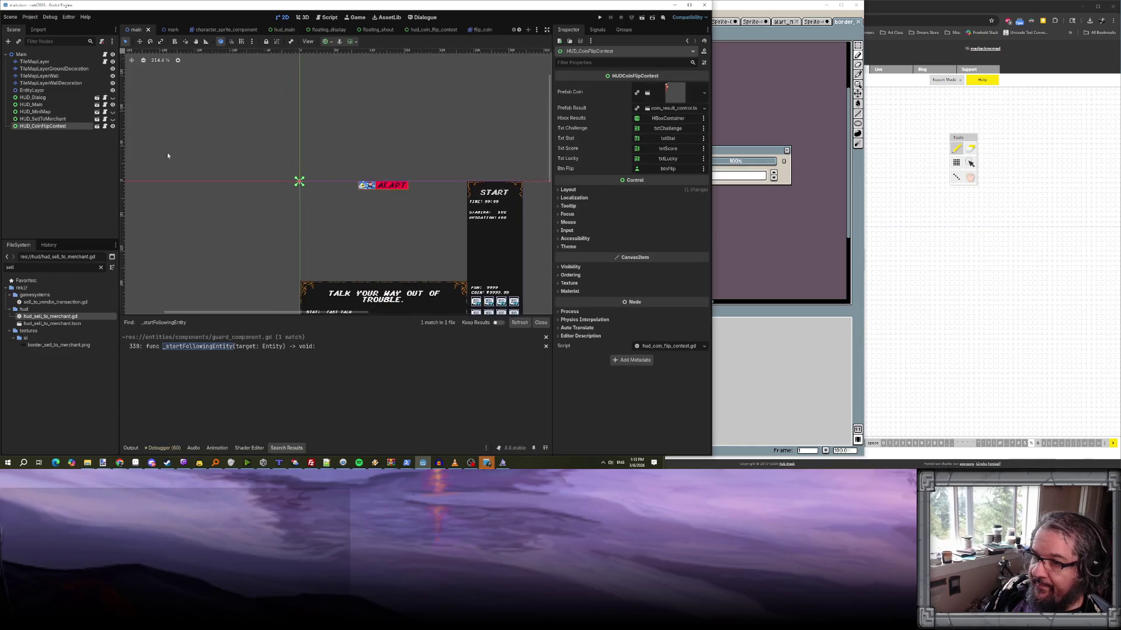
double_click(66, 126)
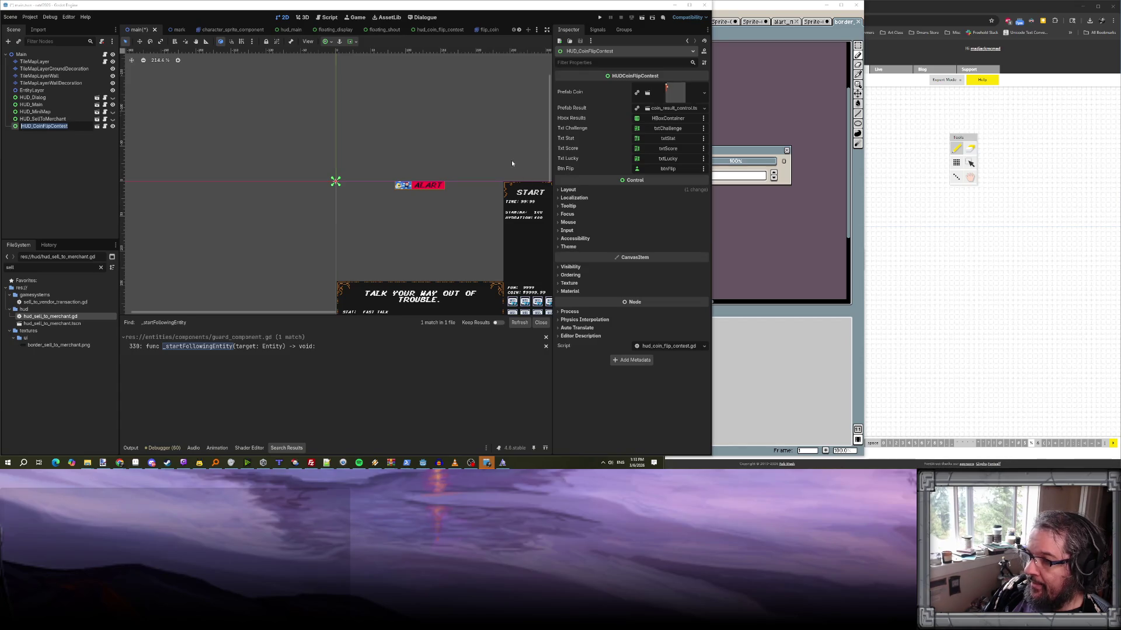
scroll(511, 160, "down", 4)
scroll(512, 160, "up", 3)
key("Escape")
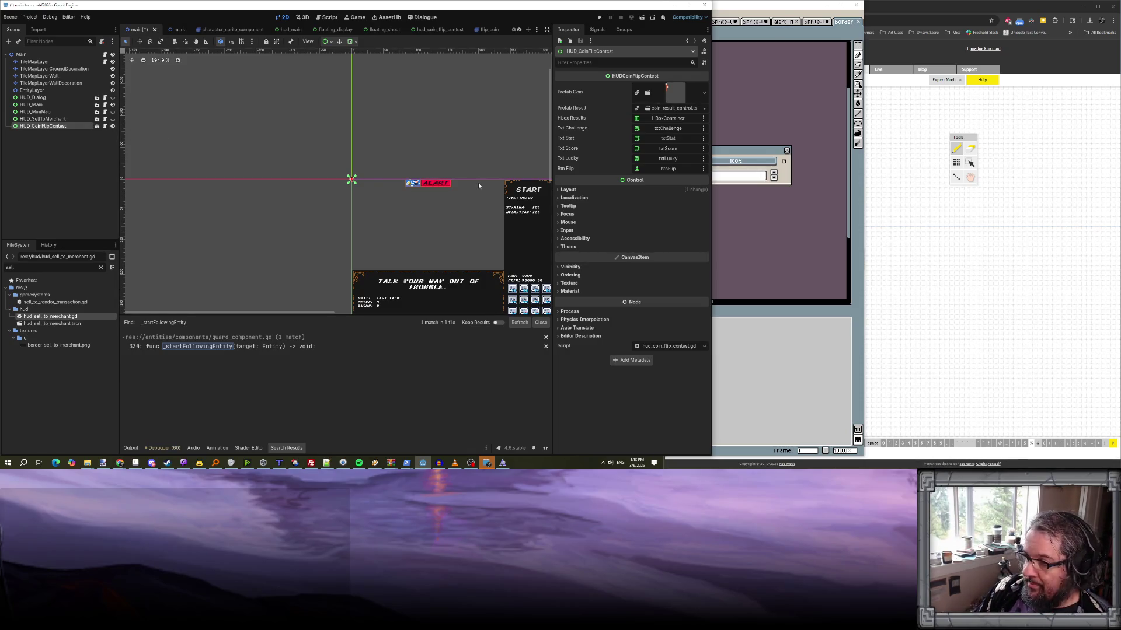
- Set HUD_CoinFlipContest's Layout > Transform Size to 320 × 240
left_click(568, 190)
left_click(587, 273)
left_click(658, 280)
type("0")
key("Tab")
type("240")
key("Return")
- Toggle the panel's visibility off and on, inspect its Mouse settings, and save the main scene
scroll(411, 188, "down", 4)
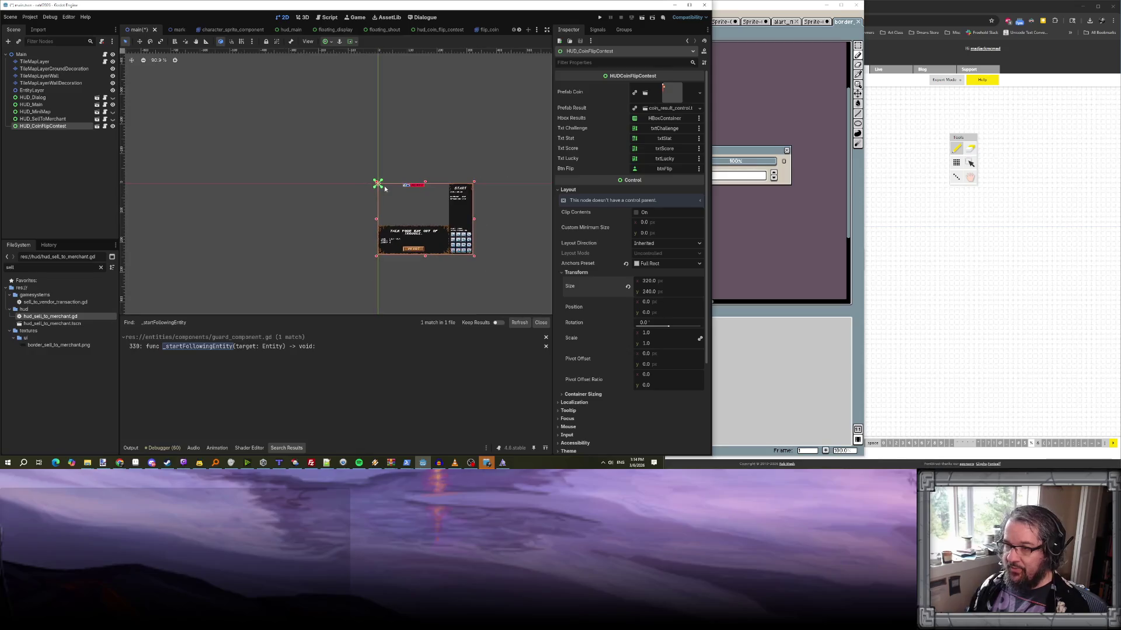
left_click(114, 126)
left_click(114, 127)
double_click(113, 126)
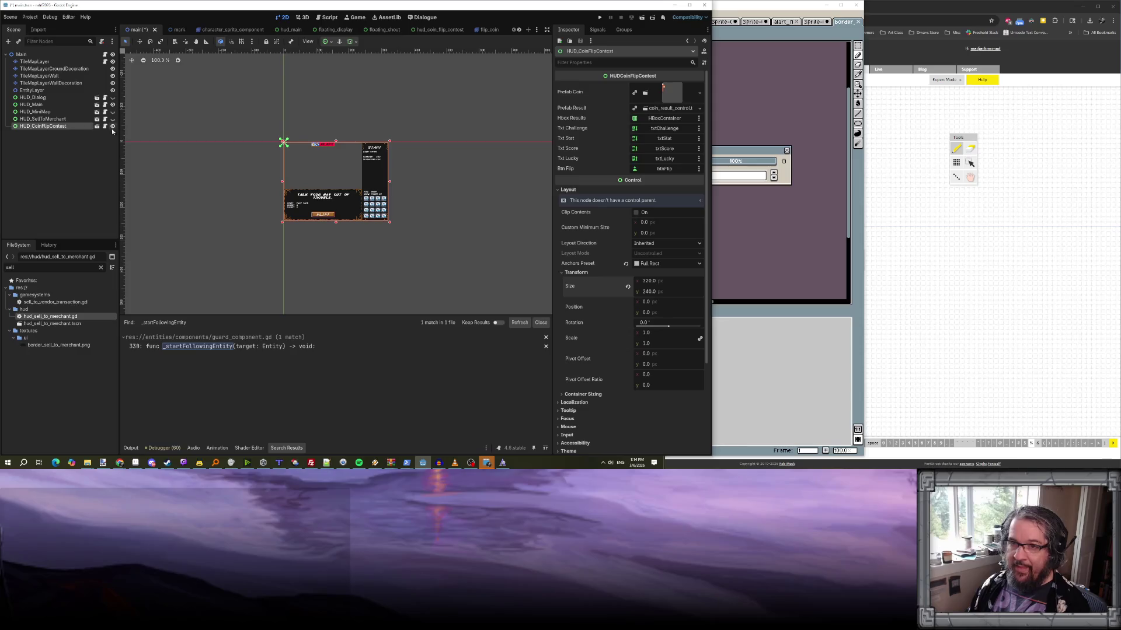
scroll(606, 299, "down", 3)
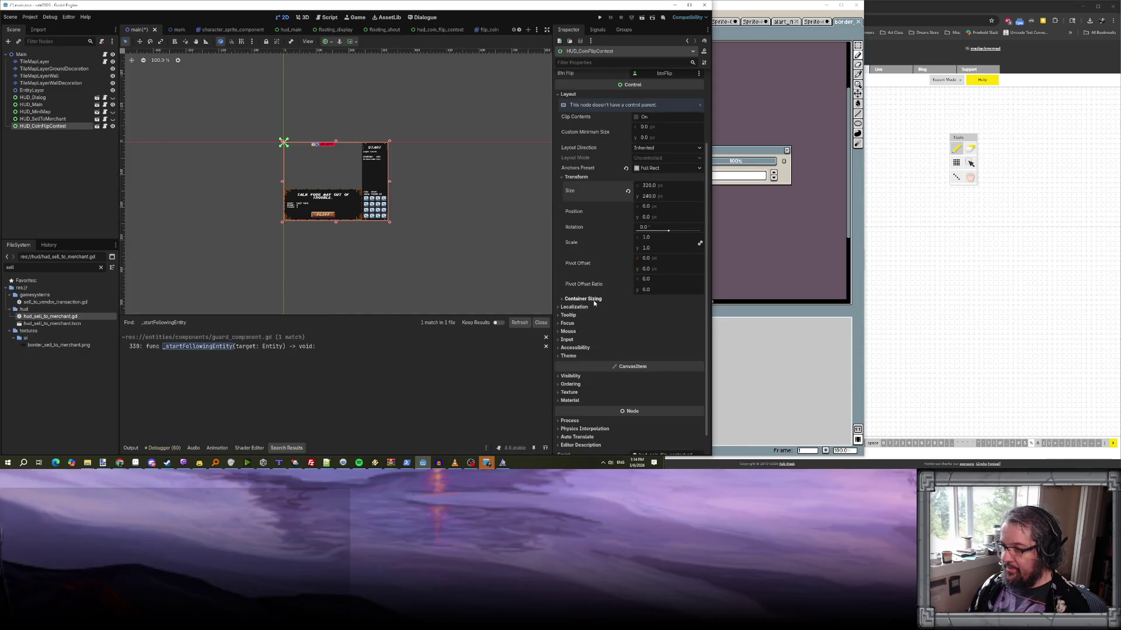
left_click(570, 332)
key("ctrl+s")
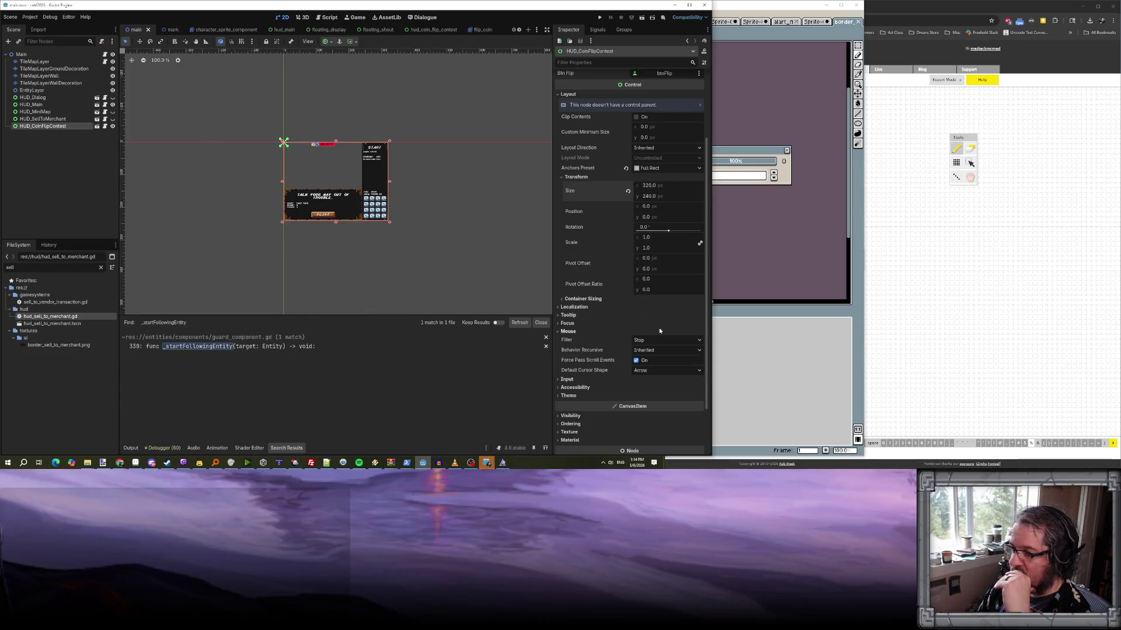
mouse_move(407, 462)
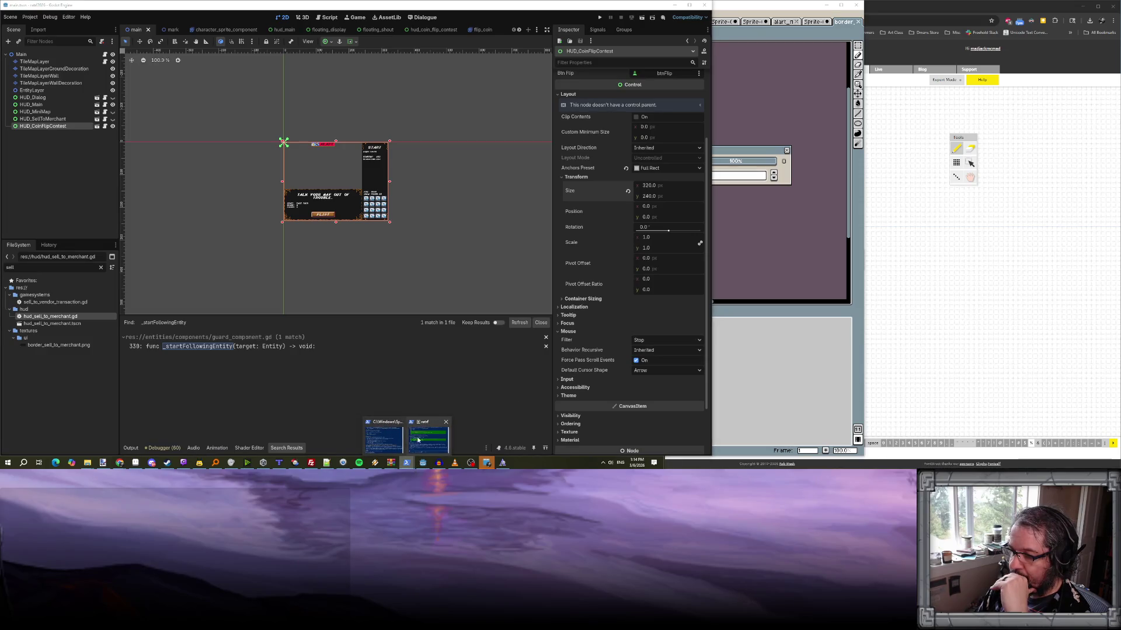
left_click(423, 439)
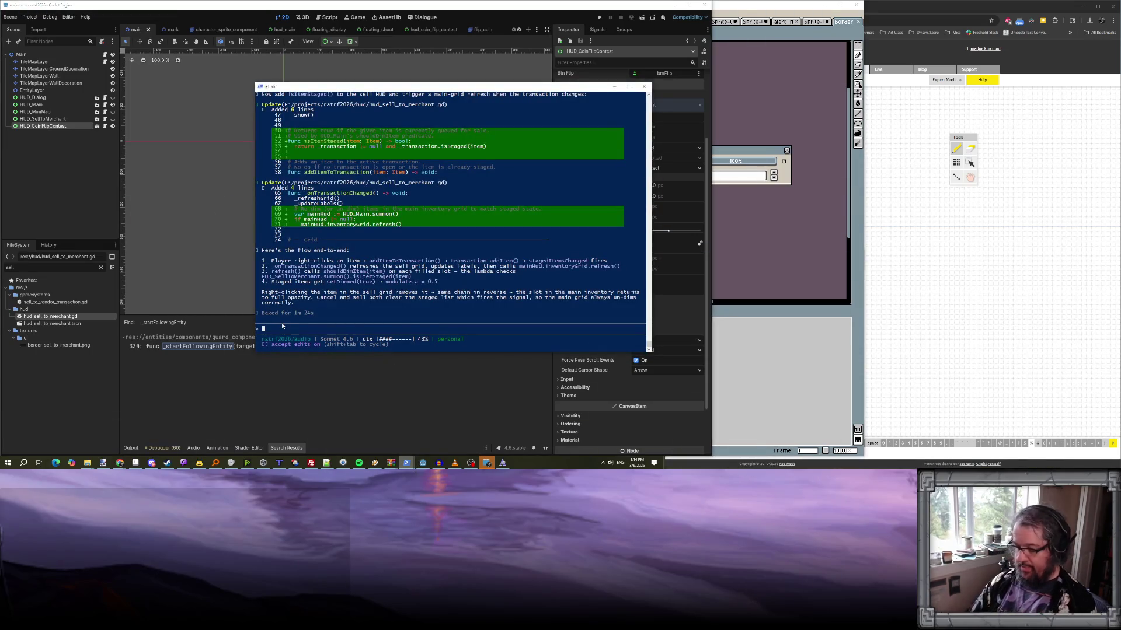
- Request that HUD_CoinFlipContest's base control absorb clicks on turnsOn and stop after turnOff hides it
type("can we")
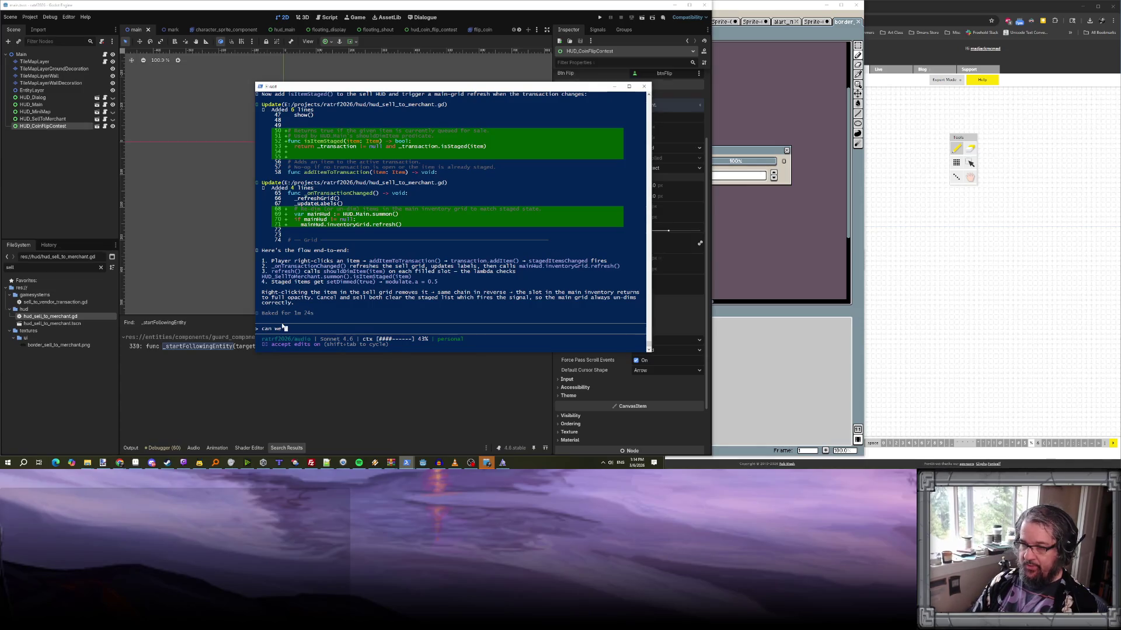
type(" ensure that whe")
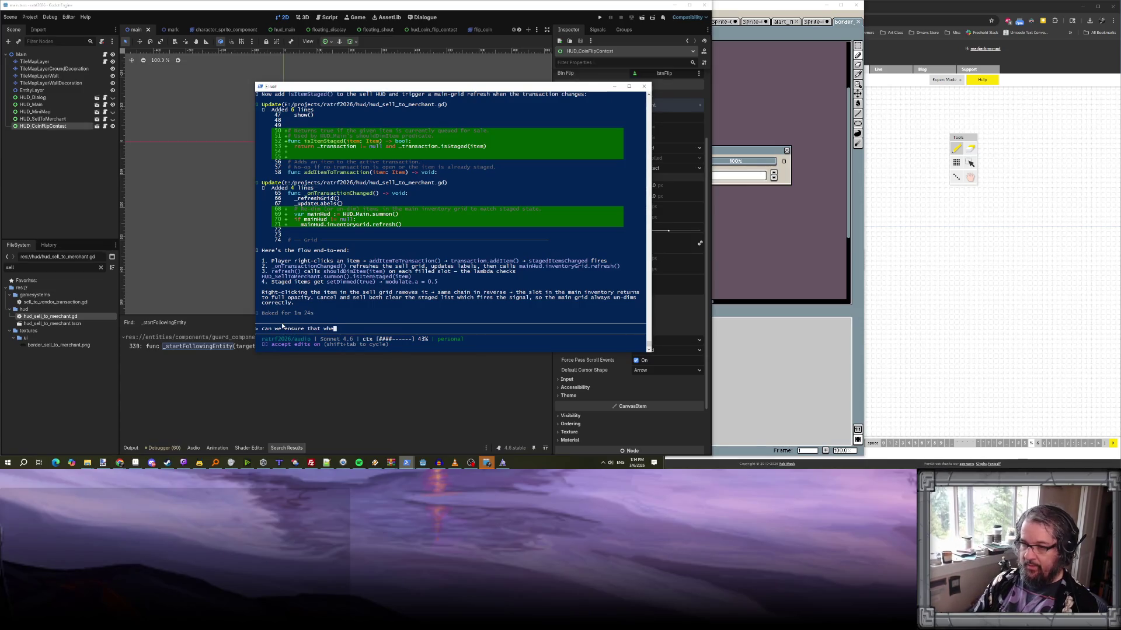
type("n HUD_CoinF")
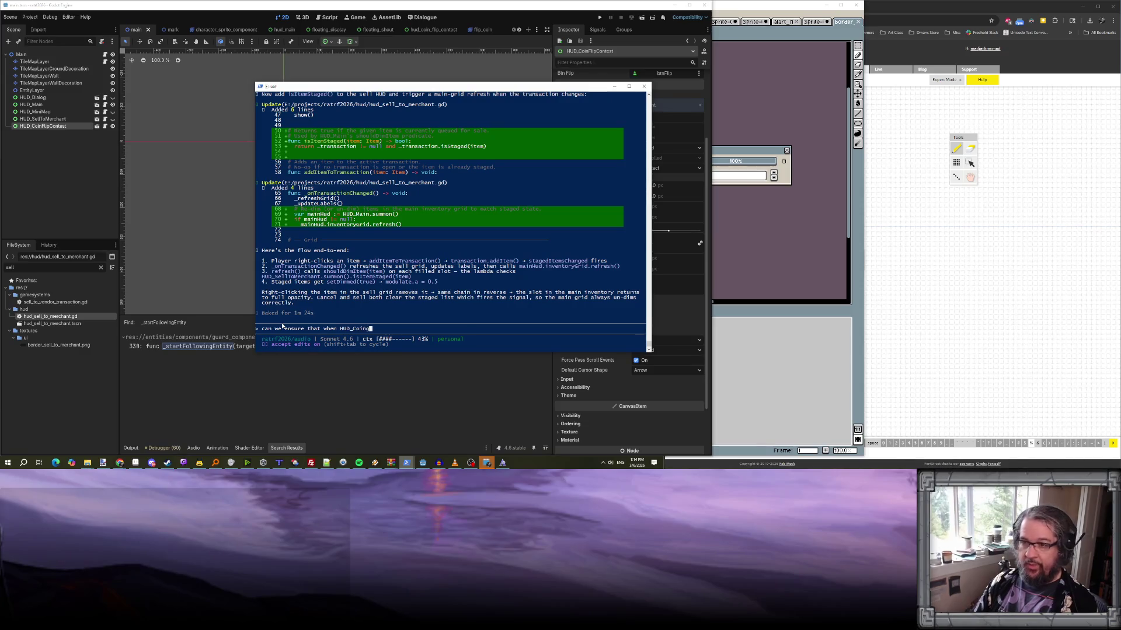
type("FlipConte")
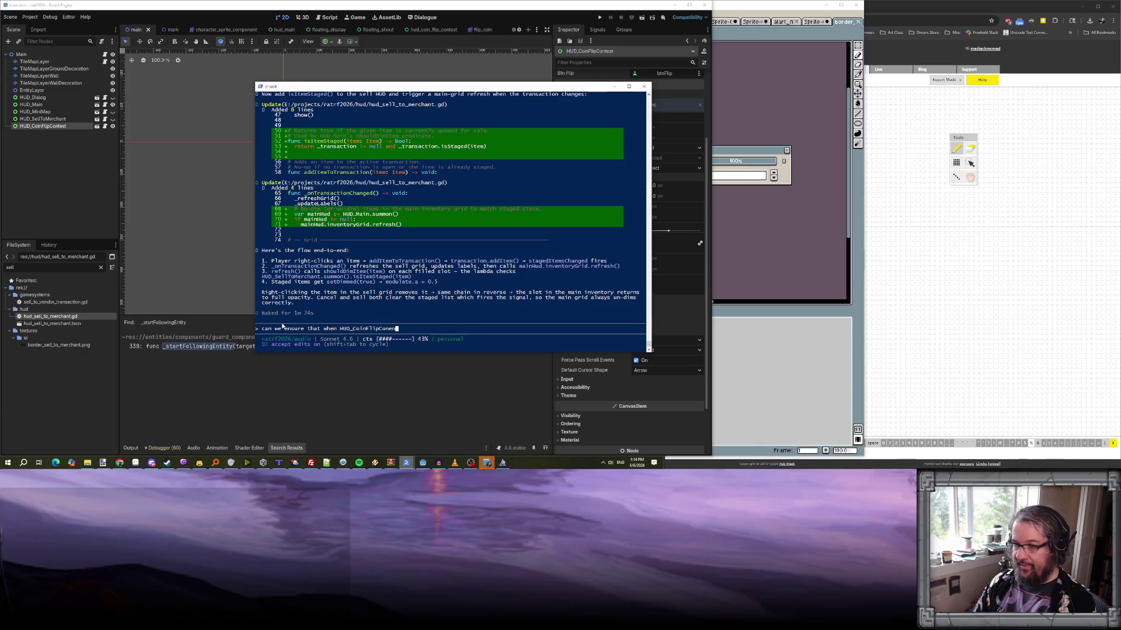
type("st turnsOn")
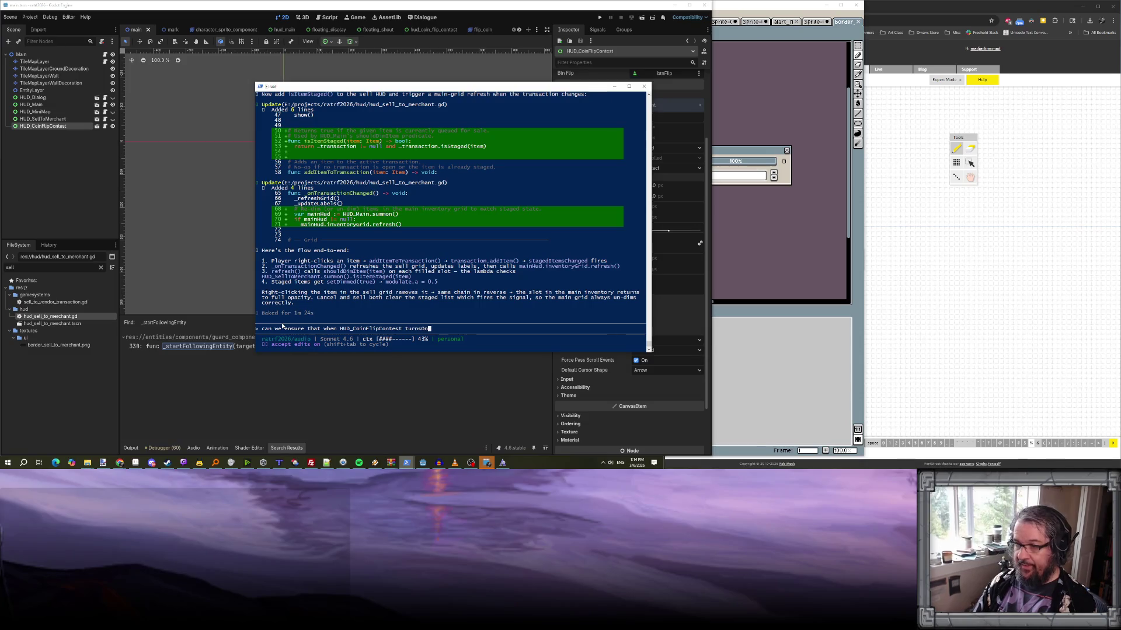
type(", it ")
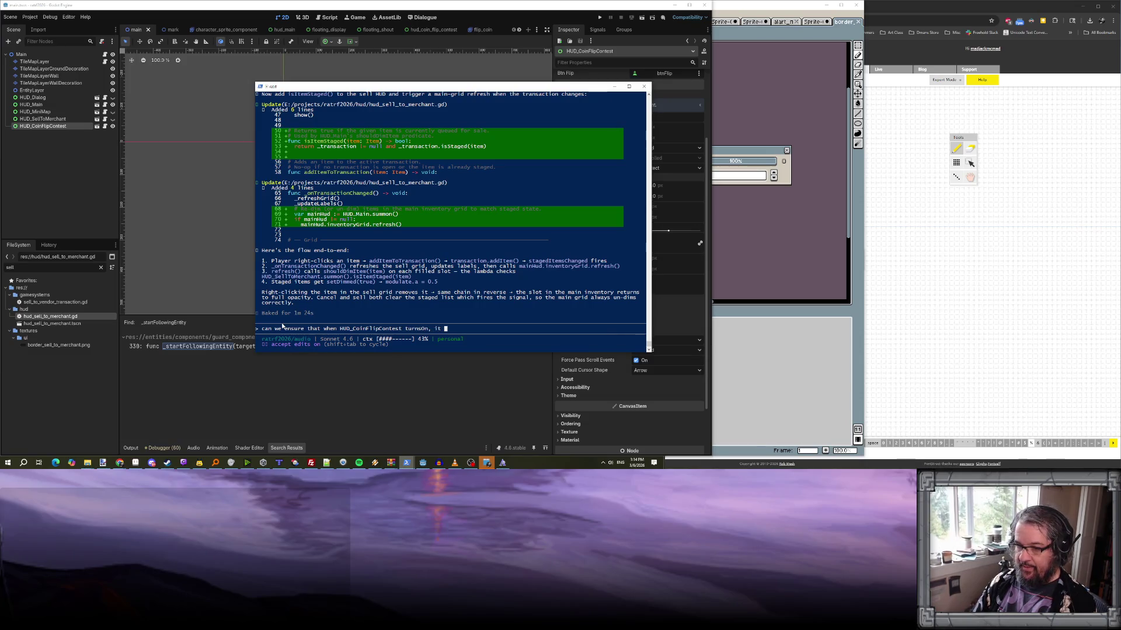
type("absorbs ")
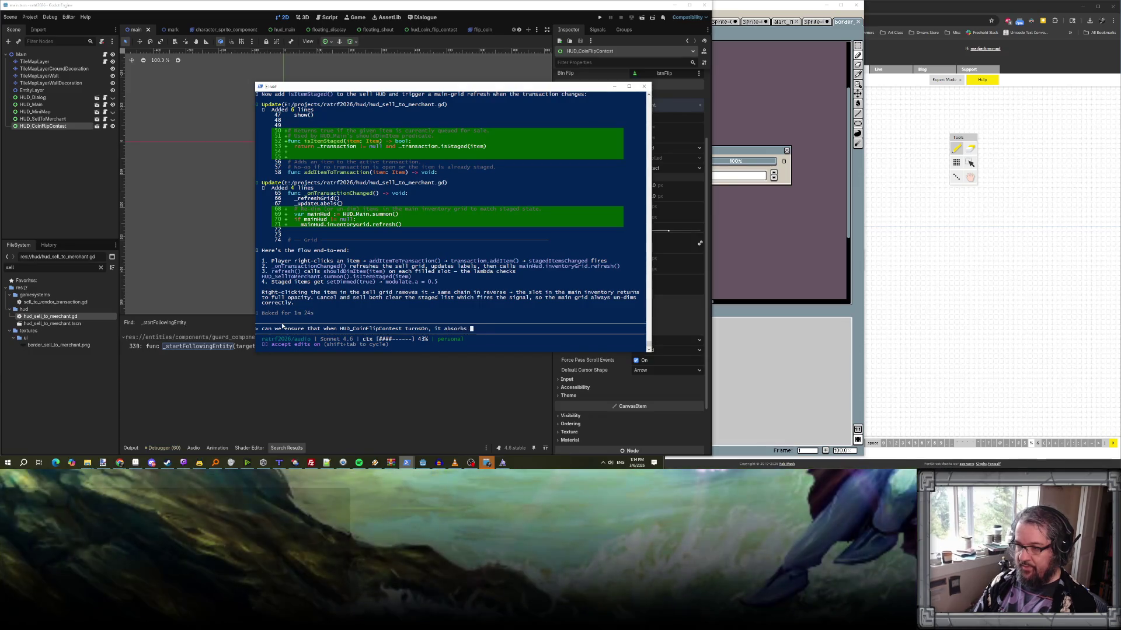
type("mouse clicks")
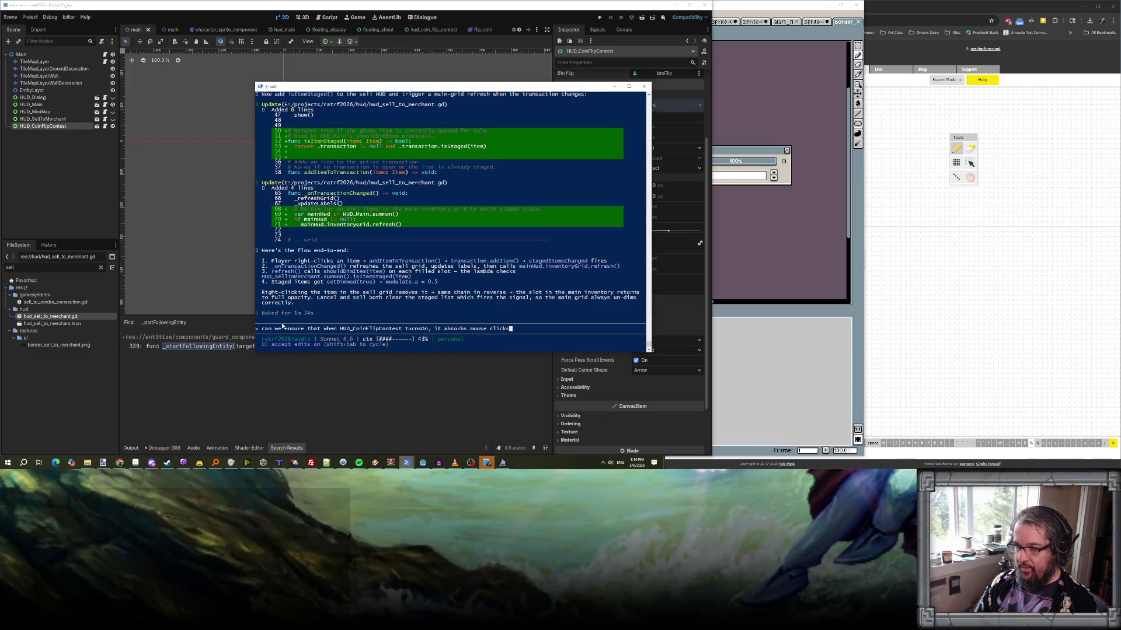
key("BackSpace")
key("BackSpace")
key("BackSpace")
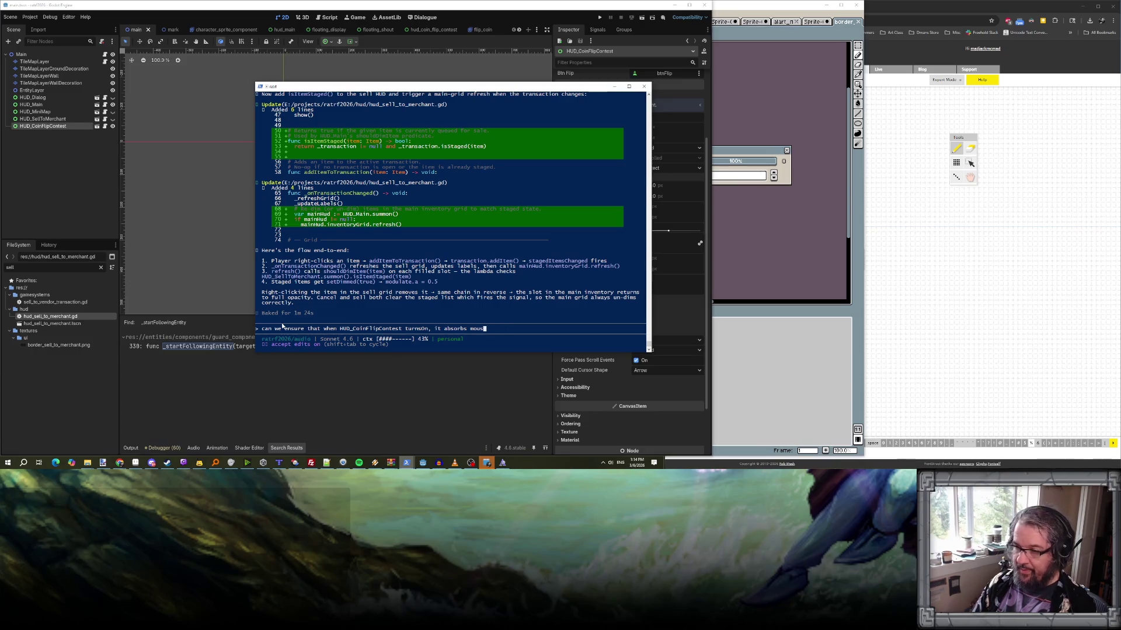
type("that the base control ab")
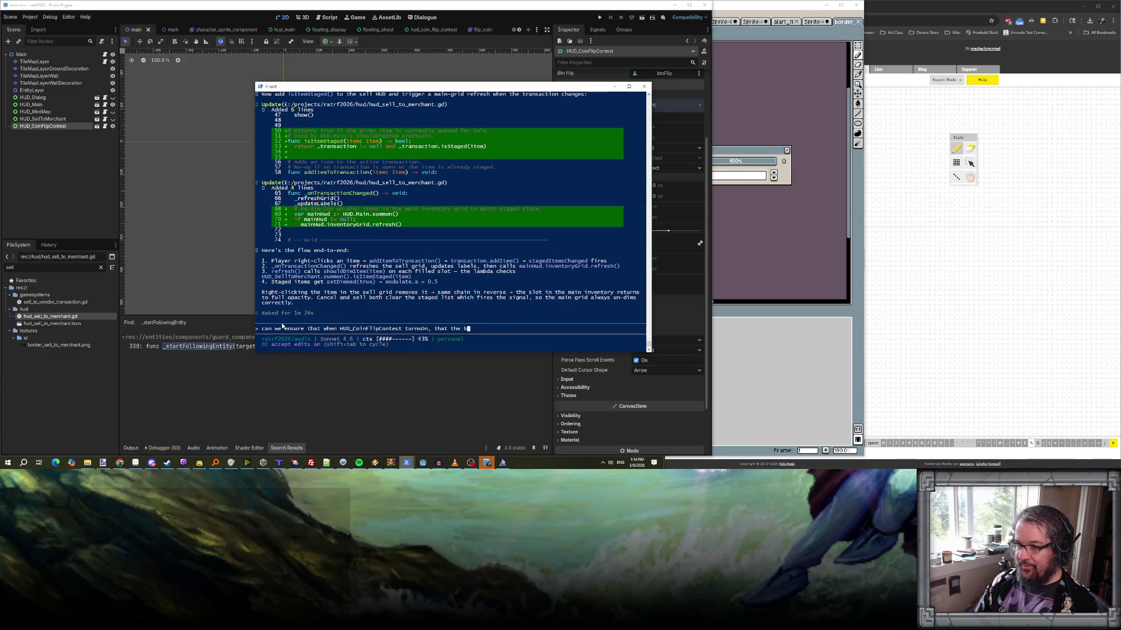
type("sor")
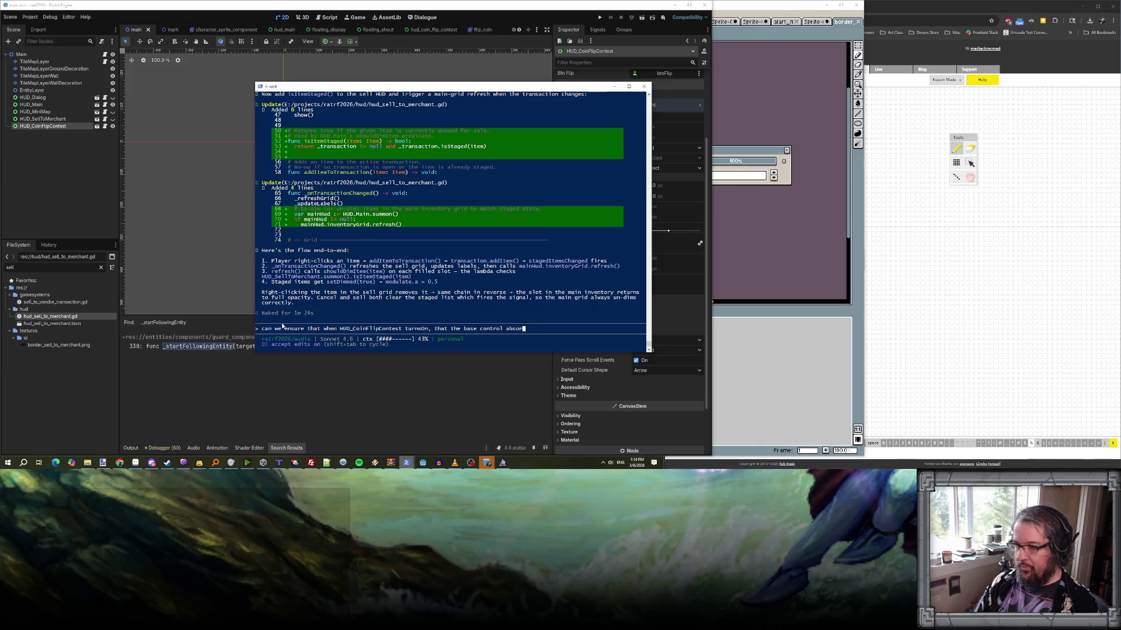
type("bs mouseclic")
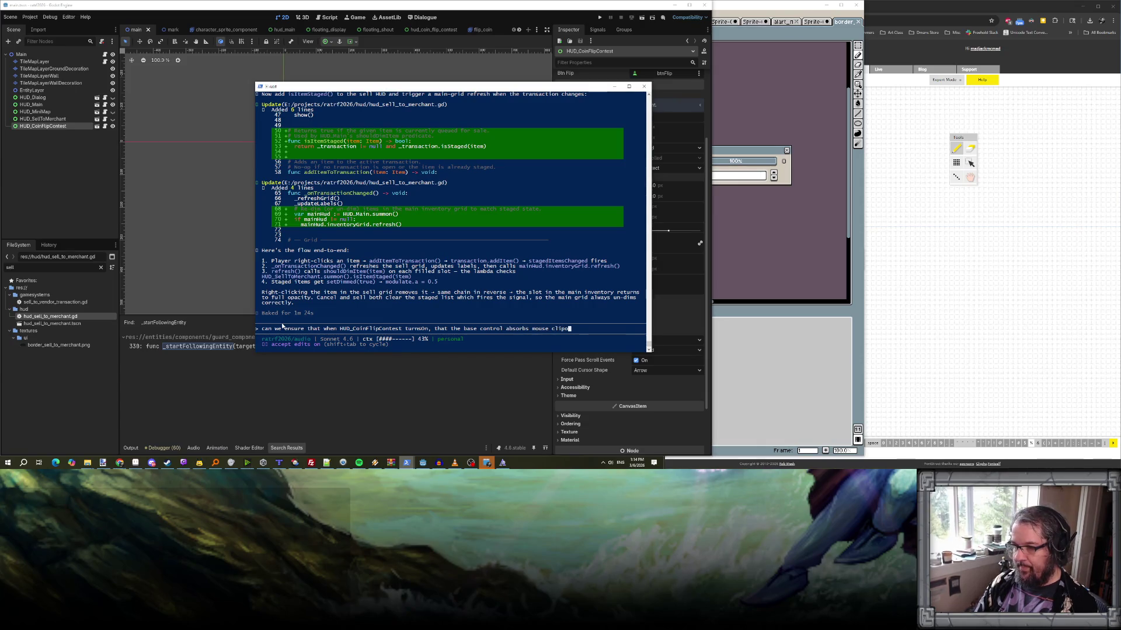
type("ks? ")
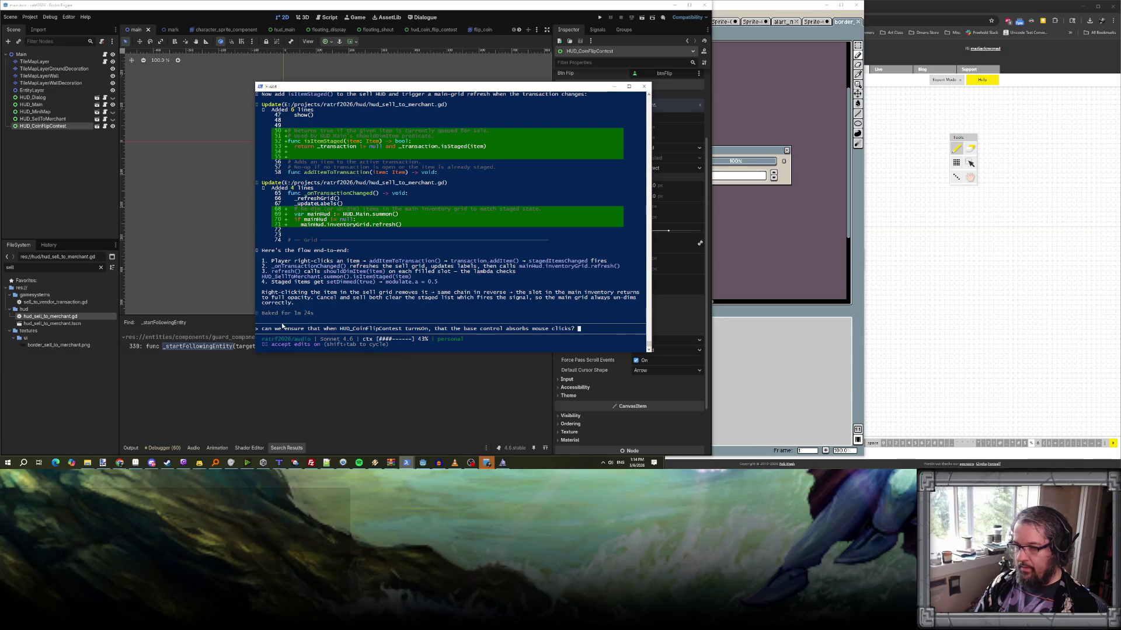
key("BackSpace")
key("BackSpace")
type(", and then when")
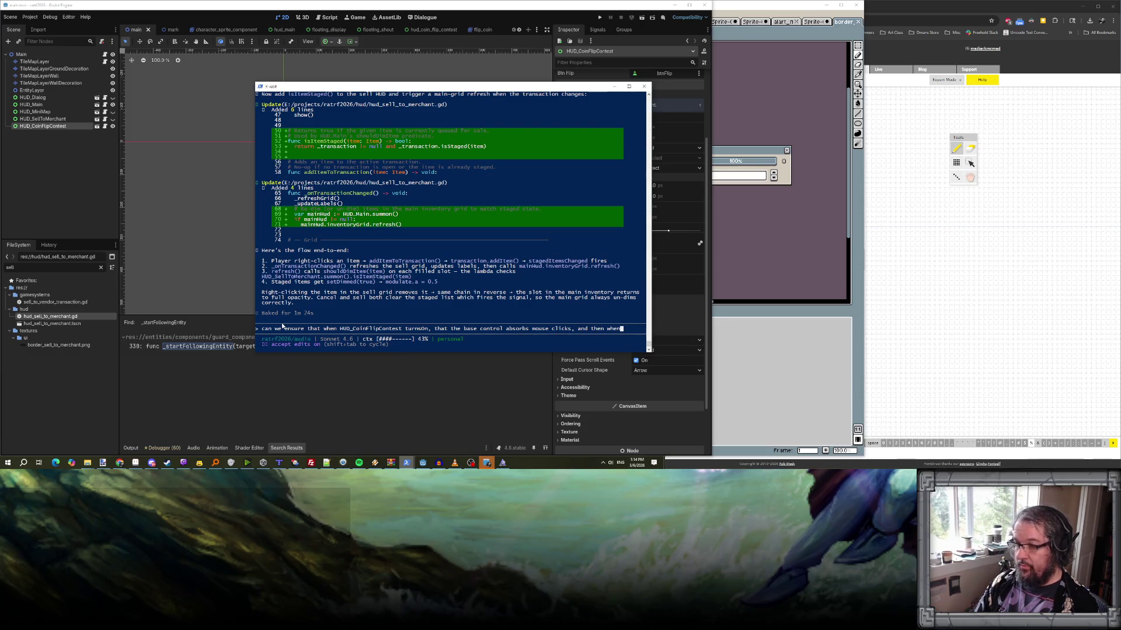
type(" it turnsOff and H")
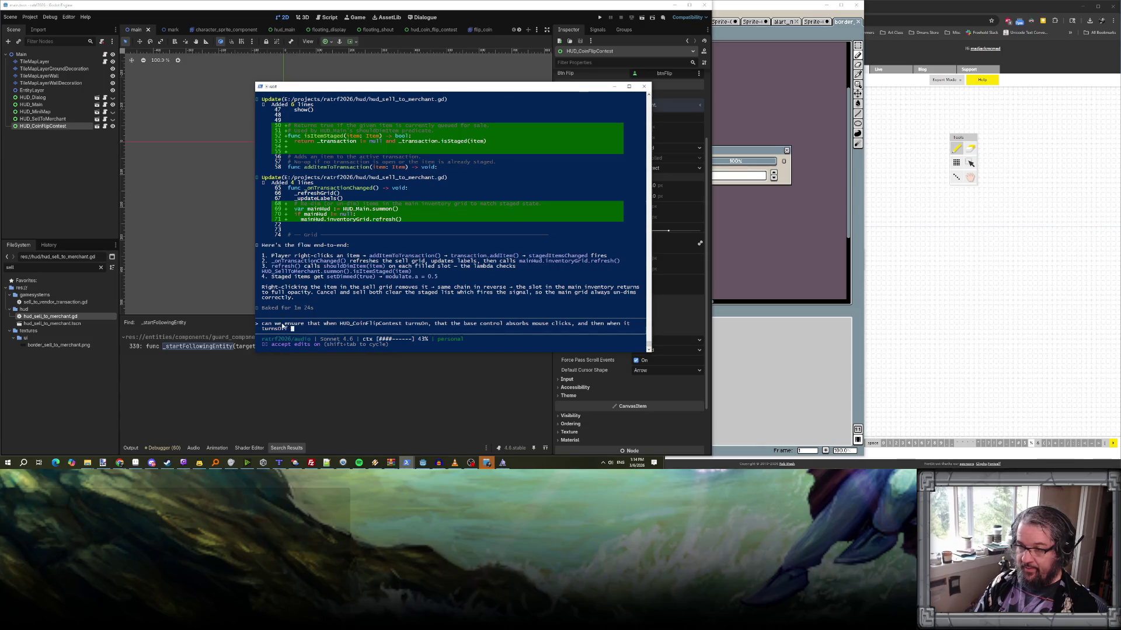
type("ides(), the")
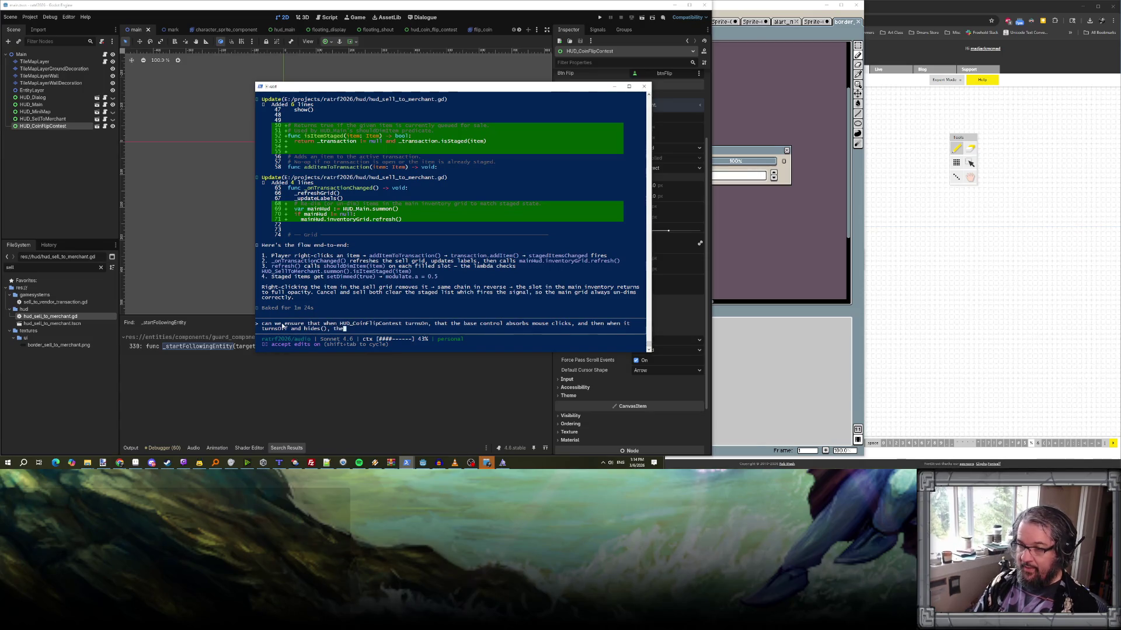
type(" mouse ")
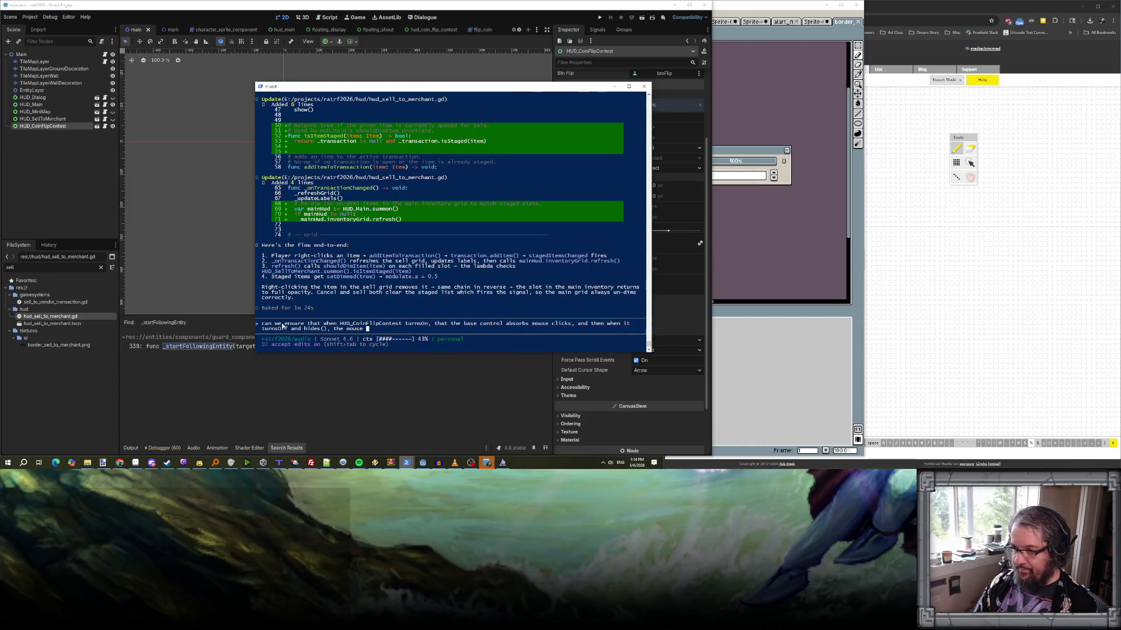
type("control i")
type("s st")
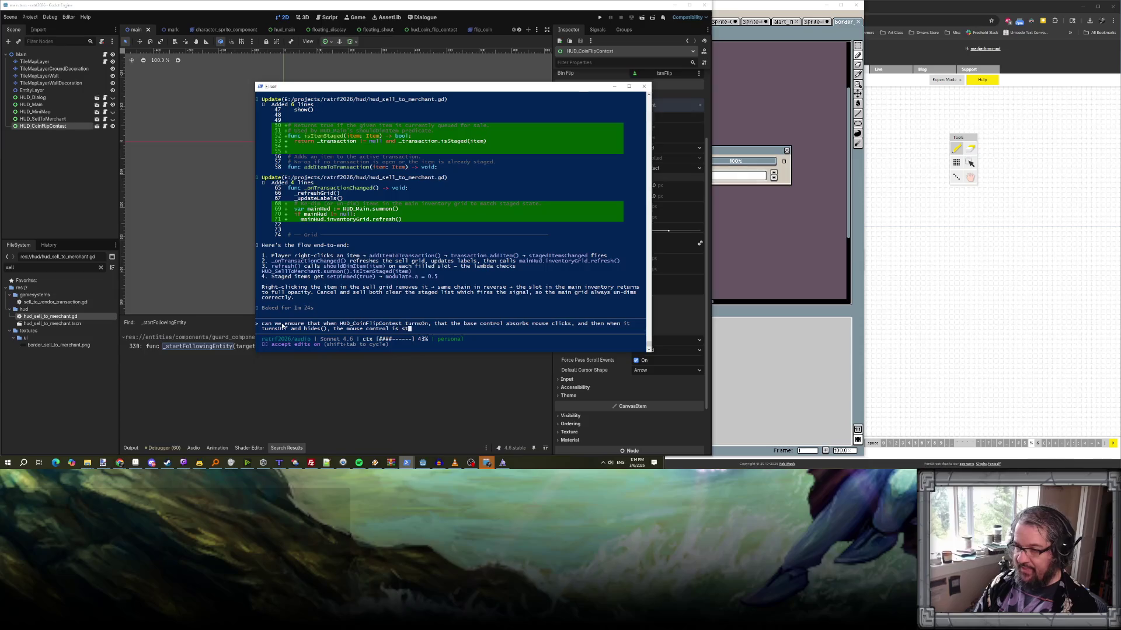
key("BackSpace")
type("et to ignore.")
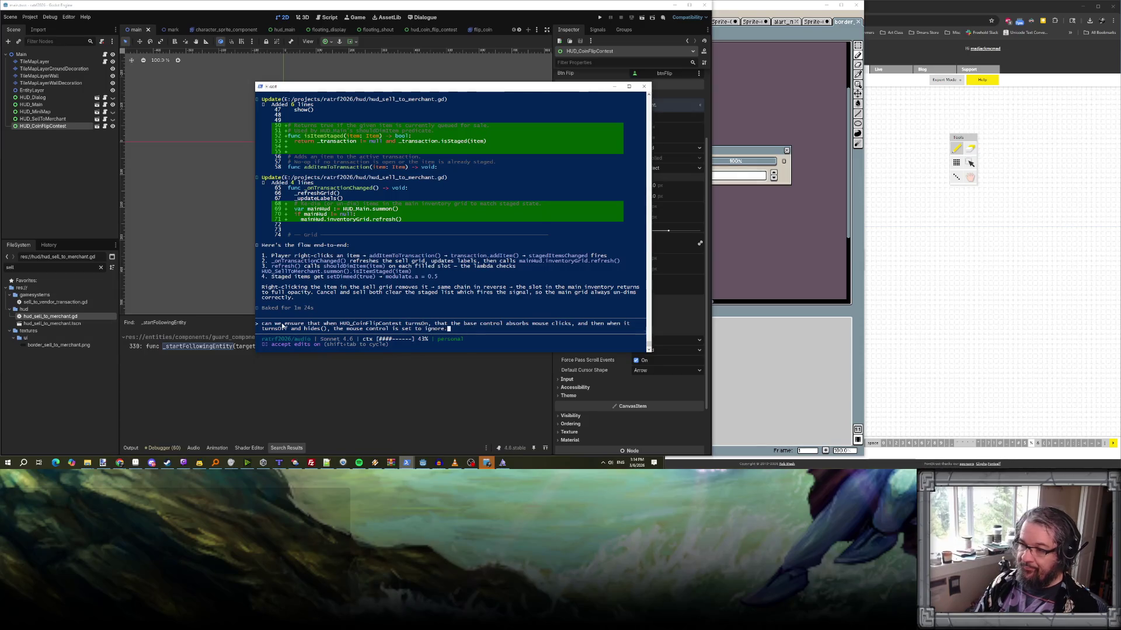
key("Return")
left_click(174, 141)
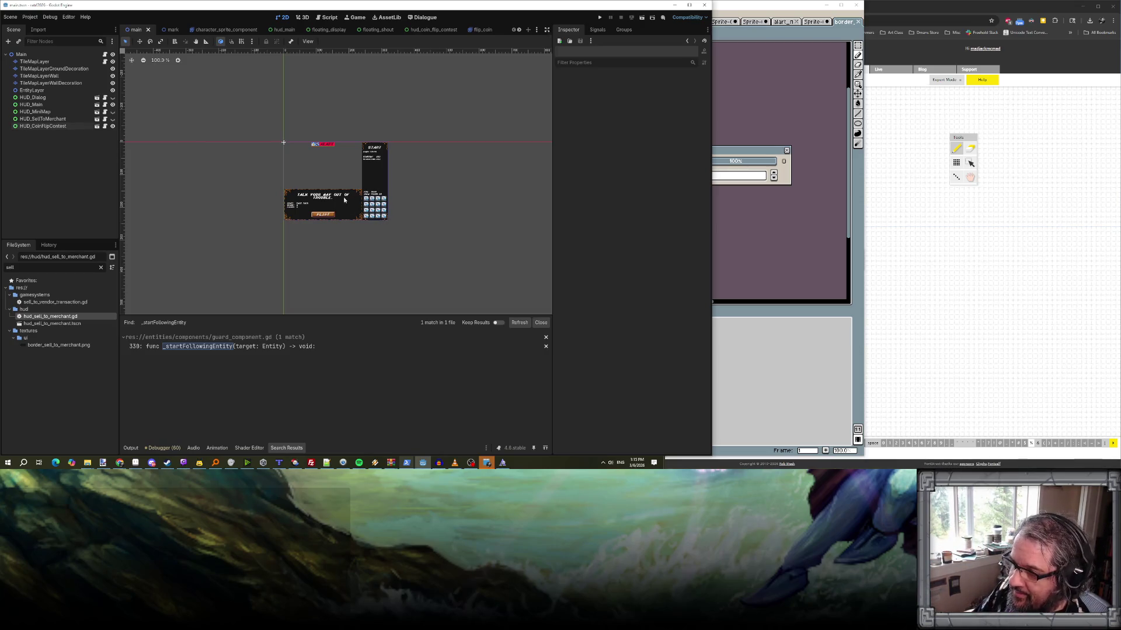
- Zoom the 2D viewport onto the coin-flip contest and merchant HUD panels
scroll(346, 201, "down", 2)
scroll(346, 201, "up", 5)
scroll(345, 200, "down", 2)
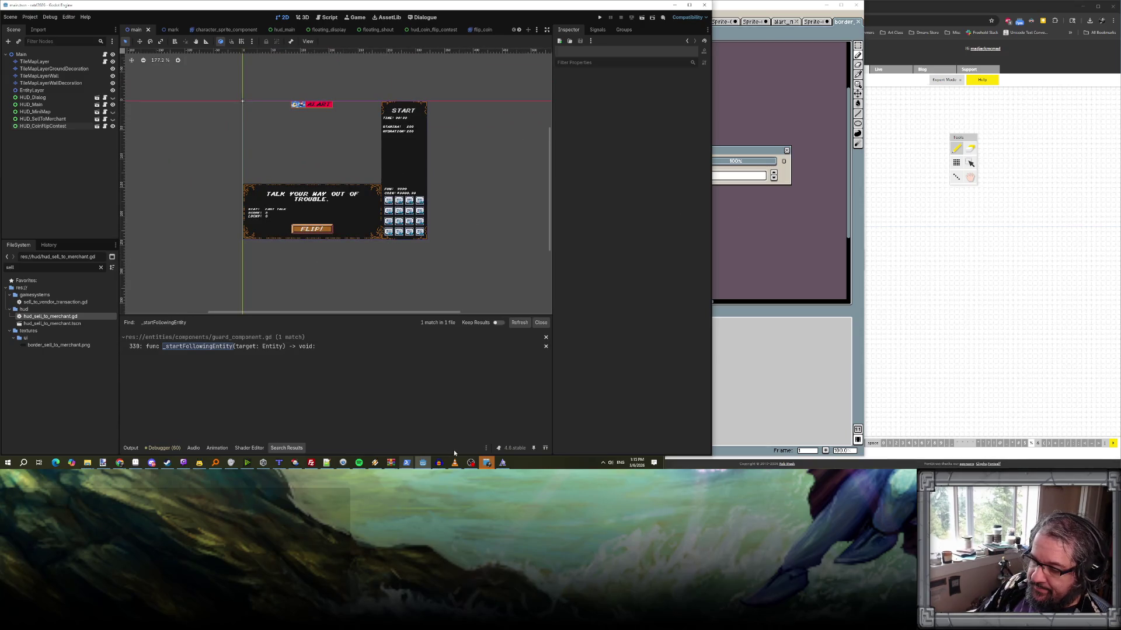
- Review Claude's hud_coin_flip_contest.gd mouse-filter diff, then minimize the terminal for Godot's Script editor
mouse_move(407, 463)
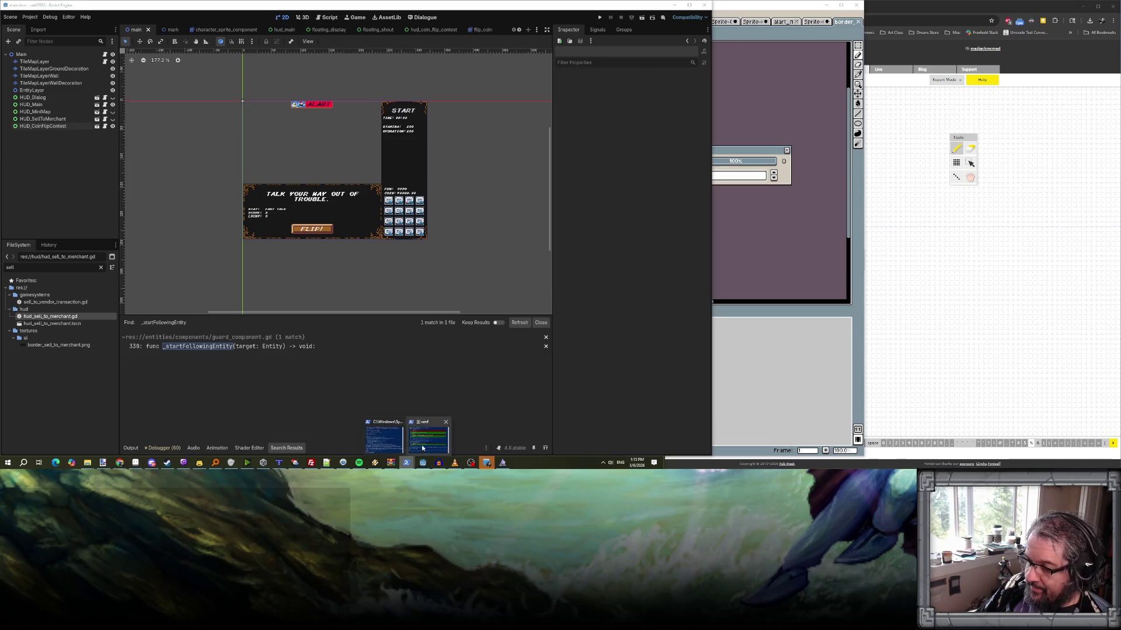
left_click(420, 437)
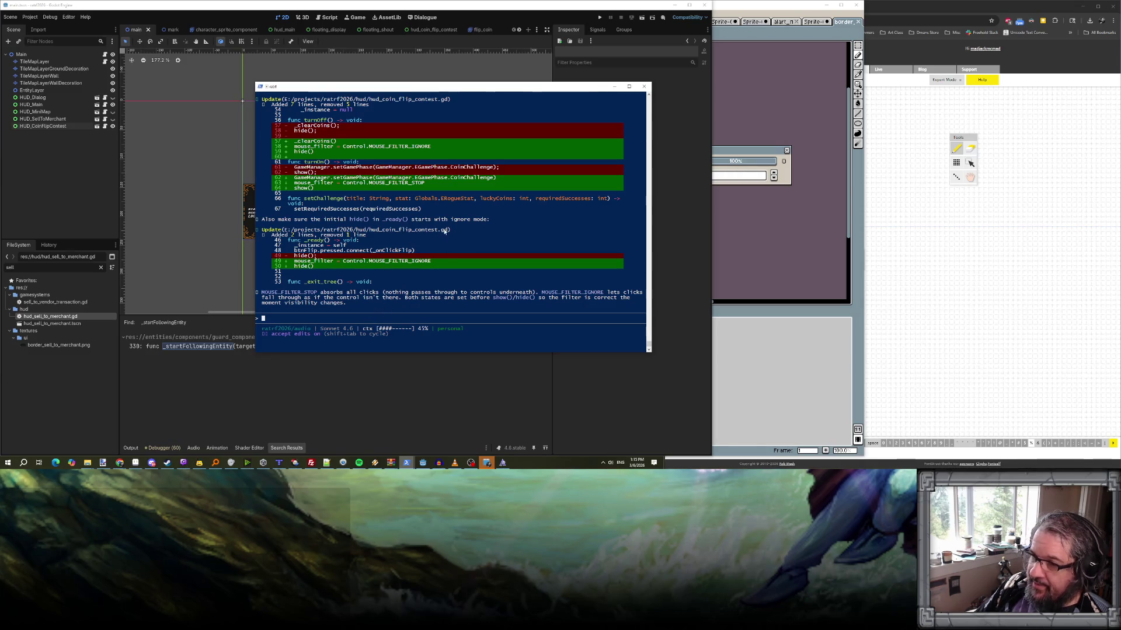
left_click(502, 71)
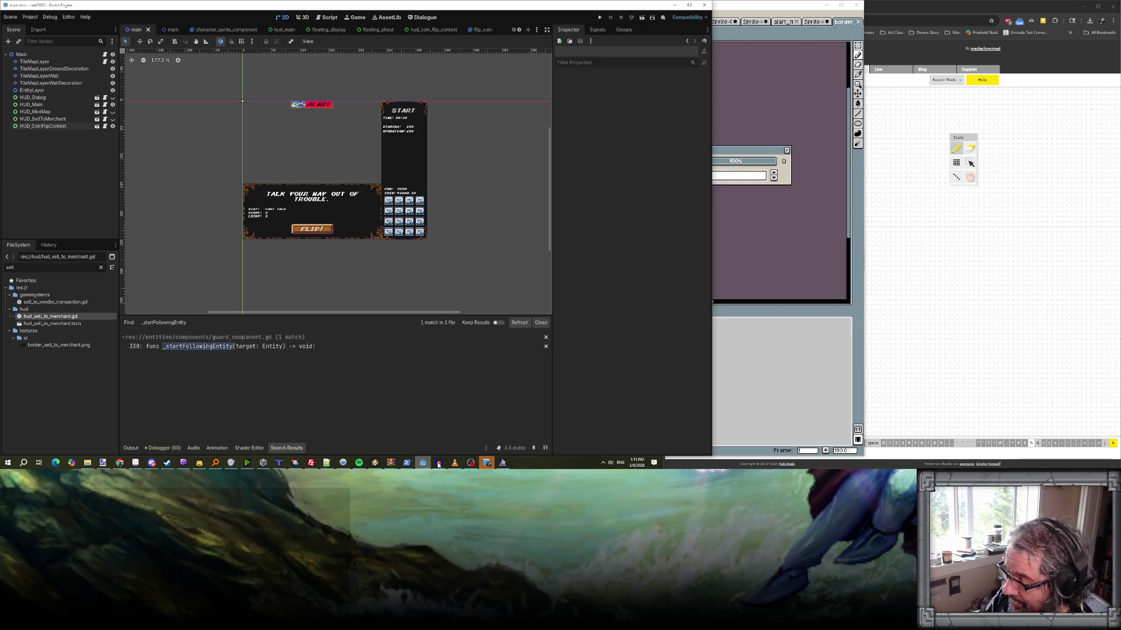
mouse_move(421, 466)
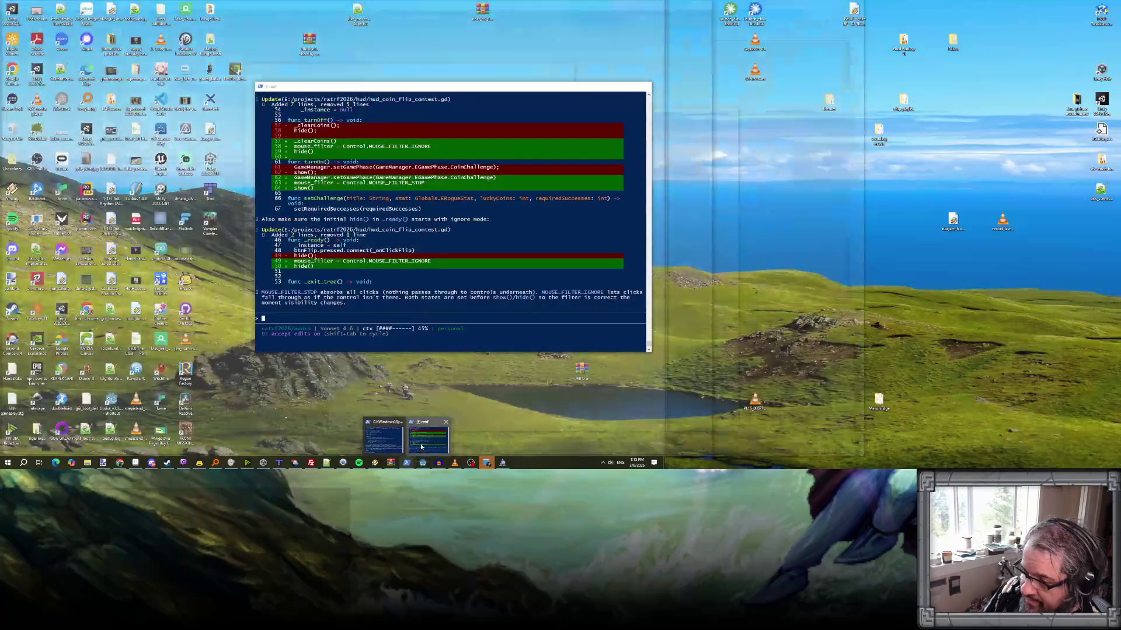
left_click(420, 437)
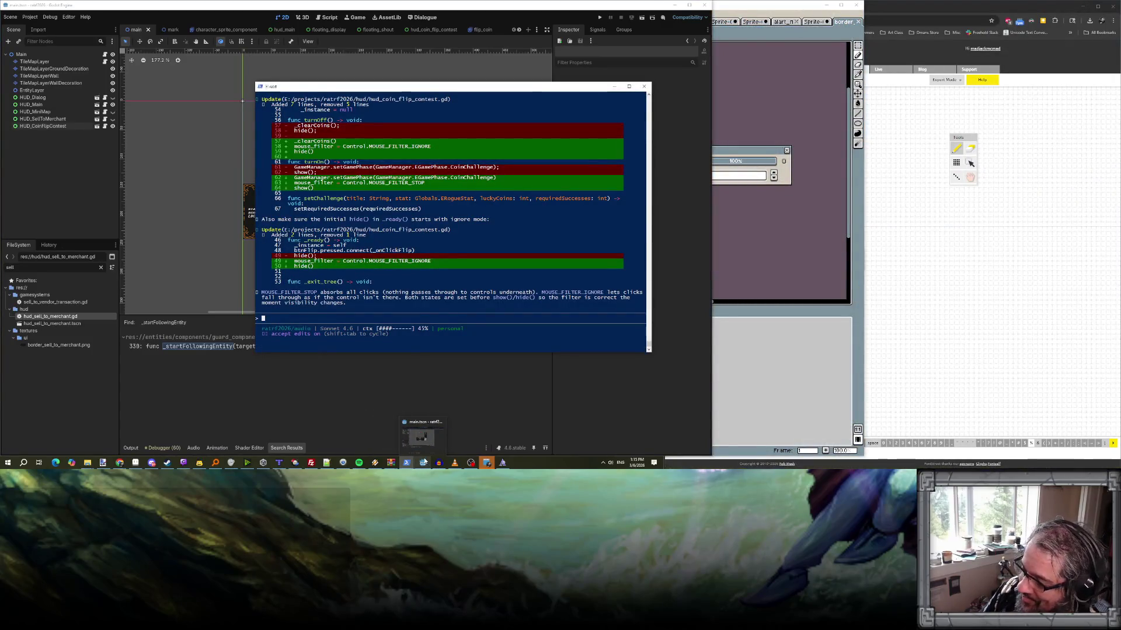
left_click(423, 464)
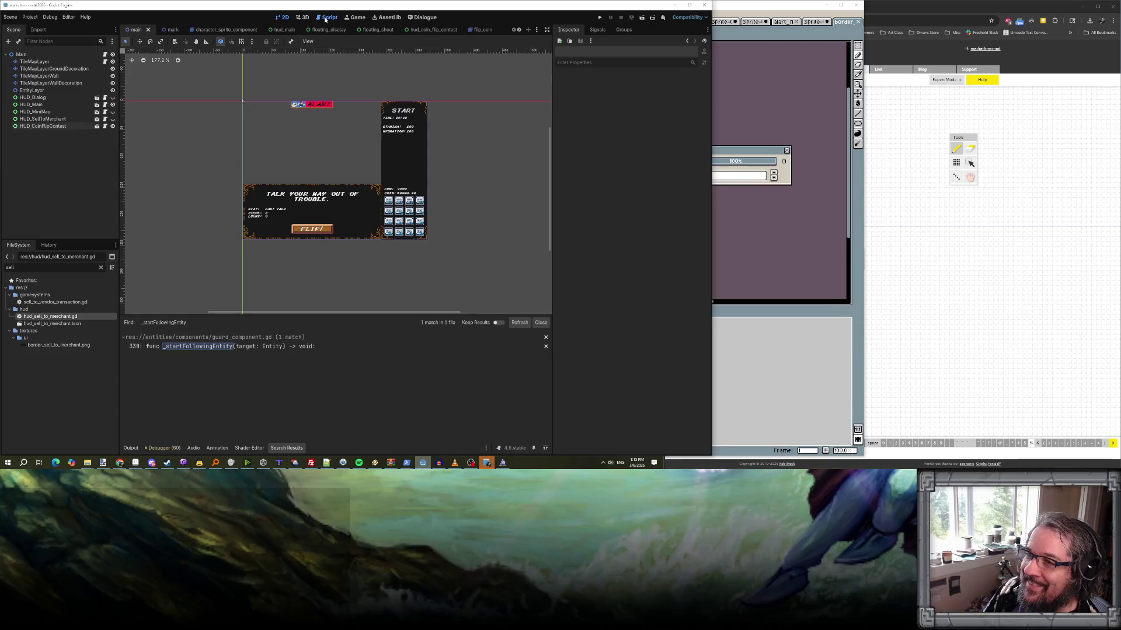
left_click(327, 17)
scroll(168, 151, "up", 1)
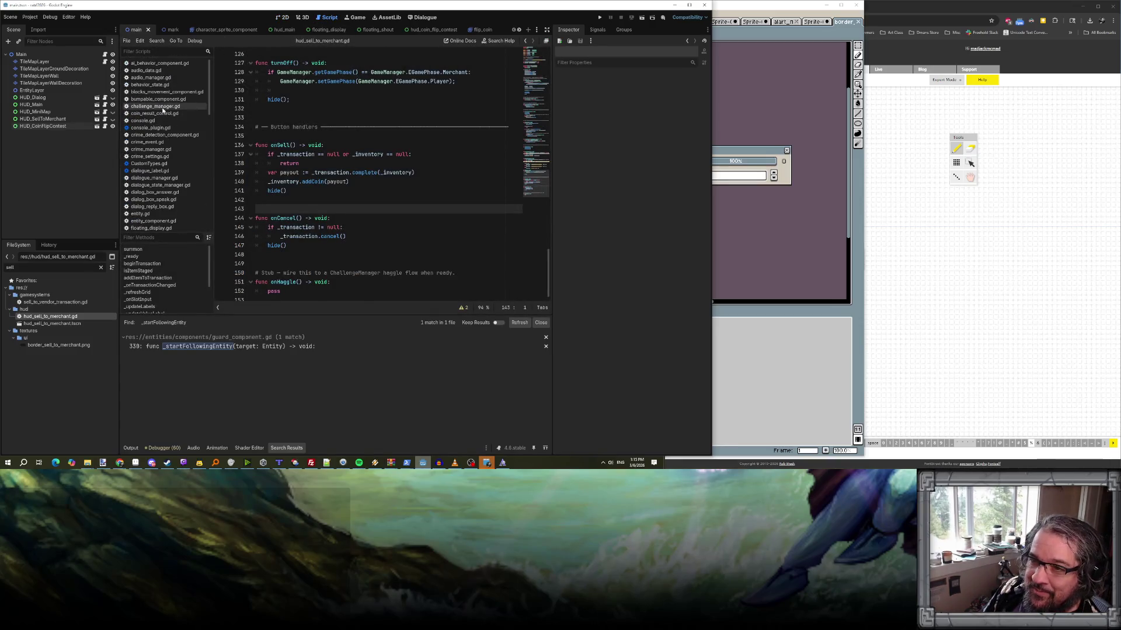
- Open challenge_manager.gd, put the cursor on empty line 52, and scroll through the challenge code
left_click(155, 106)
scroll(328, 199, "up", 2)
left_click(321, 163)
left_click(321, 202)
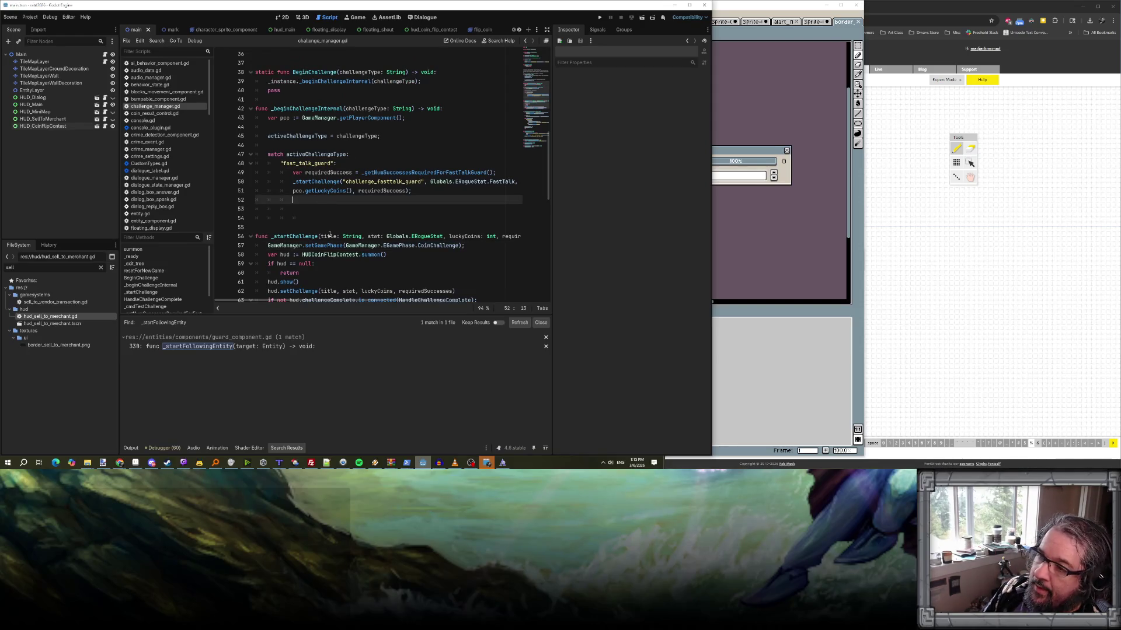
scroll(337, 237, "up", 5)
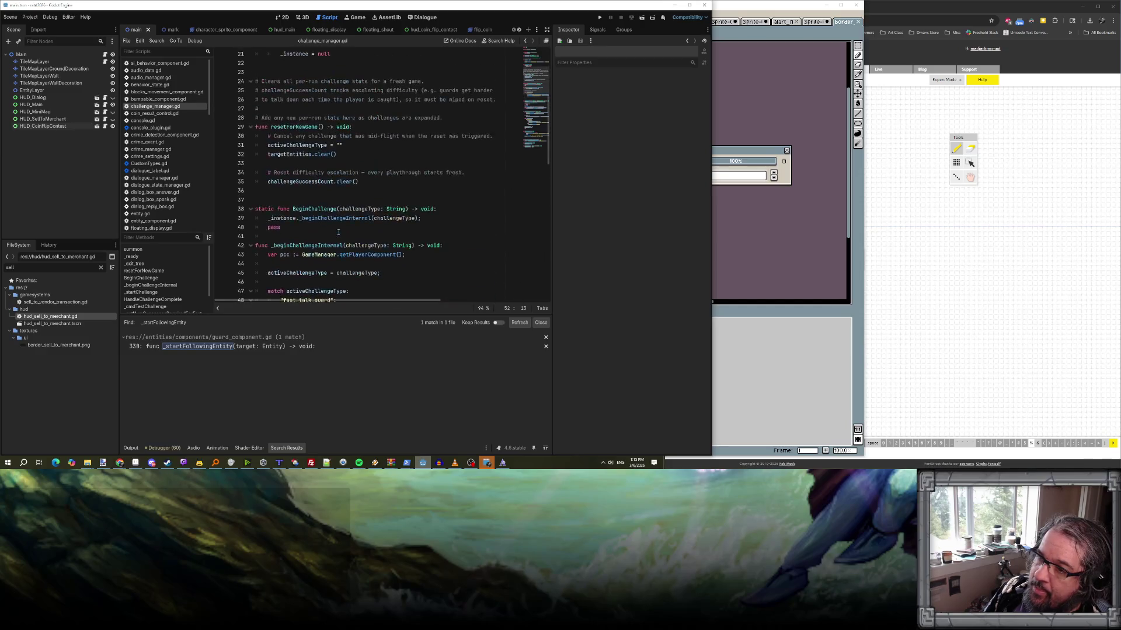
scroll(338, 232, "down", 8)
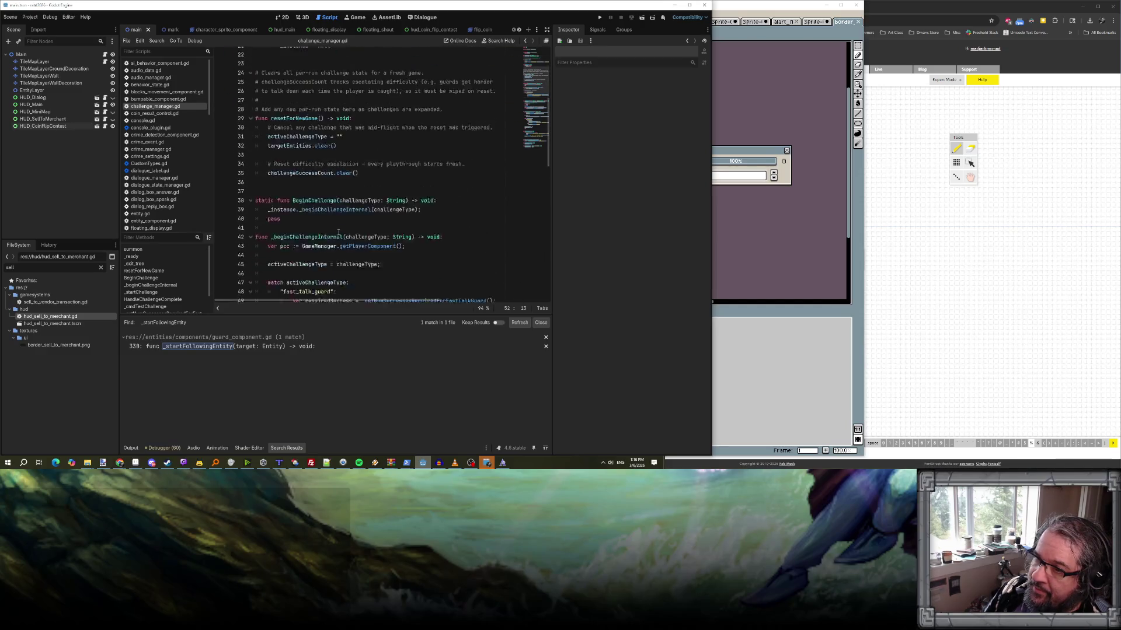
scroll(338, 232, "down", 13)
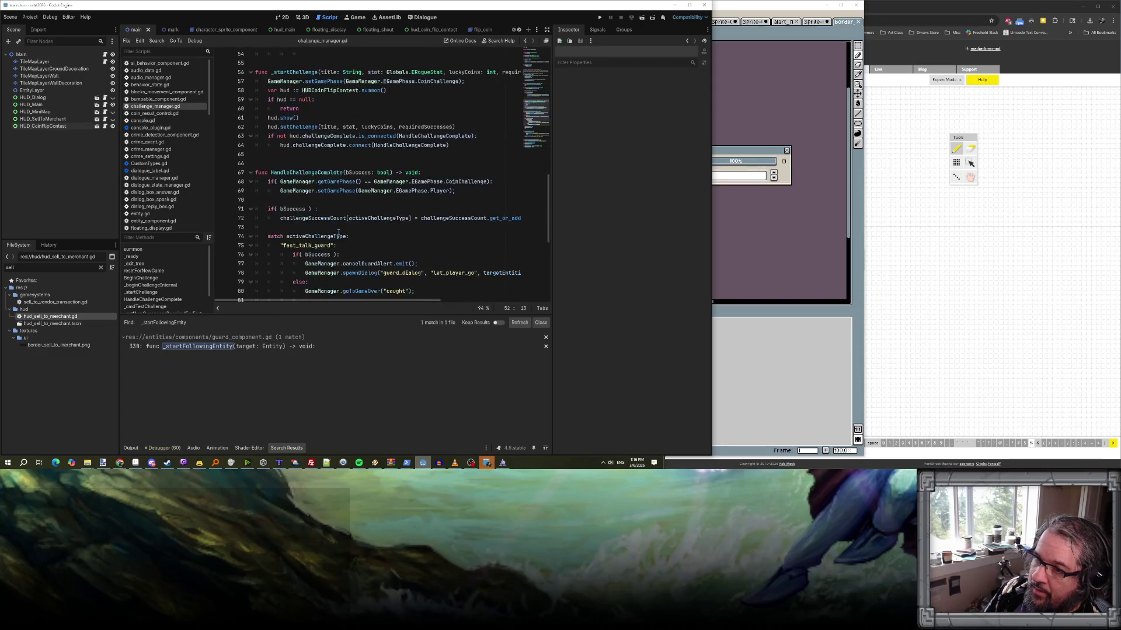
scroll(338, 232, "down", 2)
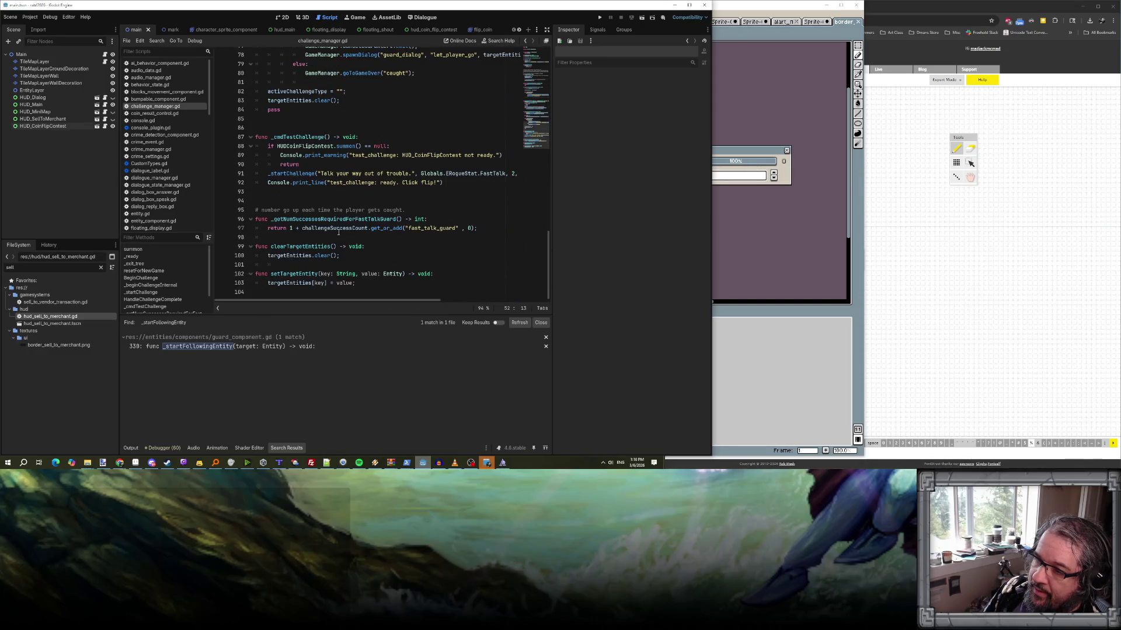
scroll(322, 256, "up", 15)
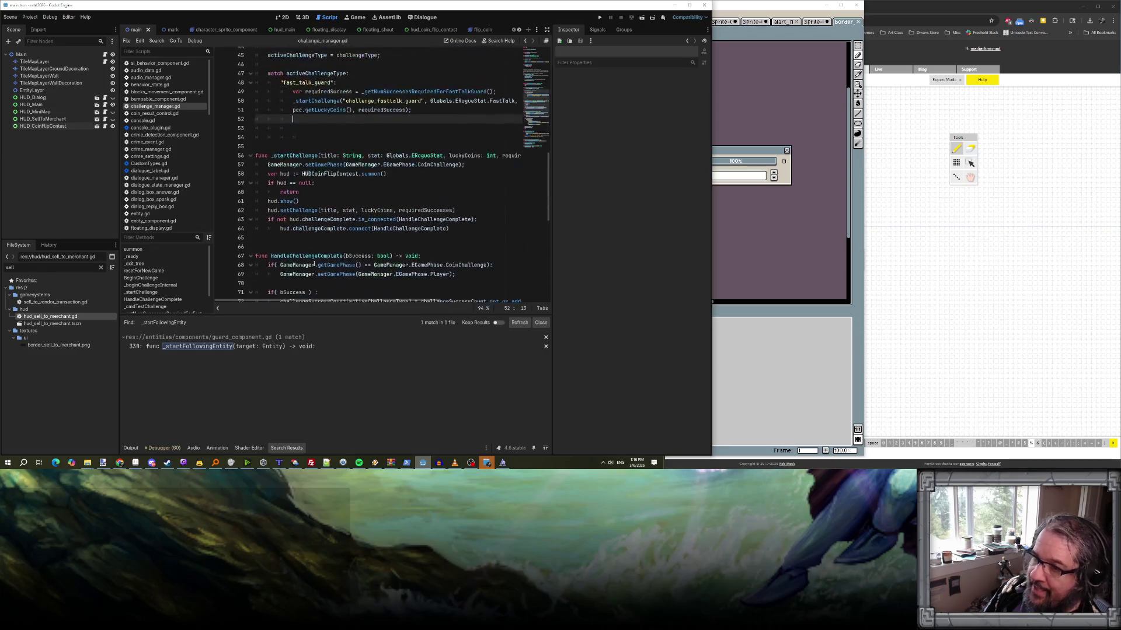
- Add a haggle_merchant case below line 52 in the match block
key("Return")
key("BackSpace")
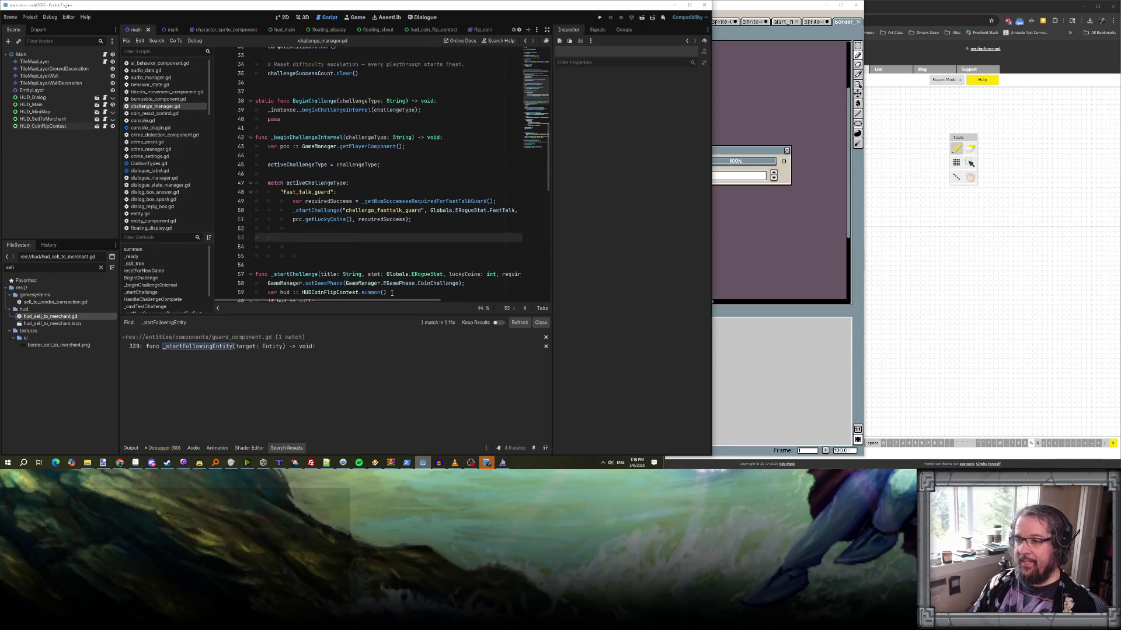
type("thang")
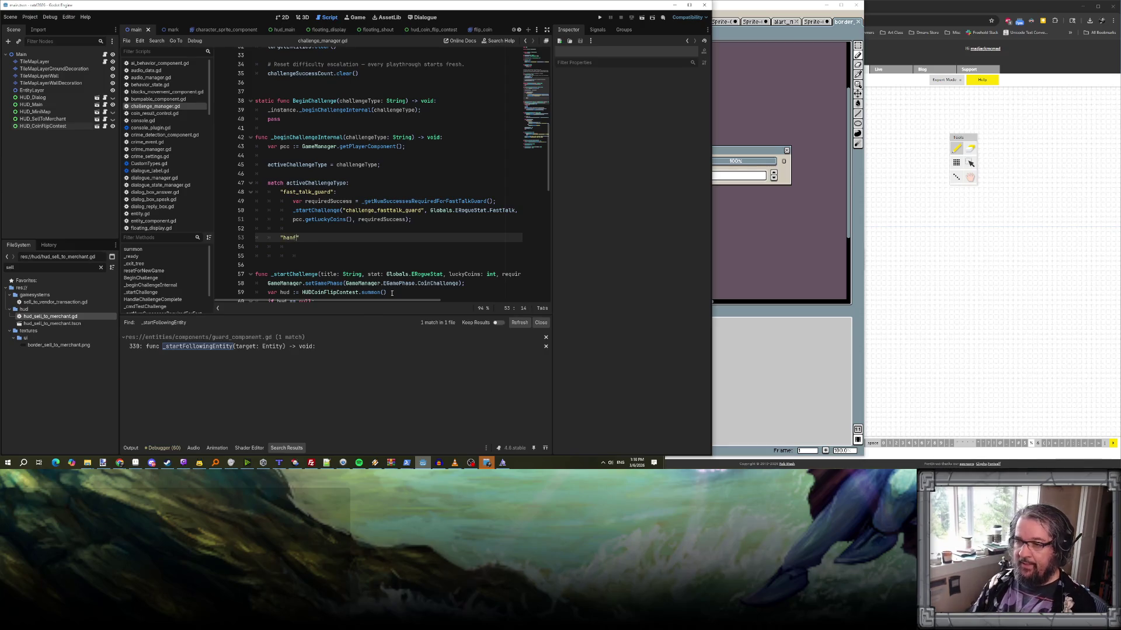
type("le_marc")
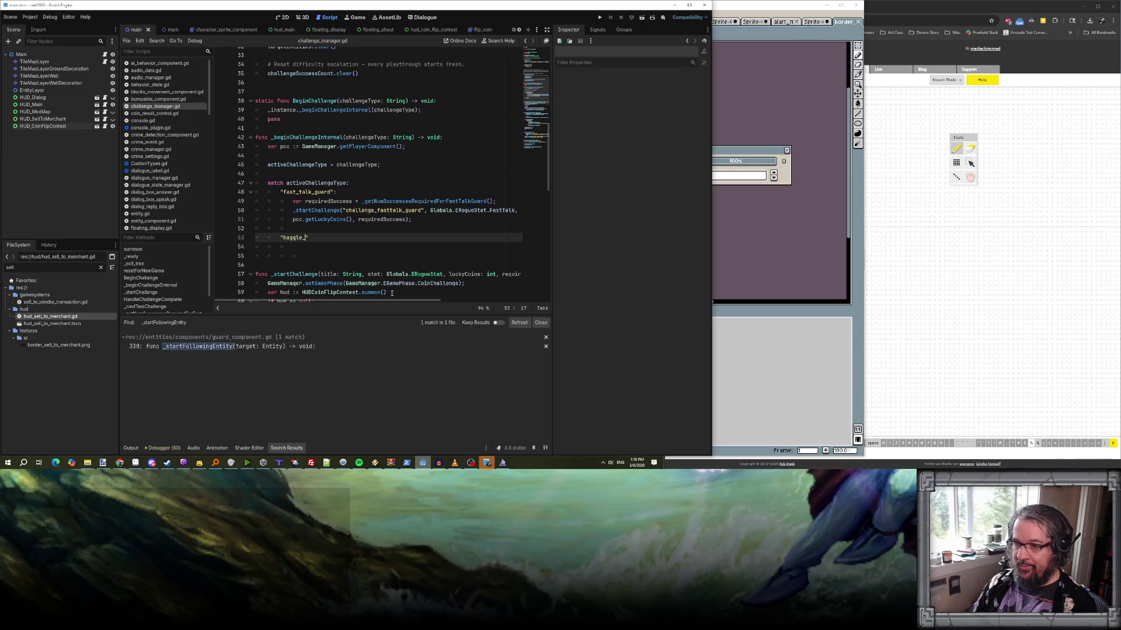
type("rchant")
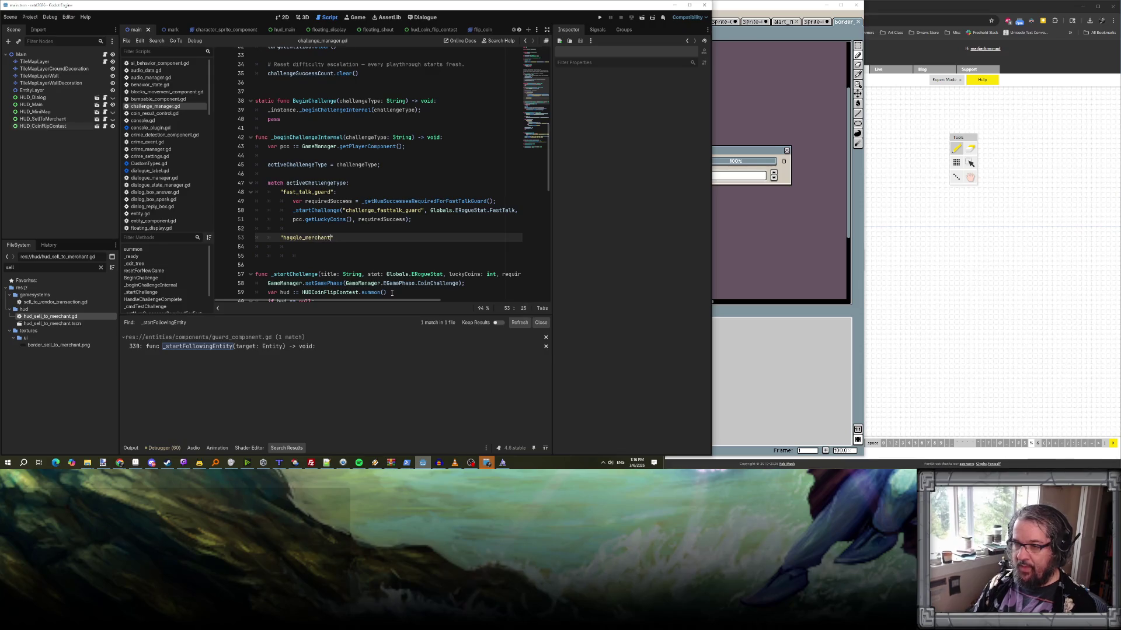
key("Return")
- Fetch the MerchantComponent via targetEntities["merchant"].getComponent("MerchantComponent") into a variable
type("var merch")
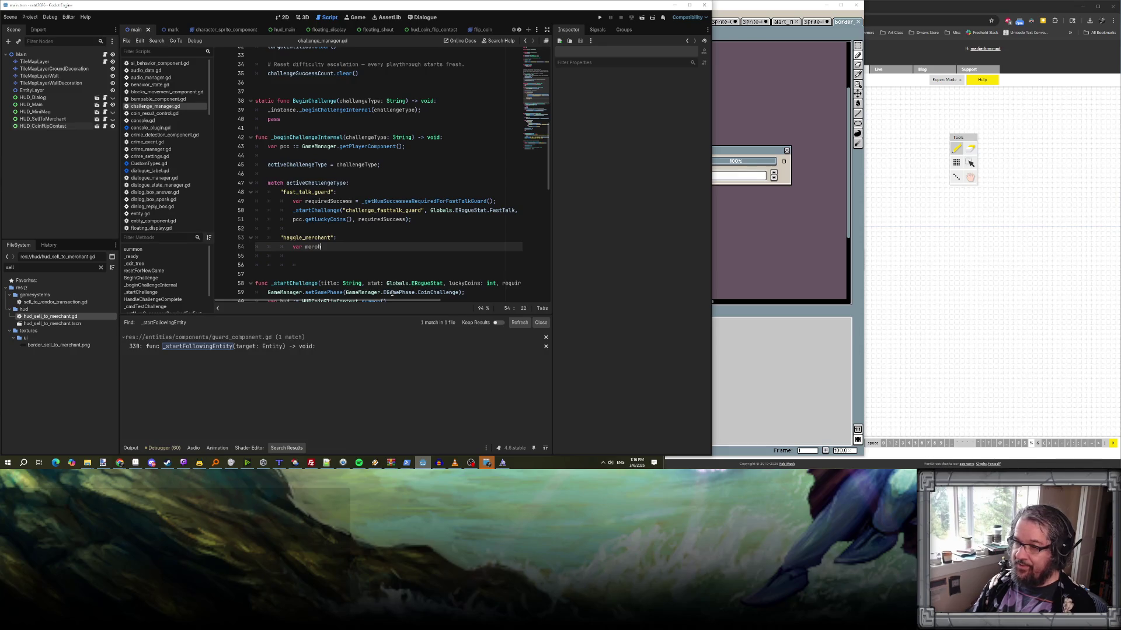
key("BackSpace")
key("BackSpace")
key("BackSpace")
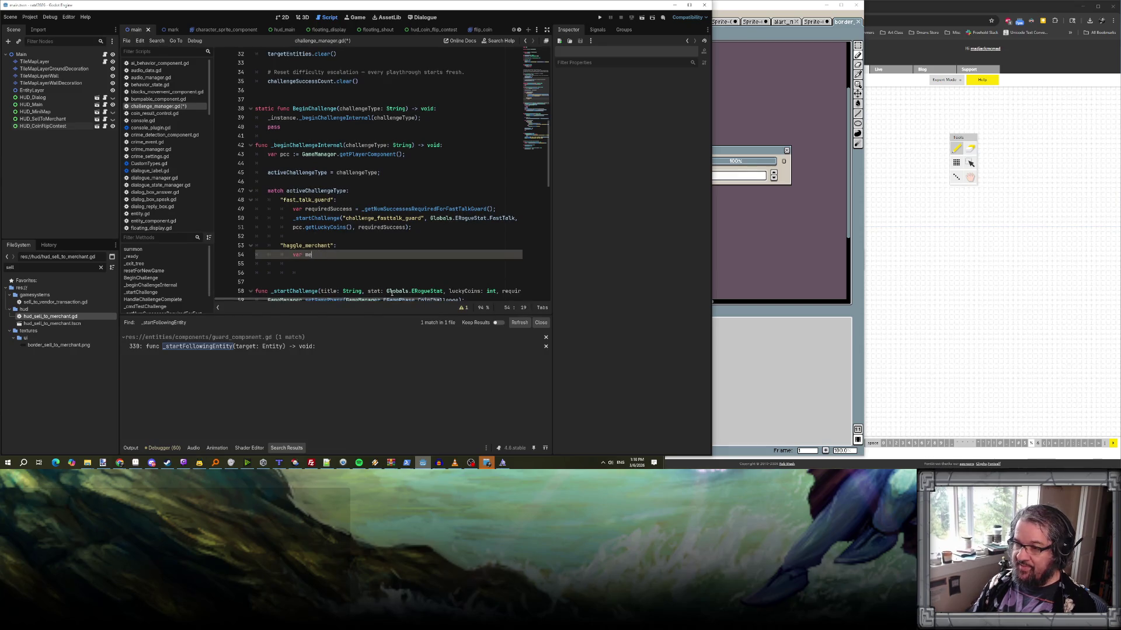
type("=tar")
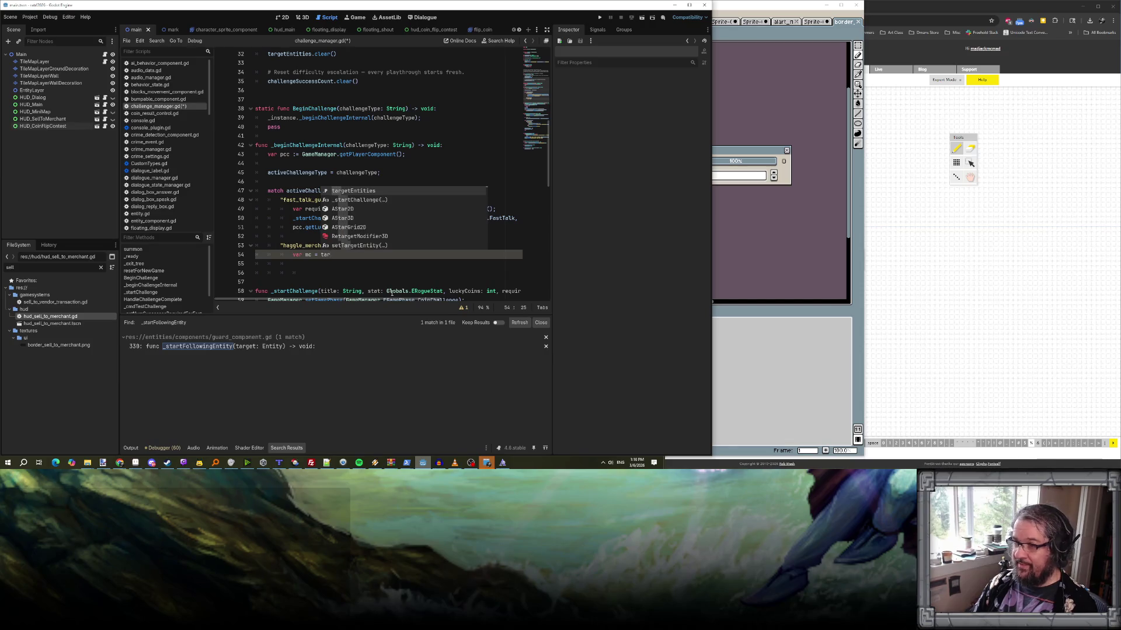
key("Return")
scroll(362, 285, "up", 10)
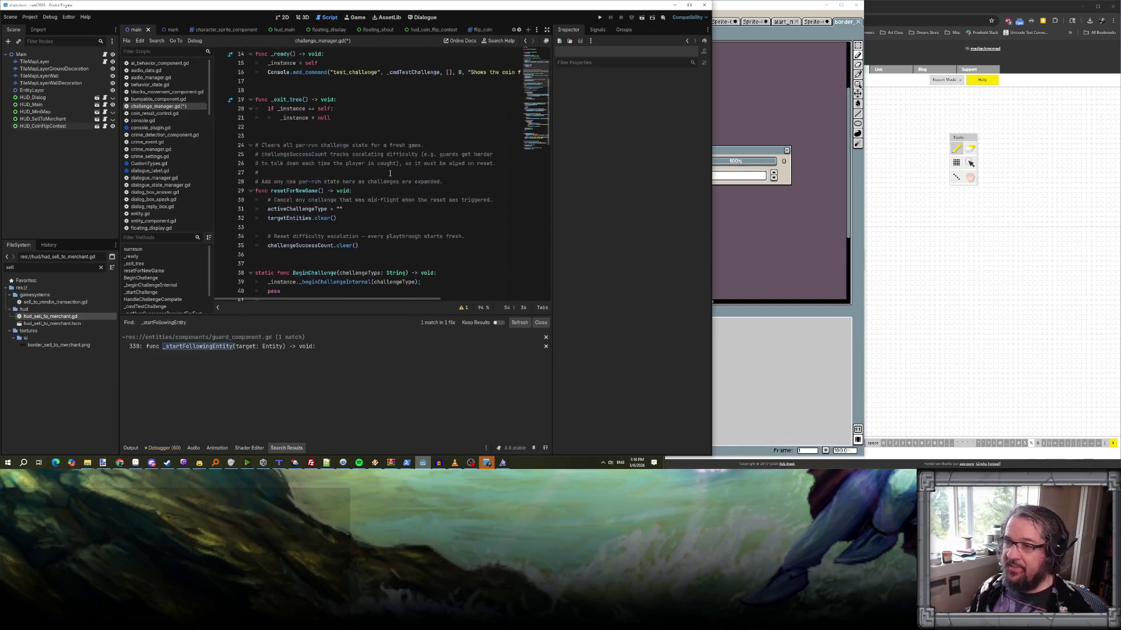
scroll(355, 146, "down", 13)
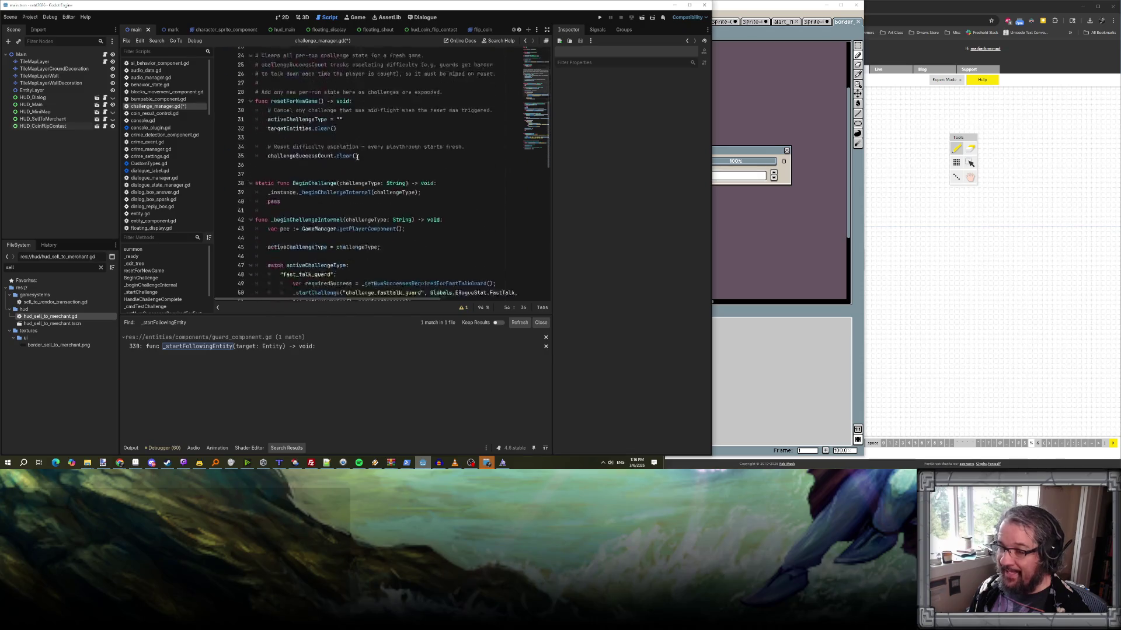
type("[\"merchant")
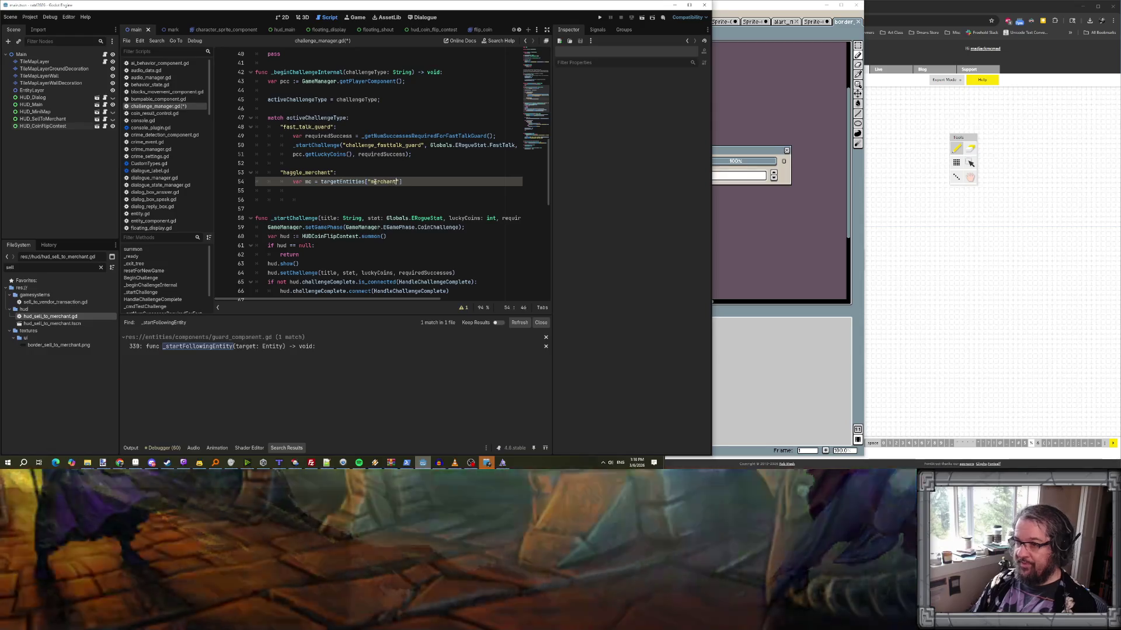
type("\"].getC")
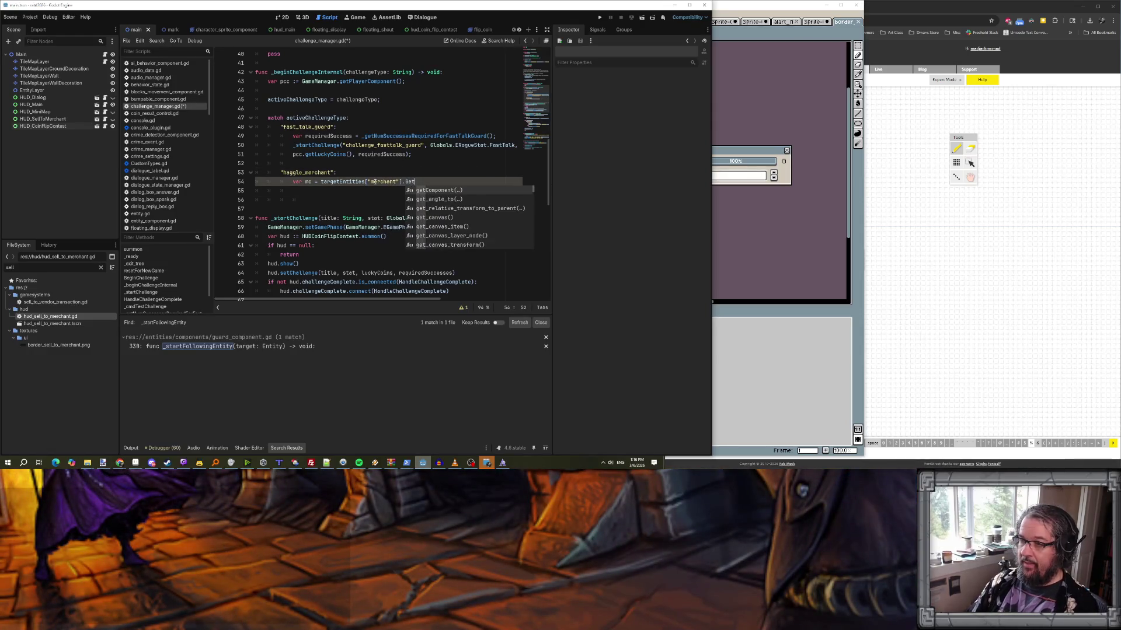
key("Return")
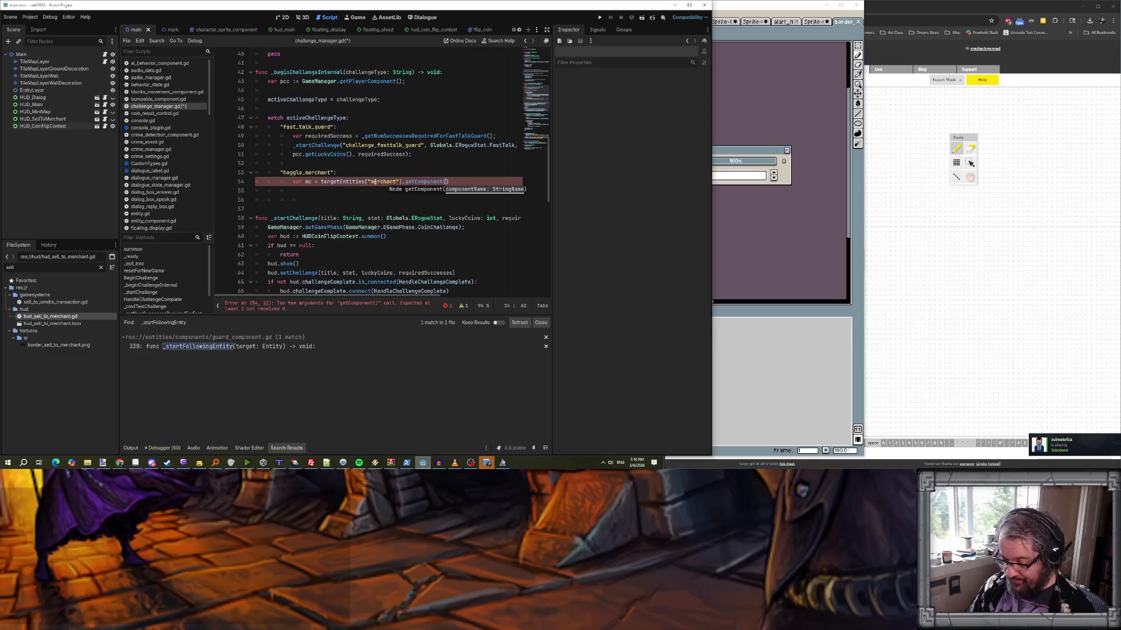
type("\"MerchantCo")
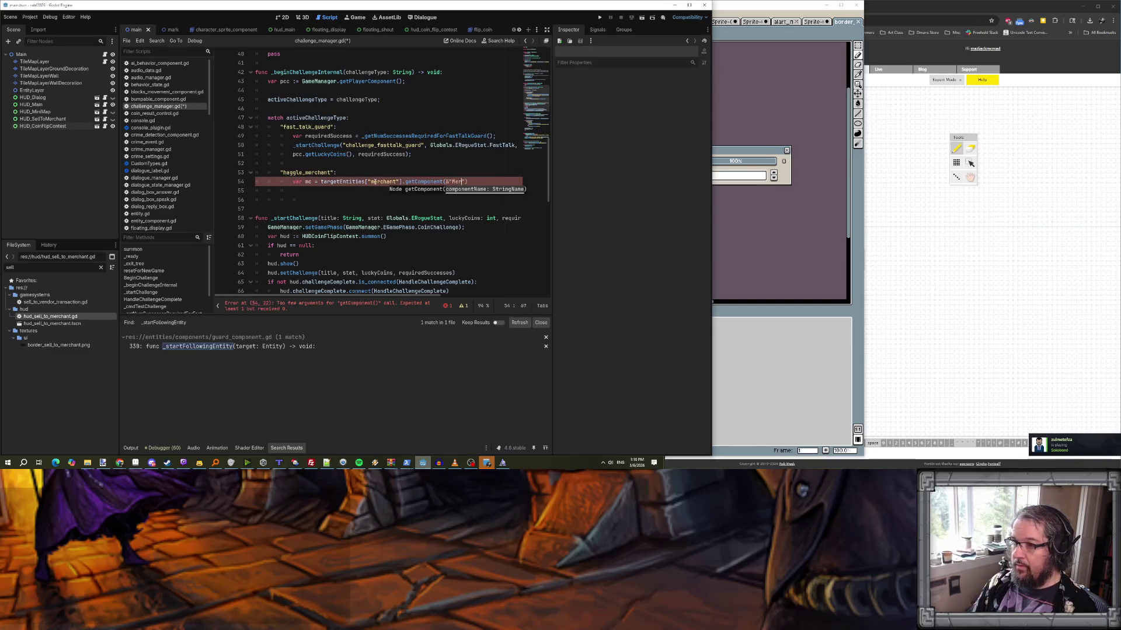
type("mponent\");")
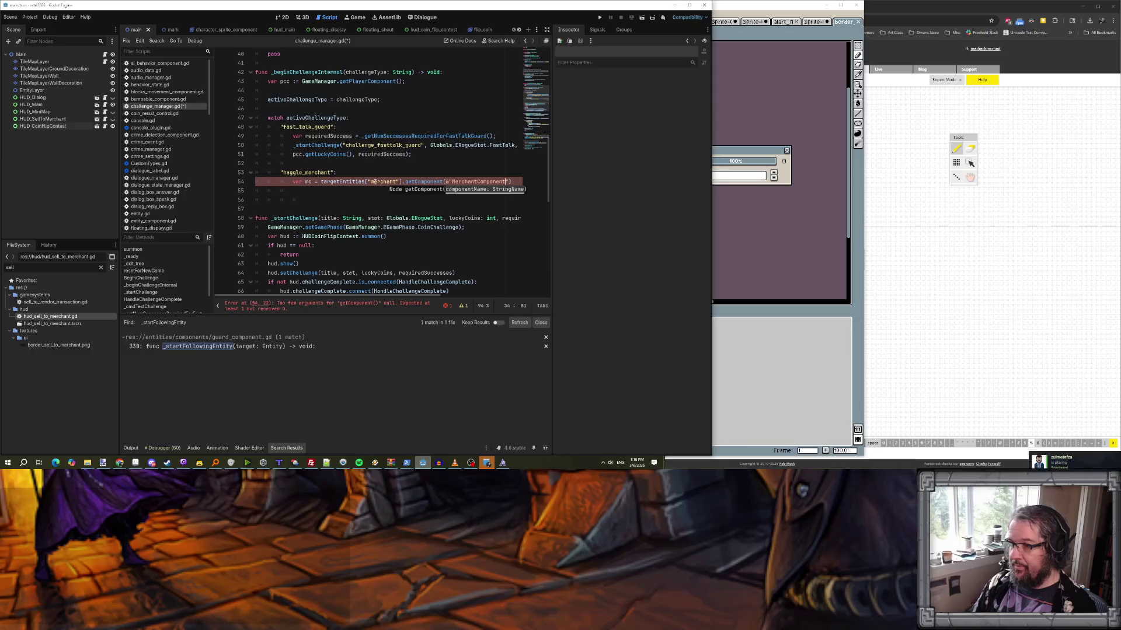
- Begin the next line with var requiredSuccesses = mc.haggle
key("Return")
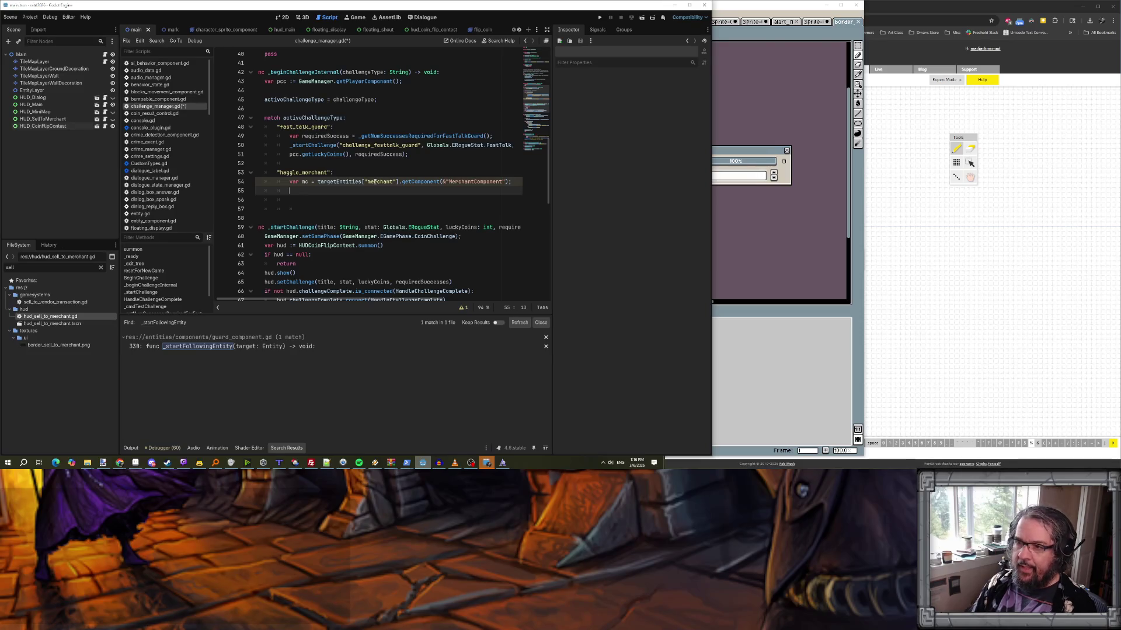
type("var ")
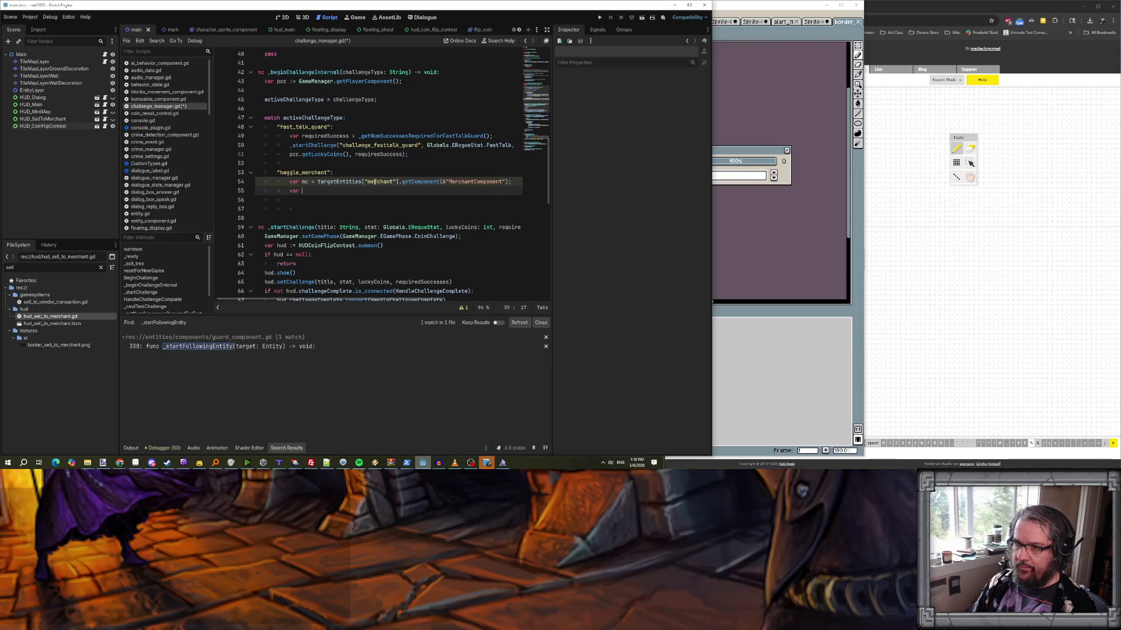
type("requiredSucc")
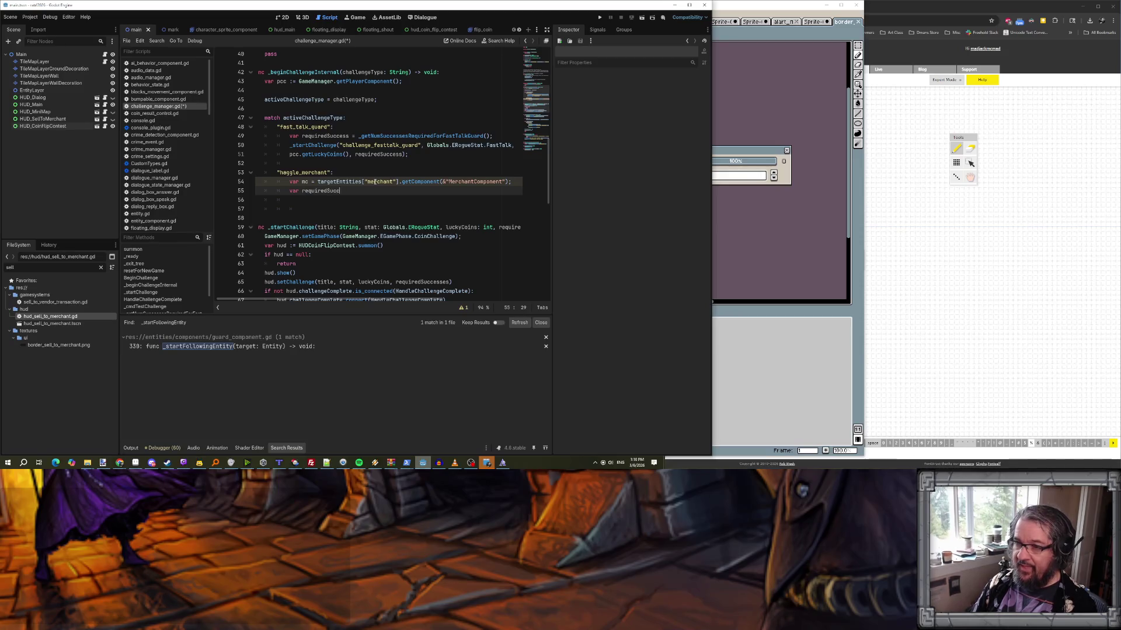
type("esses = mc.hang")
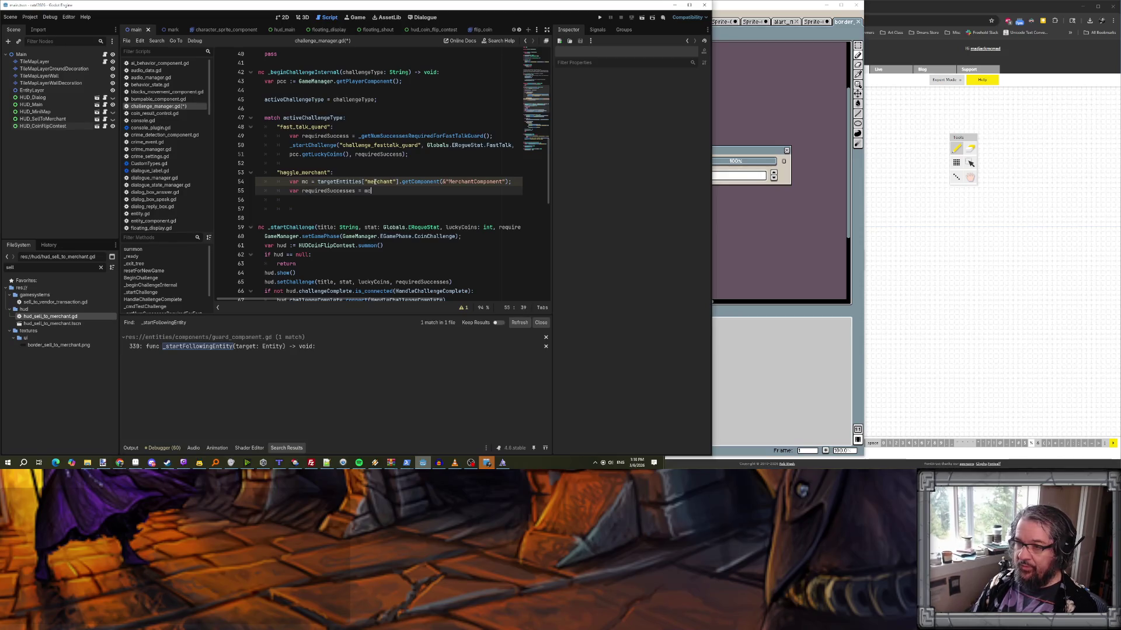
key("BackSpace")
key("BackSpace")
type("ggle")
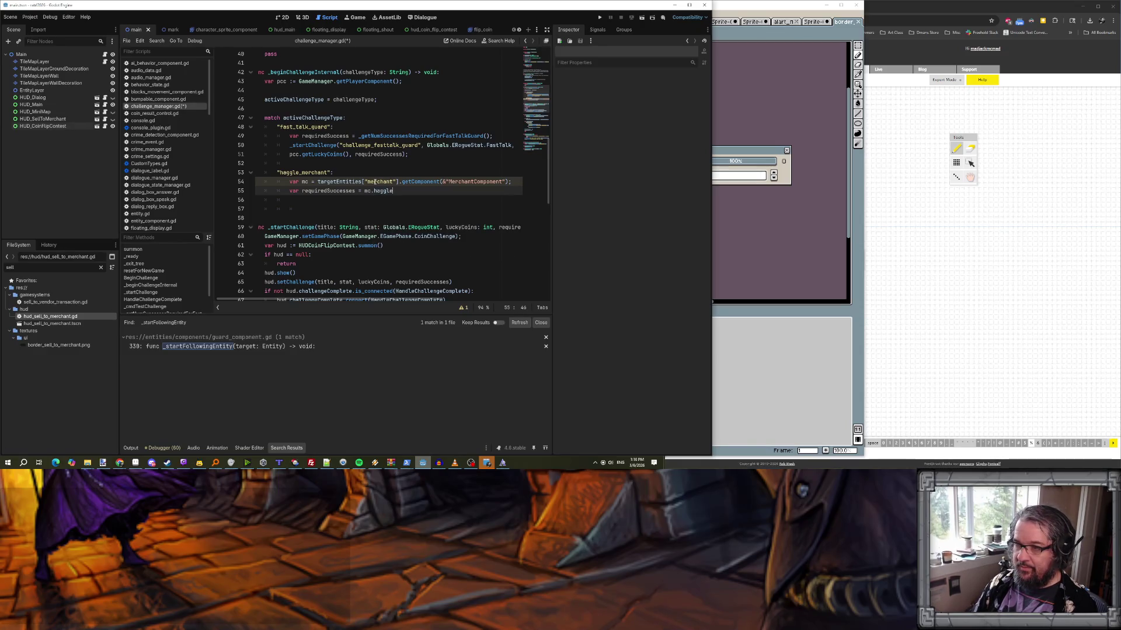
left_click(465, 181, "ctrl")
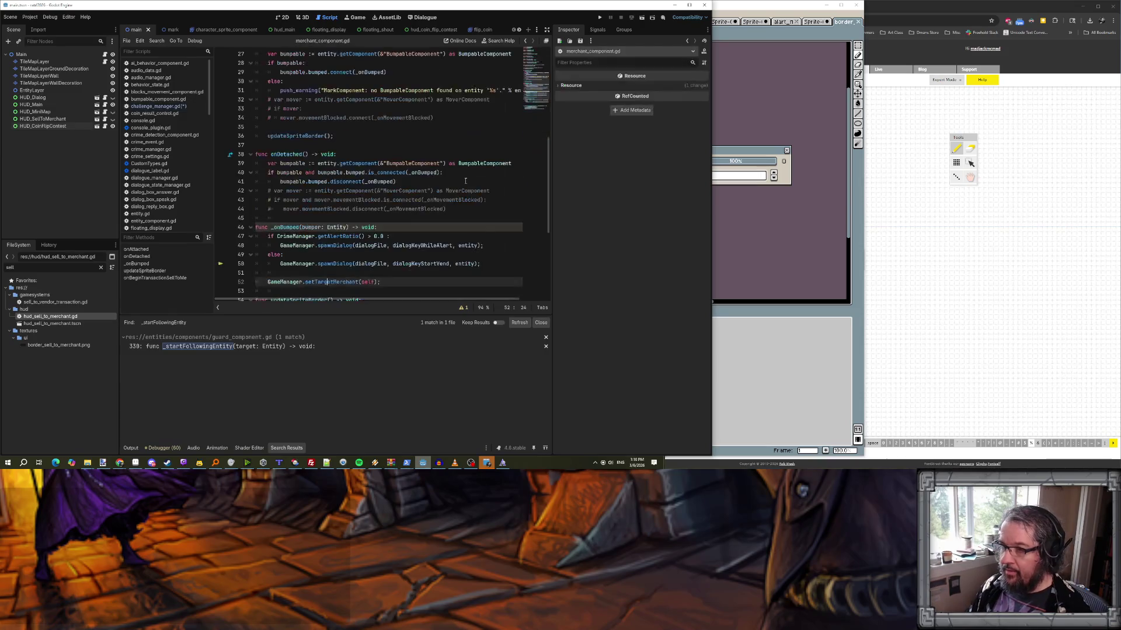
- Add a getHaggleDifficulty() -> int getter returning haggleDifficulty to merchant_component.gd
scroll(333, 237, "up", 8)
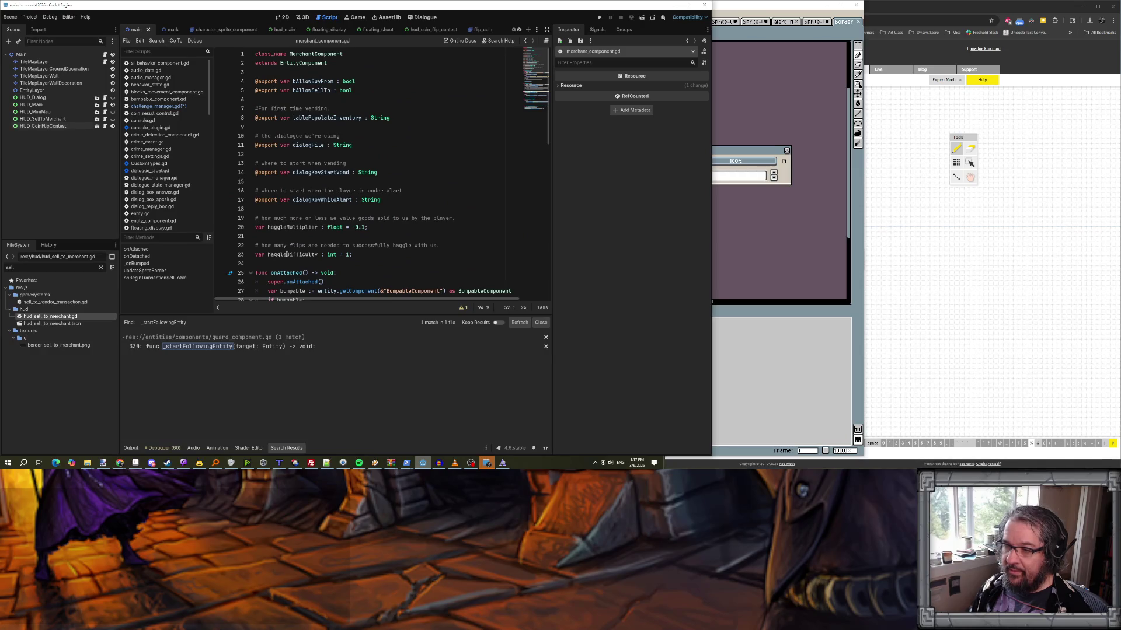
double_click(287, 255)
scroll(424, 269, "down", 15)
left_click(341, 232)
key("Return")
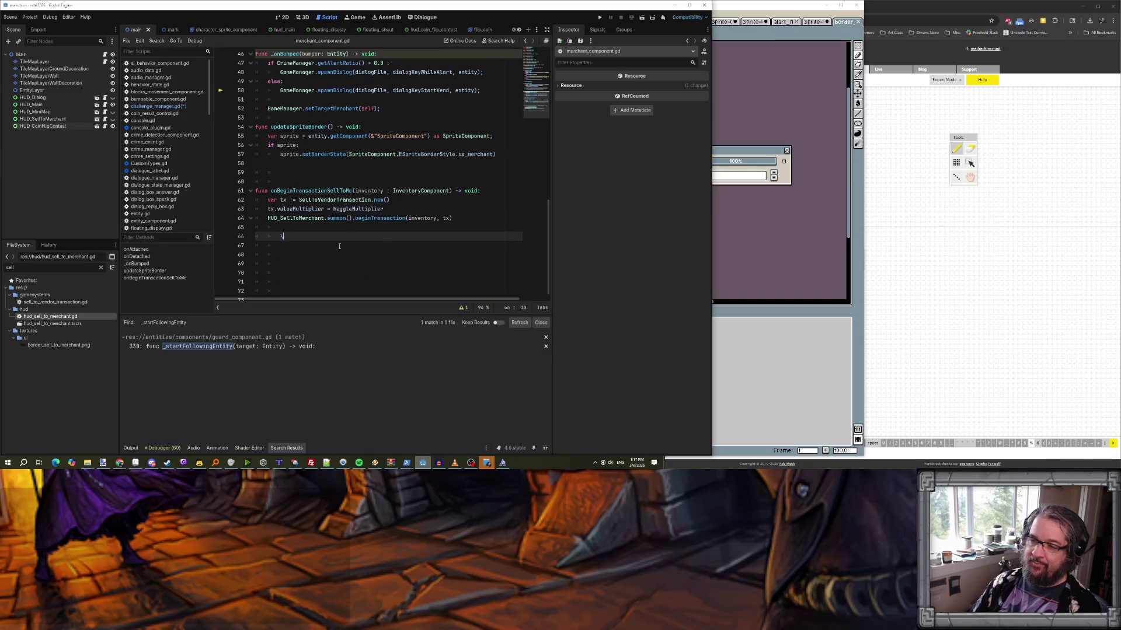
key("Return")
type("func g")
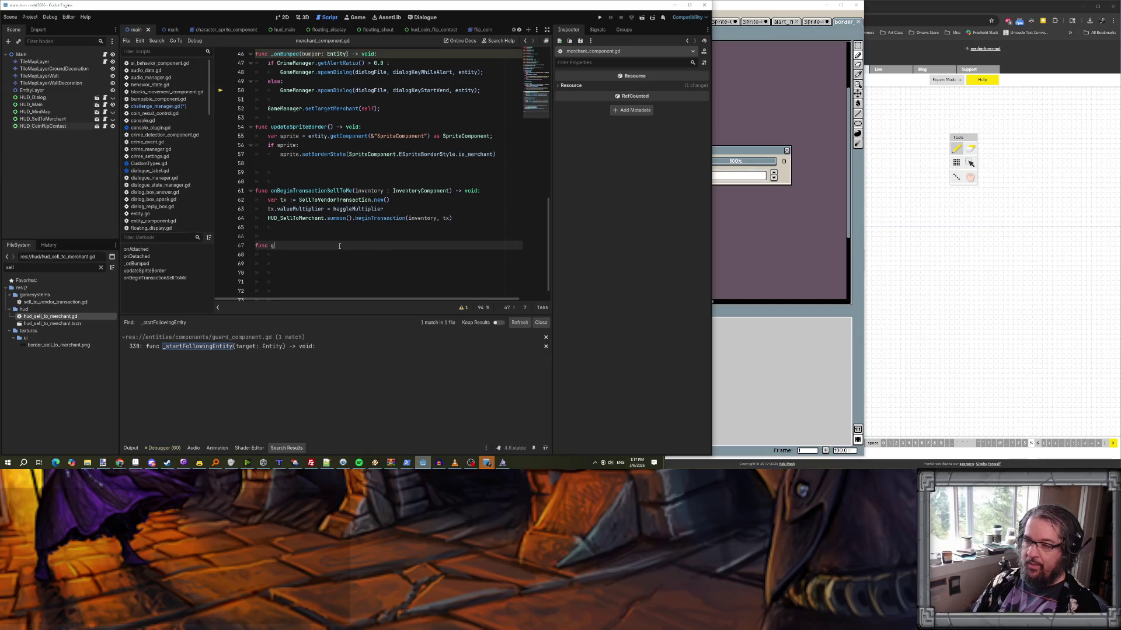
type("etHaggleDiff")
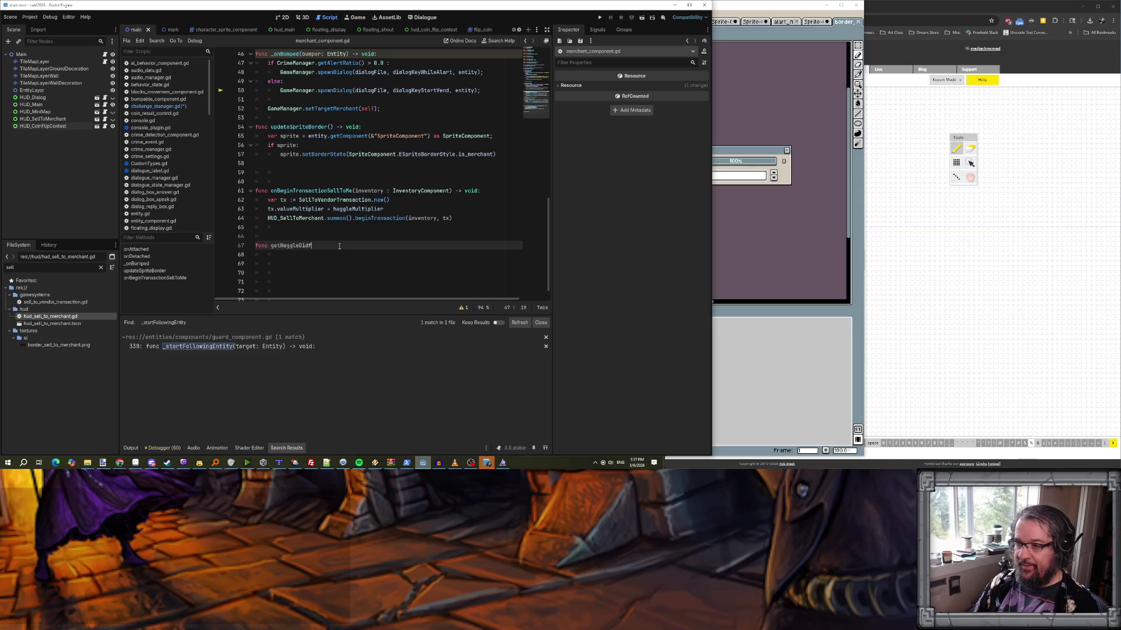
type("ficulty() -")
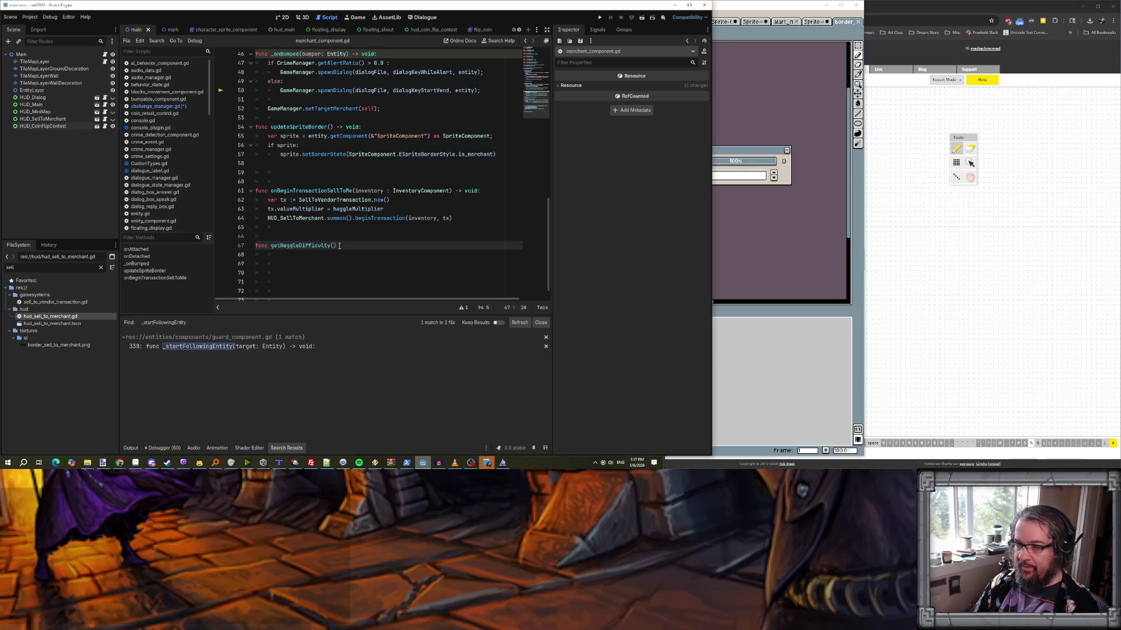
type(" in")
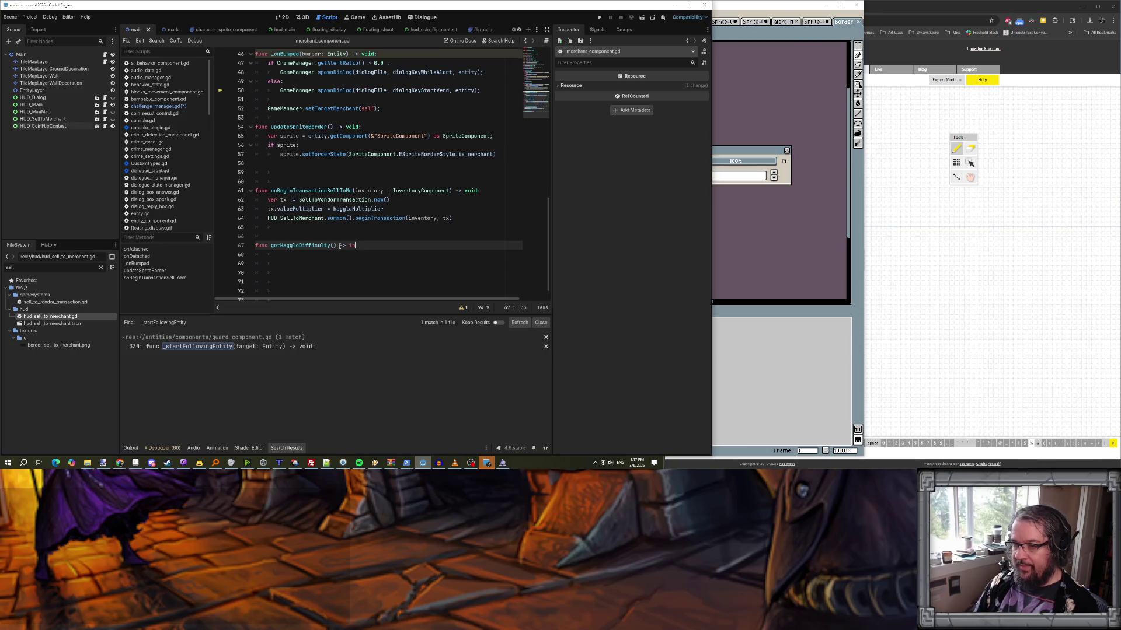
type("t::")
key("Return")
type("retu")
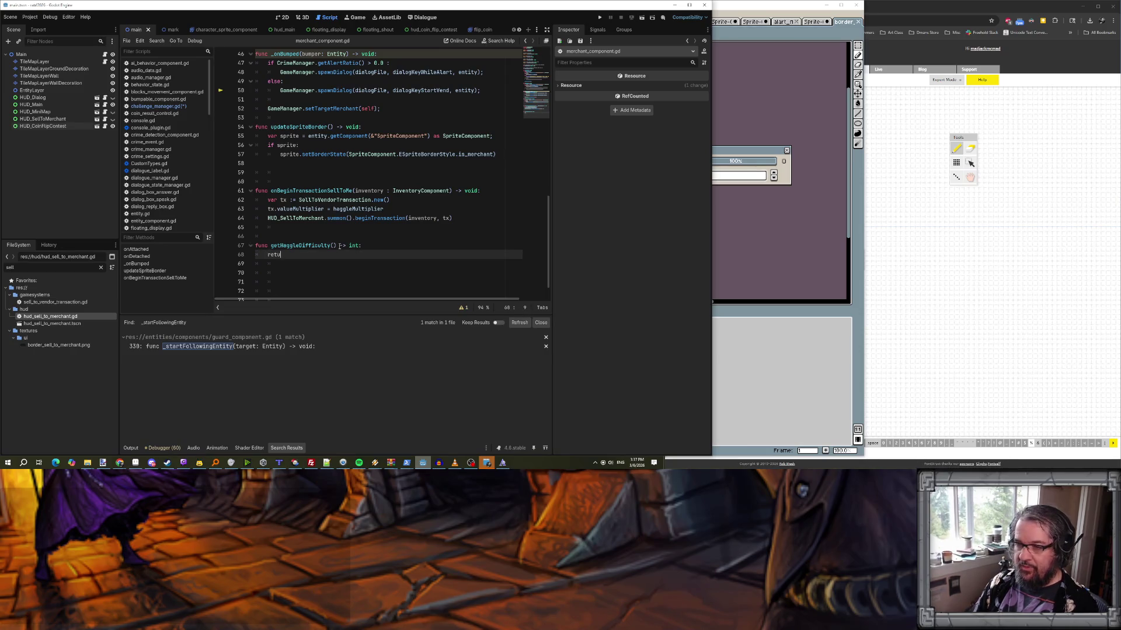
type("rn haggleDifficulty;")
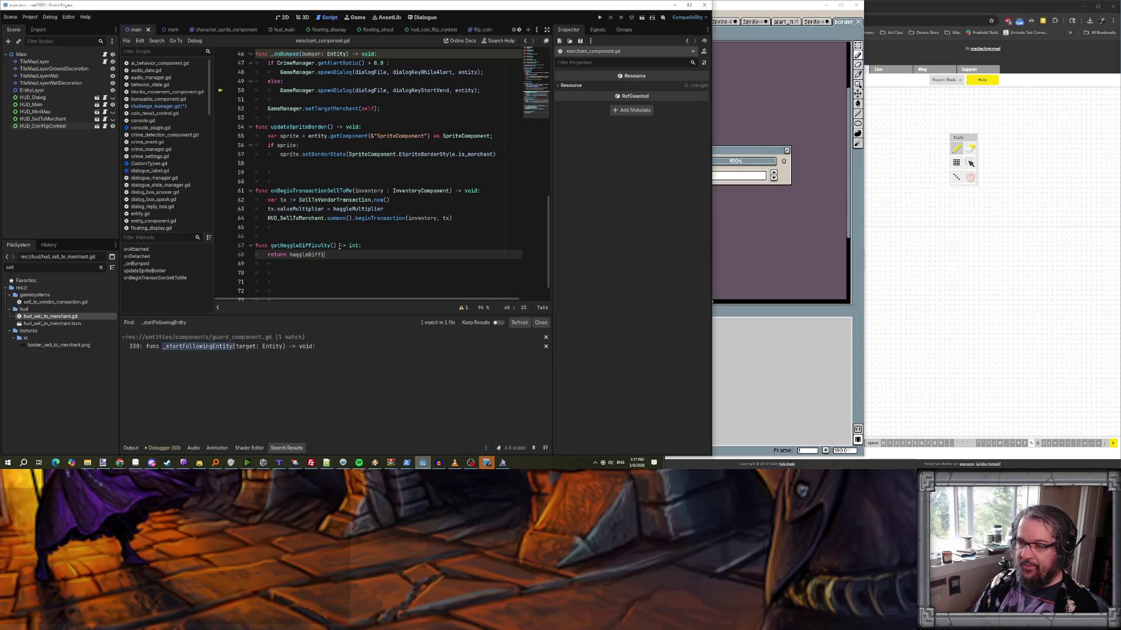
- Add stub onHaggleSuccess() and onHaggleFail() functions containing pass, and save
key("Return")
key("Return")
key("BackSpace")
type("func onHaggle")
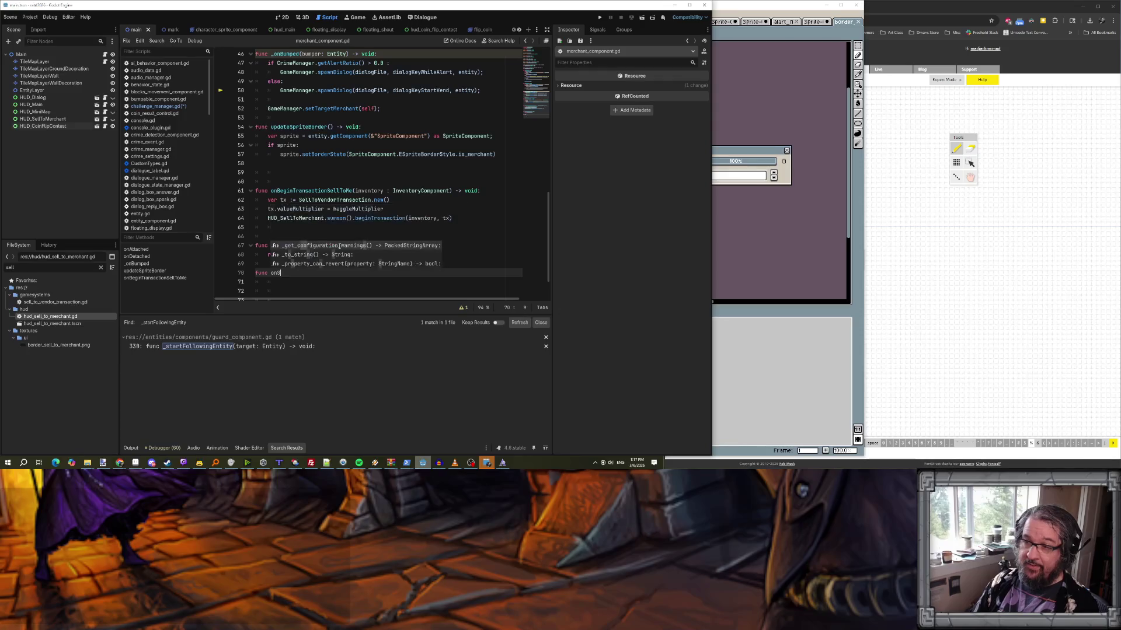
type("Success() -> vo")
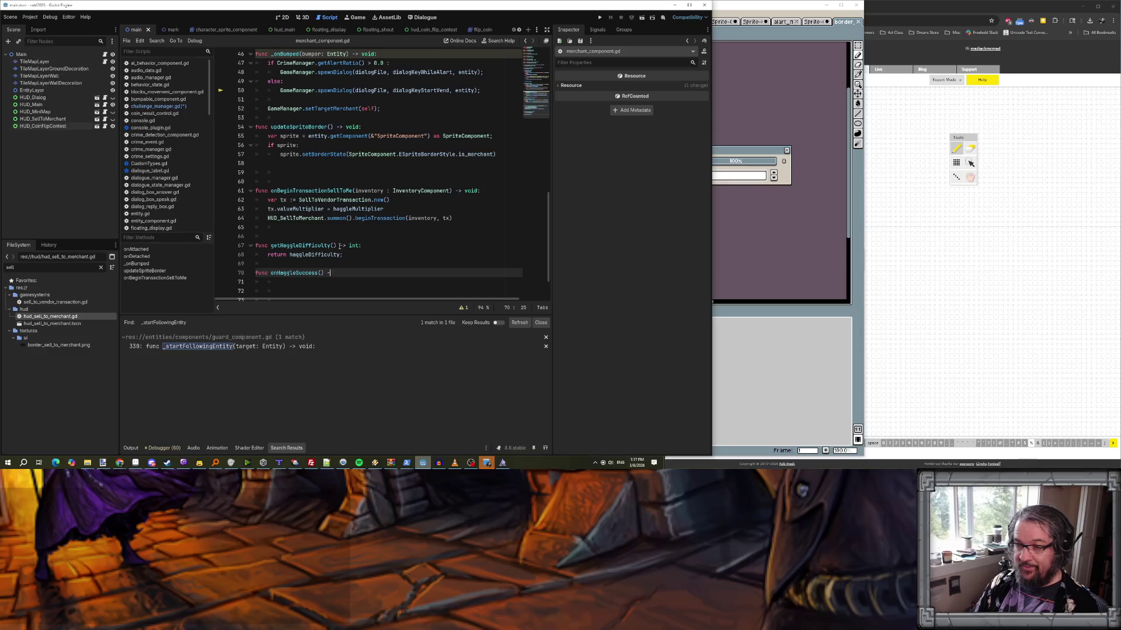
type("id:")
key("Return")
type("pass")
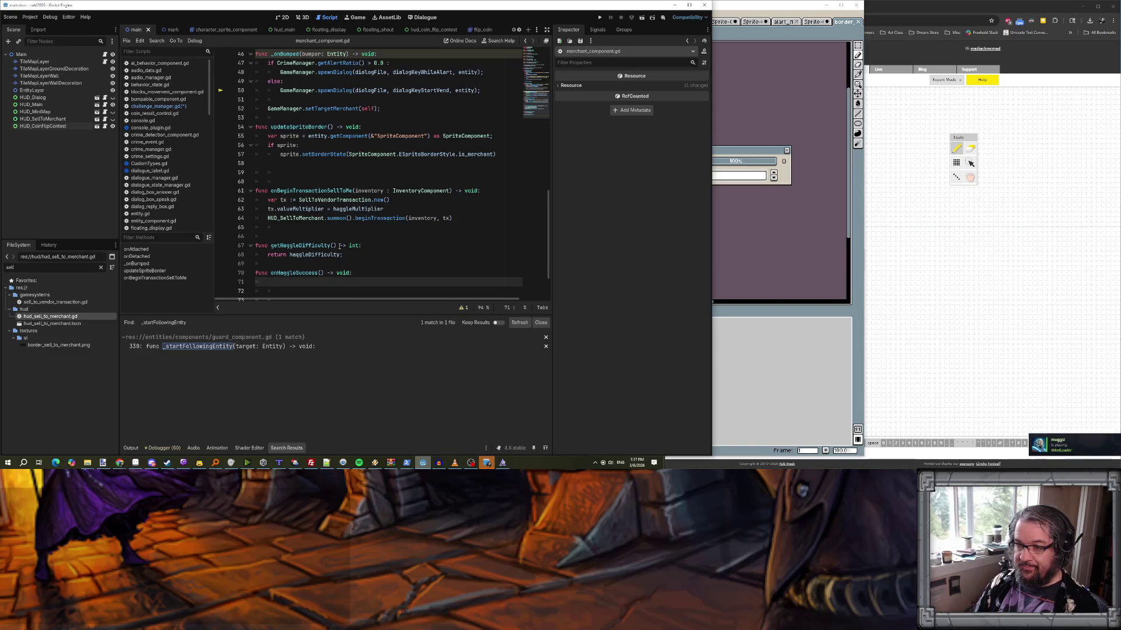
type(";")
key("Return")
key("Return")
type("func onHaggleFail(")
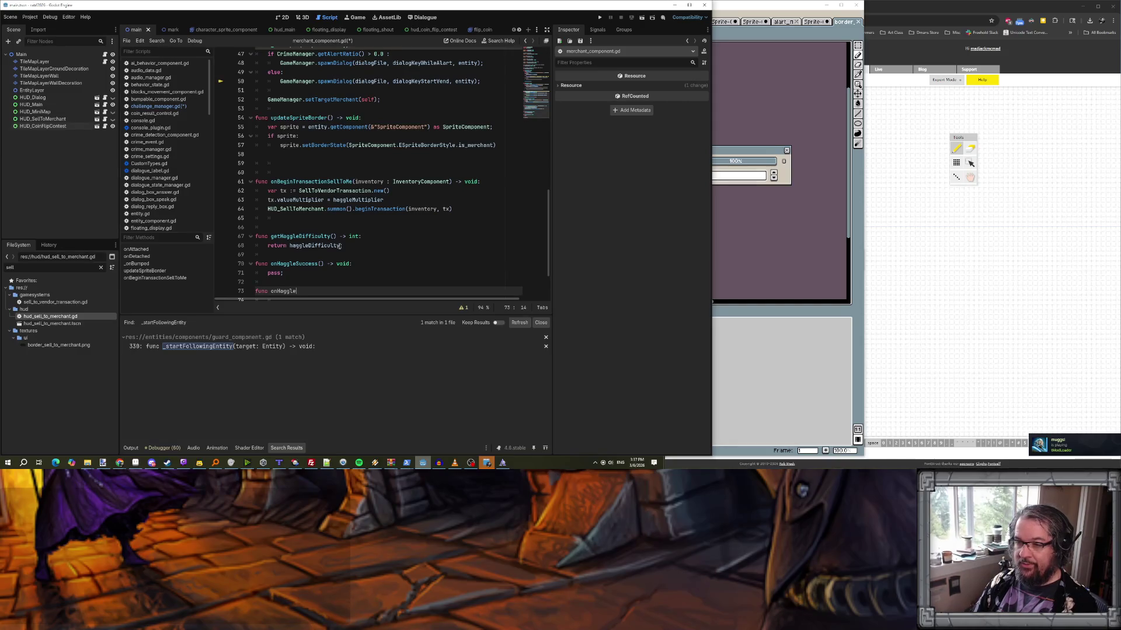
type("() -> void :")
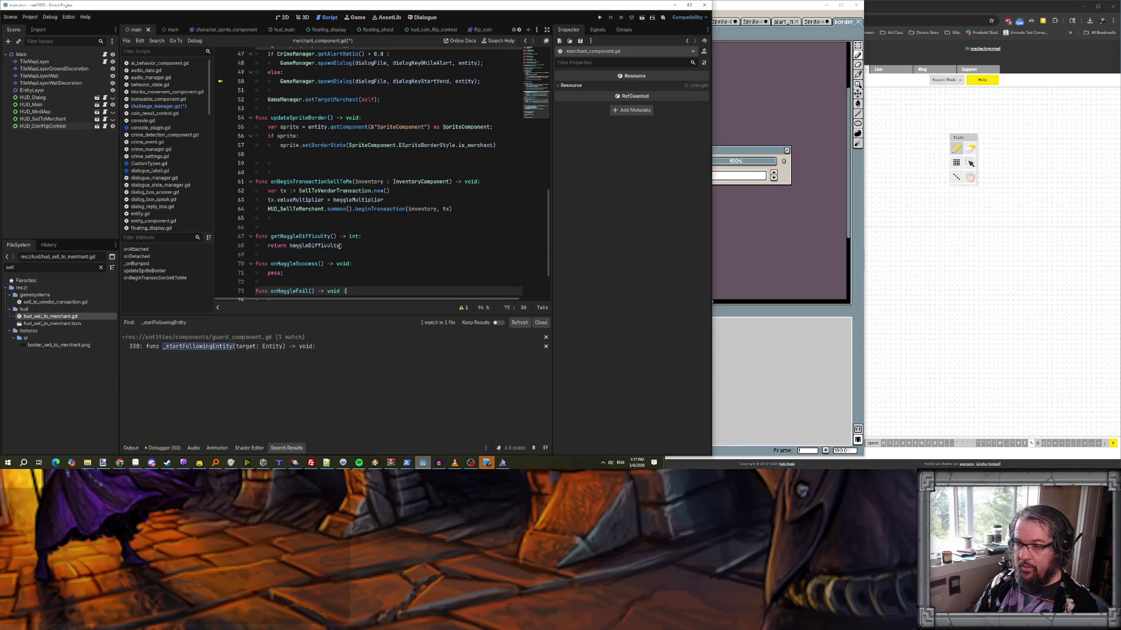
key("BackSpace")
key("BackSpace")
type(":")
key("Return")
type("pass;")
key("Return")
key("ctrl+s")
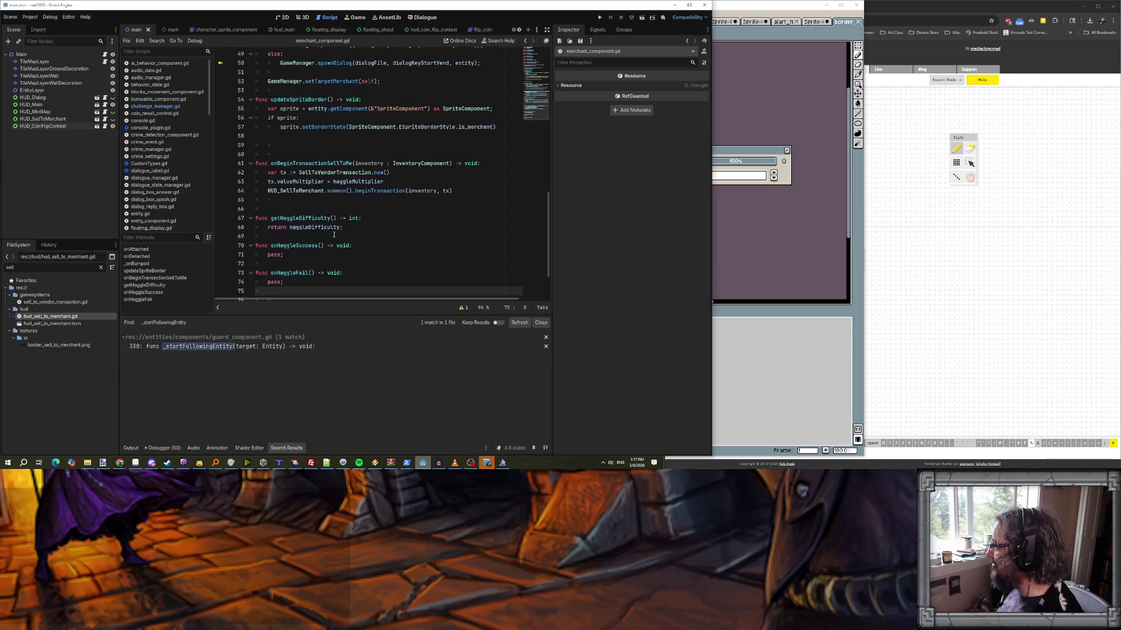
- Check the getHaggleDifficulty function, then navigate back to challenge_manager.gd
double_click(314, 227)
double_click(309, 218)
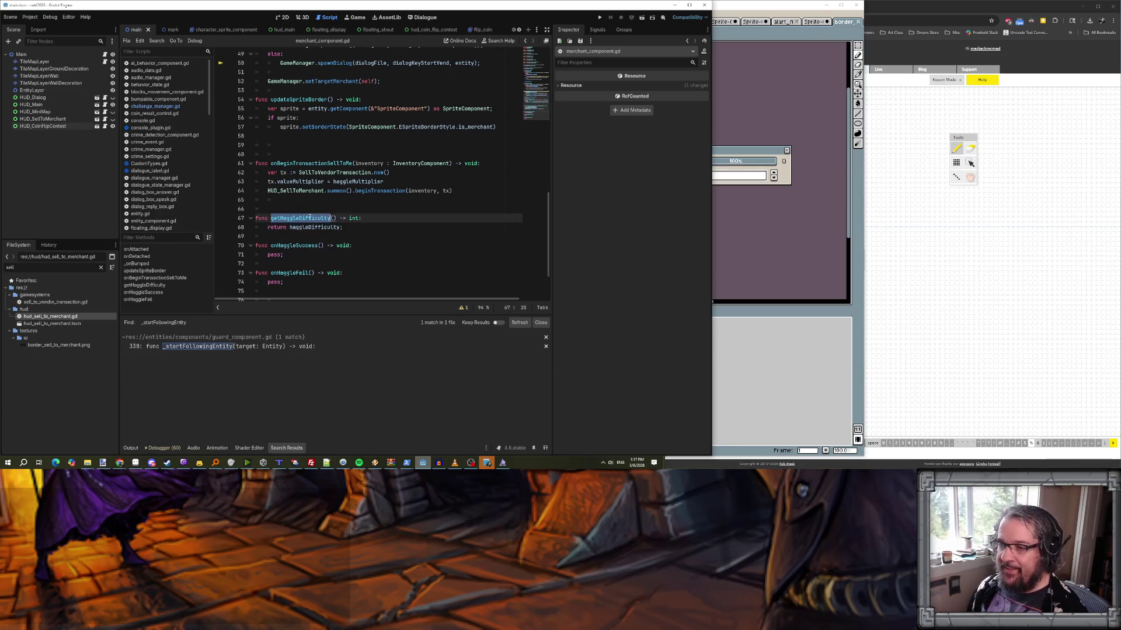
key("alt+Left")
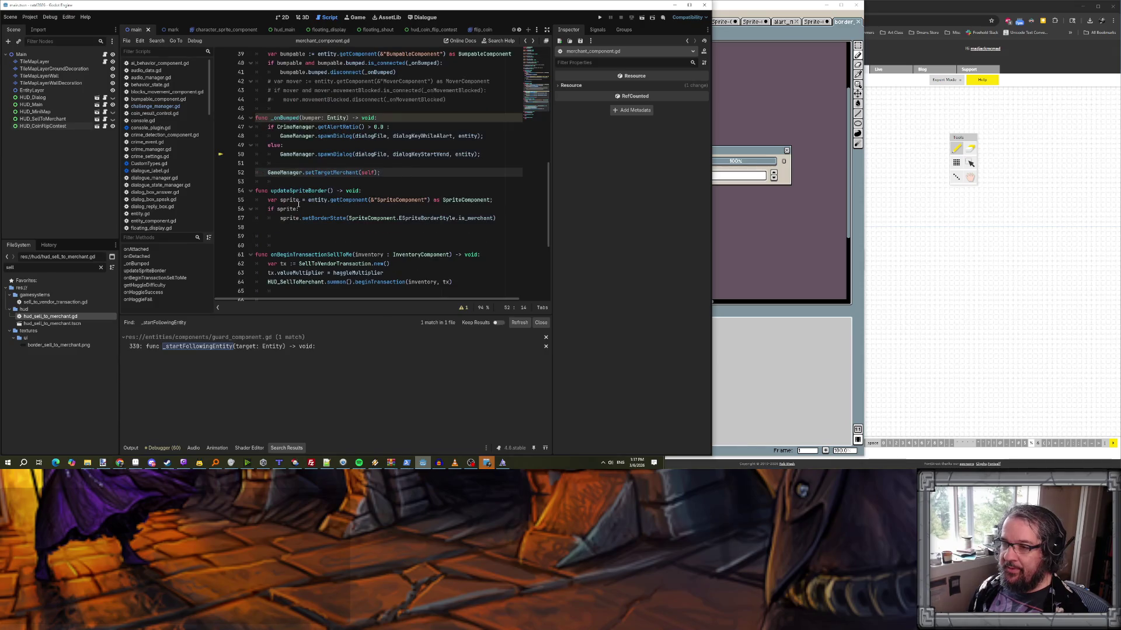
key("alt+Left")
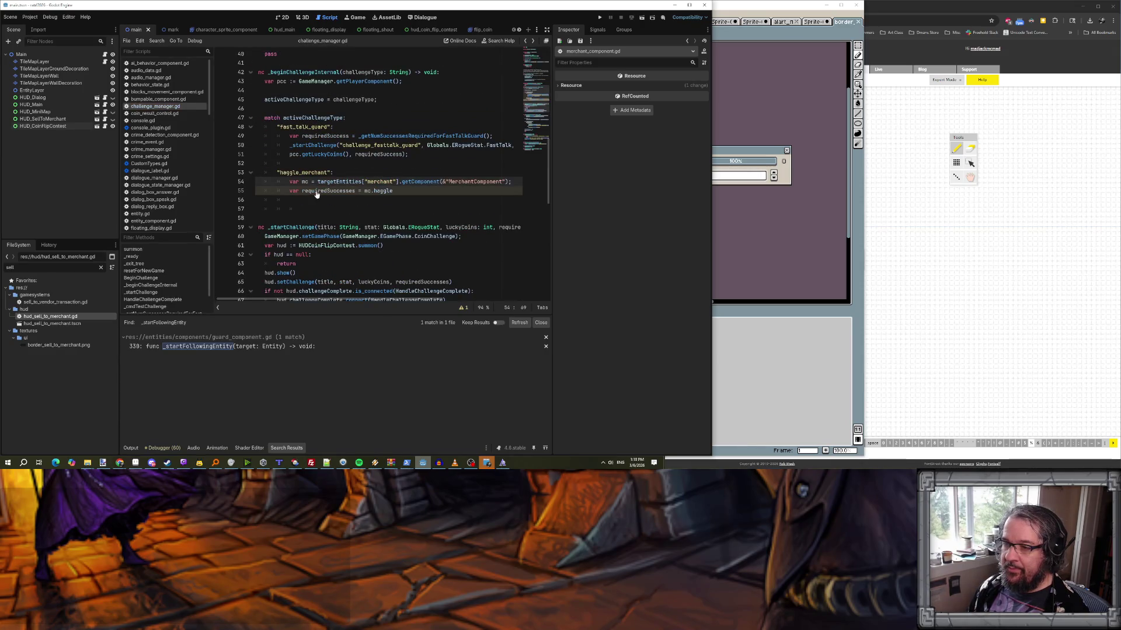
- Replace the merchant lookup on line 54 with GameManager.getTargetMerchant();
left_click(325, 182)
left_click_drag(318, 182, 521, 181)
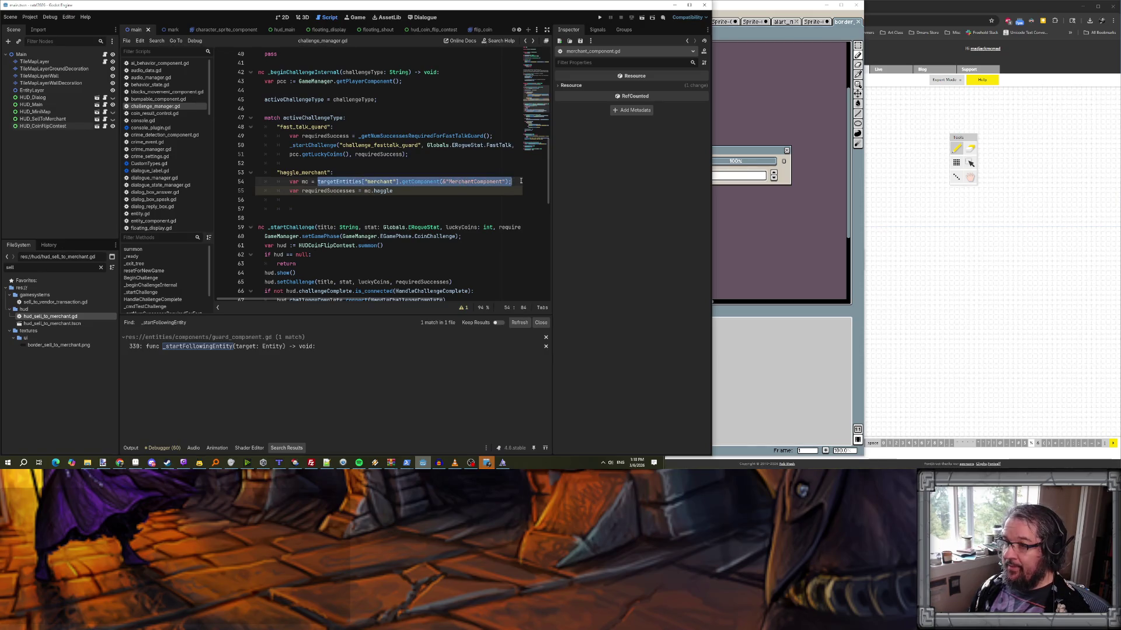
type("Game")
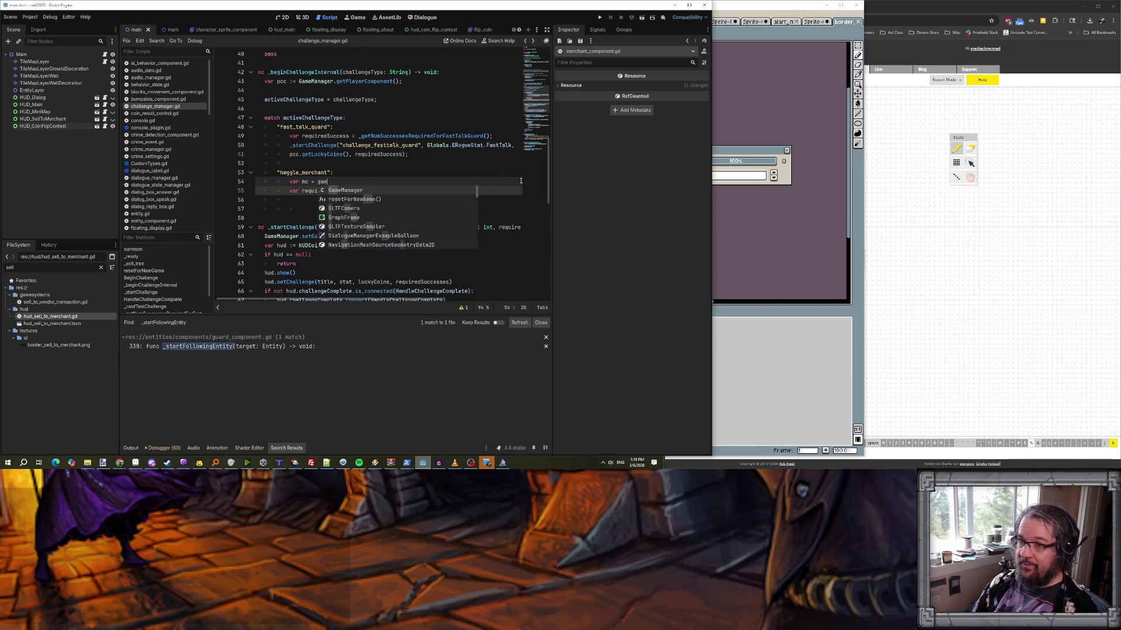
key("Return")
type(".ge")
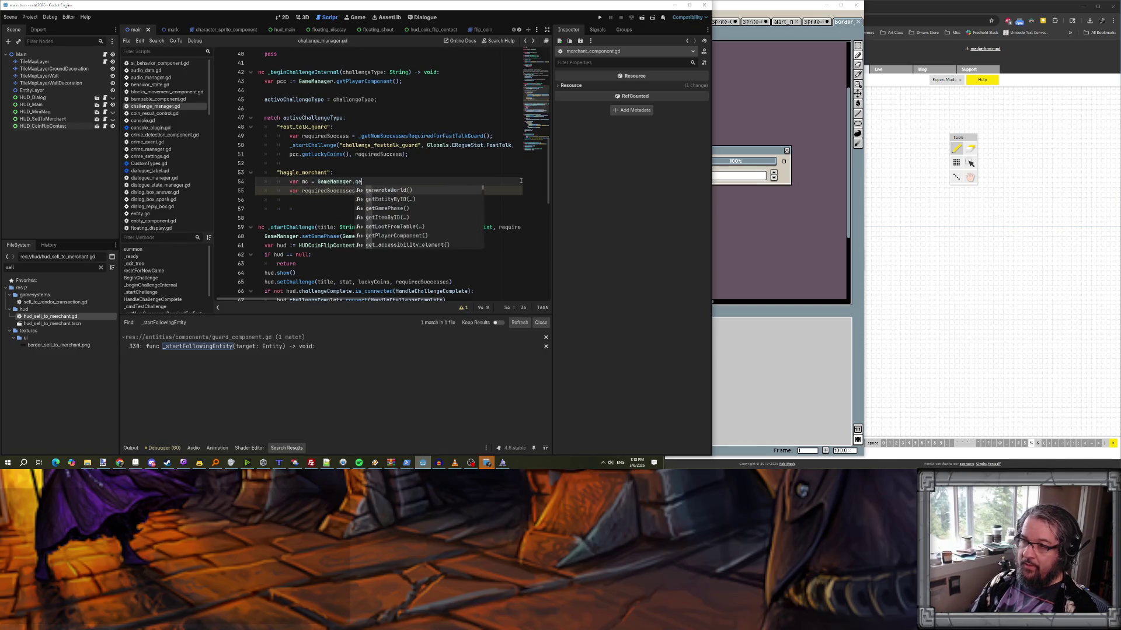
type("tTargetMerchant")
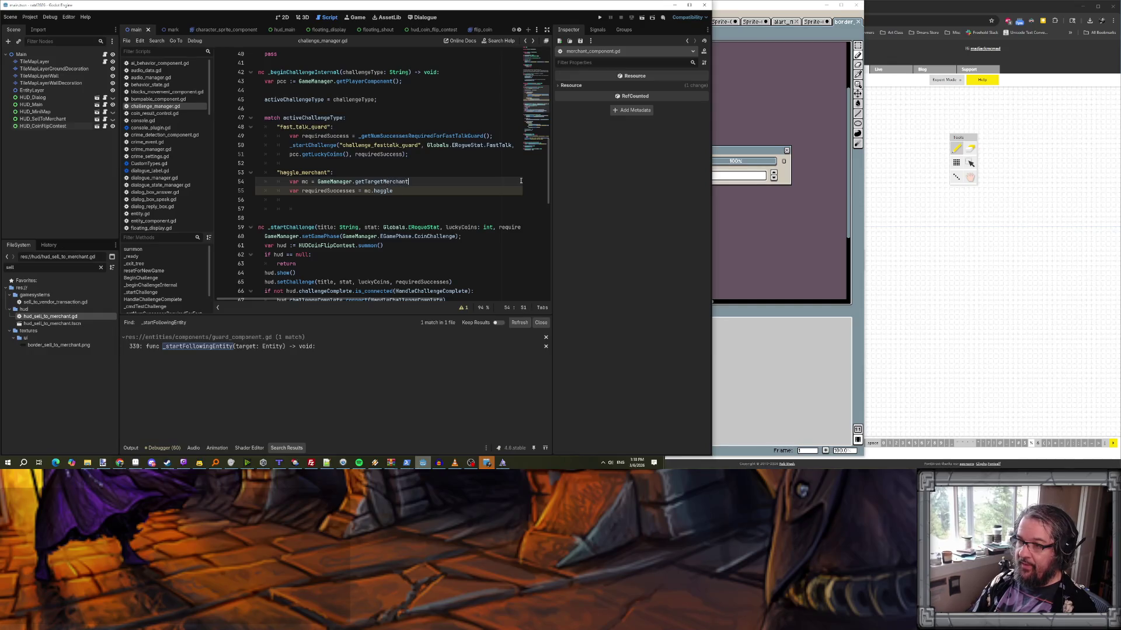
key("Return")
type(";")
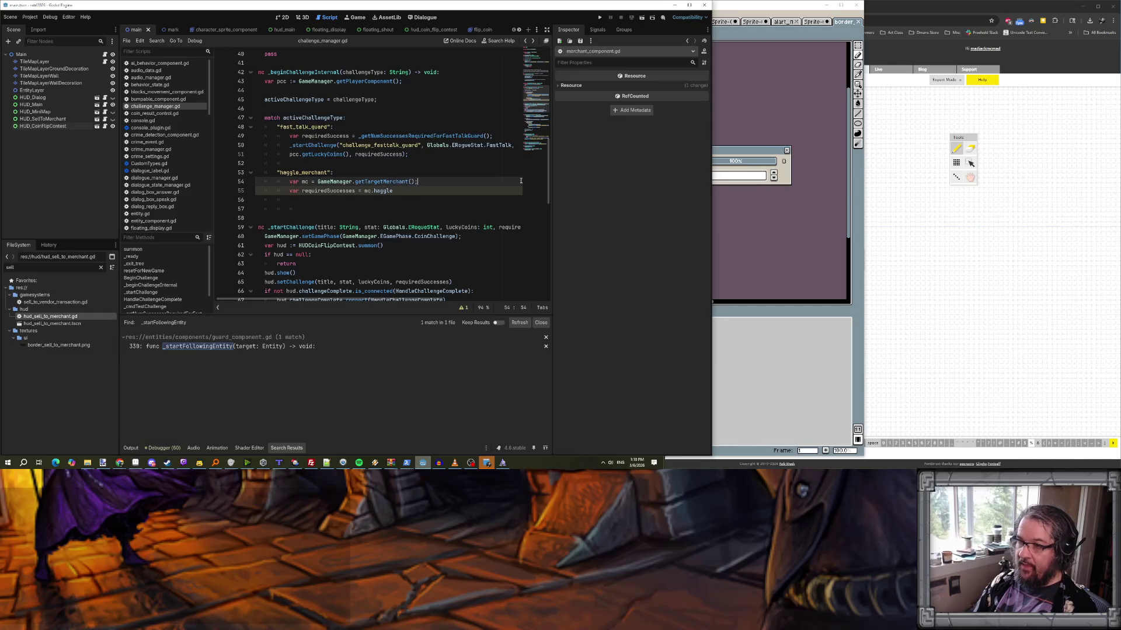
- Change line 55 to mc.getHaggleDifficulty(), then switch to game_manager.gd
key("Down")
key("ctrl+space")
key("Return")
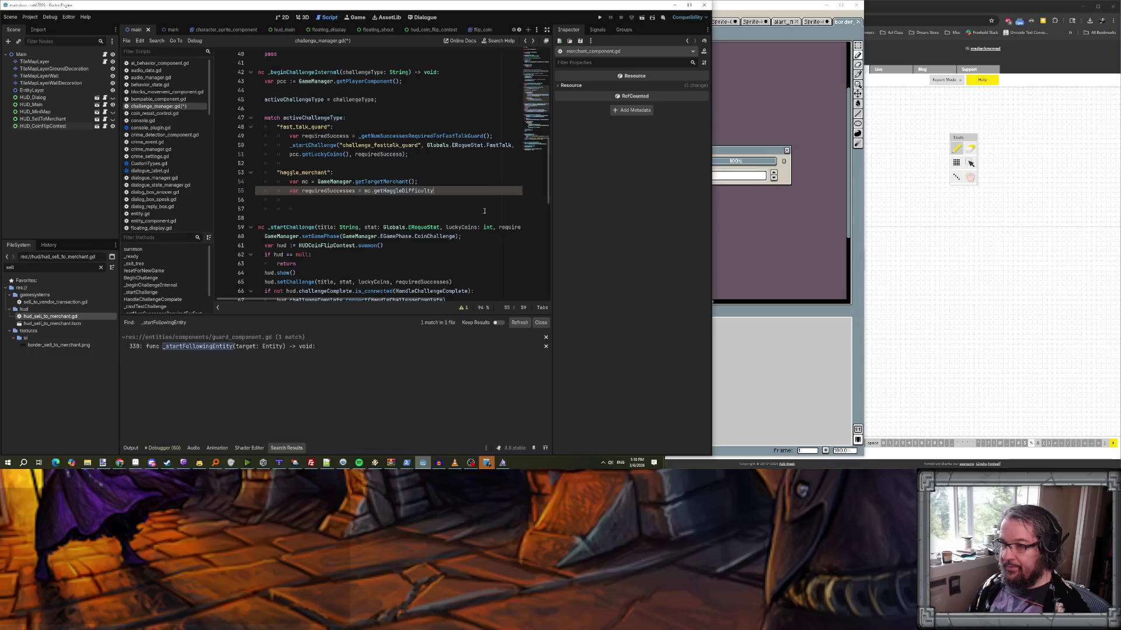
type("();")
left_click(381, 183)
double_click(372, 182)
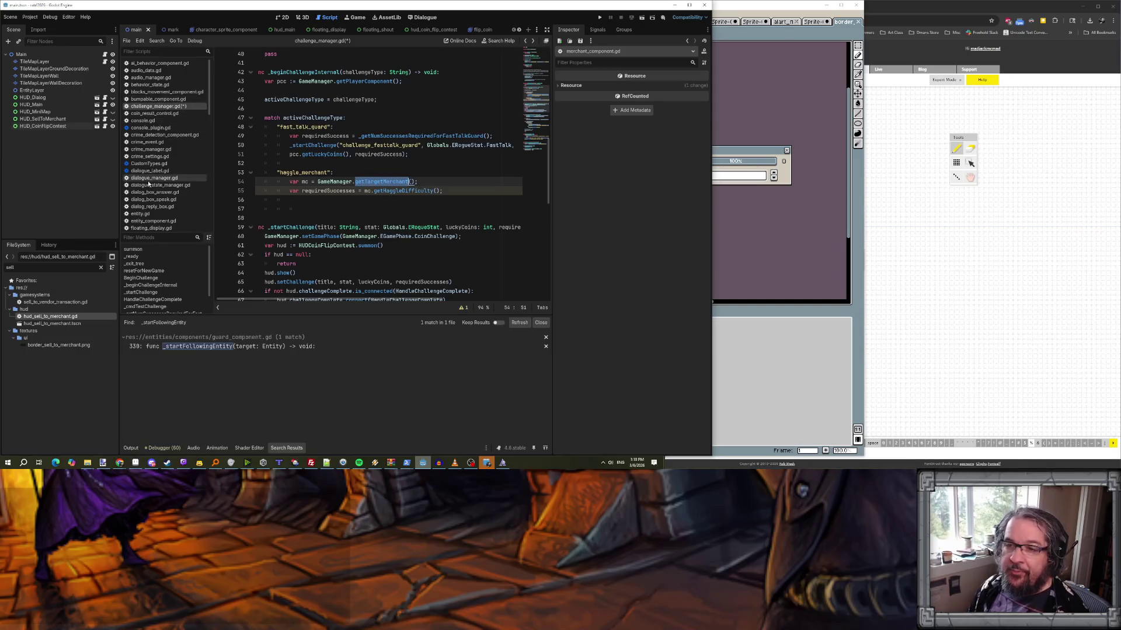
scroll(149, 175, "down", 5)
scroll(148, 185, "up", 2)
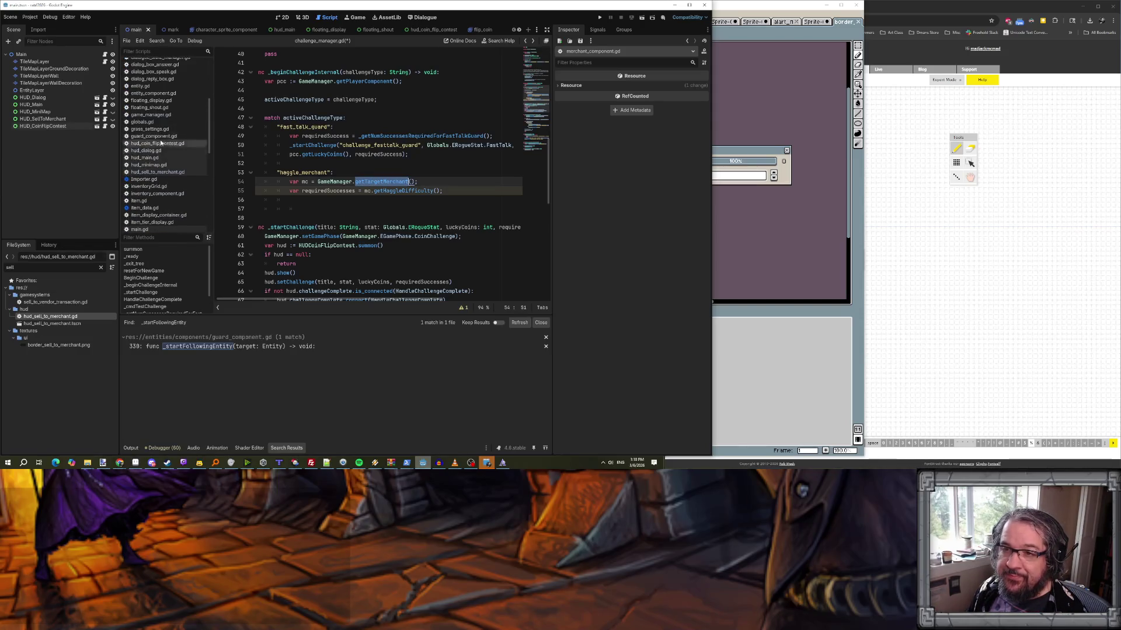
left_click(157, 116)
- Search game_manager.gd for targetMerch to find setTargetMerchant
left_click(296, 185)
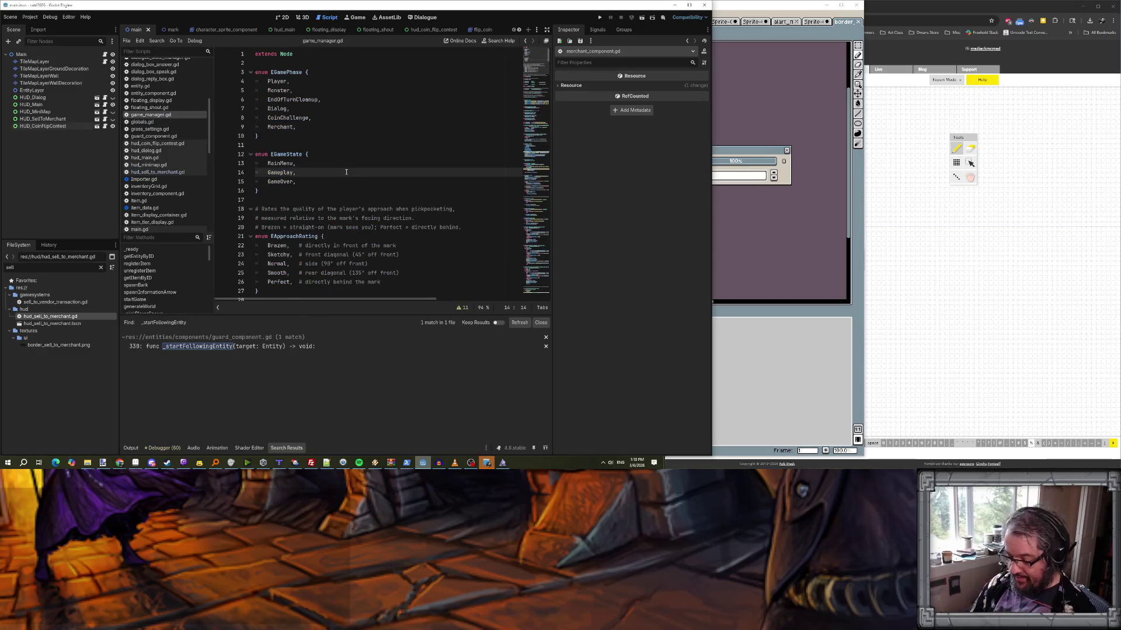
key("ctrl+f")
type("targetMerch")
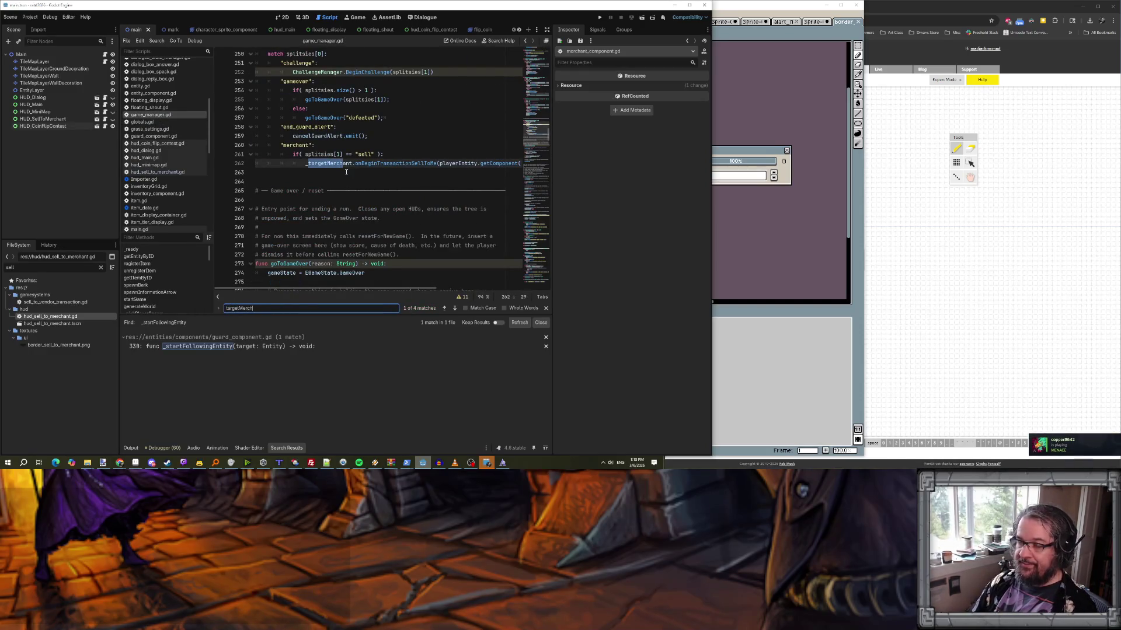
key("Return")
key("Return")
- Add func getTargetMerchant() -> MerchantComponent returning _targetMerchant, then return to challenge_manager.gd
left_click(317, 177)
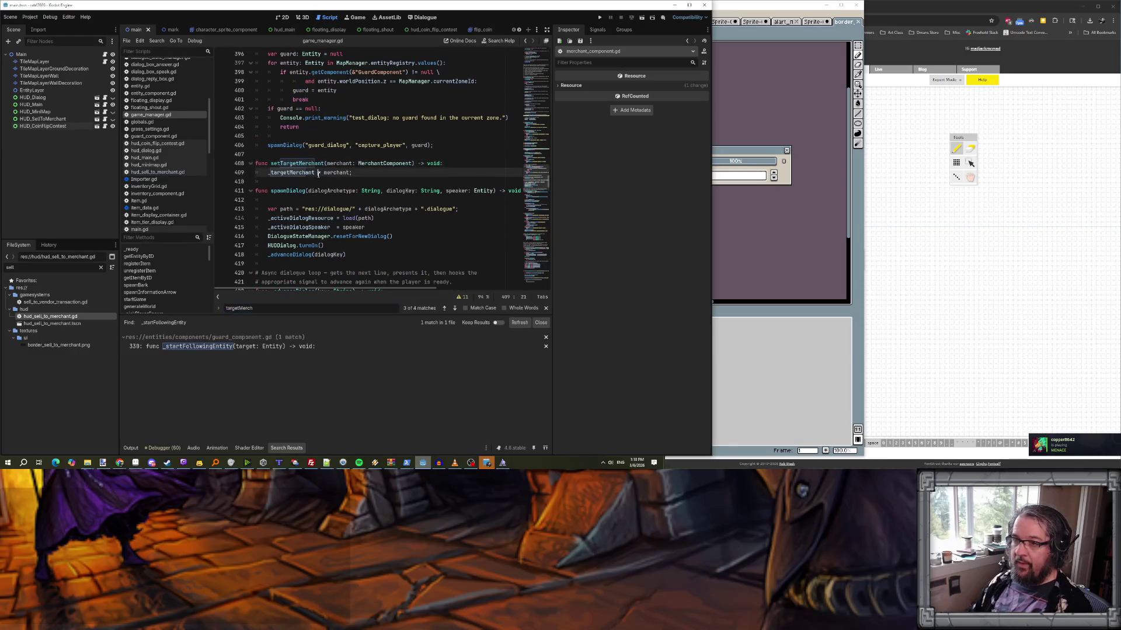
key("Return")
type("func ")
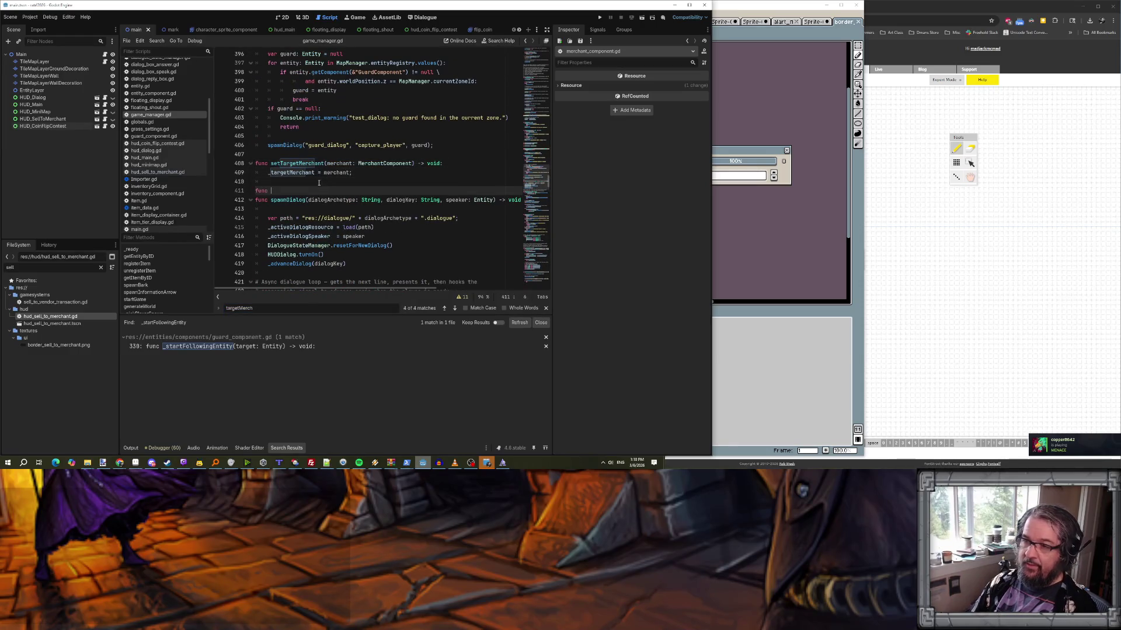
type("getTargetMerch")
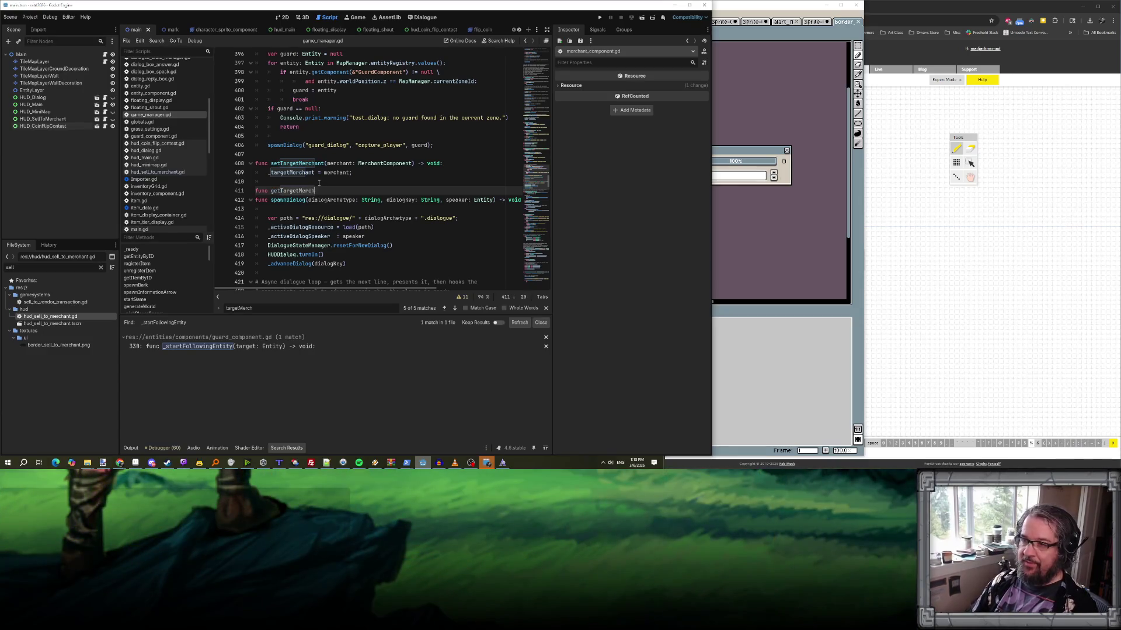
type("ant() -> ")
type("Merchant")
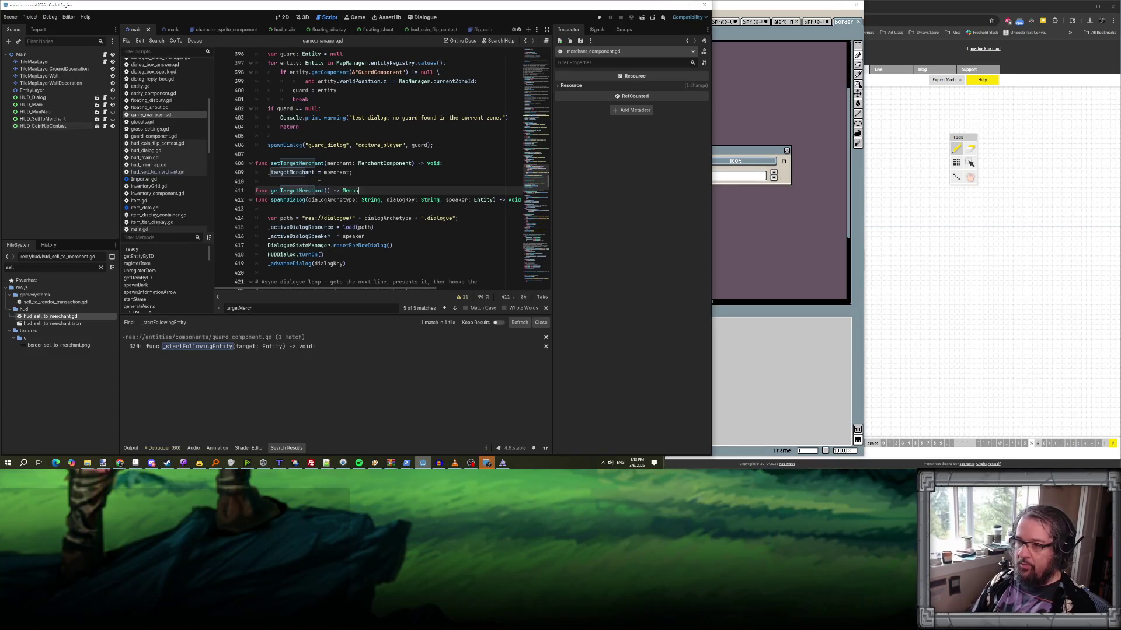
type("Component")
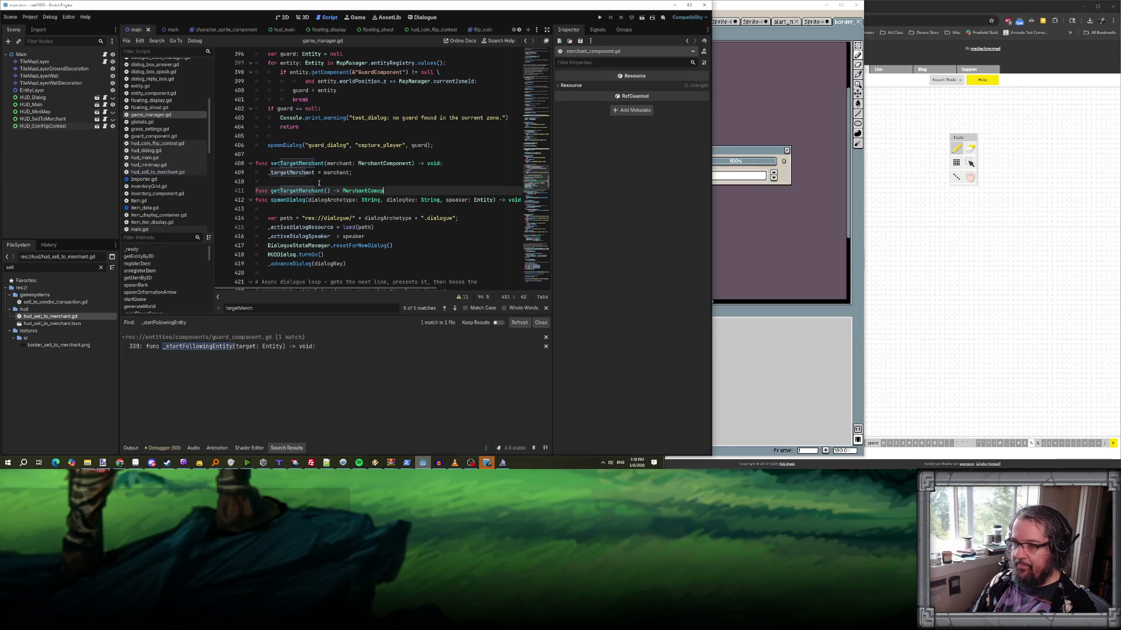
key("Return")
type("return _tar")
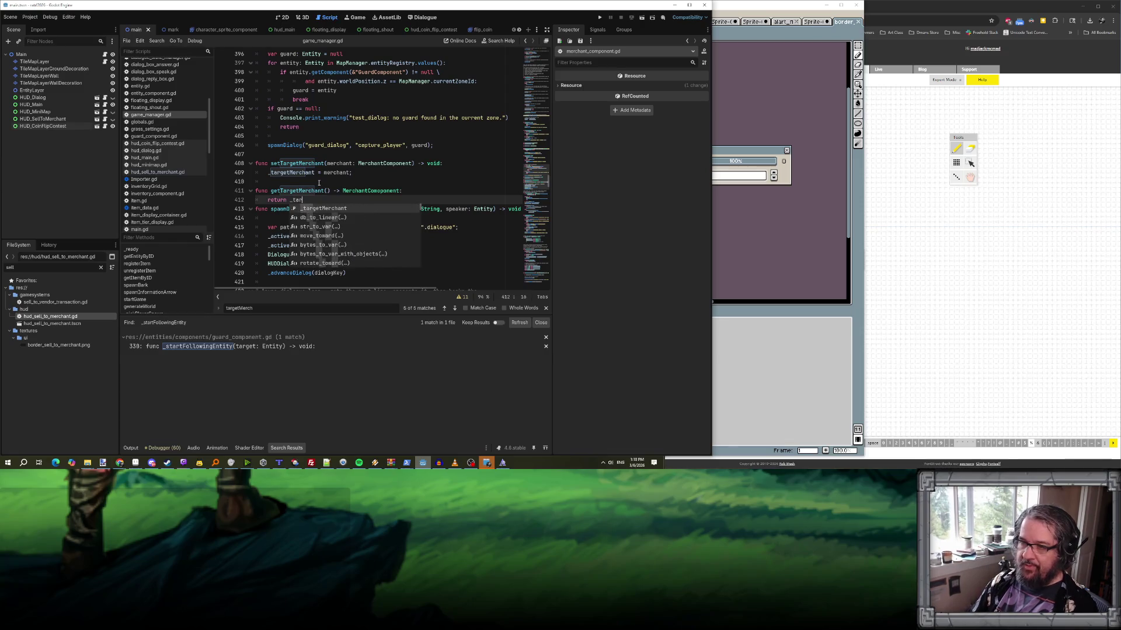
key("Return")
type(";")
key("Return")
left_click(371, 181)
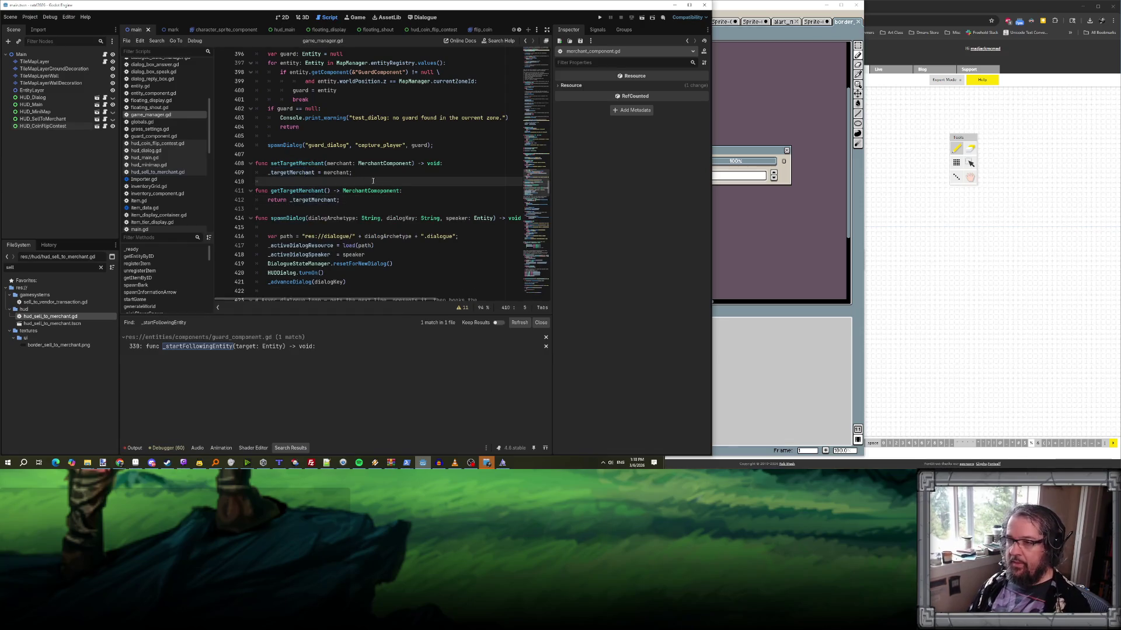
key("alt+Left")
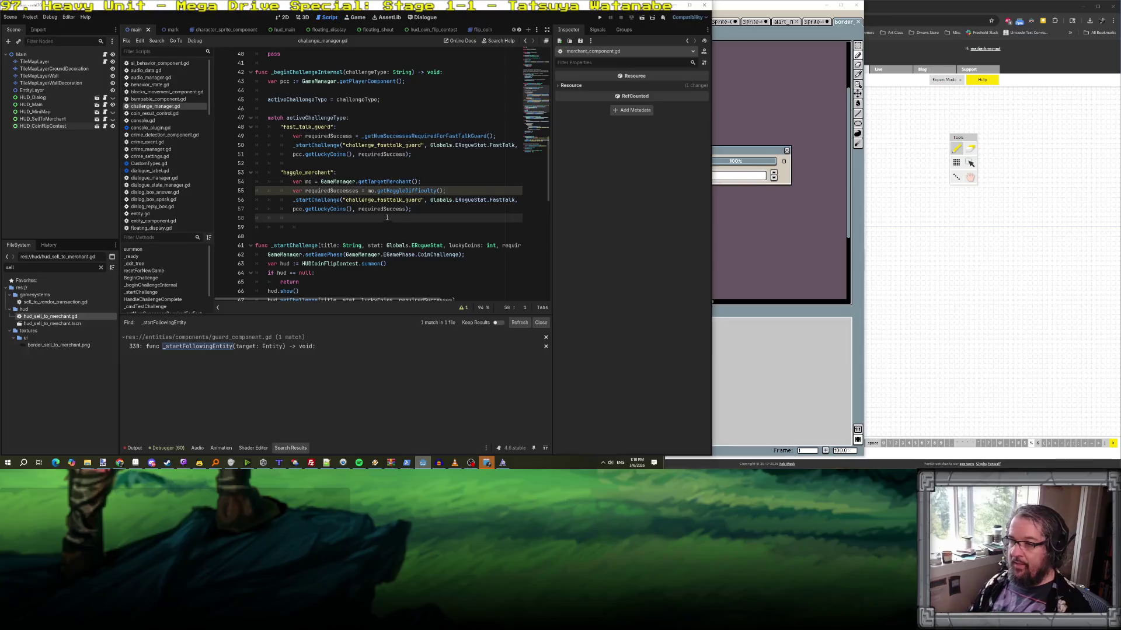
- Rename the copied challenge title to challenge_haggle_merchant and its stat to Haggle
left_click_drag(377, 200, 421, 200)
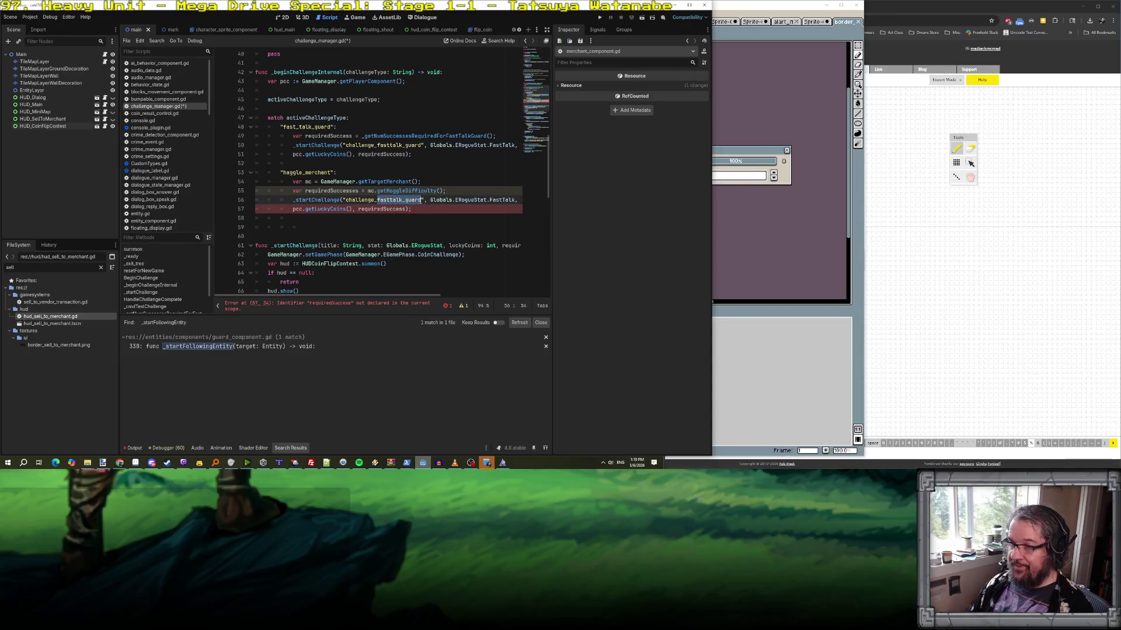
type("haggle")
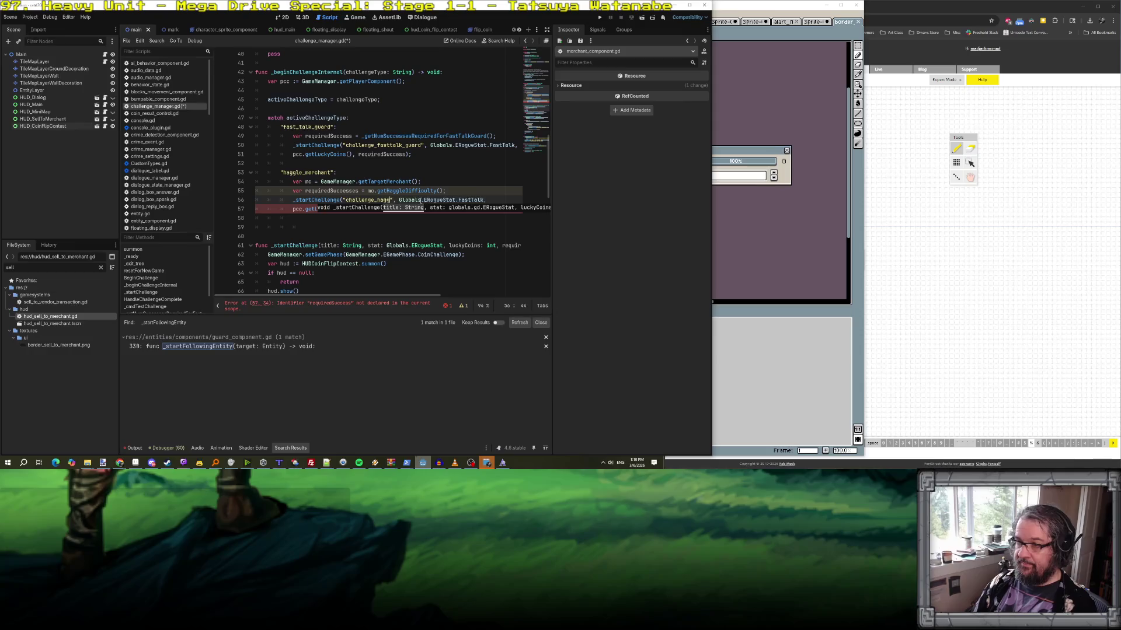
type("_merchant")
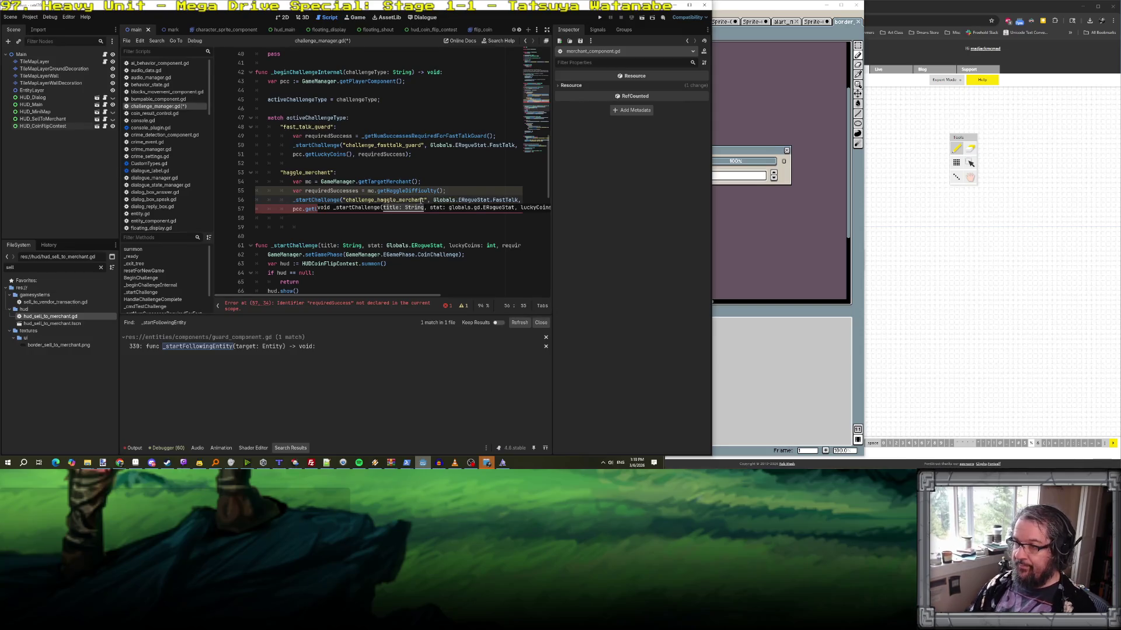
double_click(495, 199)
type("Haggle")
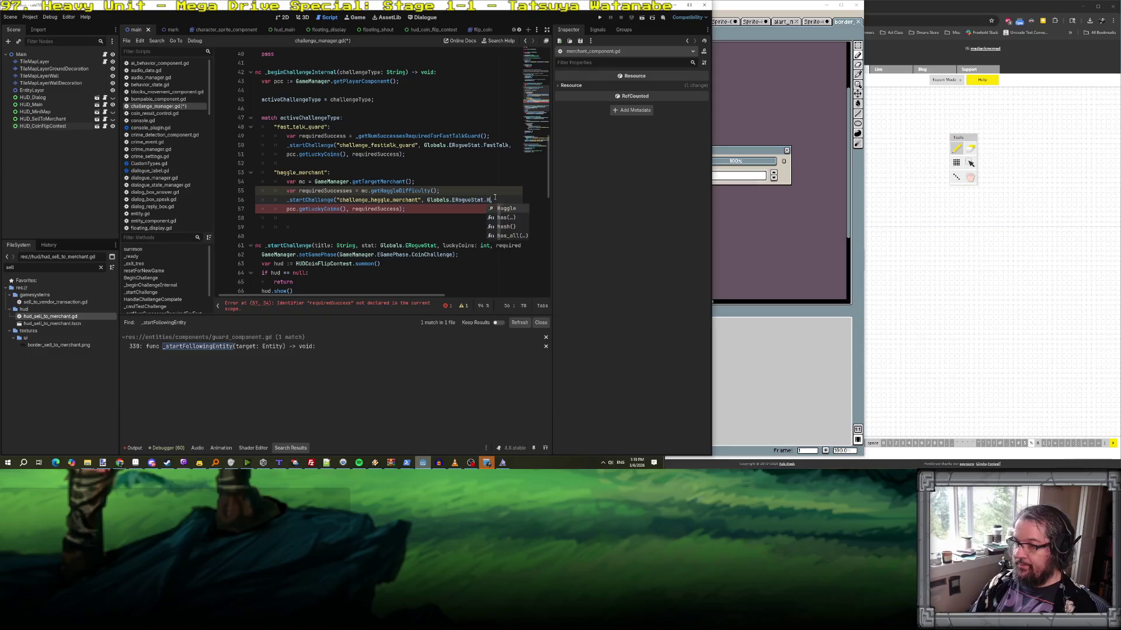
left_click(425, 213)
scroll(425, 212, "down", 1)
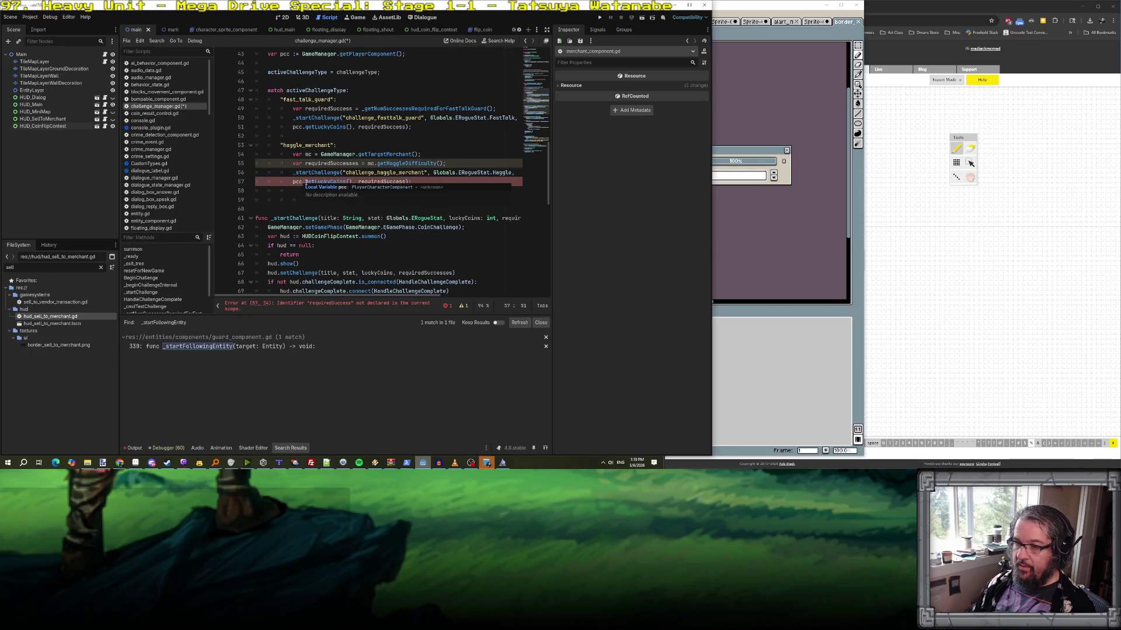
- Make lines 55 and 57 both use the requiredSuccess variable name
double_click(328, 164)
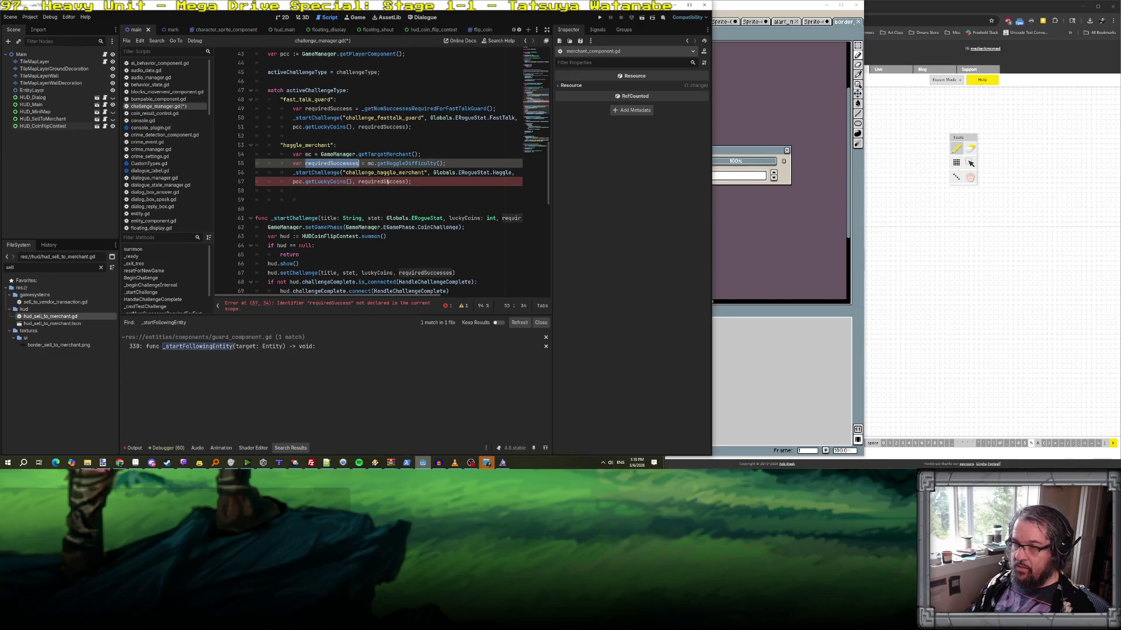
key("ctrl+c")
double_click(387, 181)
key("ctrl+v")
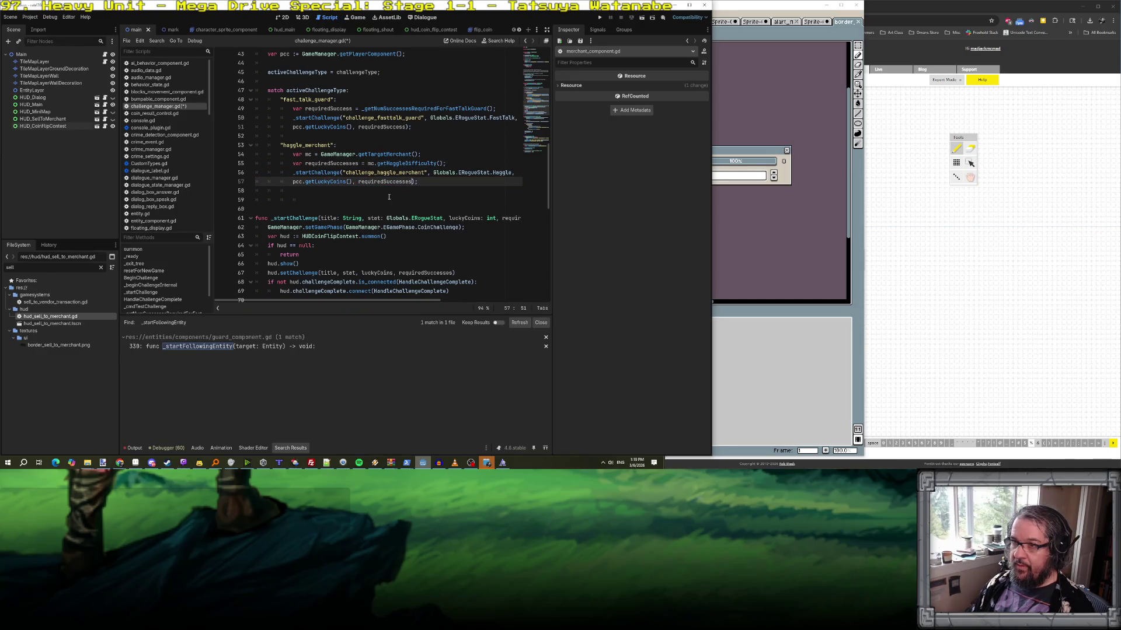
double_click(329, 108)
key("ctrl+c")
double_click(329, 164)
key("ctrl+v")
double_click(362, 181)
key("ctrl+v")
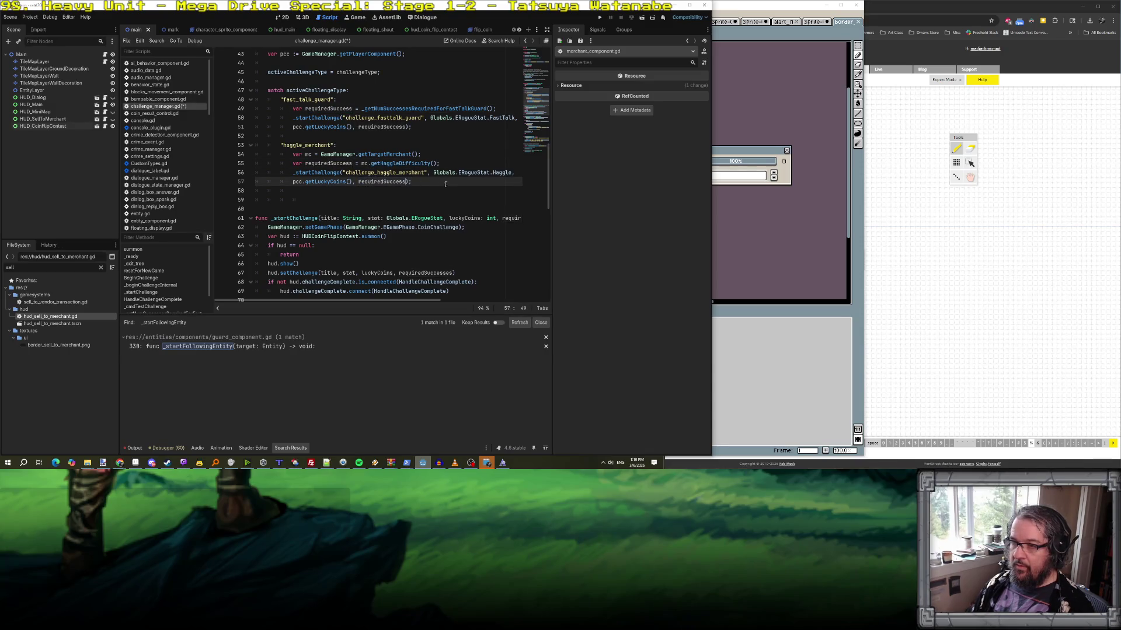
- Start typing a var requiredSuccess declaration on line 46
scroll(340, 103, "up", 1)
left_click(340, 102)
left_click(337, 107)
key("BackSpace")
type("var requiredSuccess")
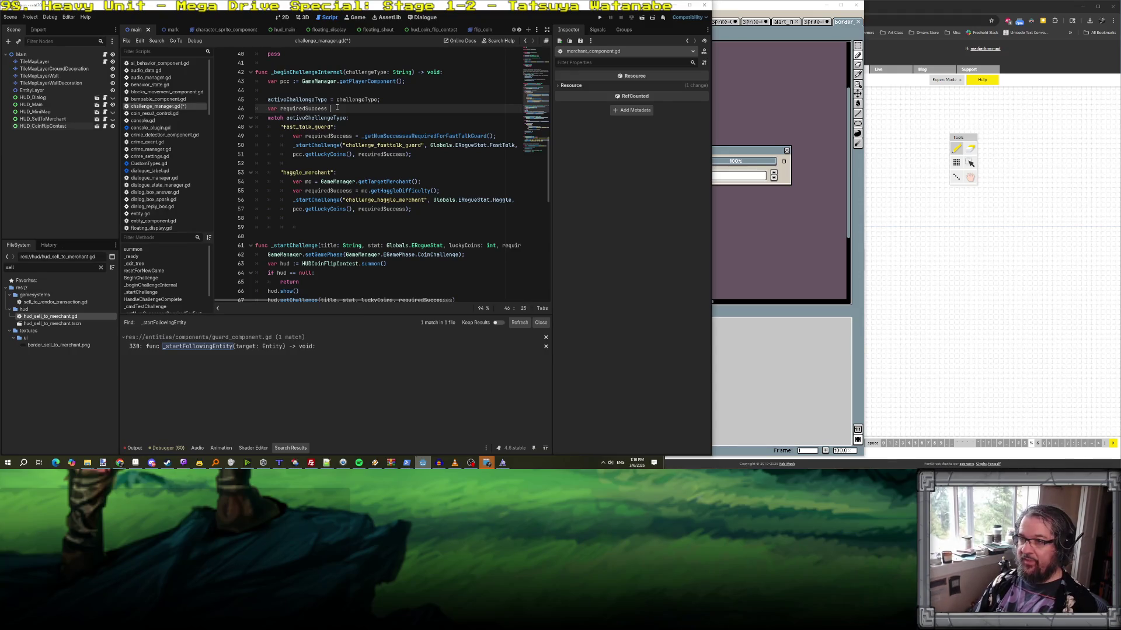
key("Return")
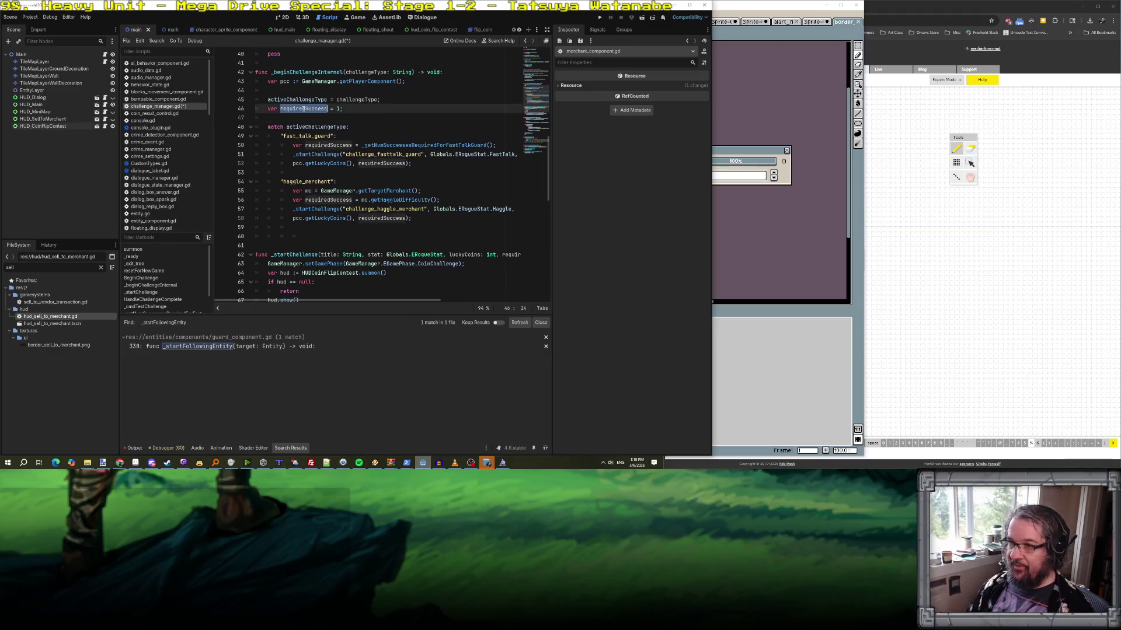
double_click(297, 145)
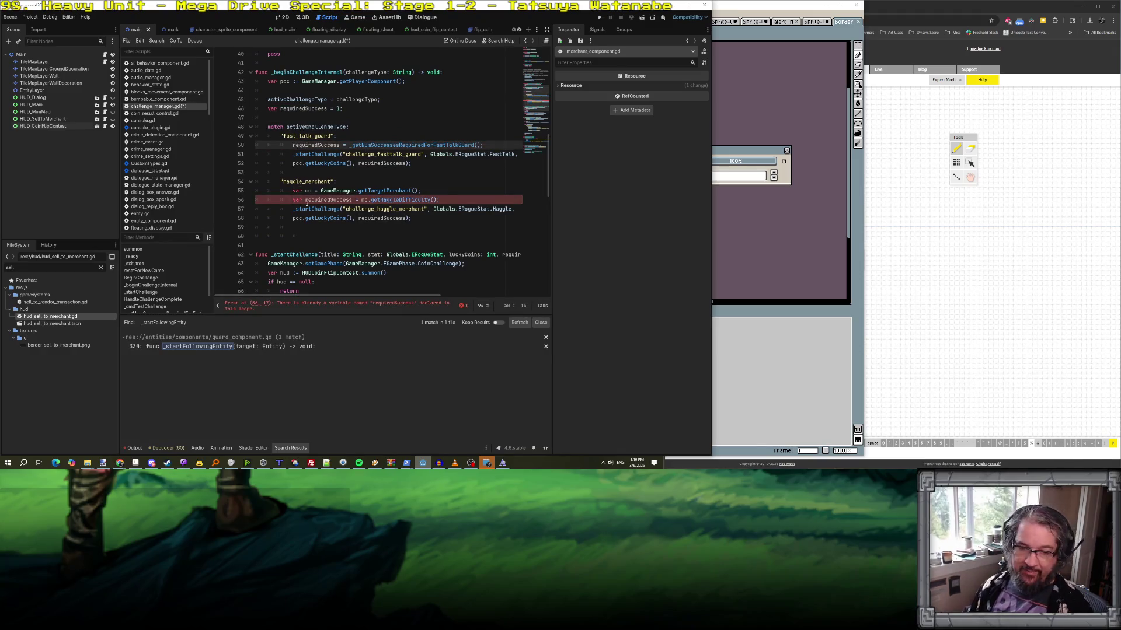
double_click(296, 200)
key("Delete")
key("Delete")
key("ctrl+s")
left_click(452, 192)
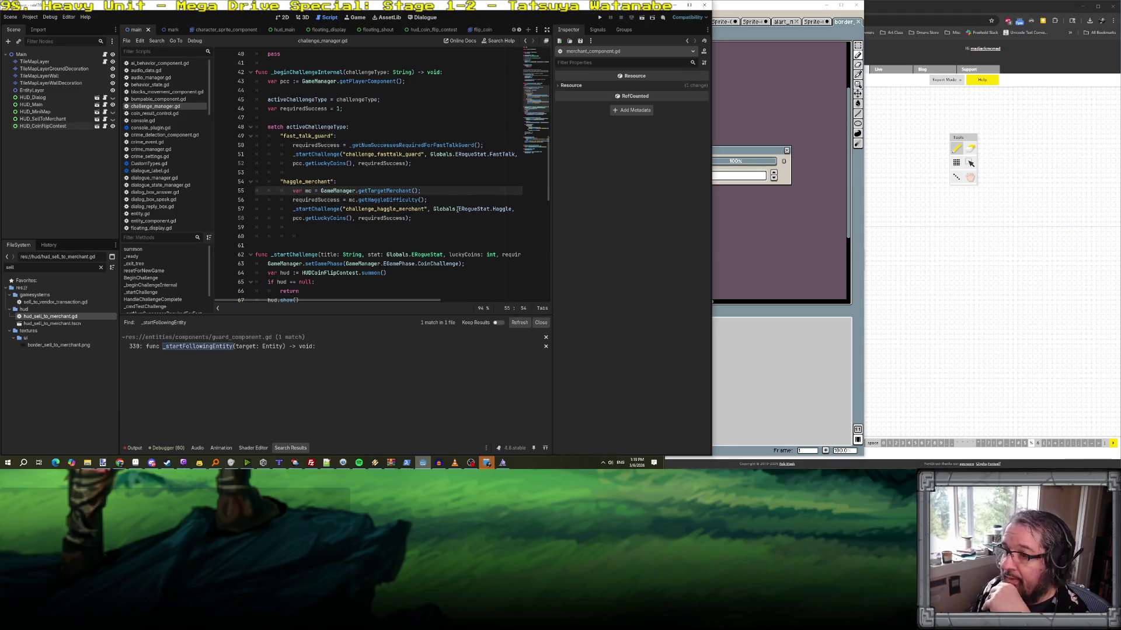
scroll(455, 201, "down", 1)
scroll(441, 197, "down", 2)
left_click(257, 173)
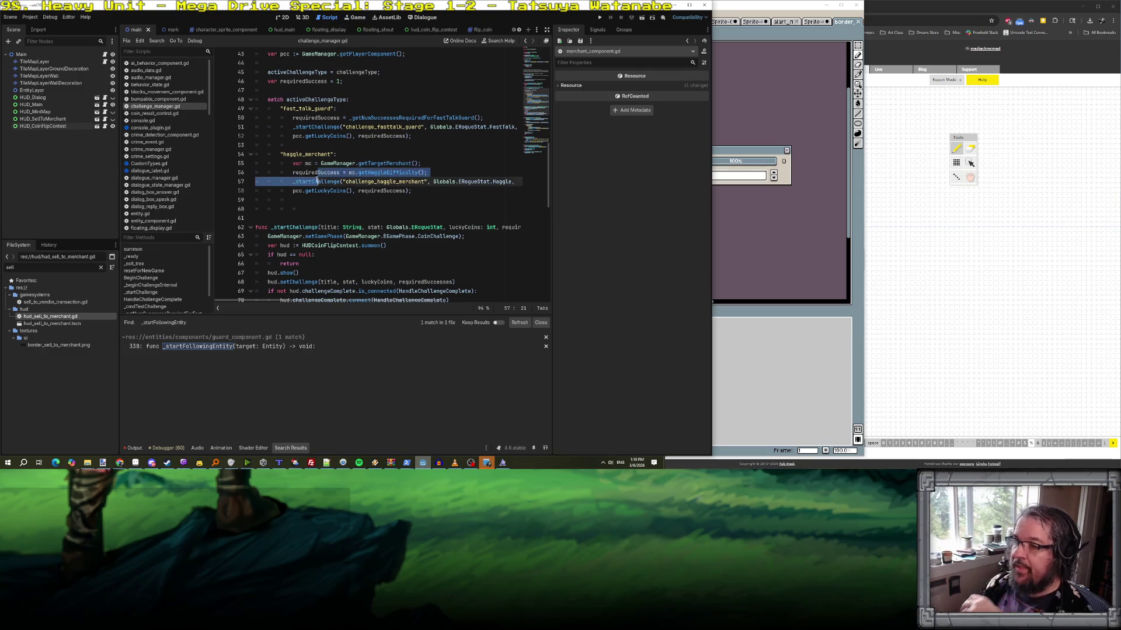
scroll(345, 187, "up", 2)
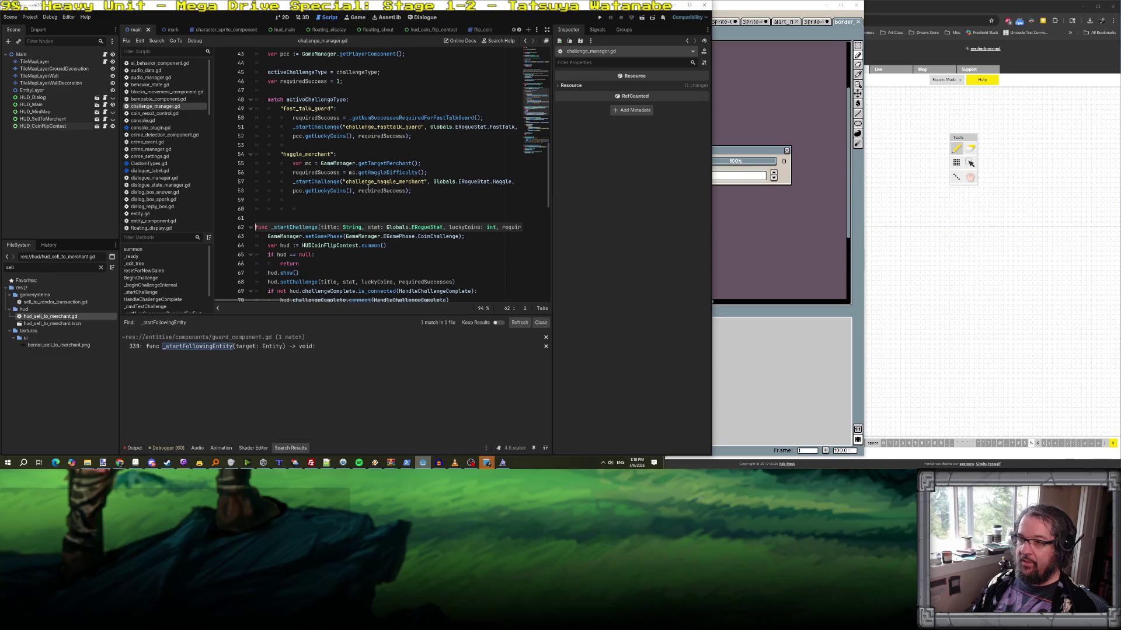
scroll(368, 188, "down", 1)
scroll(368, 188, "down", 2)
scroll(368, 188, "up", 2)
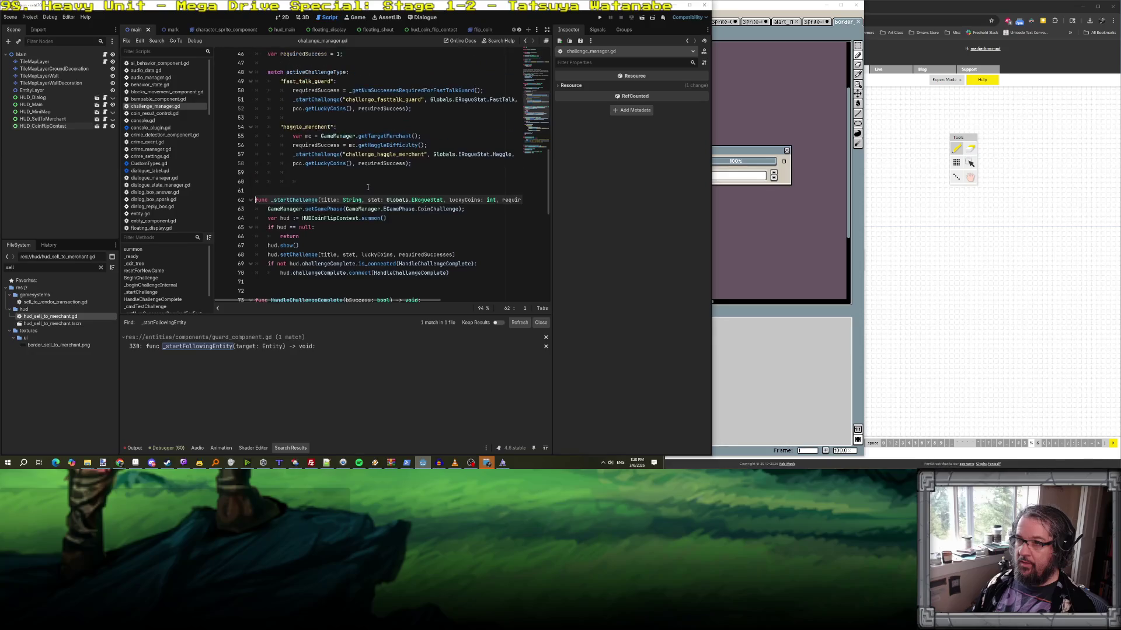
scroll(368, 187, "down", 1)
scroll(399, 140, "up", 2)
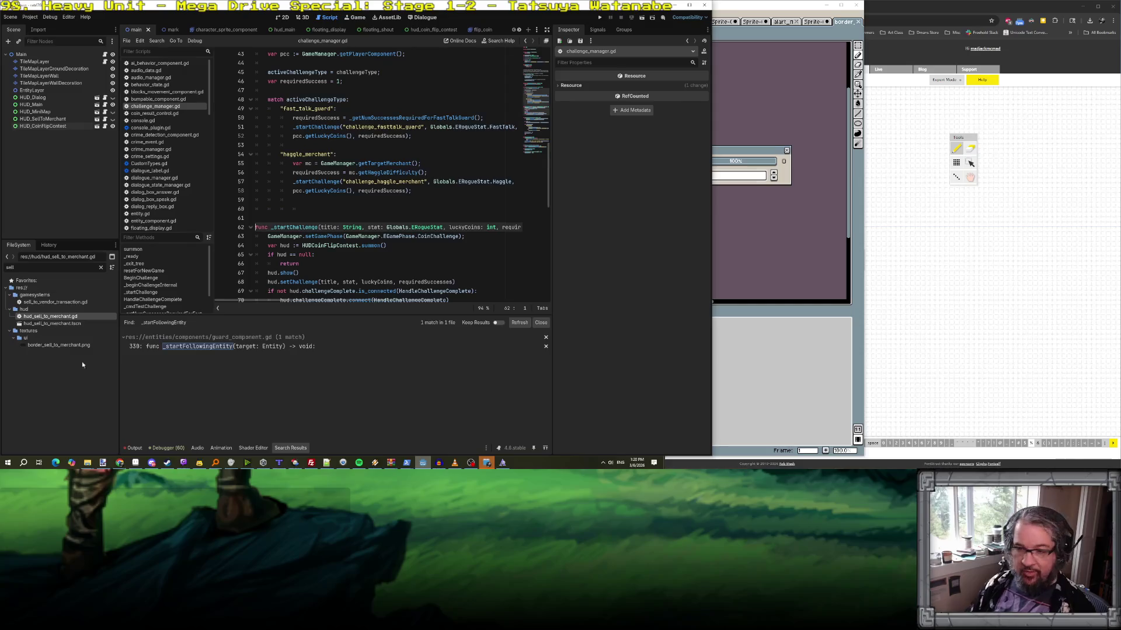
mouse_move(120, 462)
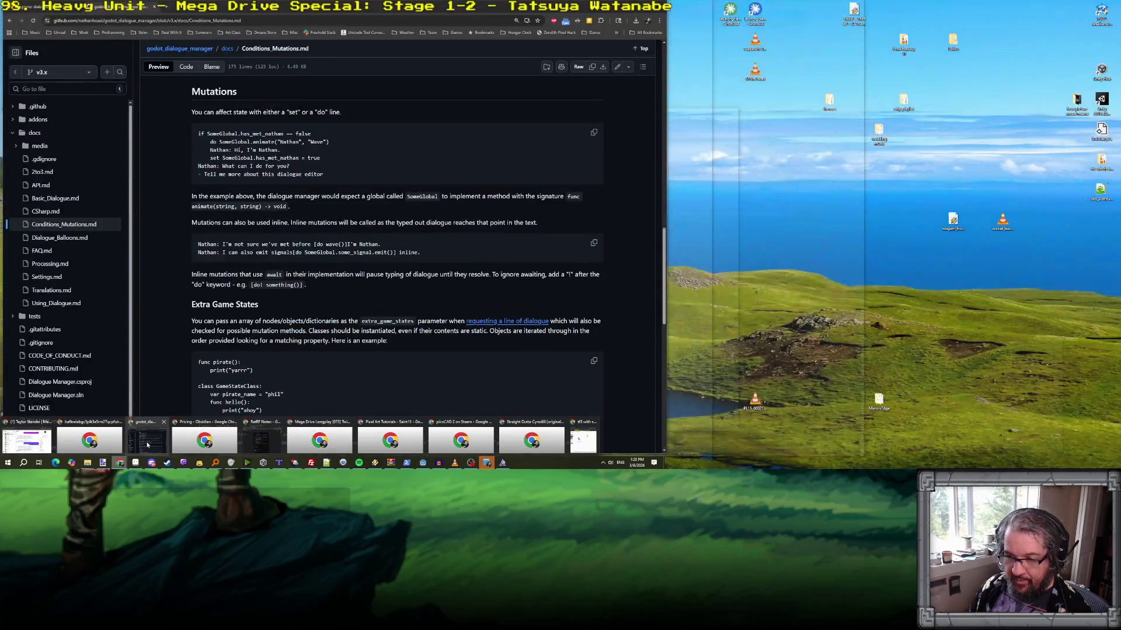
- Check the challenge_haggle string key in the ratrf_stringtables spreadsheet
left_click(262, 441)
left_click(29, 7)
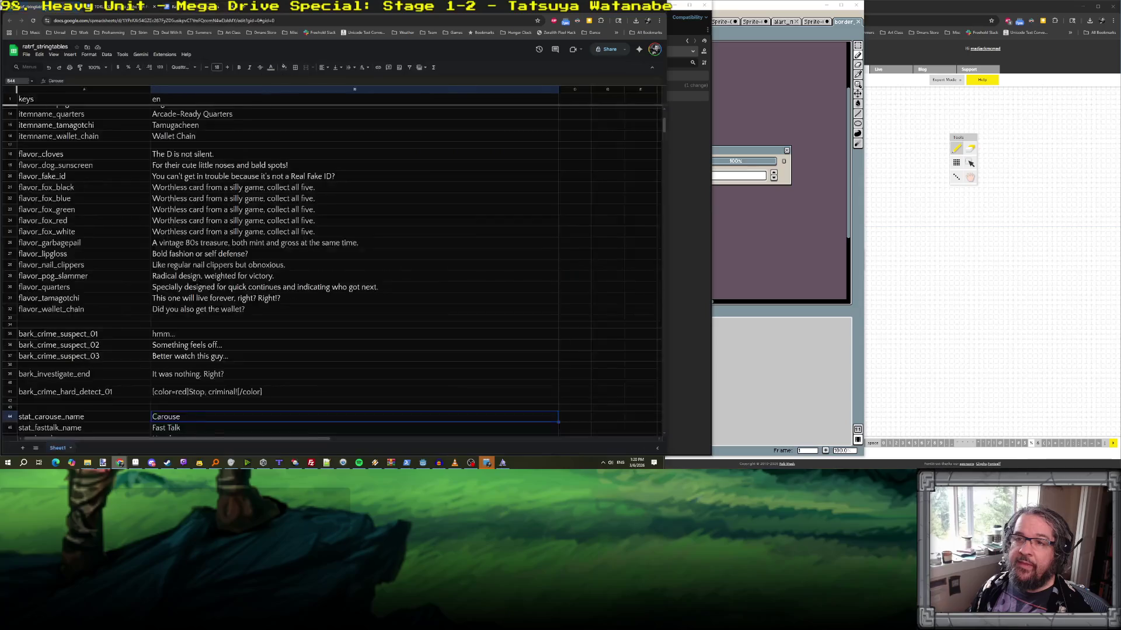
scroll(122, 254, "down", 7)
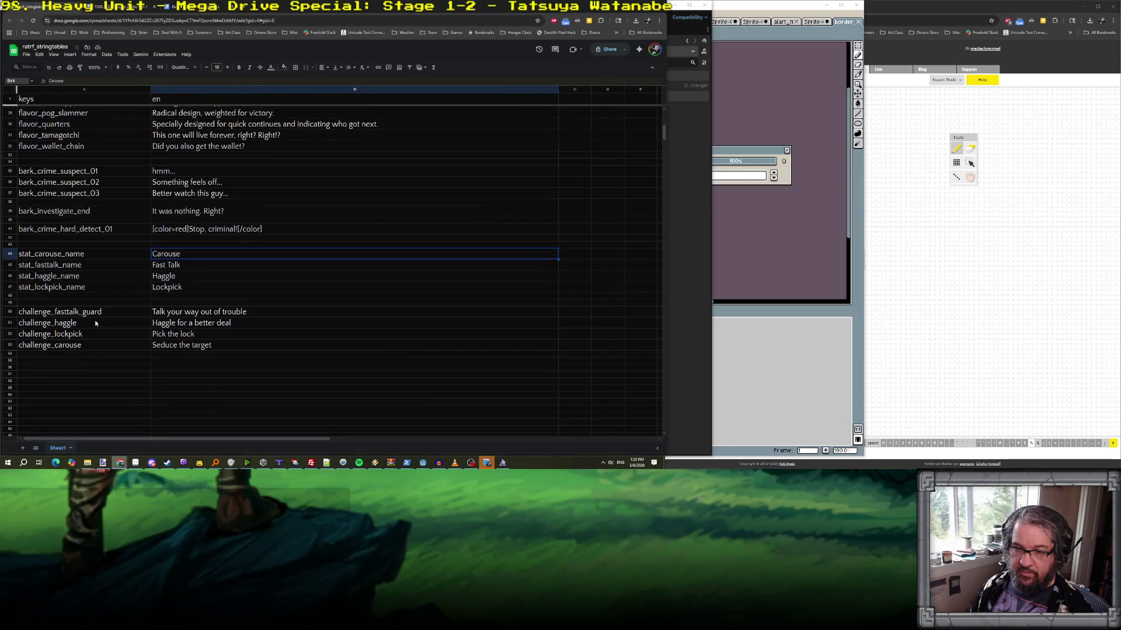
left_click(99, 326)
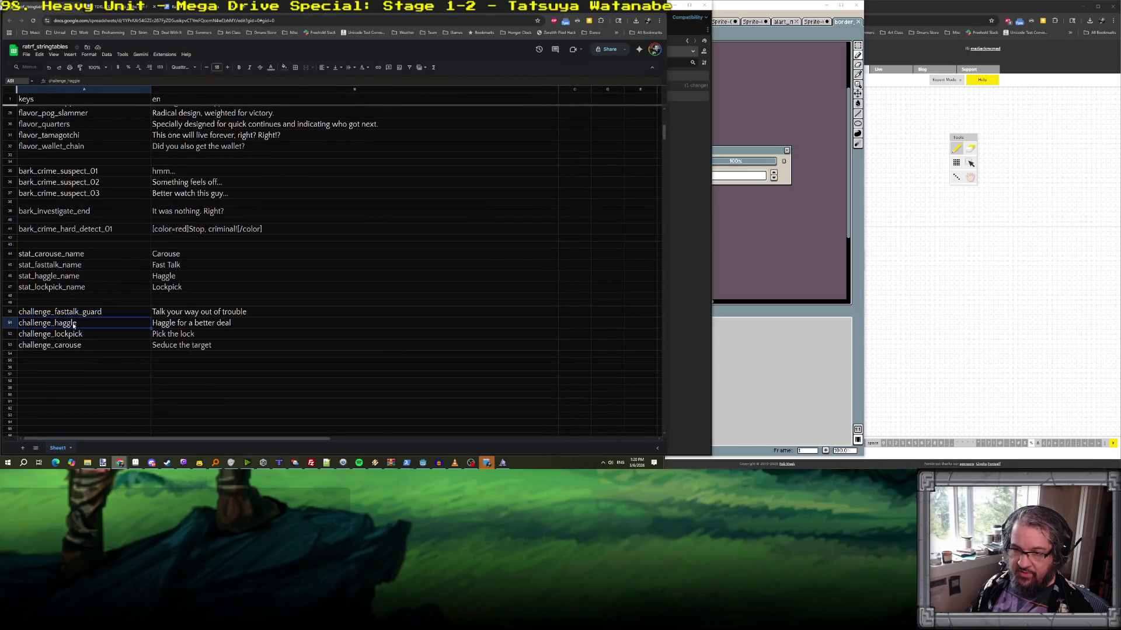
- Delete _merchant from the haggle title key in Godot so it reads challenge_haggle
left_click(752, 308)
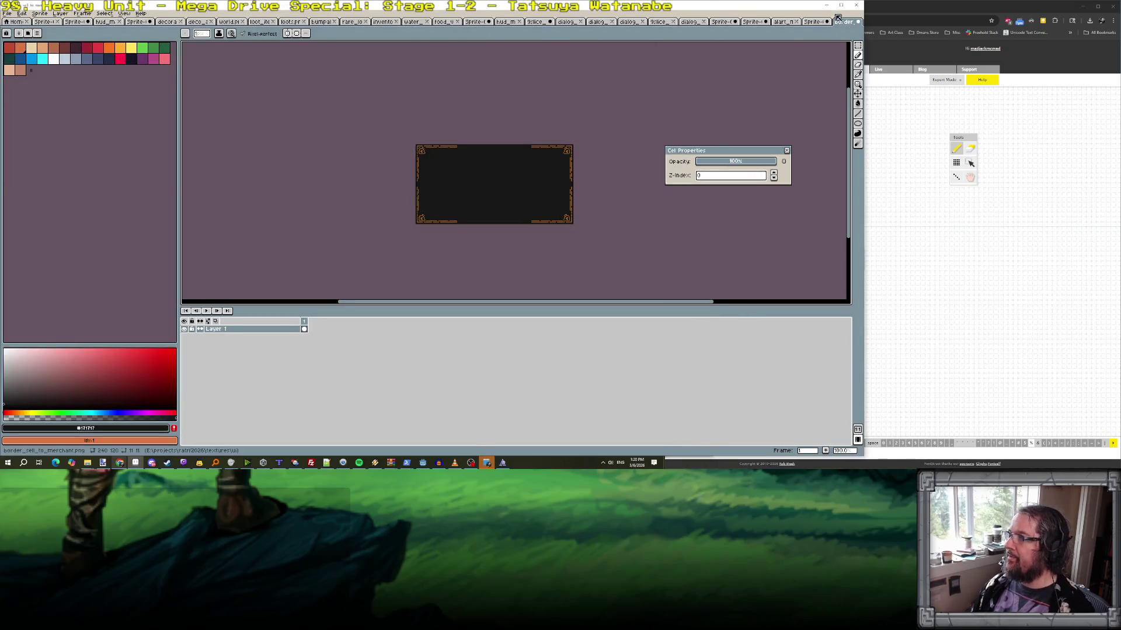
mouse_move(424, 467)
left_click(412, 432)
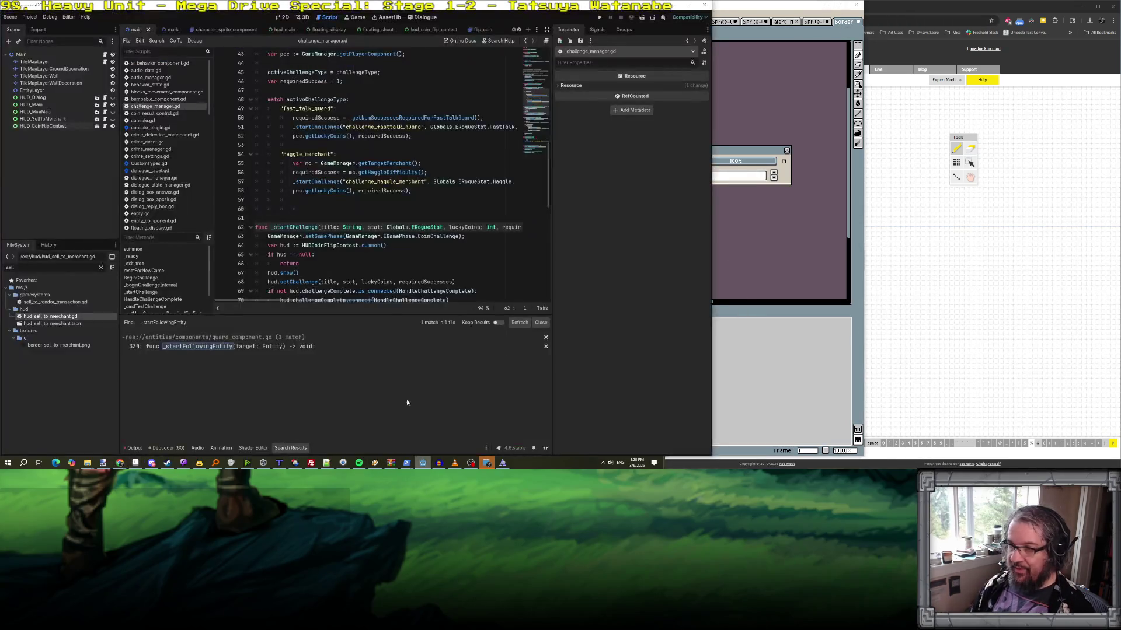
left_click_drag(397, 182, 424, 182)
key("BackSpace")
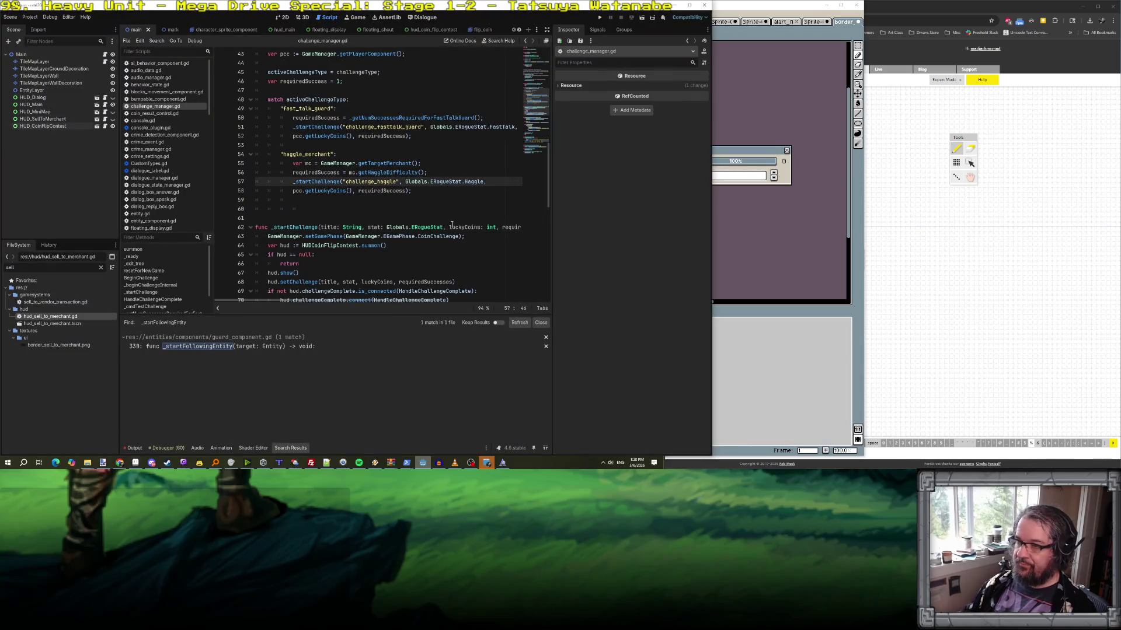
scroll(429, 193, "down", 2)
scroll(374, 201, "down", 4)
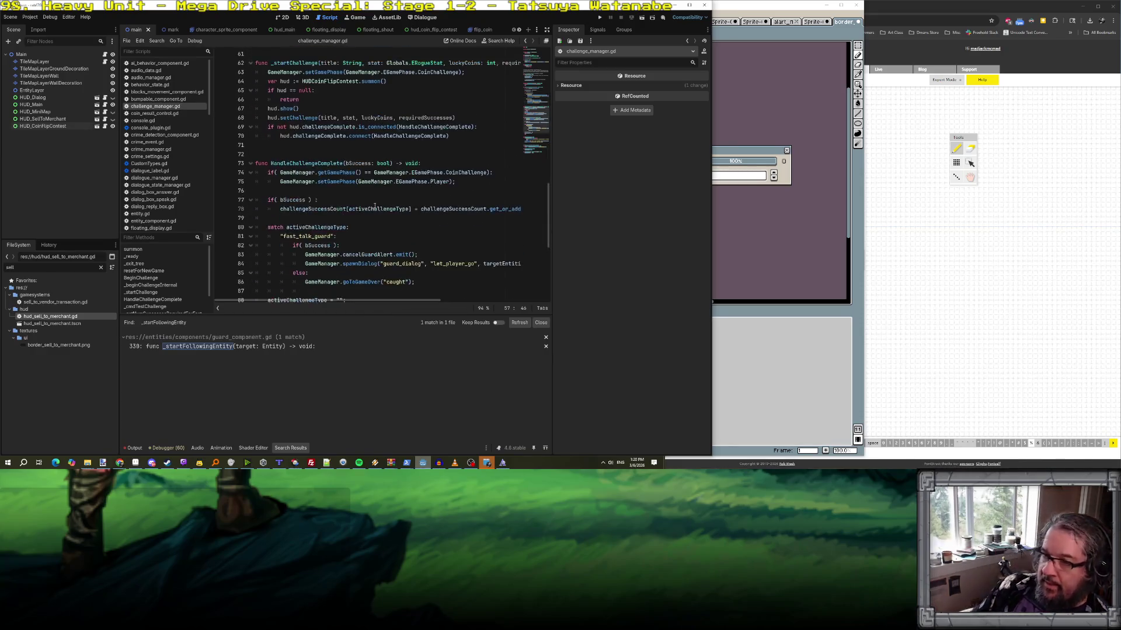
- Add a "haggle_merchant": case after the fast-talk branch in the completion handler
scroll(366, 191, "down", 2)
left_click(434, 228)
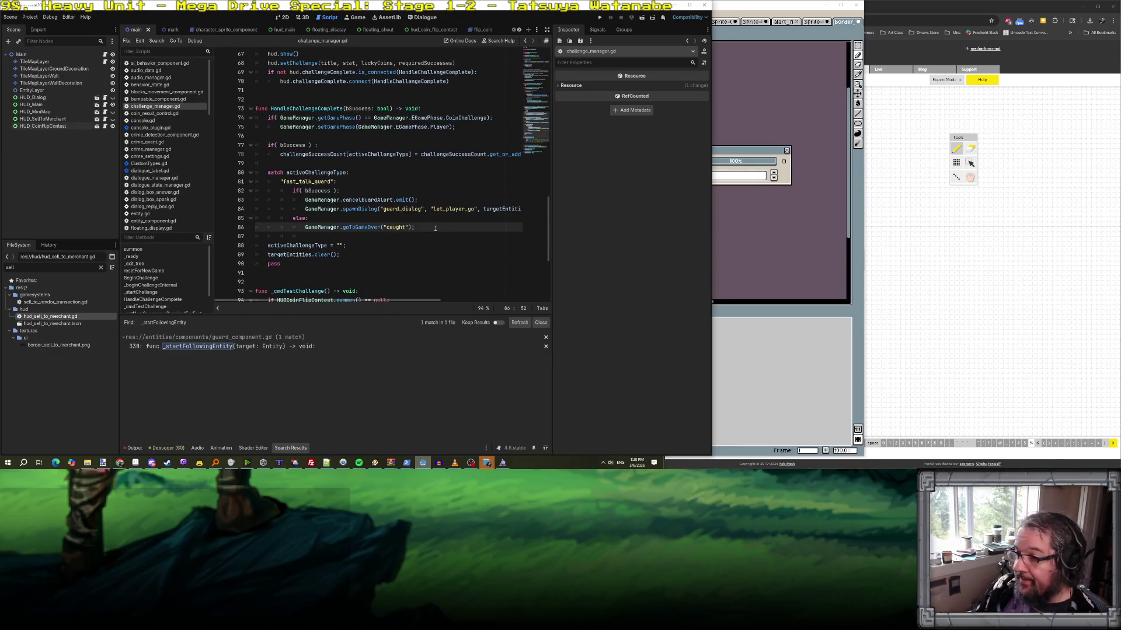
key("Return")
key("BackSpace")
key("Return")
type("han")
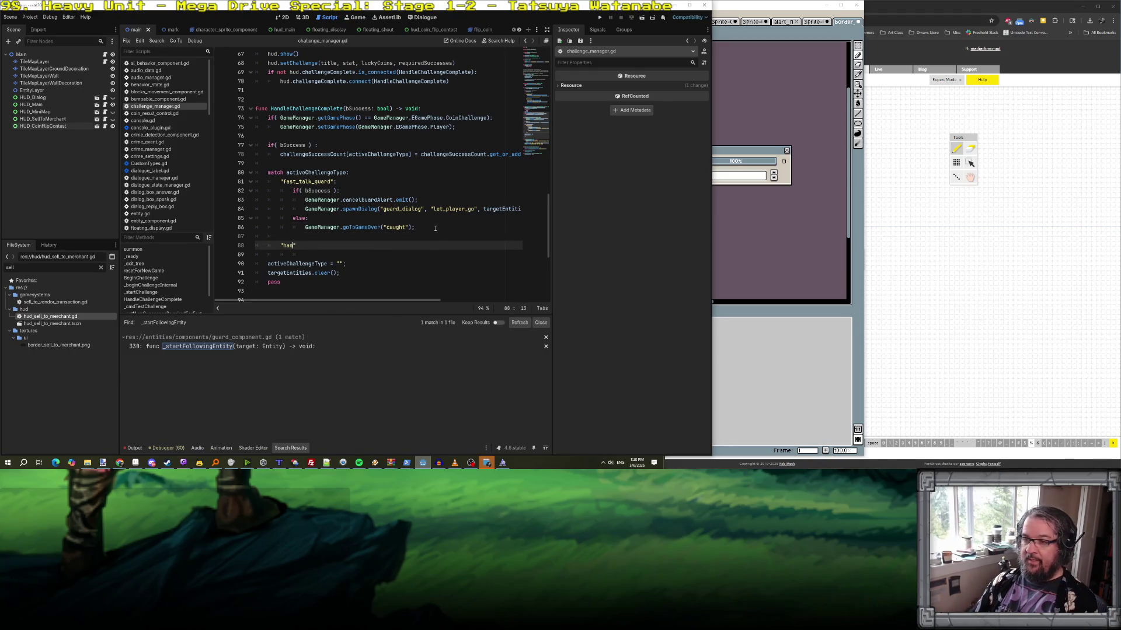
type("merchant")
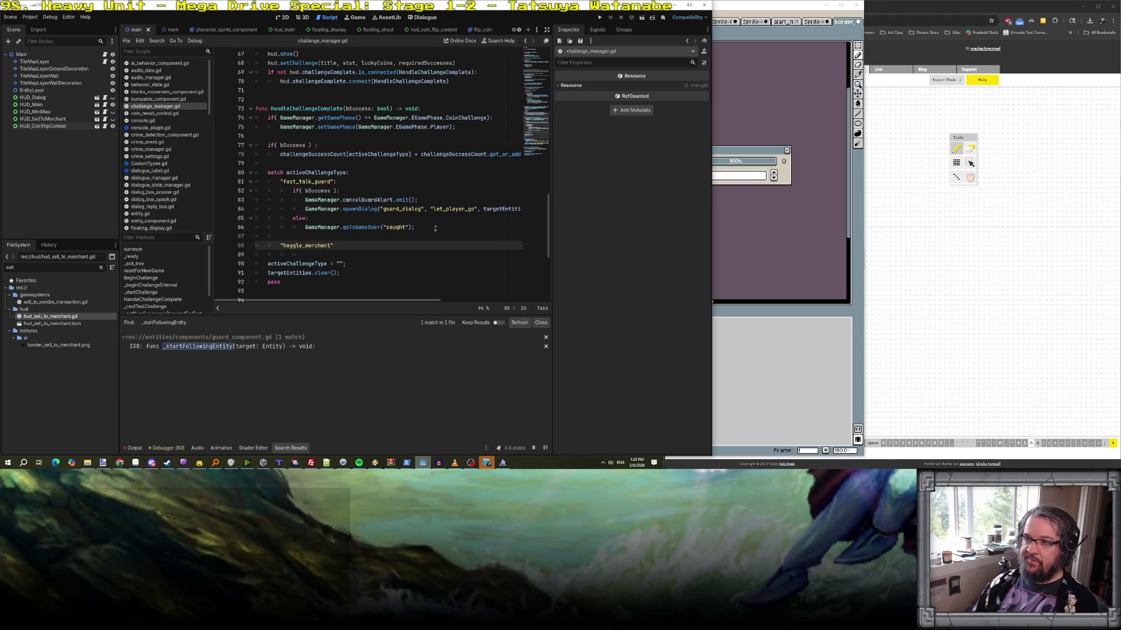
scroll(435, 228, "up", 5)
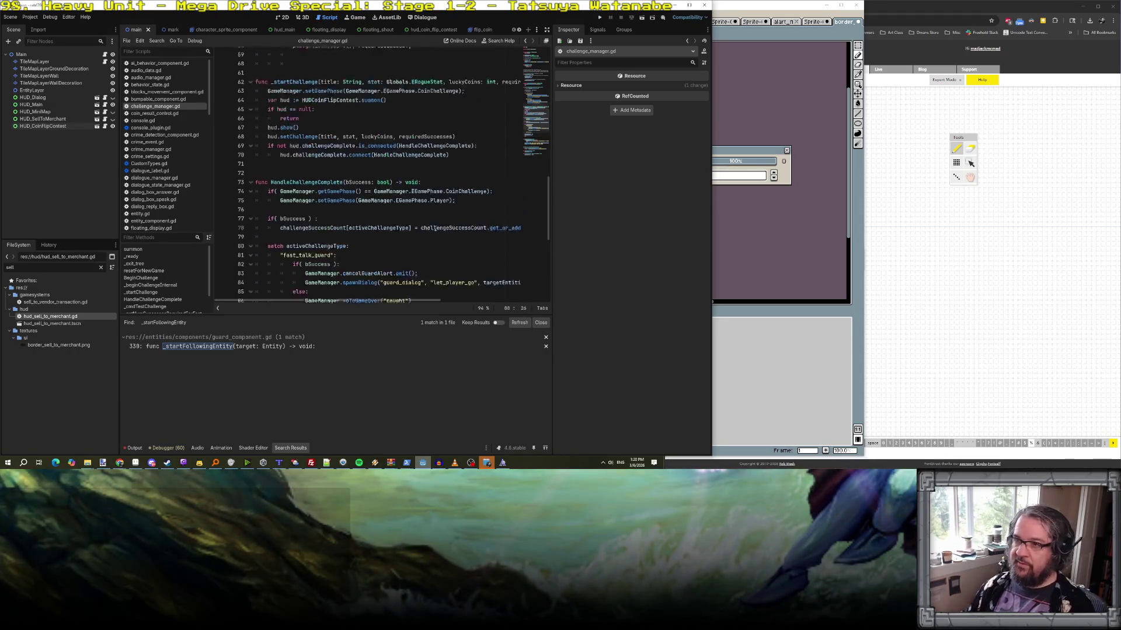
scroll(354, 176, "down", 5)
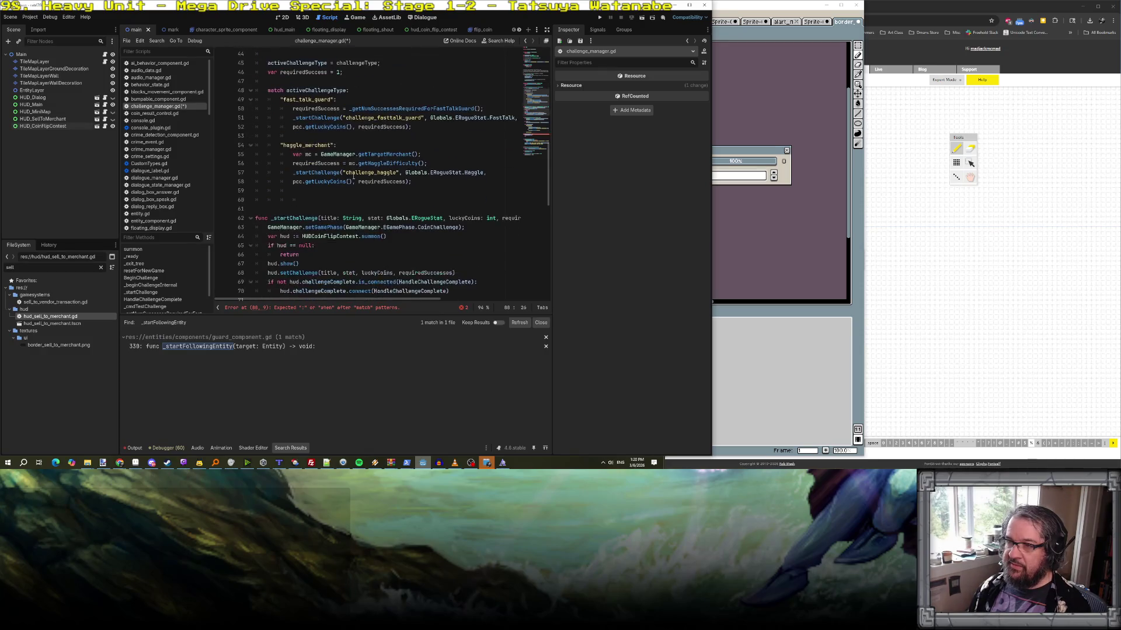
scroll(353, 176, "down", 5)
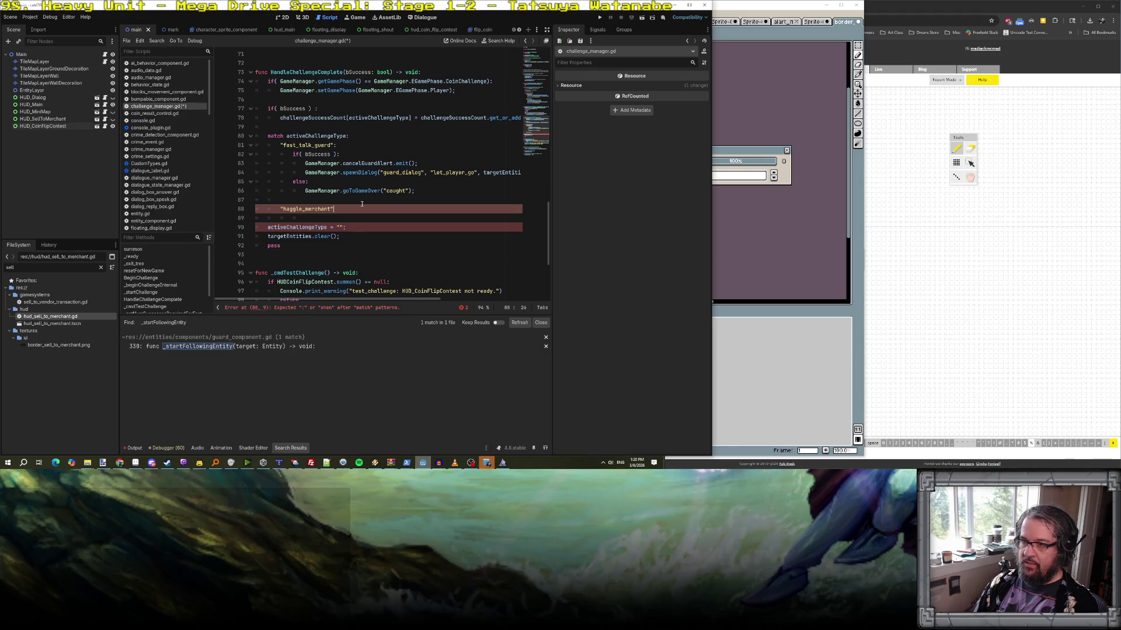
type(":")
key("Return")
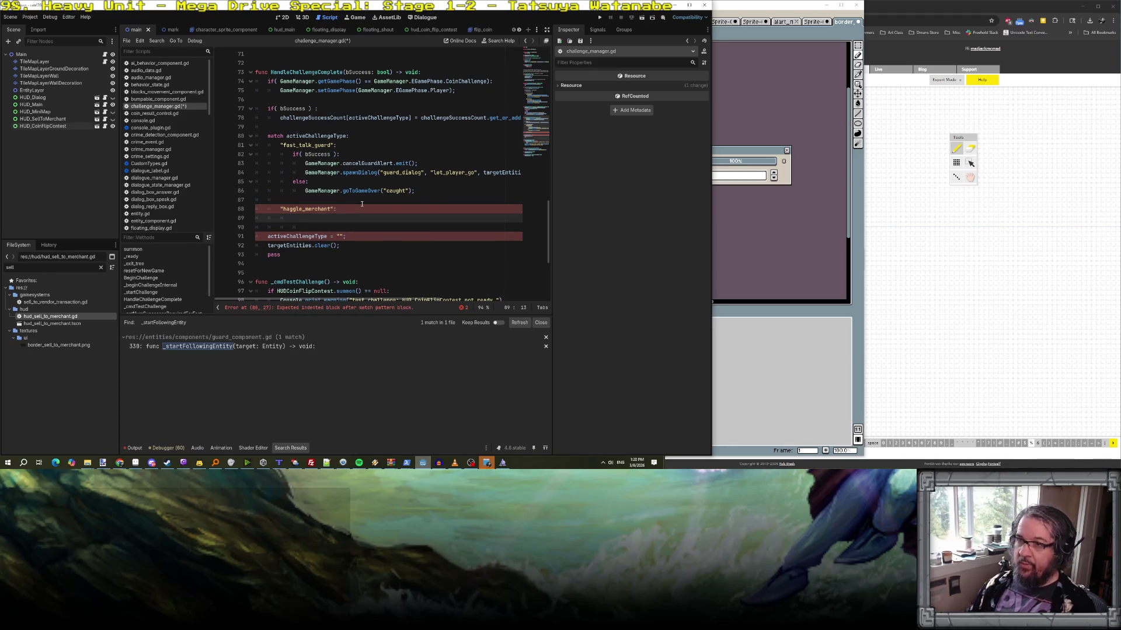
- Paste the GameManager.getTargetMerchant() lookup into the haggle_merchant case body
scroll(362, 204, "up", 10)
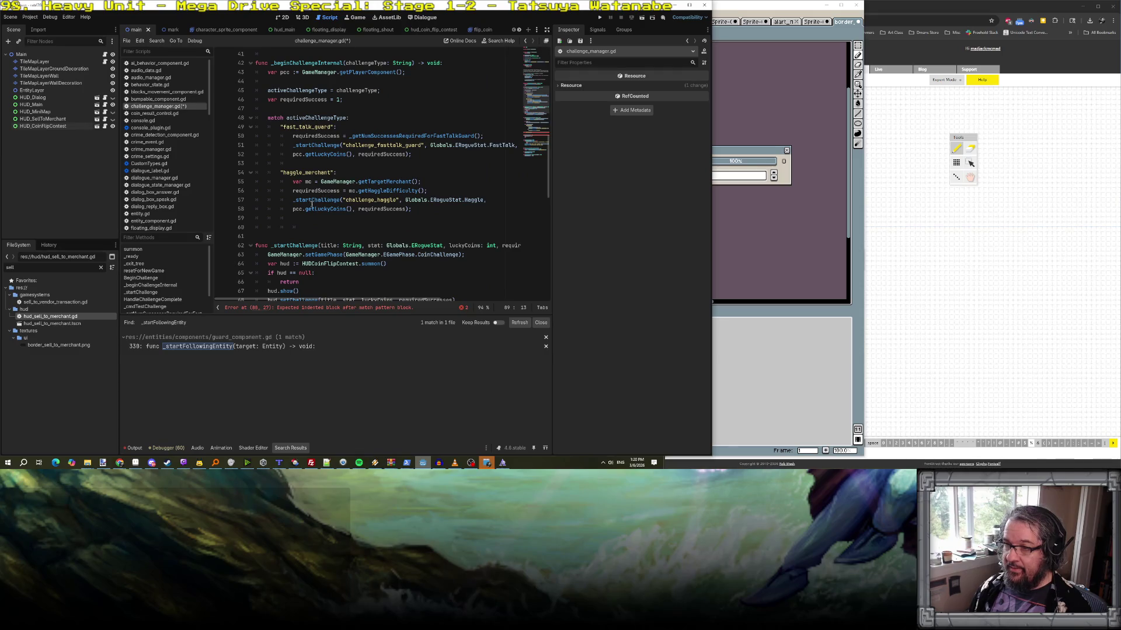
mouse_move(293, 181)
left_mouse_down()
mouse_move(412, 201)
mouse_move(421, 183)
left_mouse_up()
key("ctrl+c")
scroll(418, 225, "down", 10)
scroll(417, 226, "down", 1)
left_click(444, 192)
key("ctrl+v")
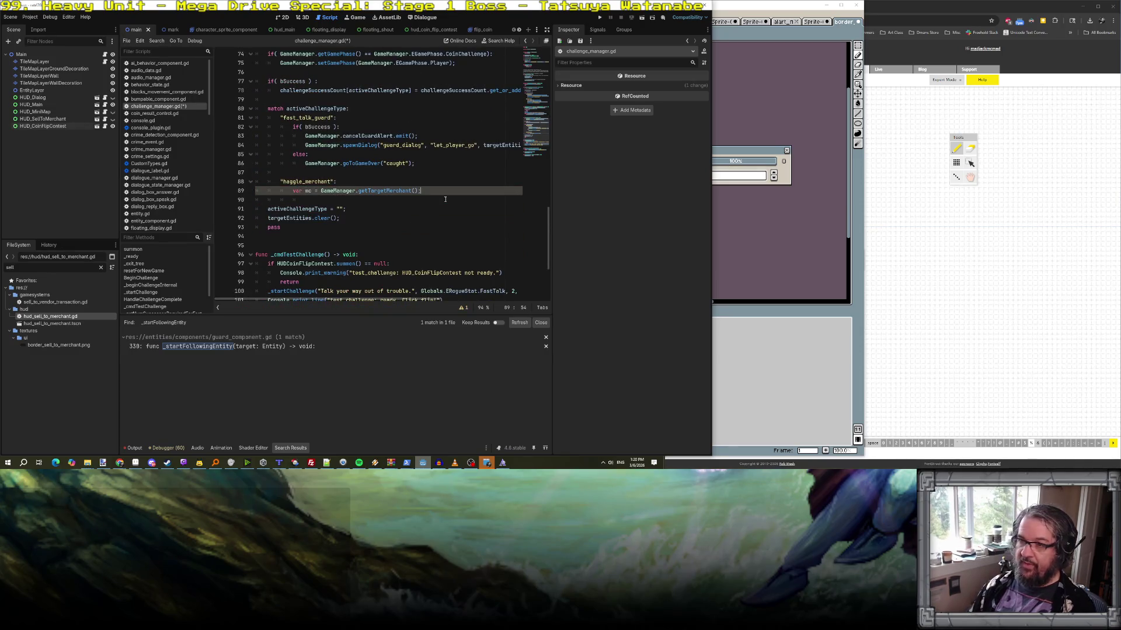
key("Return")
- Copy the fast-talk success/fail if-else block into the haggle case and fix its indentation
left_click_drag(415, 164, 233, 132)
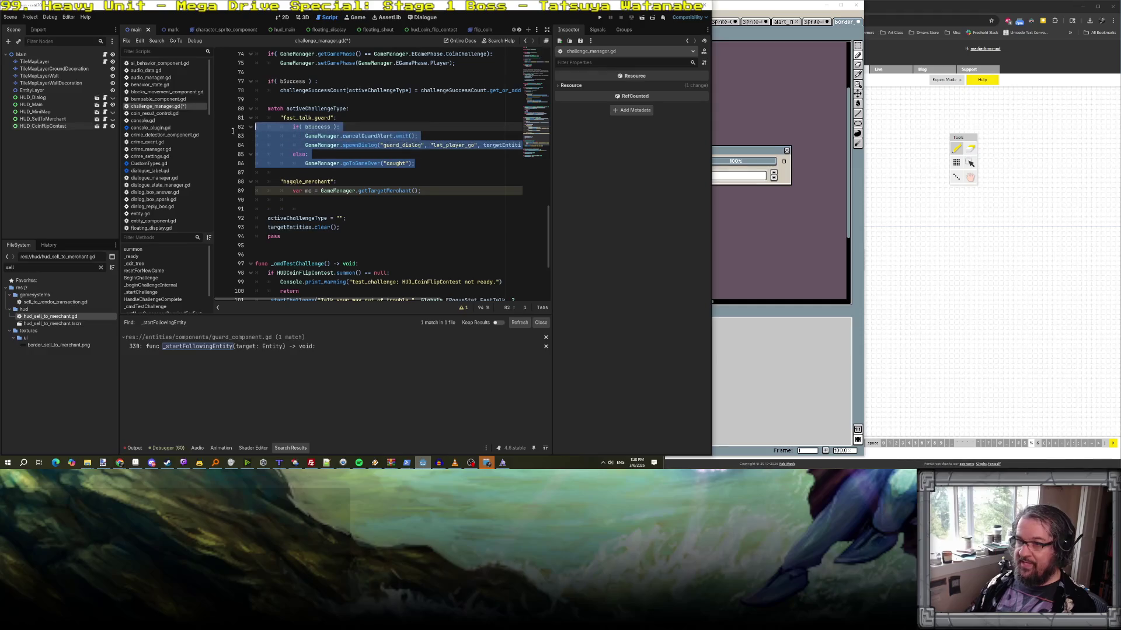
key("ctrl+c")
left_click(400, 209)
key("Up")
key("ctrl+v")
key("Down")
key("Down")
key("Down")
key("Home")
key("shift+Up")
key("shift+Up")
key("shift+Up")
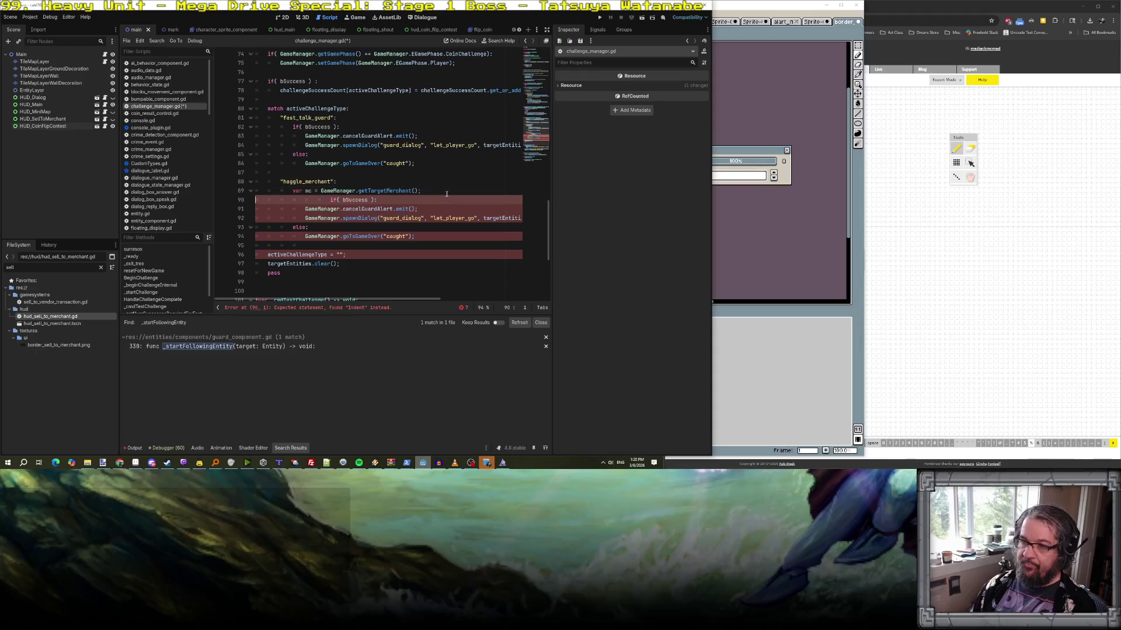
key("Down")
key("Delete")
key("Delete")
key("Delete")
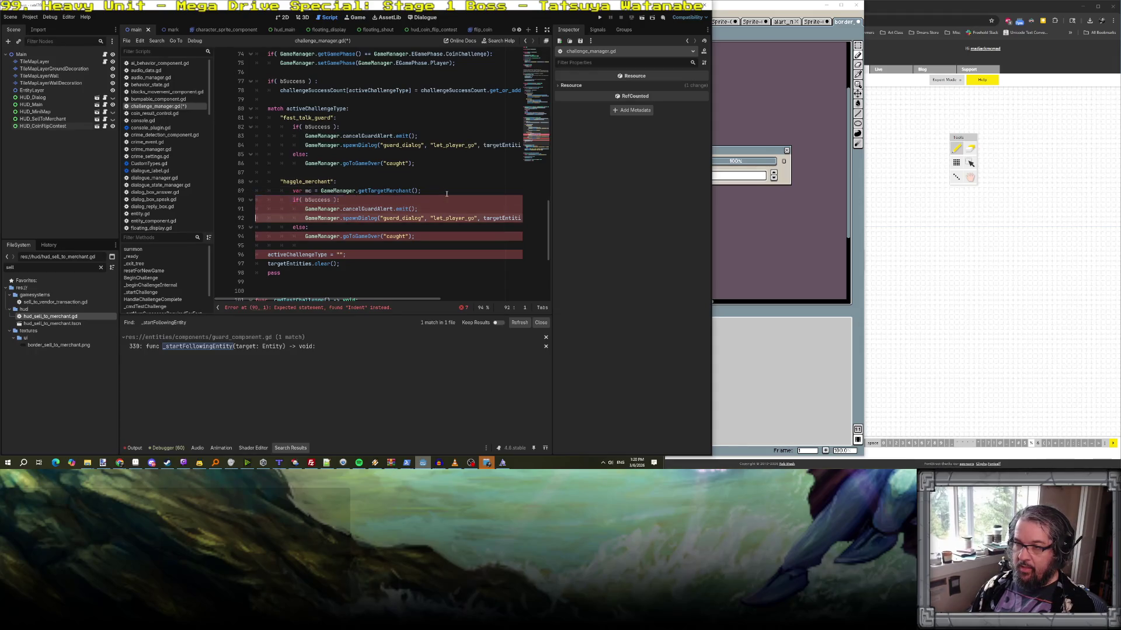
key("Down")
key("Down")
- Replace the guard-specific success calls with mc.onHaggleSuccess();
key("Up")
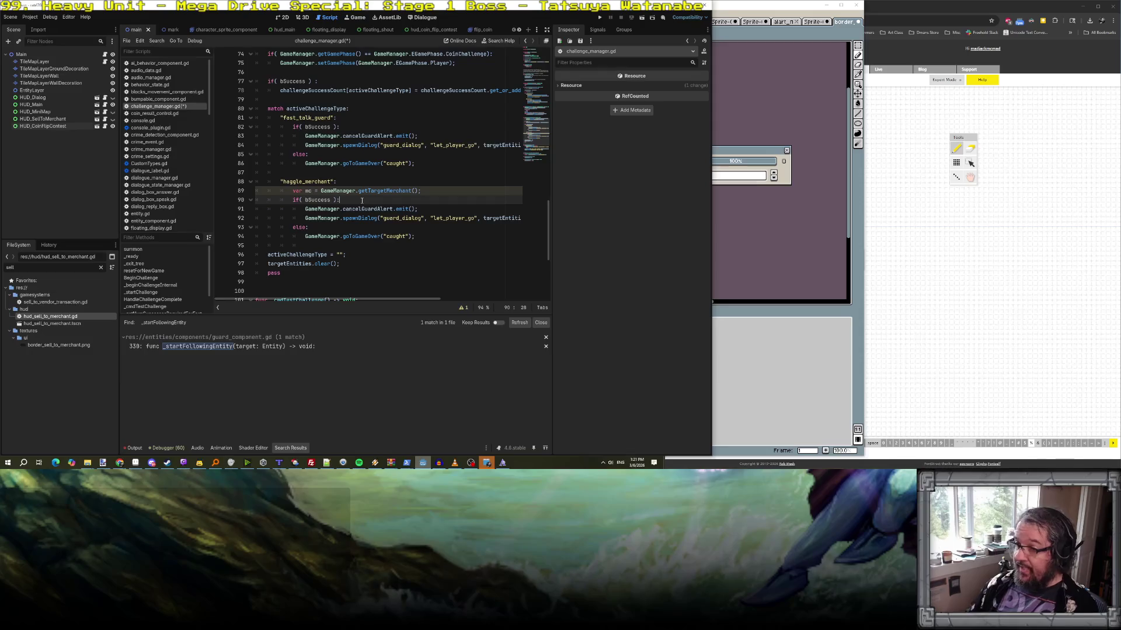
key("shift+Down")
key("shift+Down")
key("BackSpace")
type("mc.")
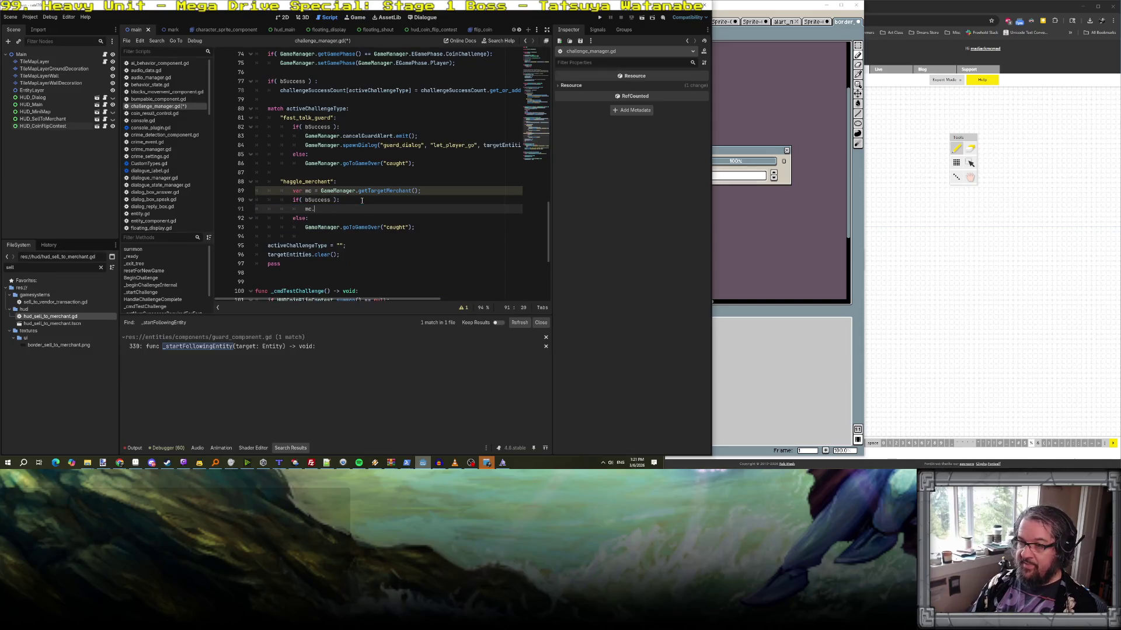
type("onS")
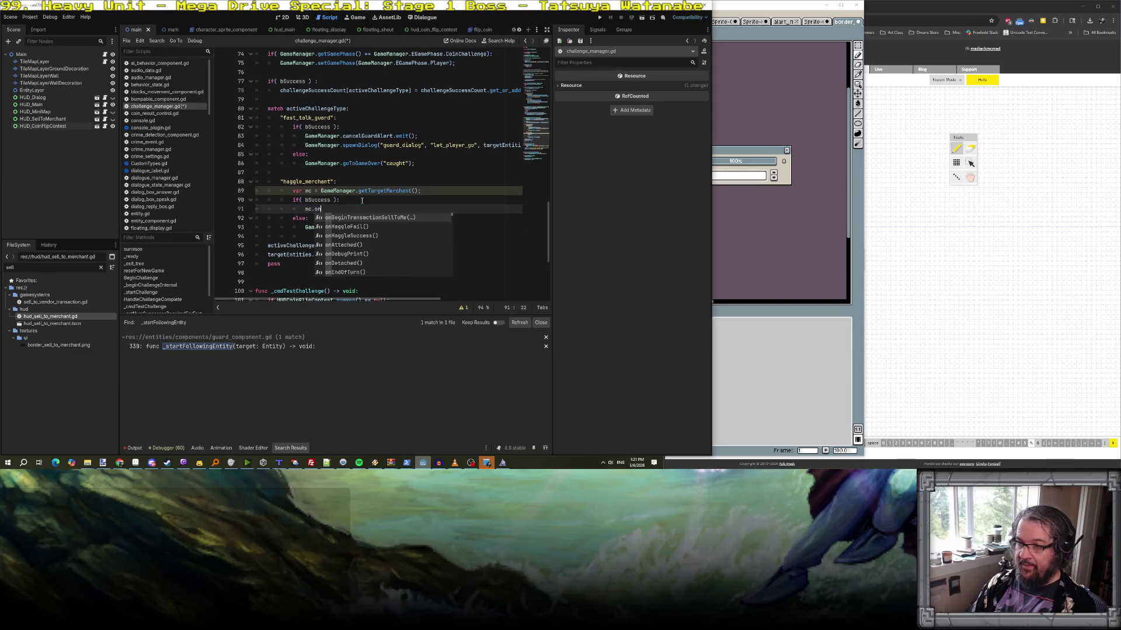
key("Down")
key("Down")
key("Down")
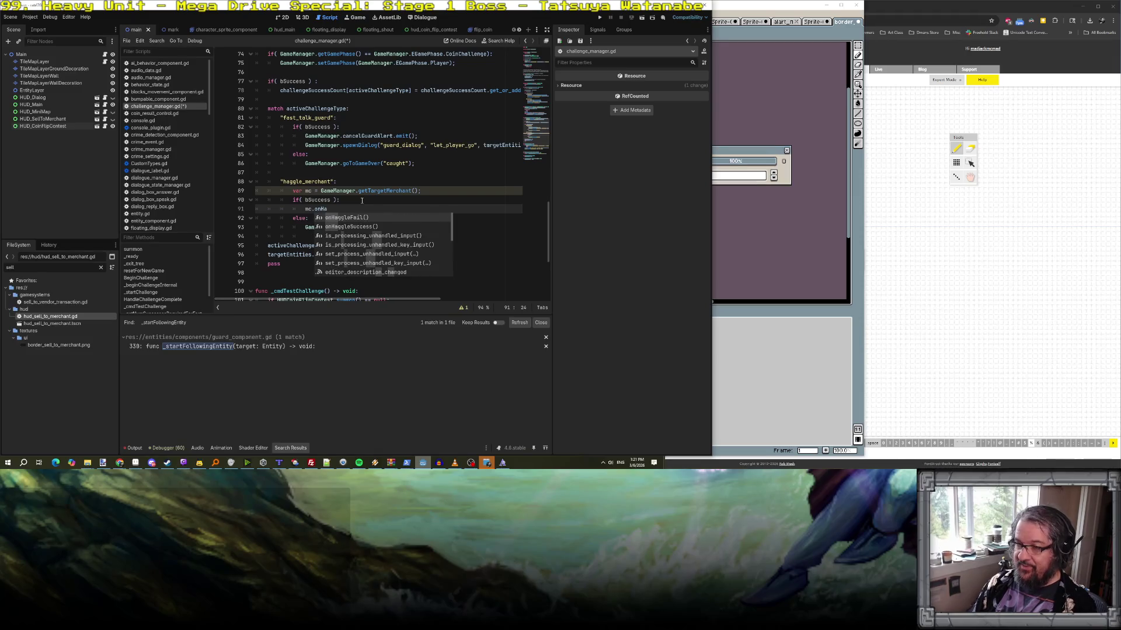
key("Return")
type(";")
- Replace the else-branch game-over call with mc.onHaggleFail() and save the script
key("Down")
key("Down")
key("Home")
key("shift+Down")
key("ctrl+v")
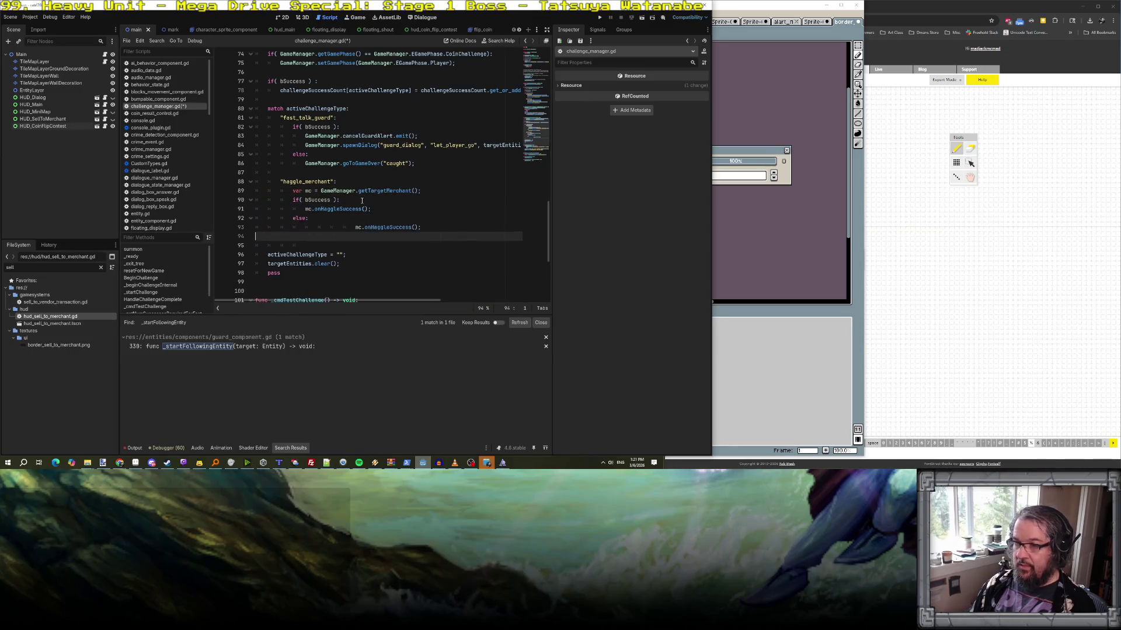
key("shift+Tab")
key("shift+Tab")
key("Up")
key("End")
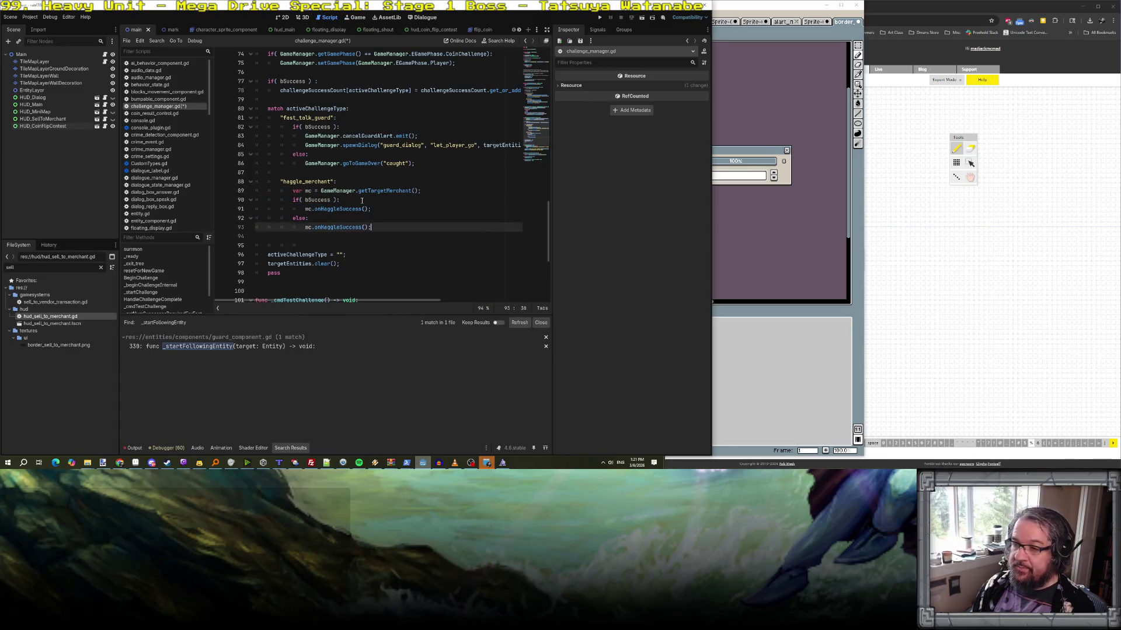
key("Left")
key("Left")
key("Left")
key("ctrl+s")
key("BackSpace")
key("BackSpace")
key("BackSpace")
type("Fail")
left_click(410, 244)
key("ctrl+s")
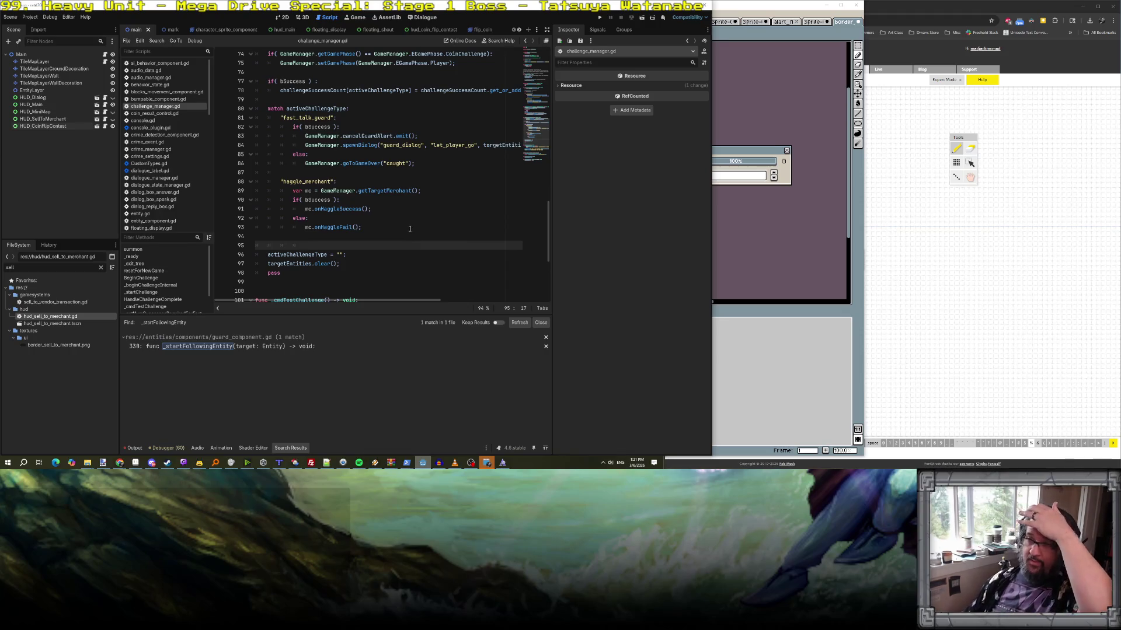
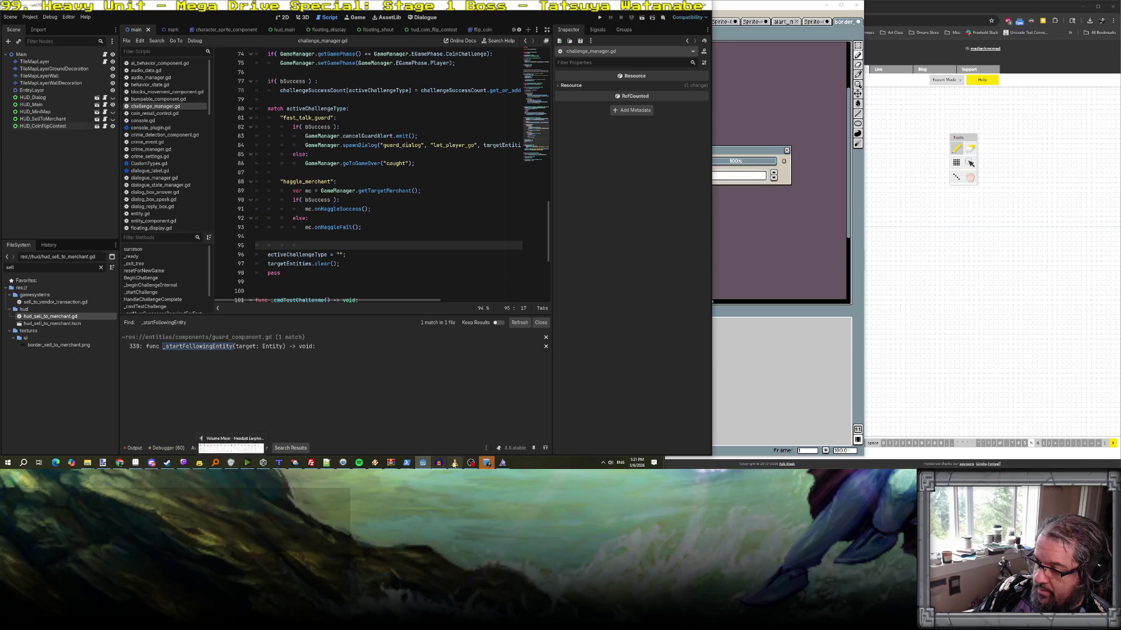
- Open merchant_component.gd and place the cursor at the end of the onHaggleSuccess header
mouse_move(419, 467)
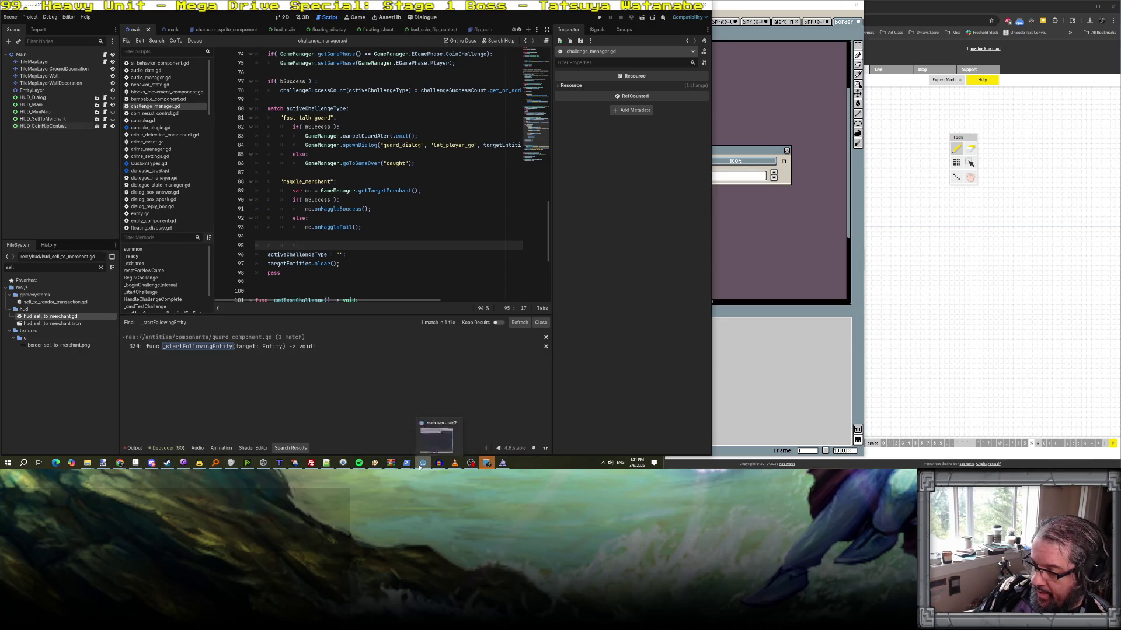
scroll(164, 138, "down", 3)
scroll(164, 138, "down", 8)
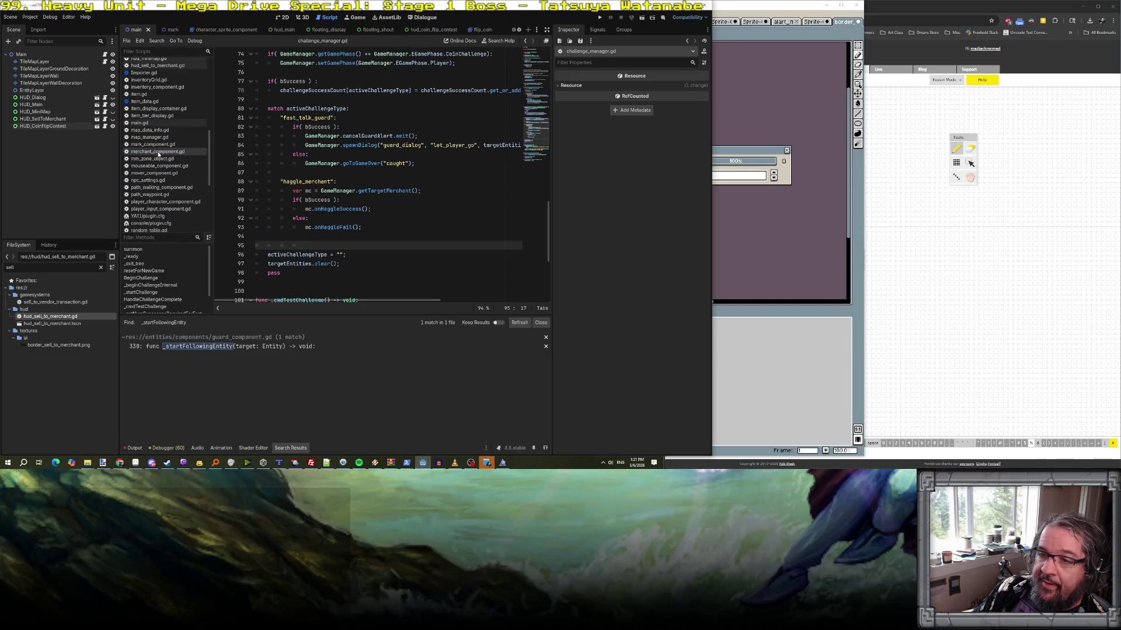
left_click(158, 153)
scroll(357, 169, "down", 5)
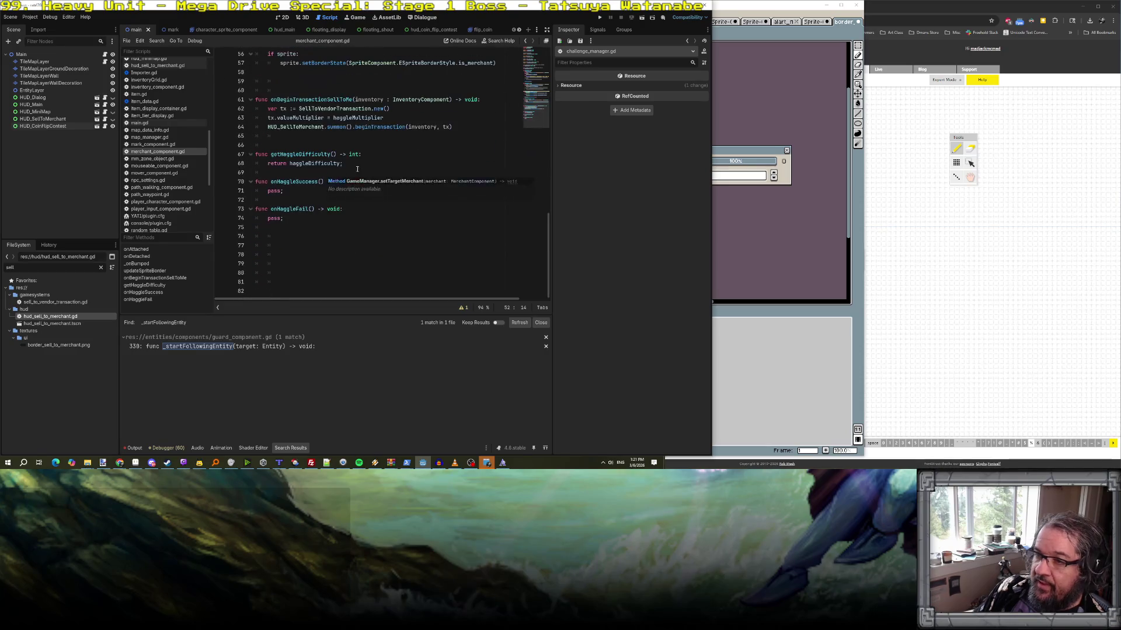
left_click(381, 191)
left_click(379, 184)
- In onHaggleSuccess, add haggleMultiplier += randf() * 0.2 + 0.1 and increment haggleDifficulty
key("Return")
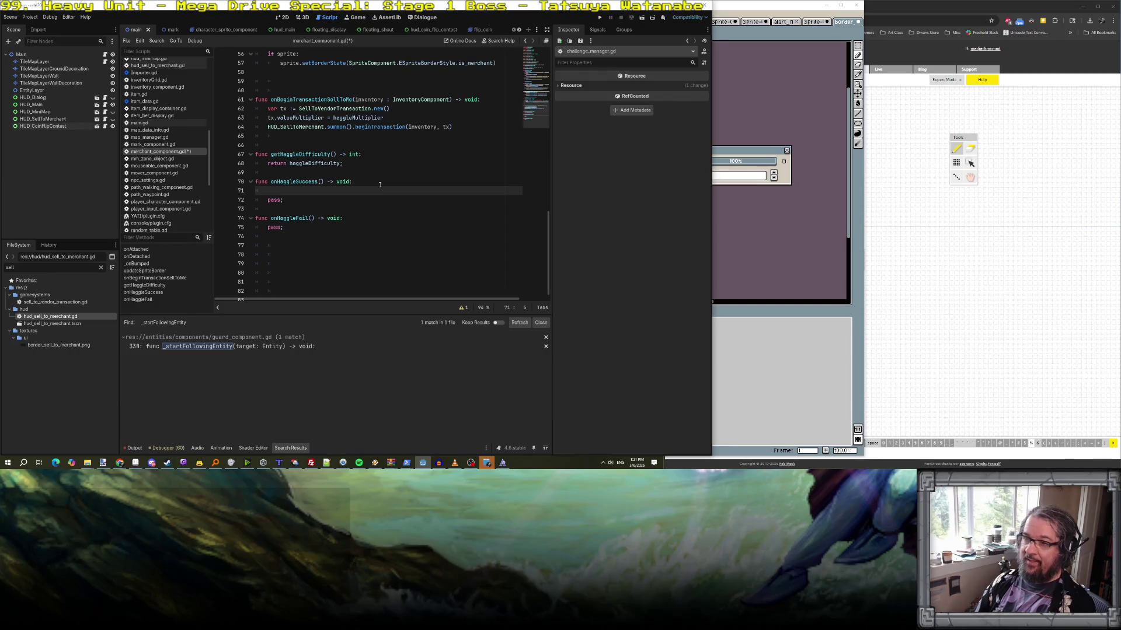
type("HUn")
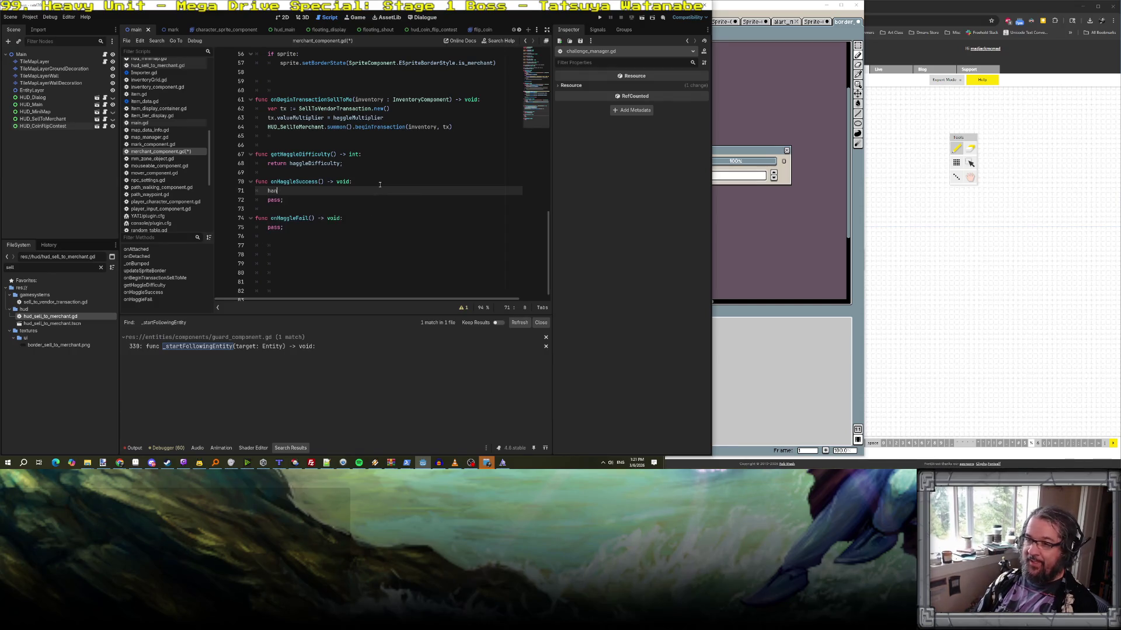
type("eMul")
key("Return")
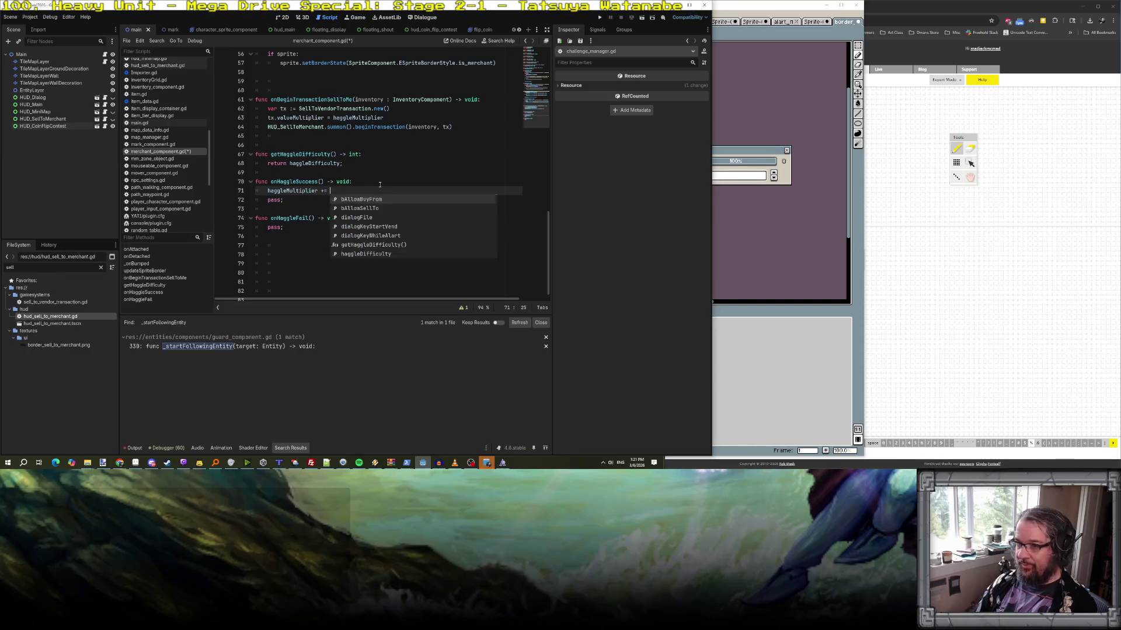
type("randf() * 0")
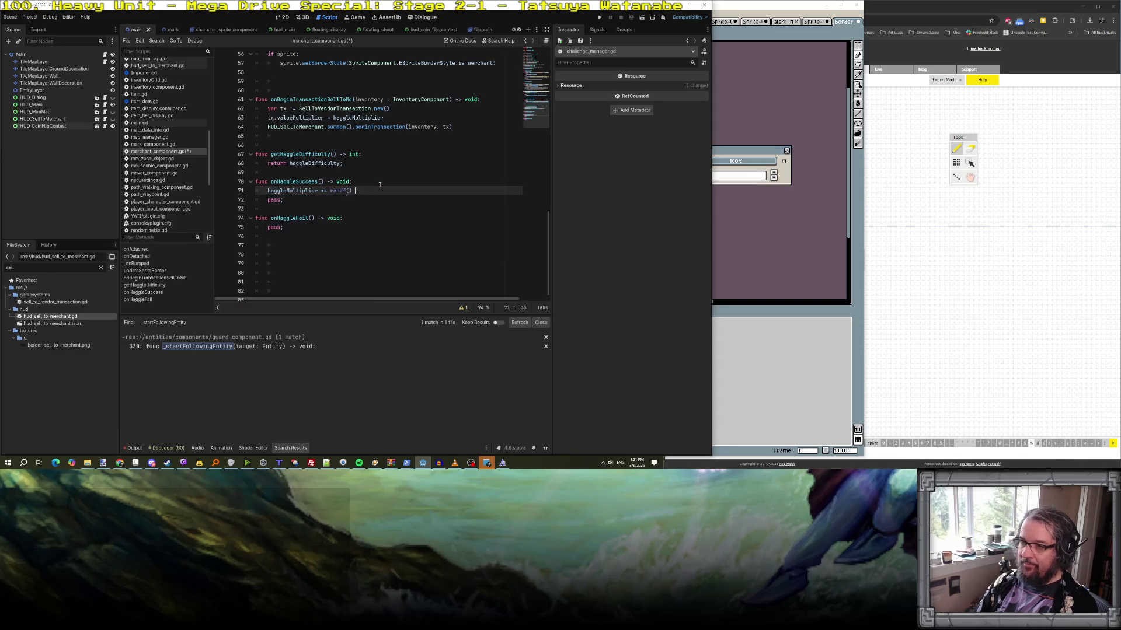
type(".2")
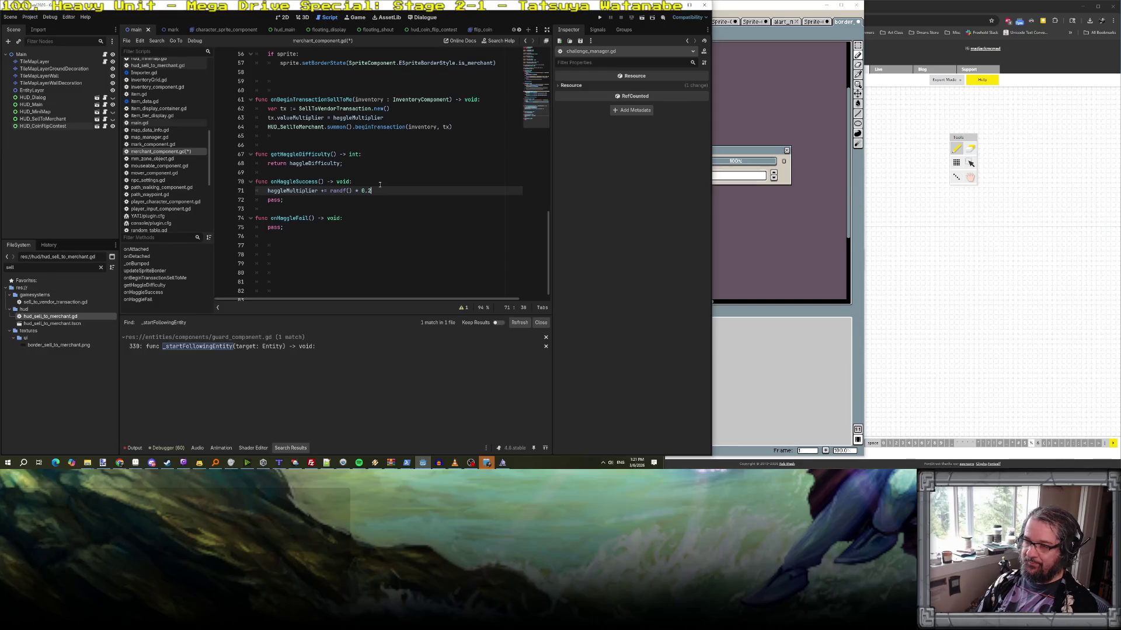
type(" + 0.1;")
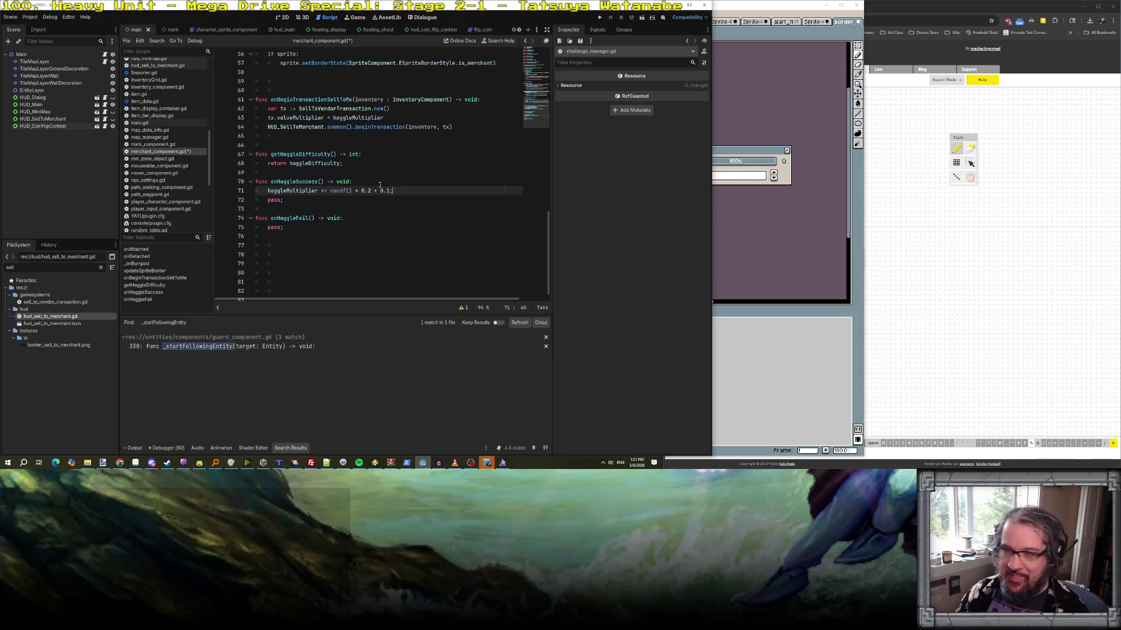
key("Return")
type("a")
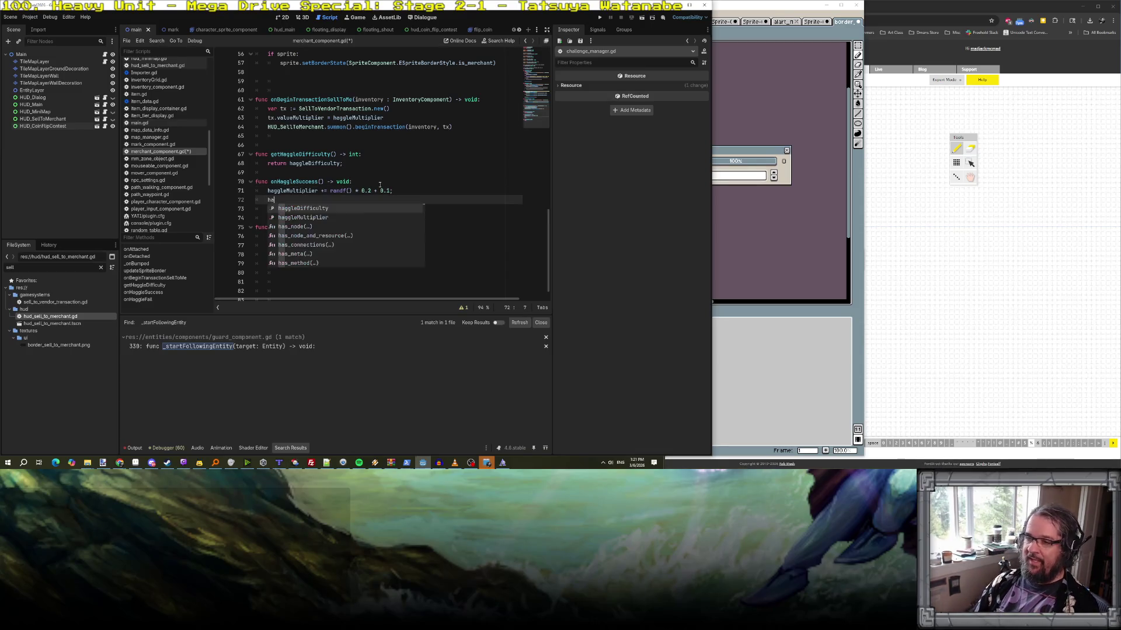
key("Return")
type("++")
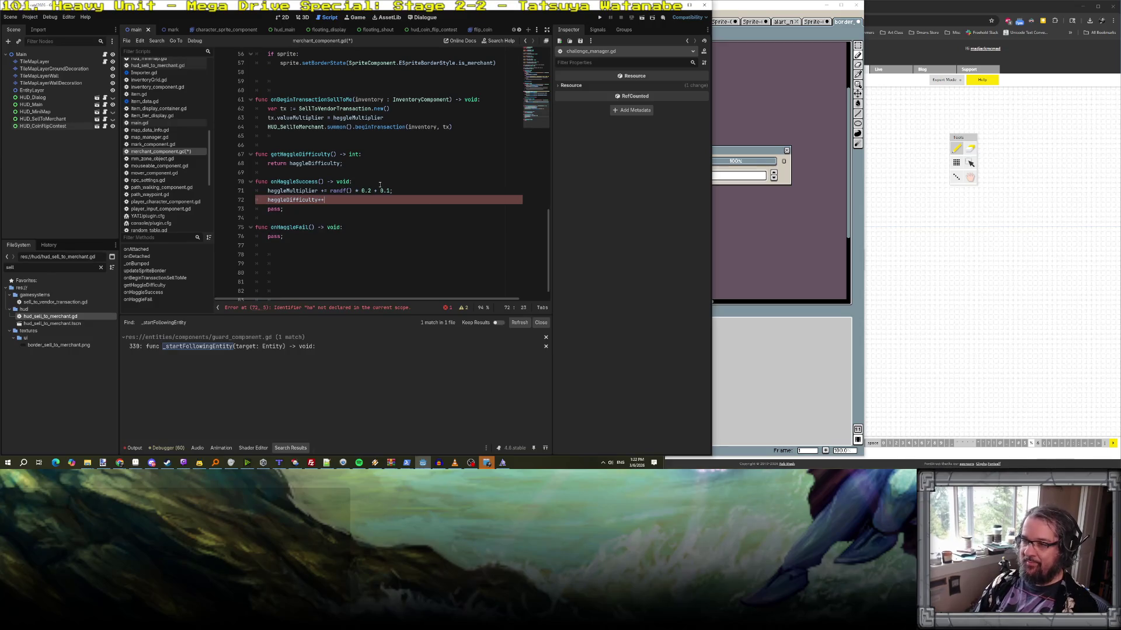
key("BackSpace")
type("= 1;")
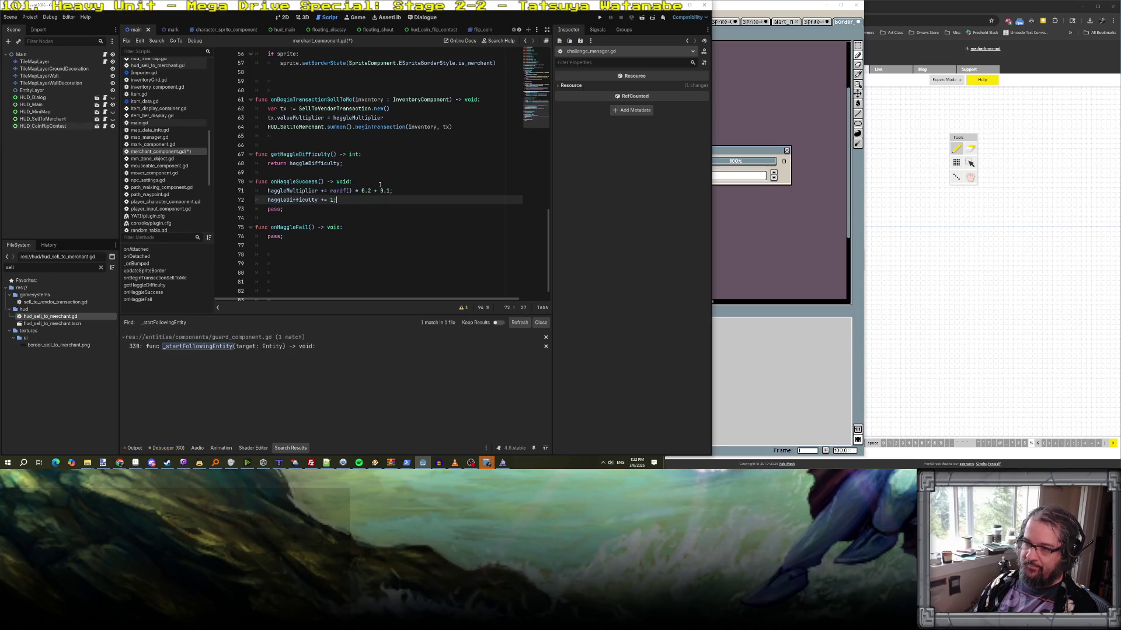
- Delete the leftover pass lines and copy the haggleMultiplier line into onHaggleFail
key("Down")
key("ctrl+shift+k")
key("Down")
key("Down")
key("Up")
key("Up")
key("Up")
key("shift+Down")
key("ctrl+c")
key("Down")
key("Down")
key("Down")
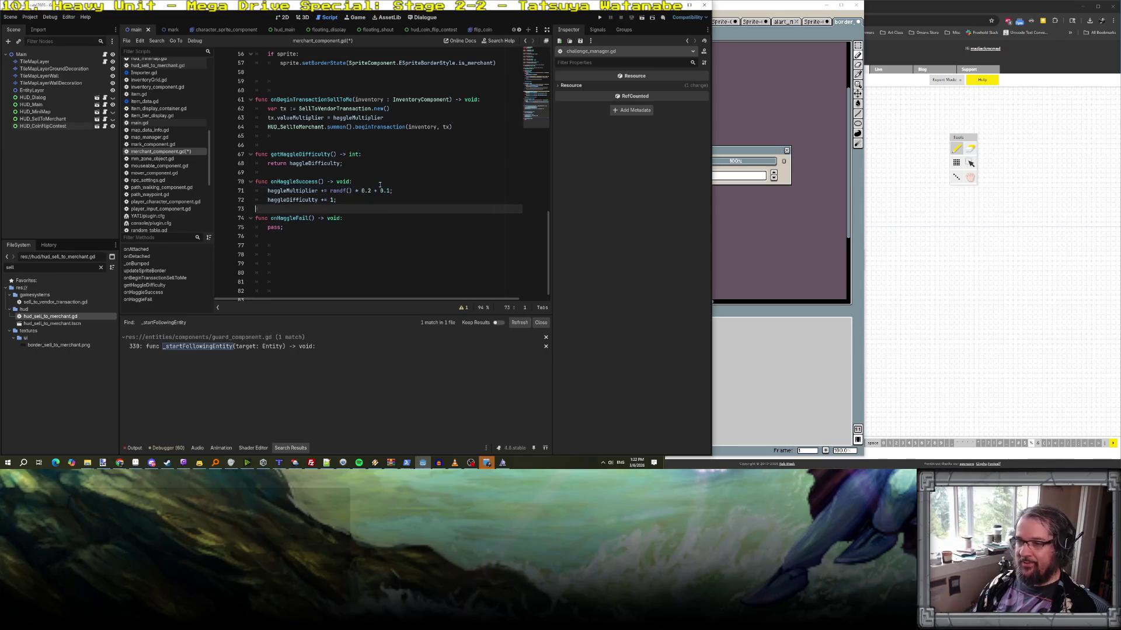
key("Delete")
key("shift+End")
key("Delete")
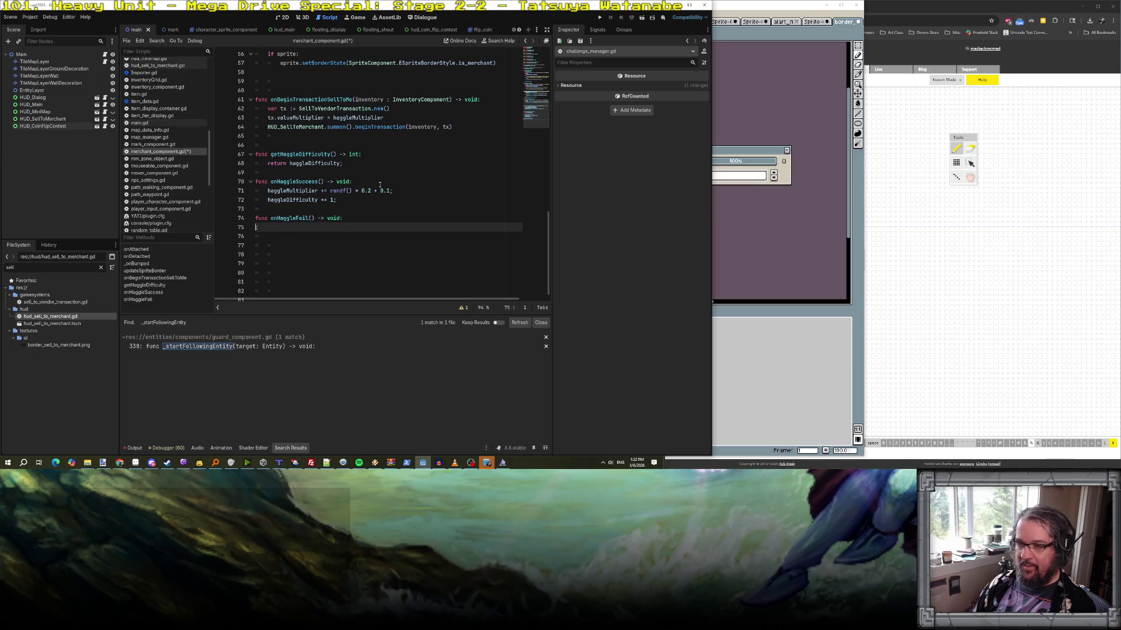
key("ctrl+v")
- Change the onHaggleFail multiplier line to subtract, using a randf() * 0.1 factor
left_click(324, 228)
key("BackSpace")
type("-")
left_click(384, 210)
double_click(369, 228)
type("1")
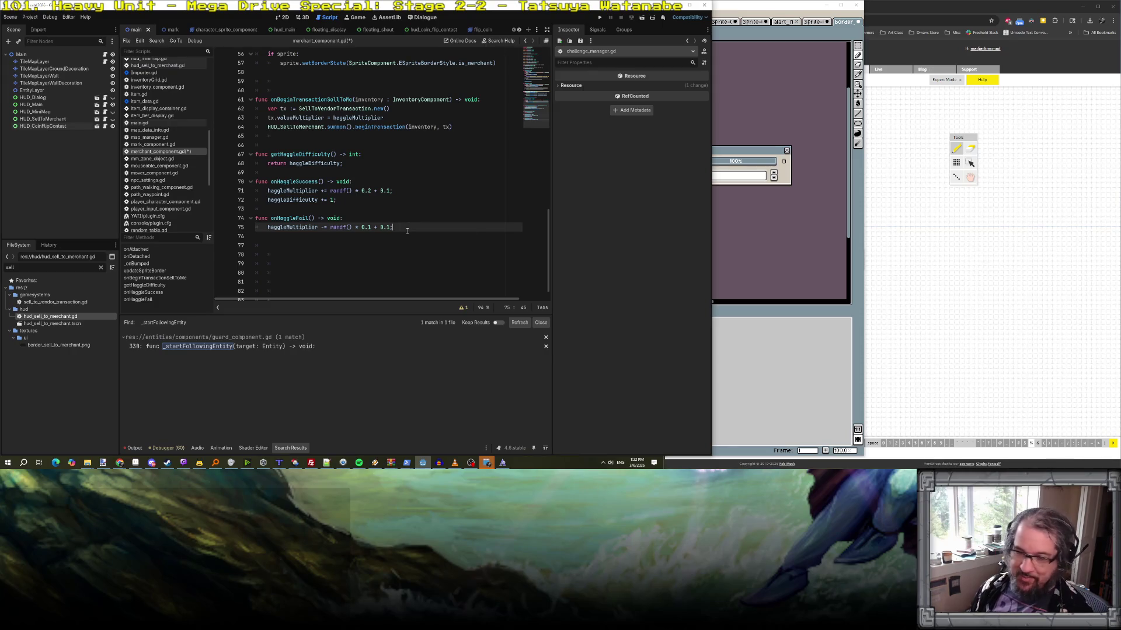
left_click(389, 227)
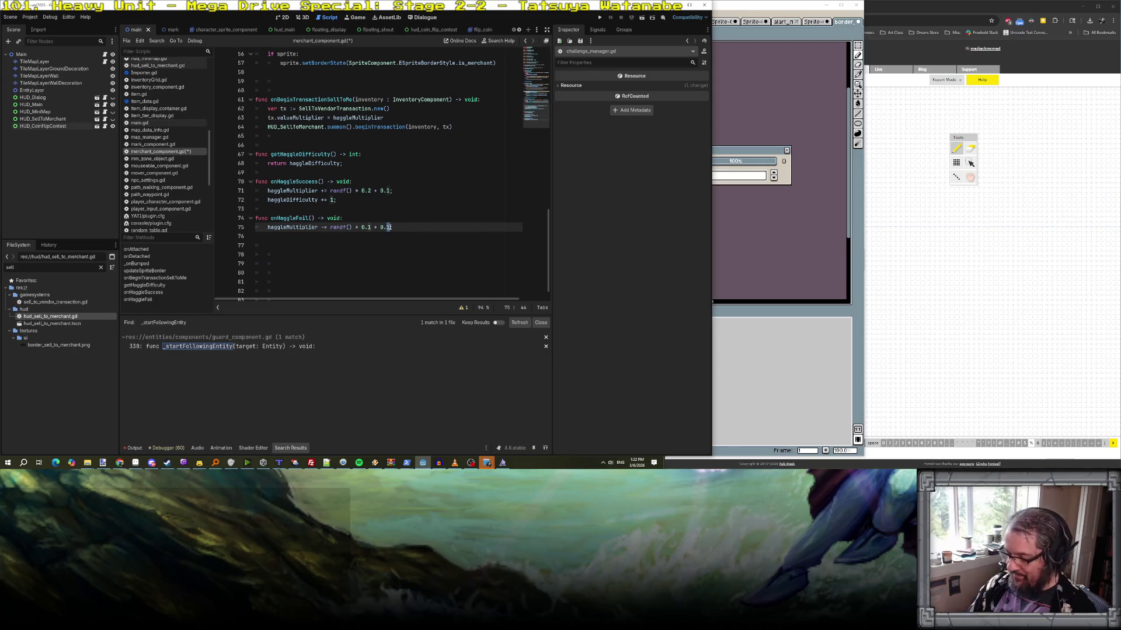
type("05")
key("End")
- Add an if block that lowers haggleDifficulty when haggleMultiplier drops low and difficulty exceeds 1
key("Return")
type("( ha")
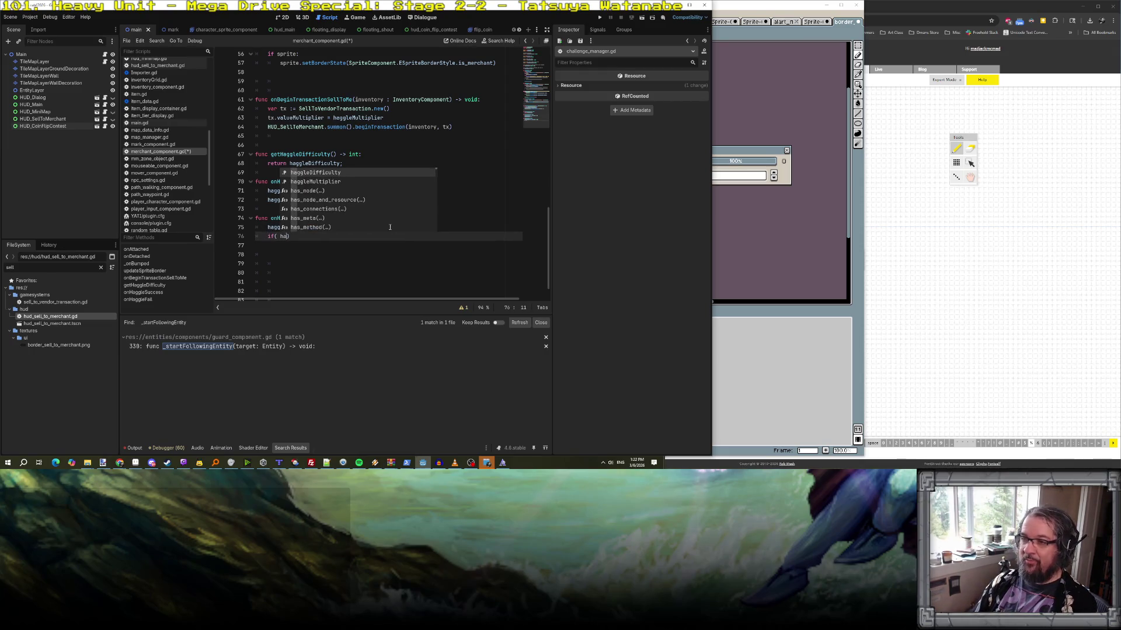
type("ggleMultiplier <=")
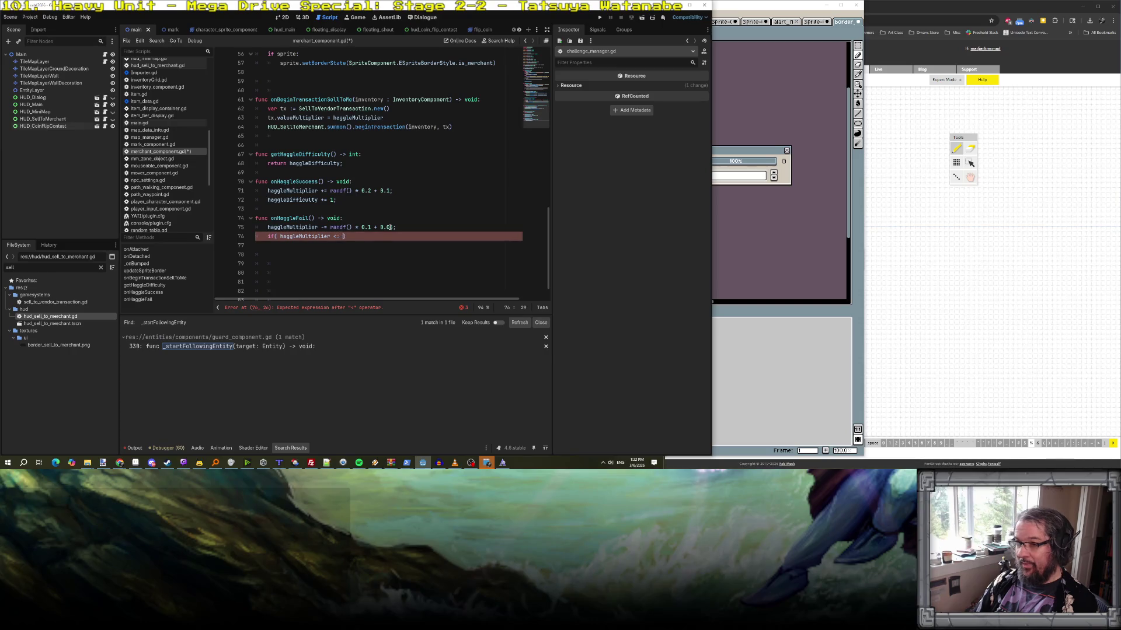
type("0.0 )")
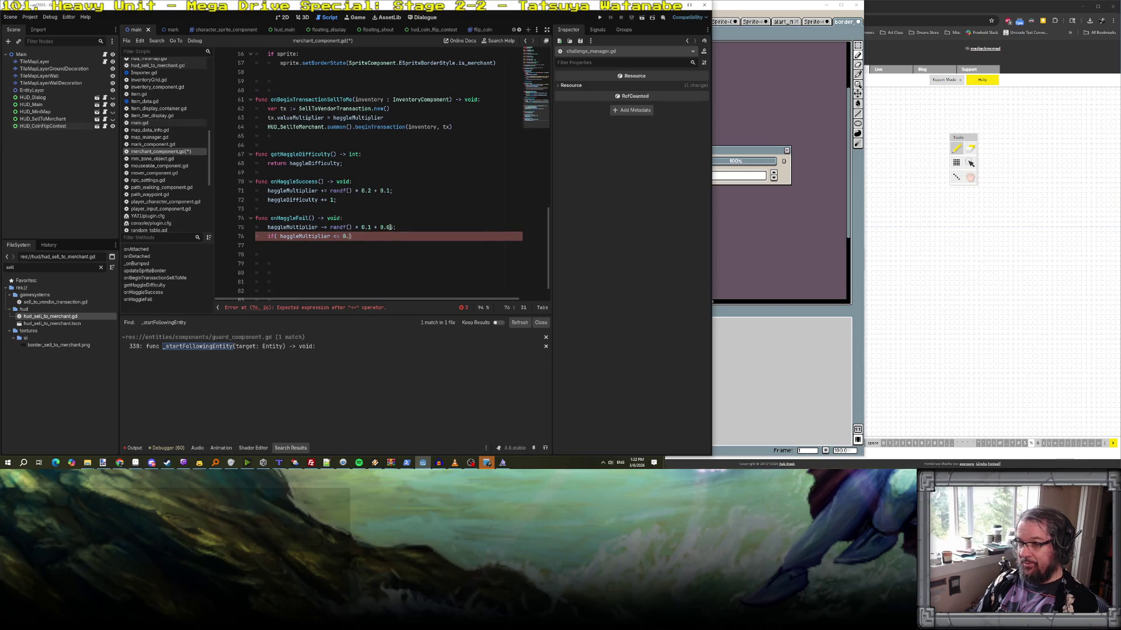
type(":")
key("Return")
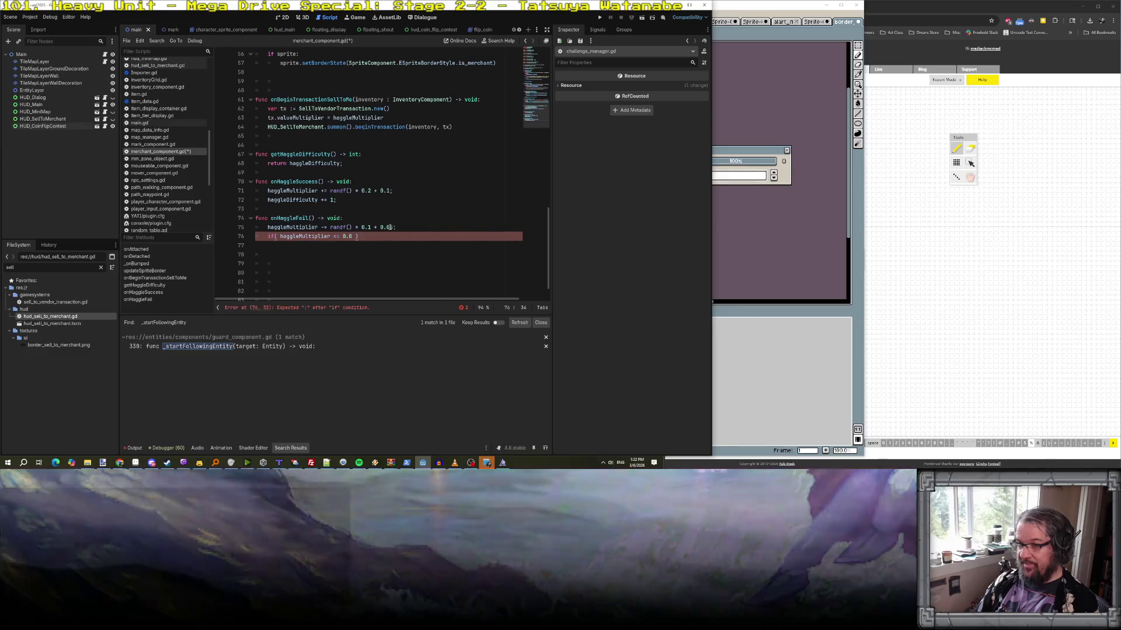
key("BackSpace")
key("BackSpace")
key("BackSpace")
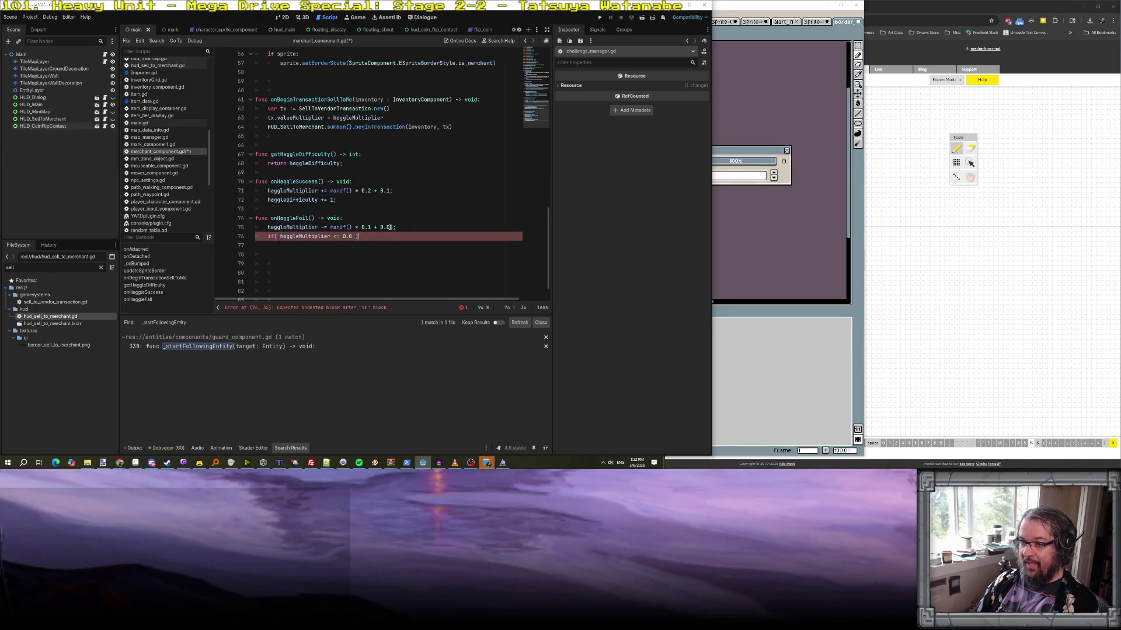
type("&& haggleDifficulty ")
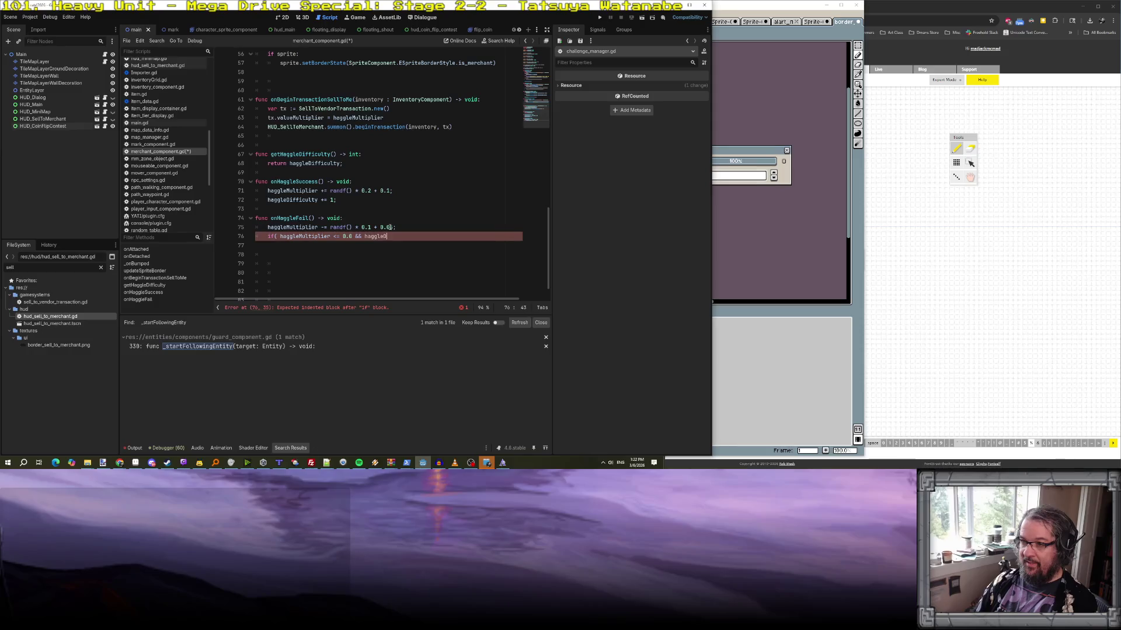
type("> 1 )")
key("Return")
key("BackSpace")
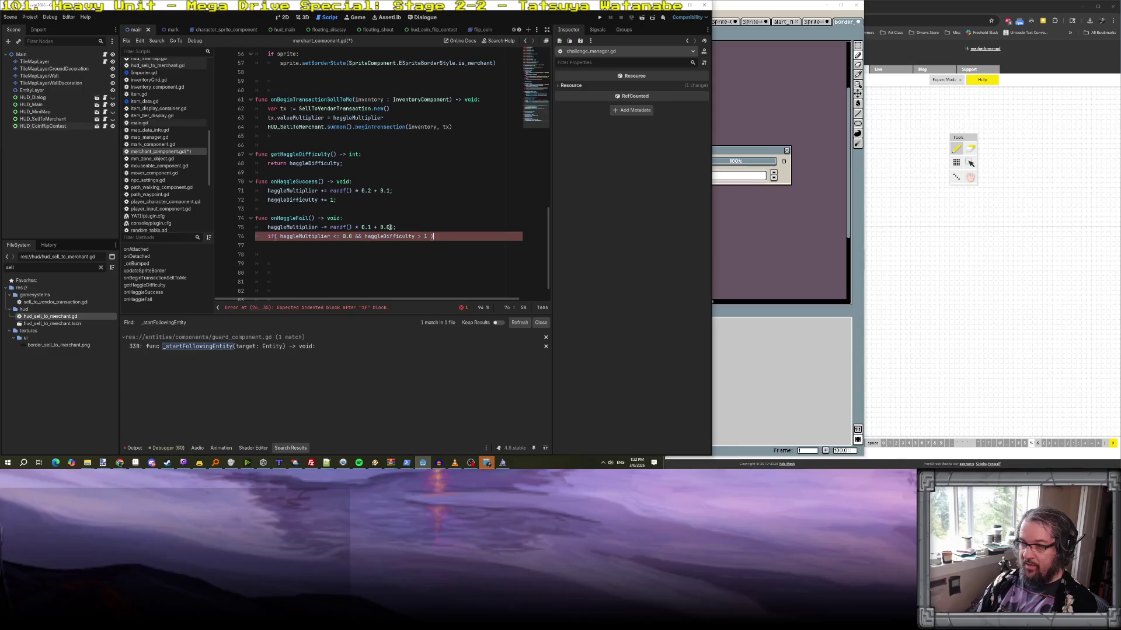
type(":")
key("Return")
type("ha")
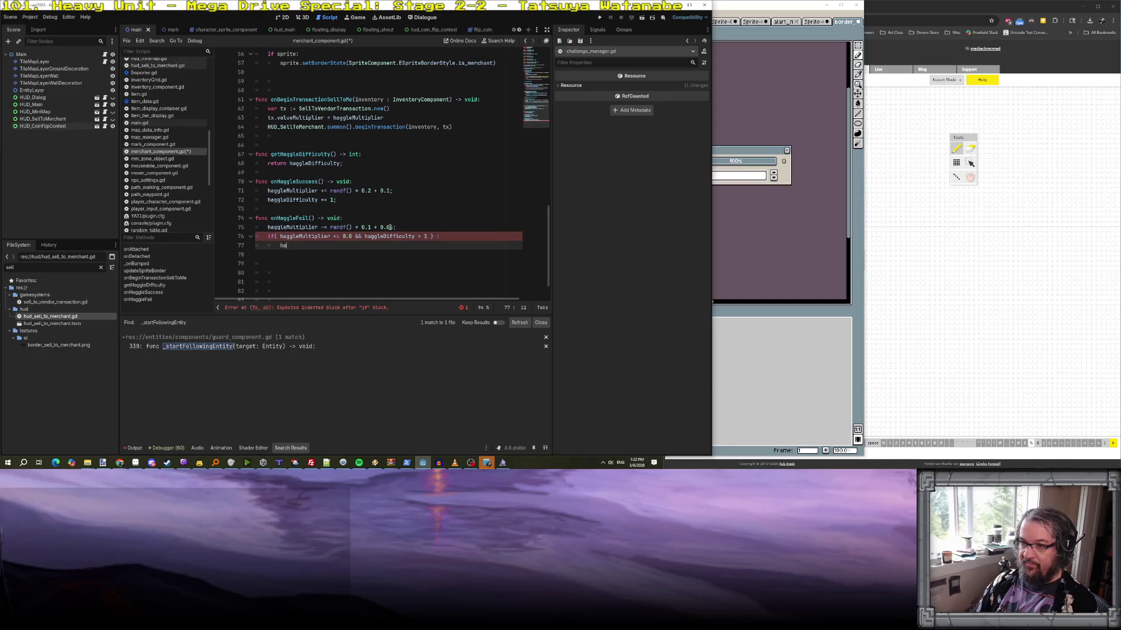
type("ggleDiffic")
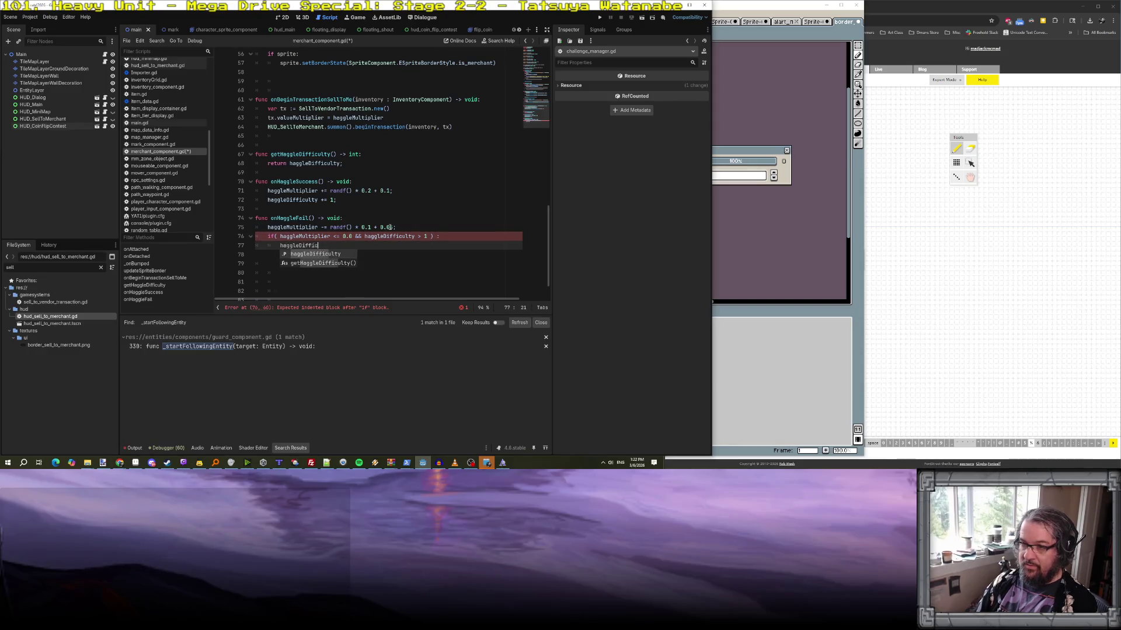
type("ultyy -= 1;")
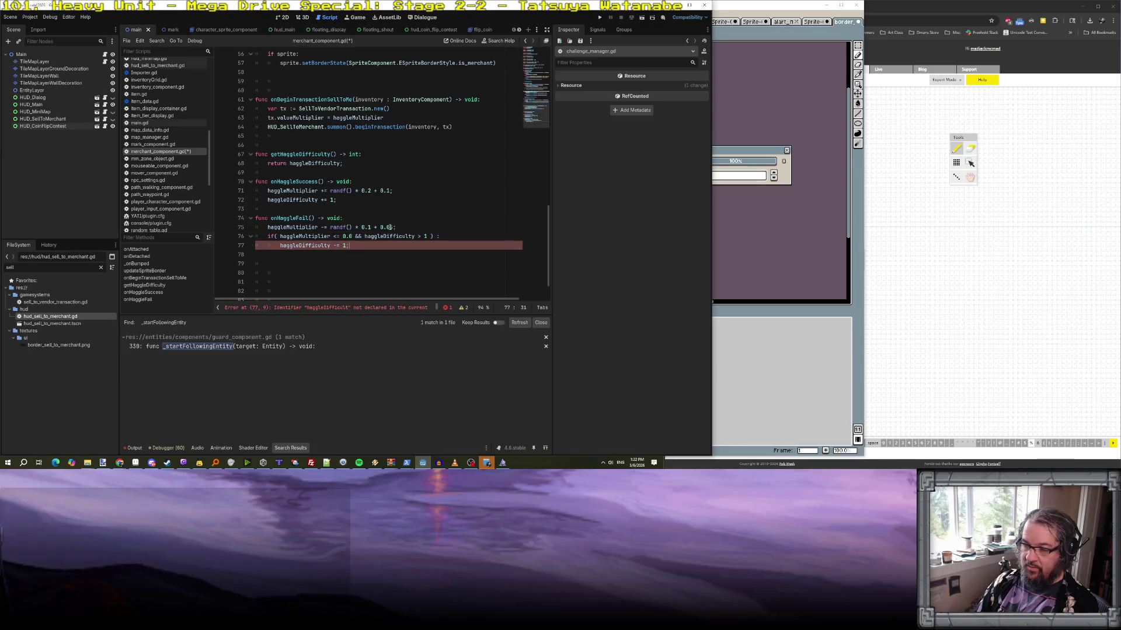
- Save merchant_component.gd with Ctrl+S and review the edited handlers
key("ctrl+s")
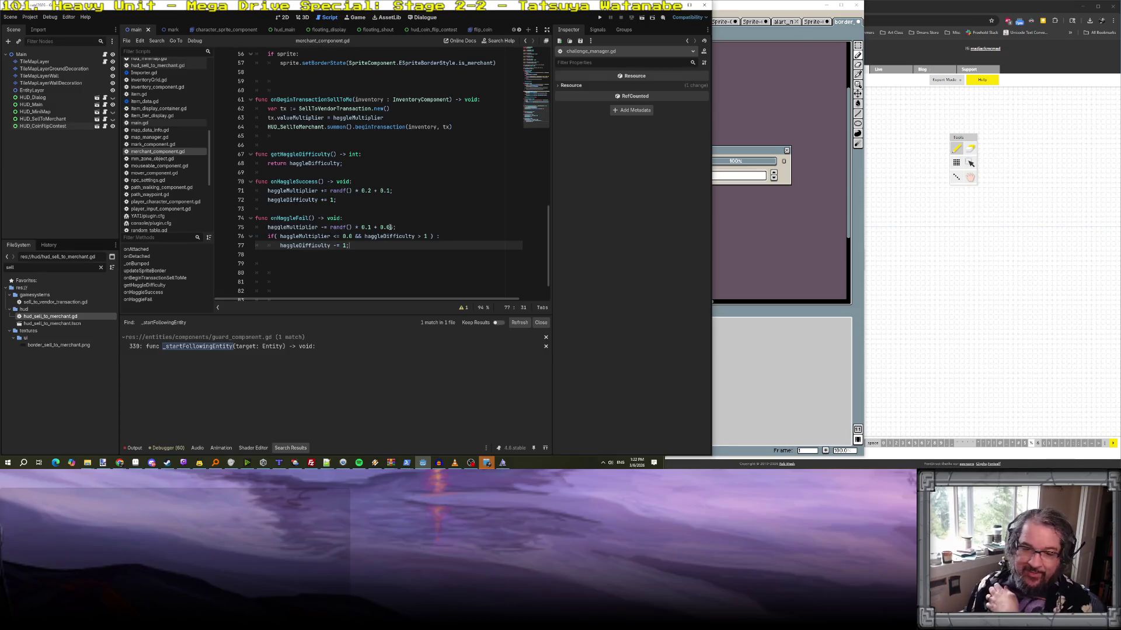
scroll(412, 199, "up", 3)
scroll(420, 186, "down", 3)
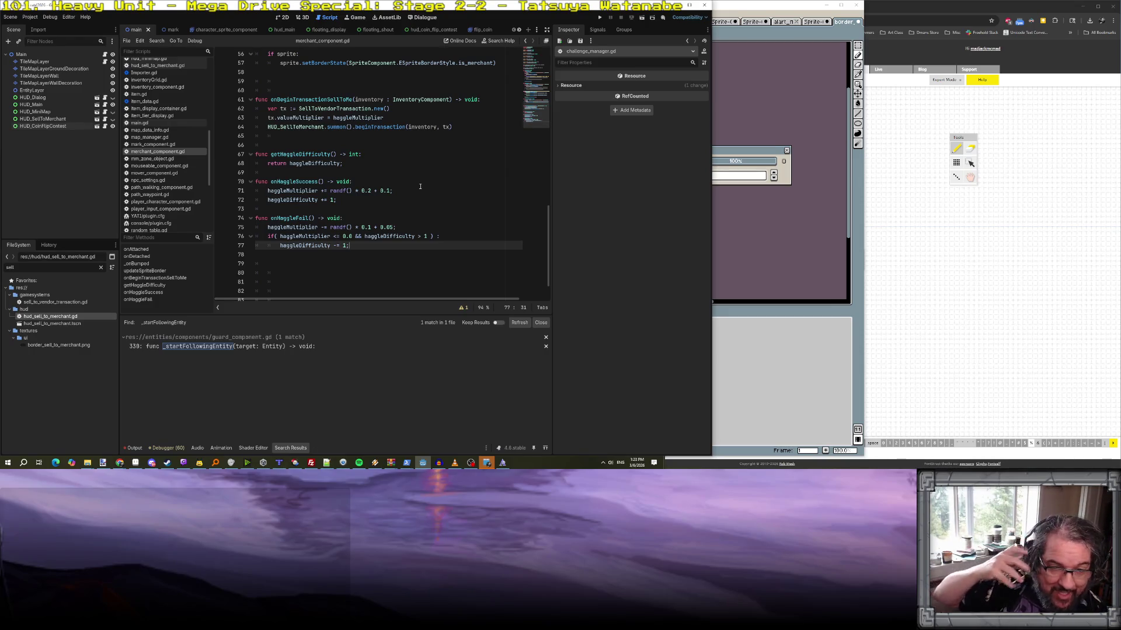
left_click(422, 185)
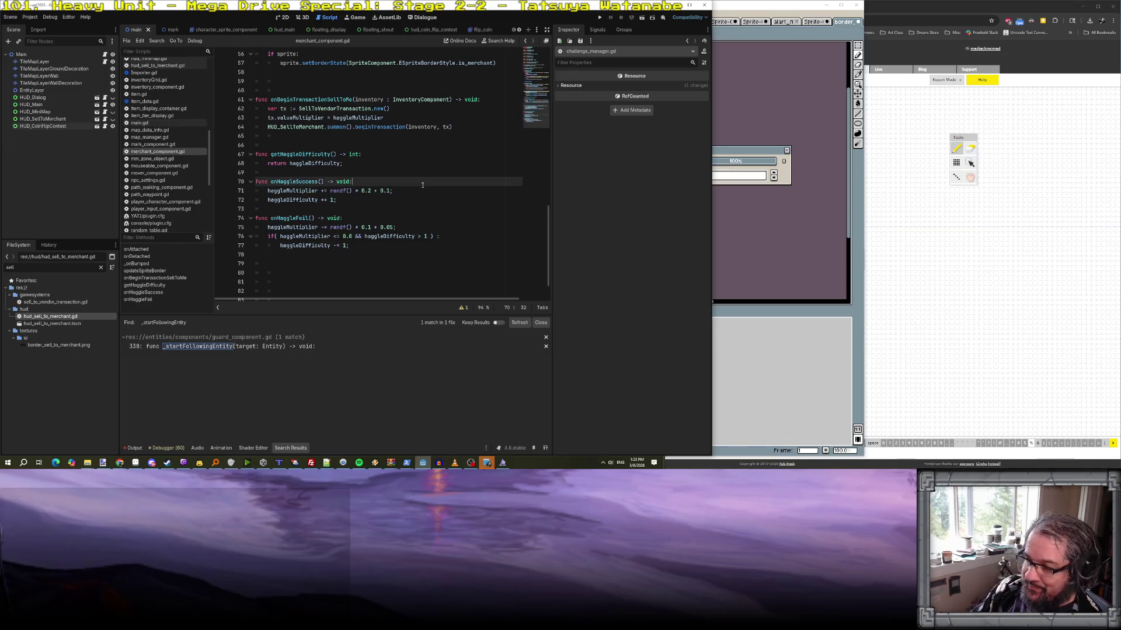
- Replace the unknown Charm stat with Carouse on line 20 and relaunch the game
scroll(422, 185, "down", 1)
mouse_move(488, 463)
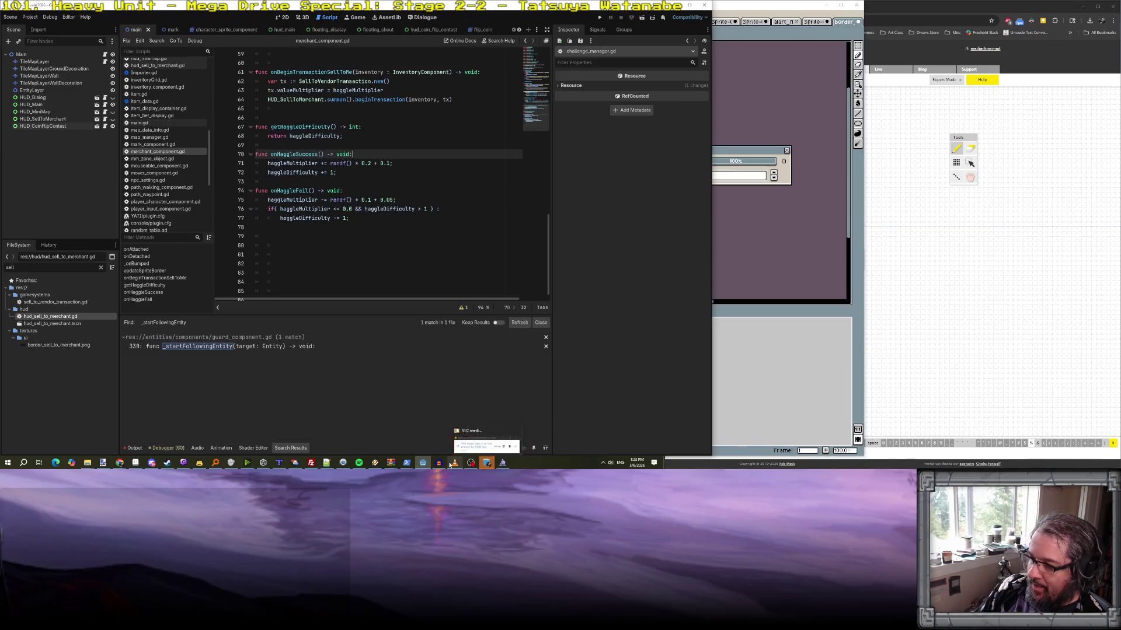
mouse_move(422, 465)
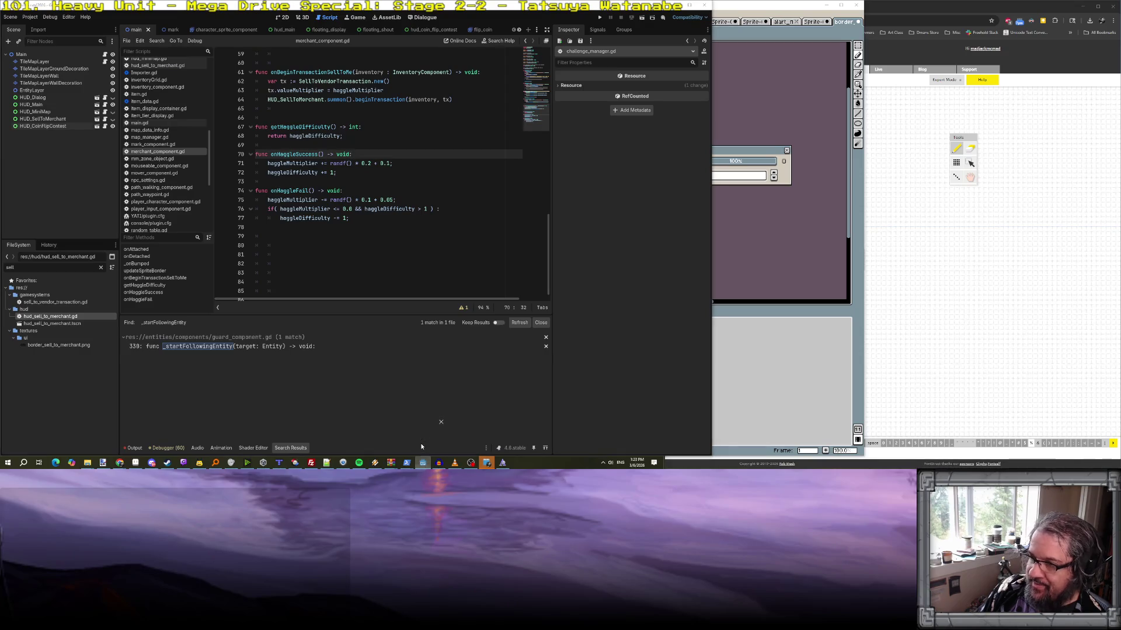
left_click(599, 20)
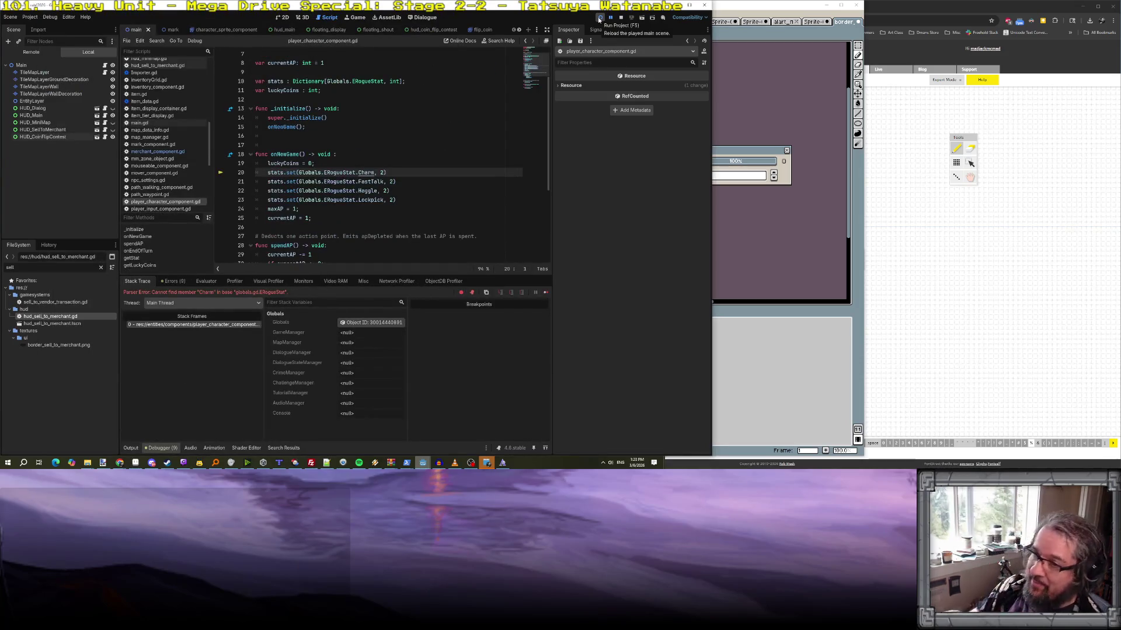
double_click(365, 173)
type("Ca")
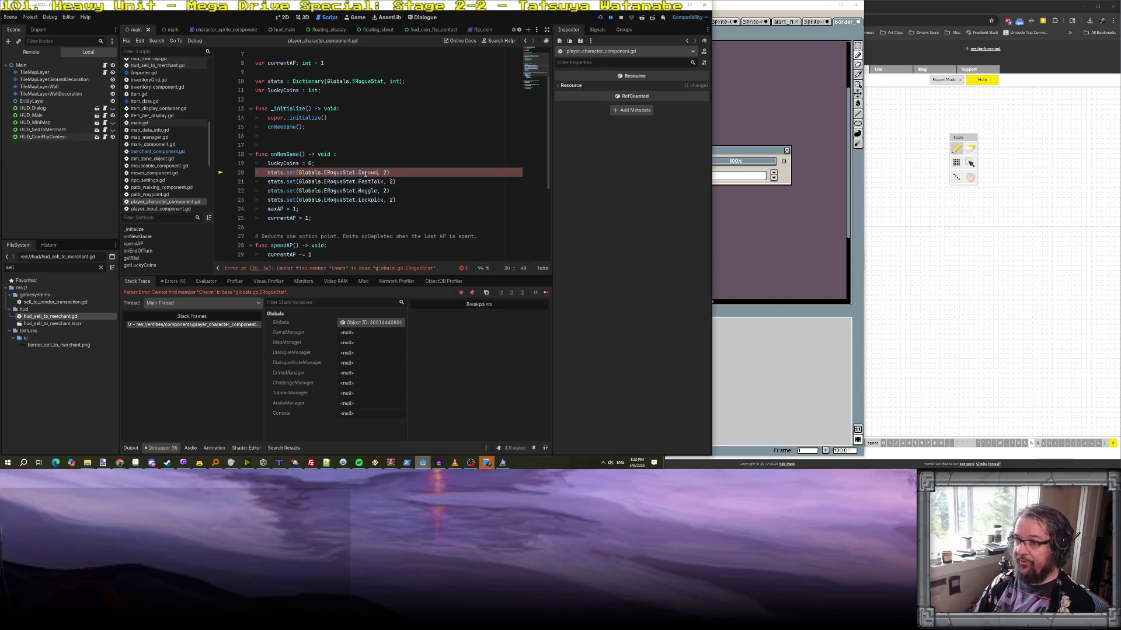
left_click(350, 145)
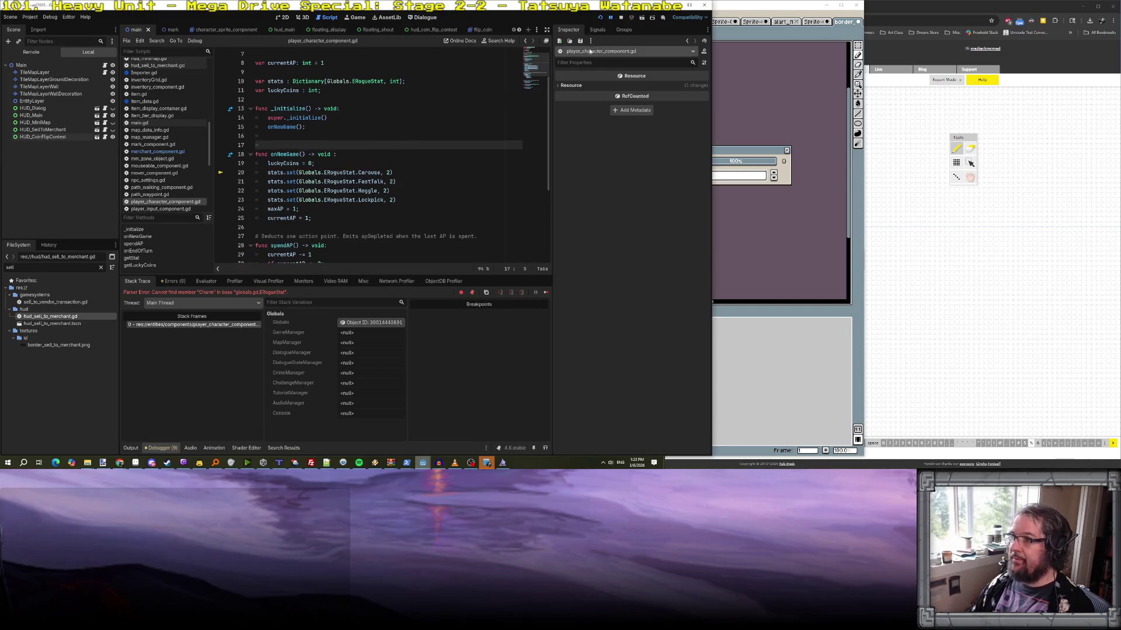
left_click(601, 18)
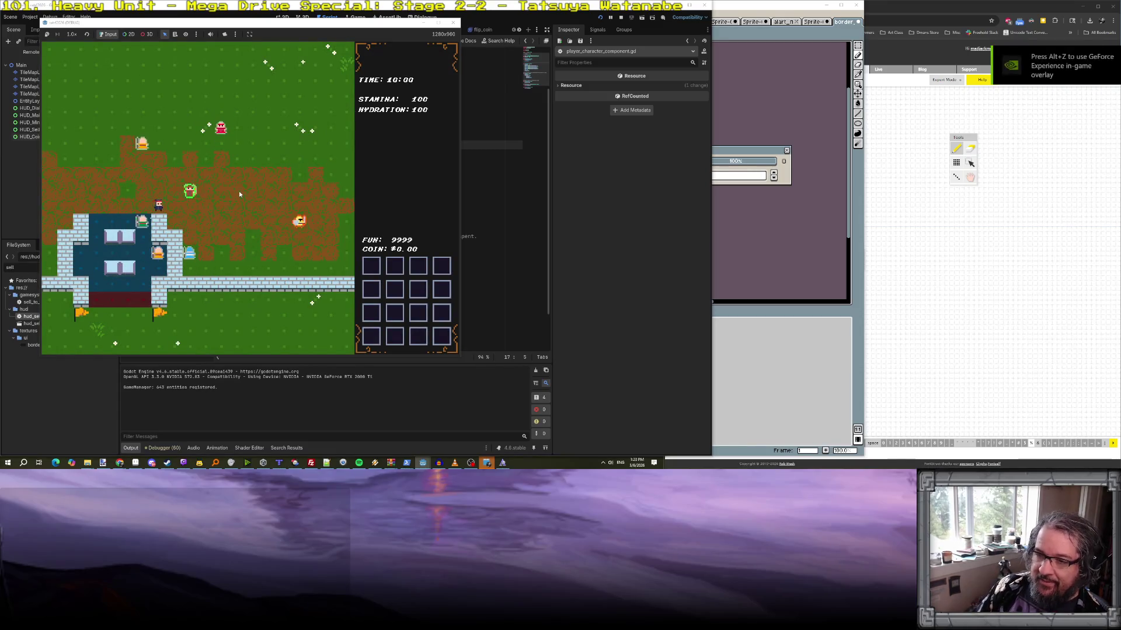
- Fill the inventory by running test_inventory in the in-game dev console
key("grave")
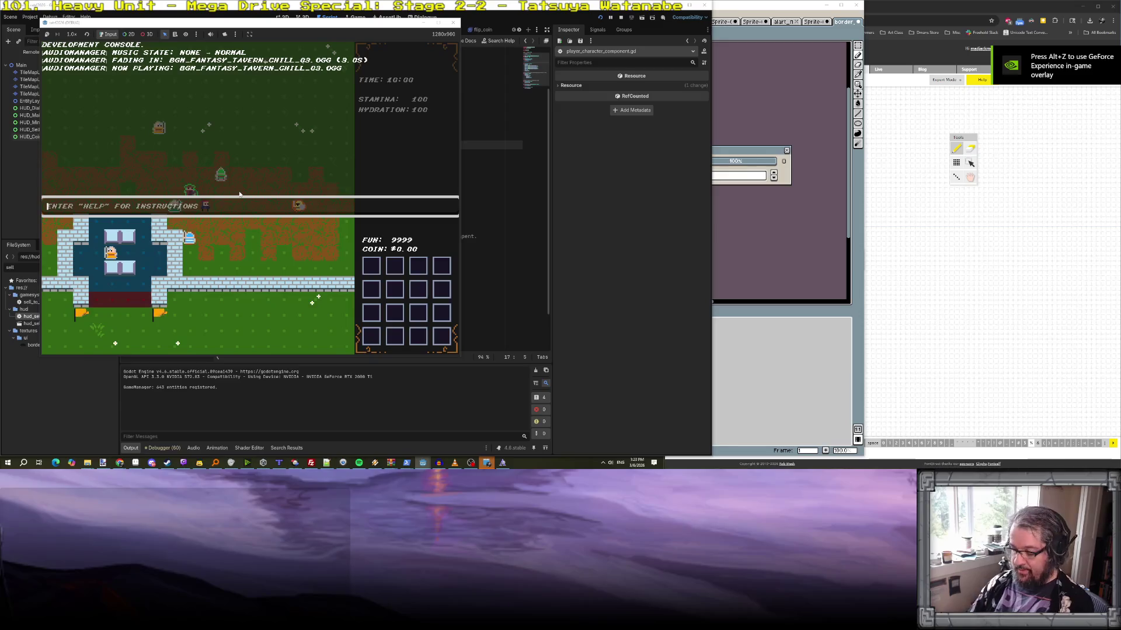
type("test_inventor")
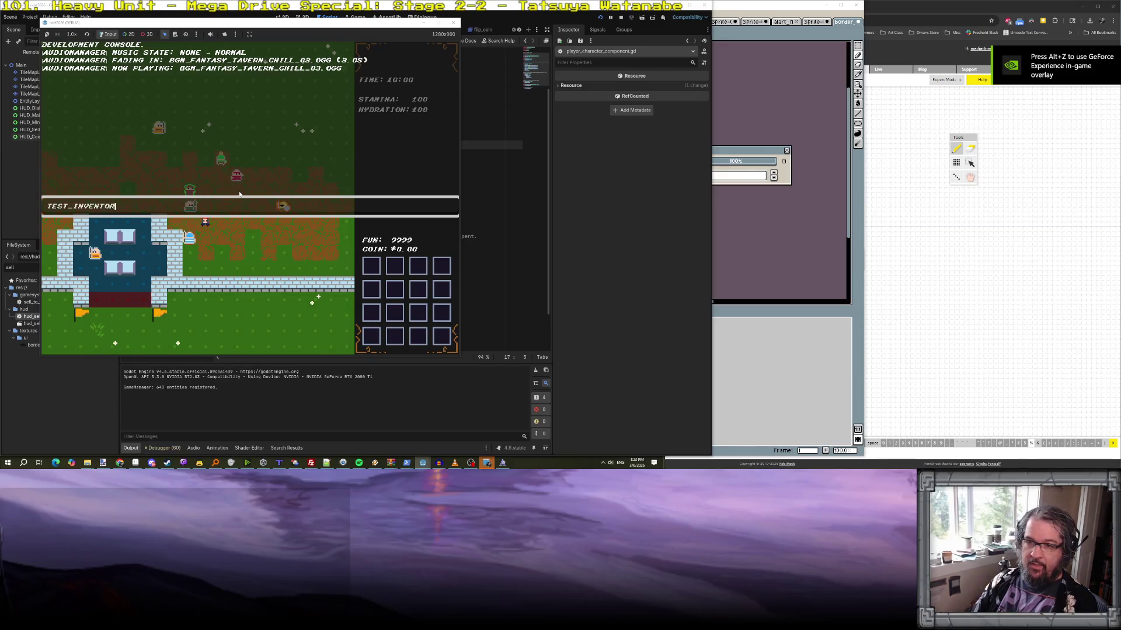
type("y")
key("Return")
key("grave")
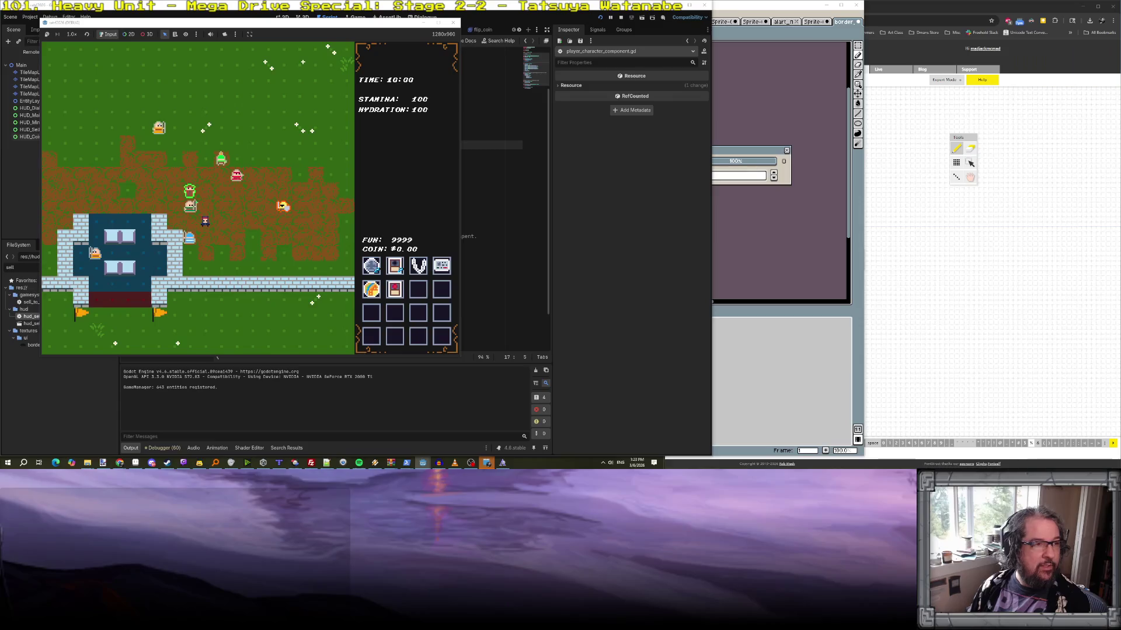
- Talk to the Fence, sell the orb, portrait and V-shaped item for $2.07, then return to the editor
left_click(199, 186)
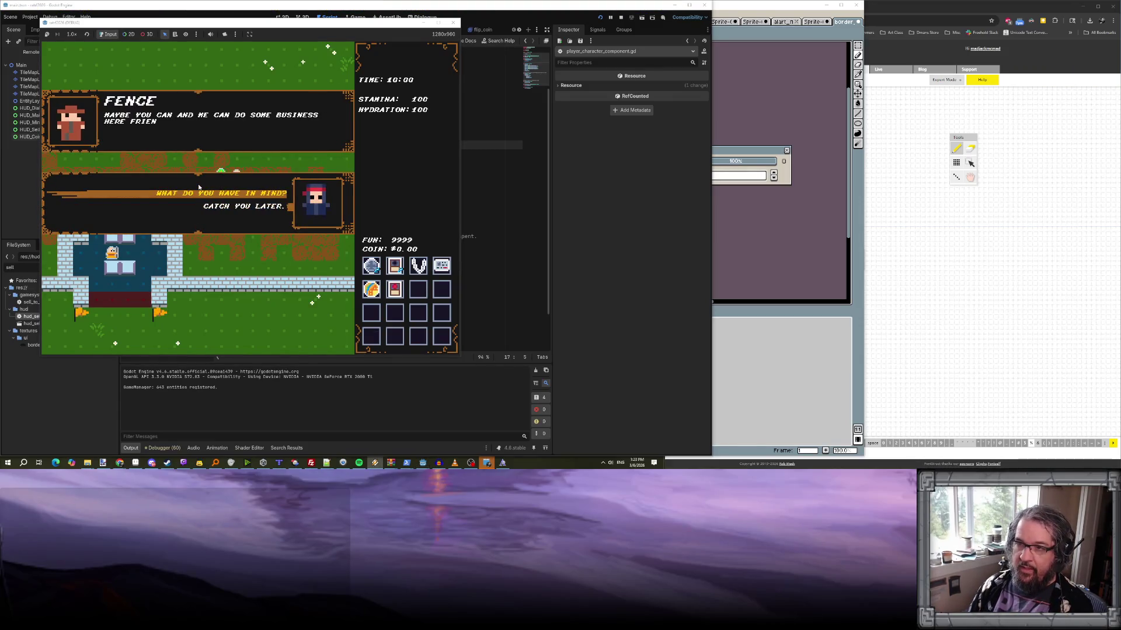
left_click(198, 186)
left_click(198, 187)
left_click(198, 186)
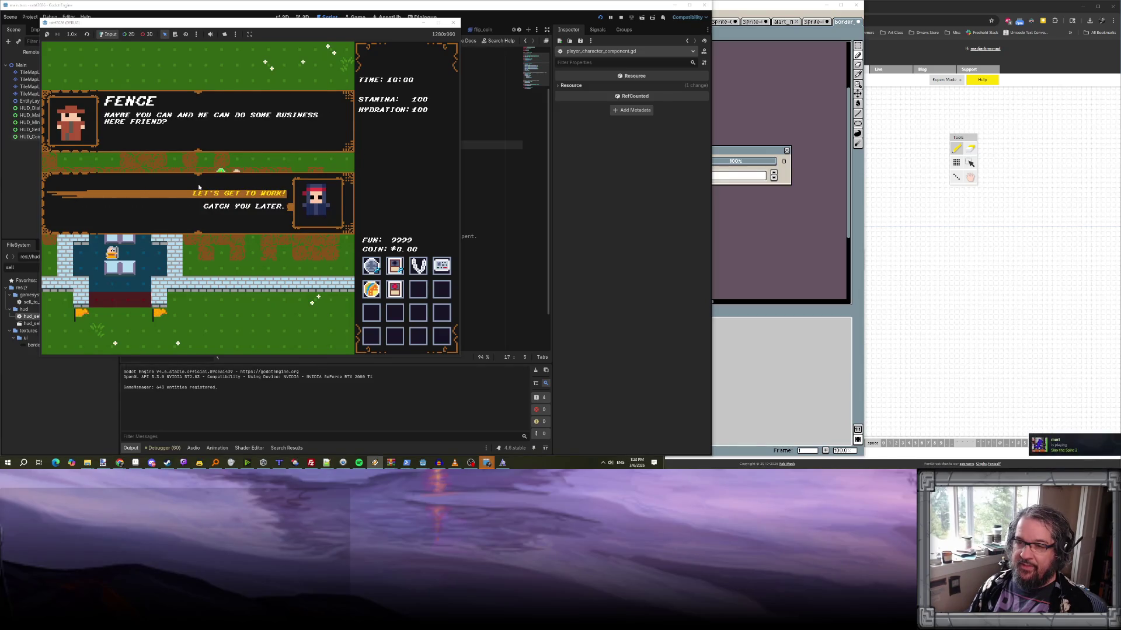
left_click(199, 187)
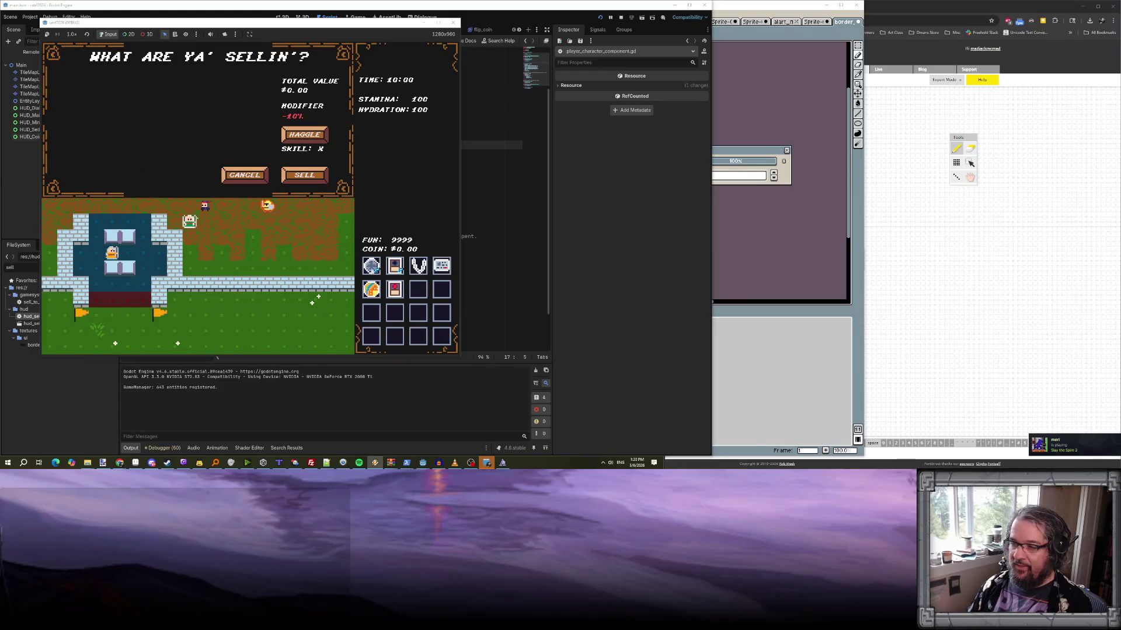
left_click(371, 266)
left_click(394, 266)
left_click(418, 266)
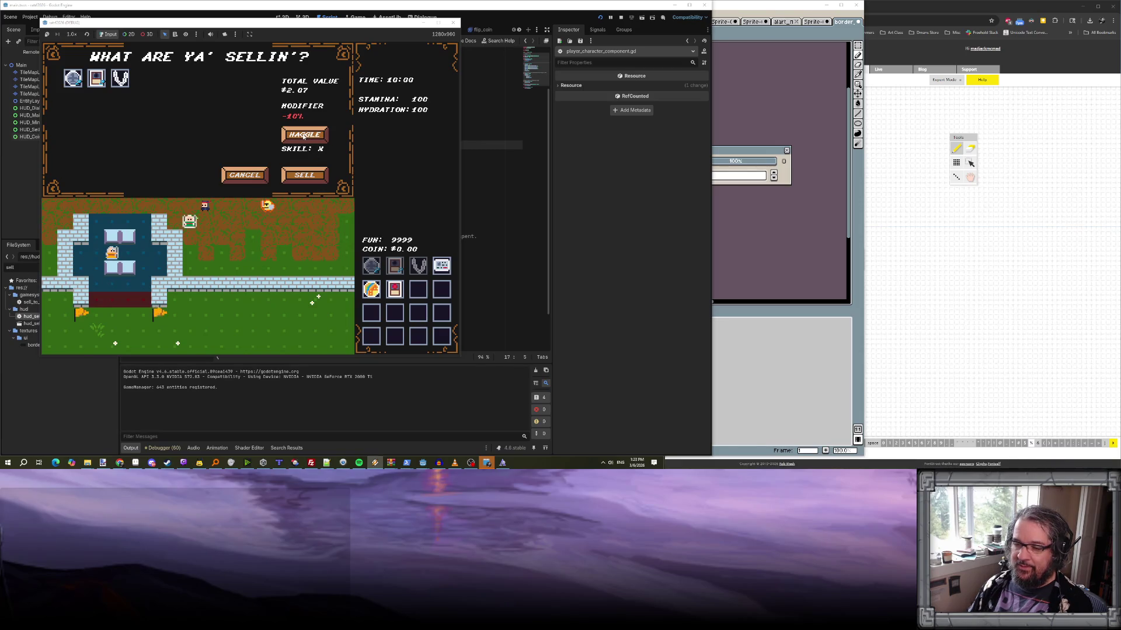
left_click(306, 176)
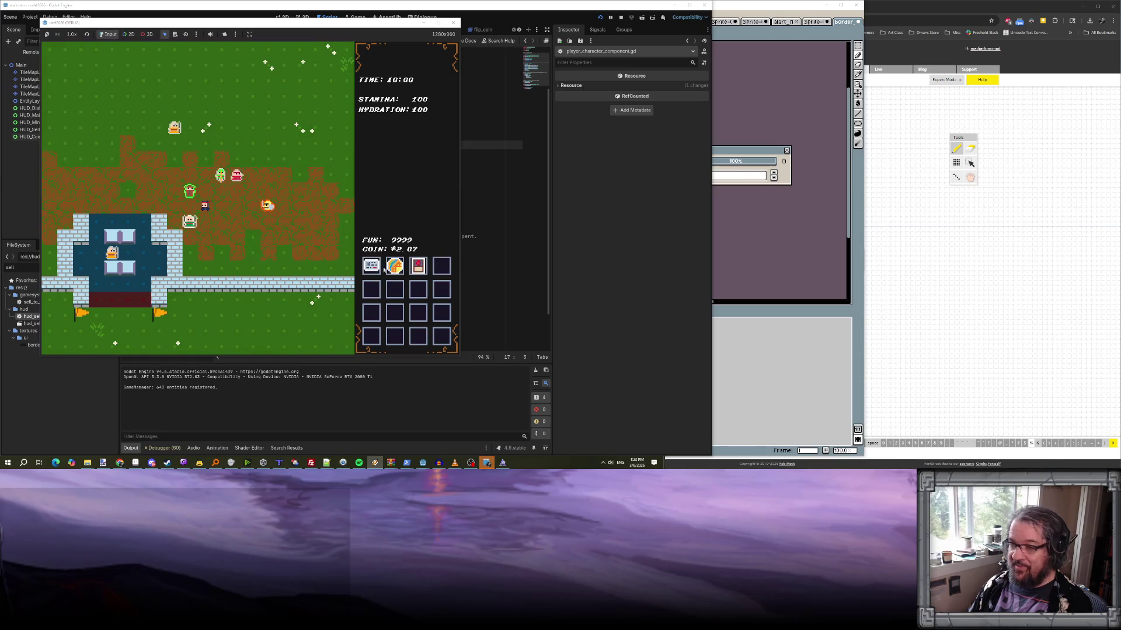
left_click(165, 448)
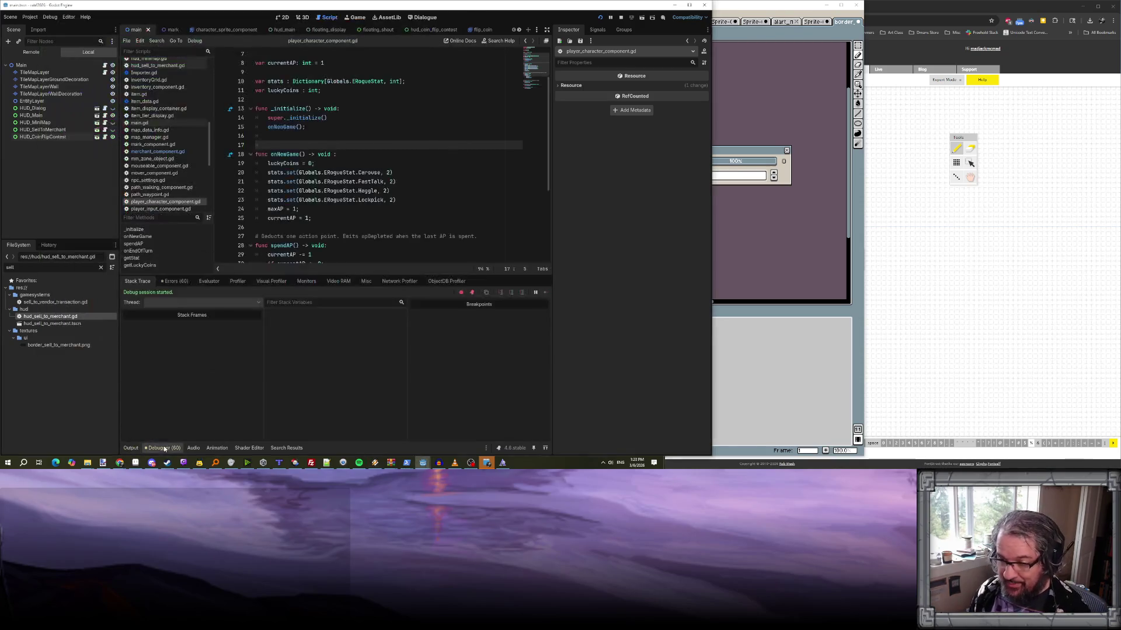
- Open hud_sell_to_merchant.gd and start a ChallengeManager call inside onHaggle
scroll(302, 234, "down", 4)
scroll(302, 234, "up", 4)
scroll(158, 101, "up", 2)
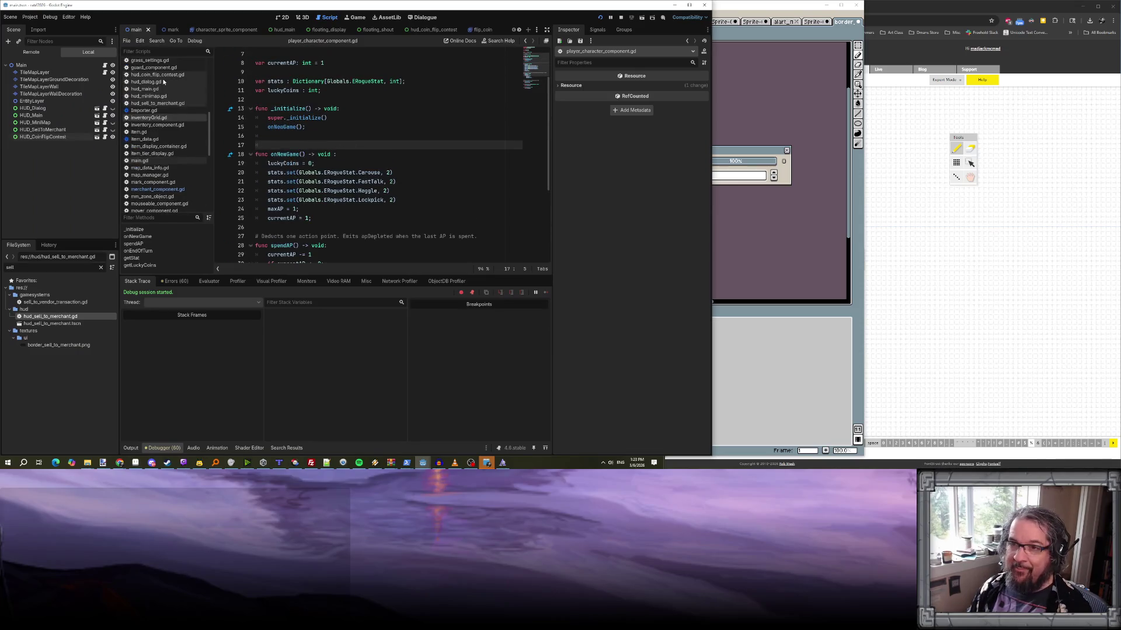
left_click(158, 103)
left_click(308, 238)
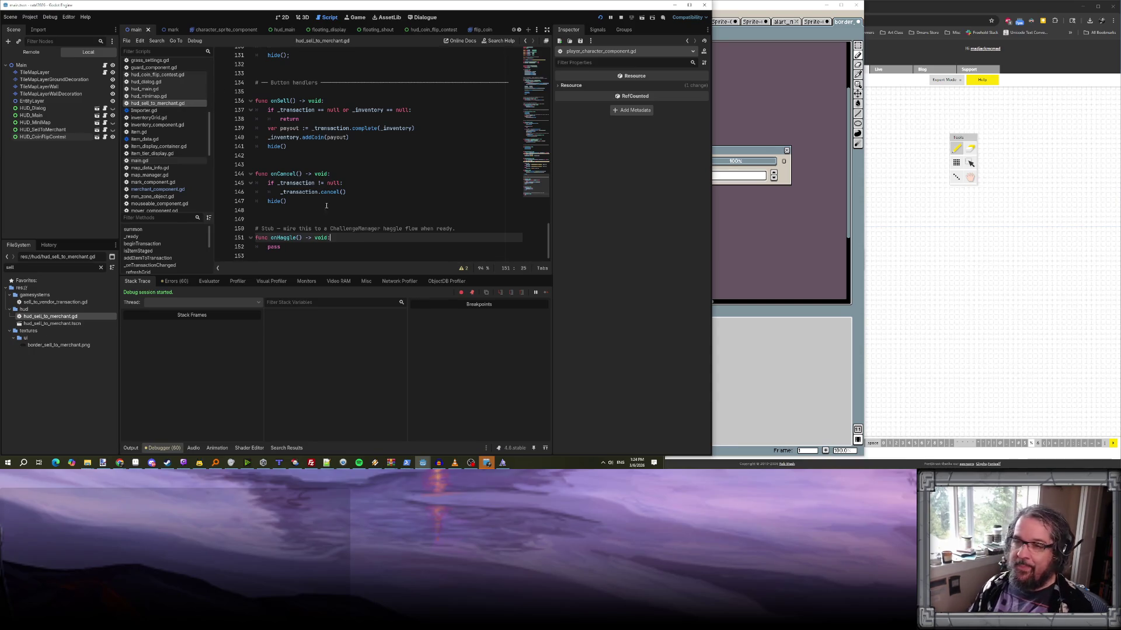
key("Return")
type("chan")
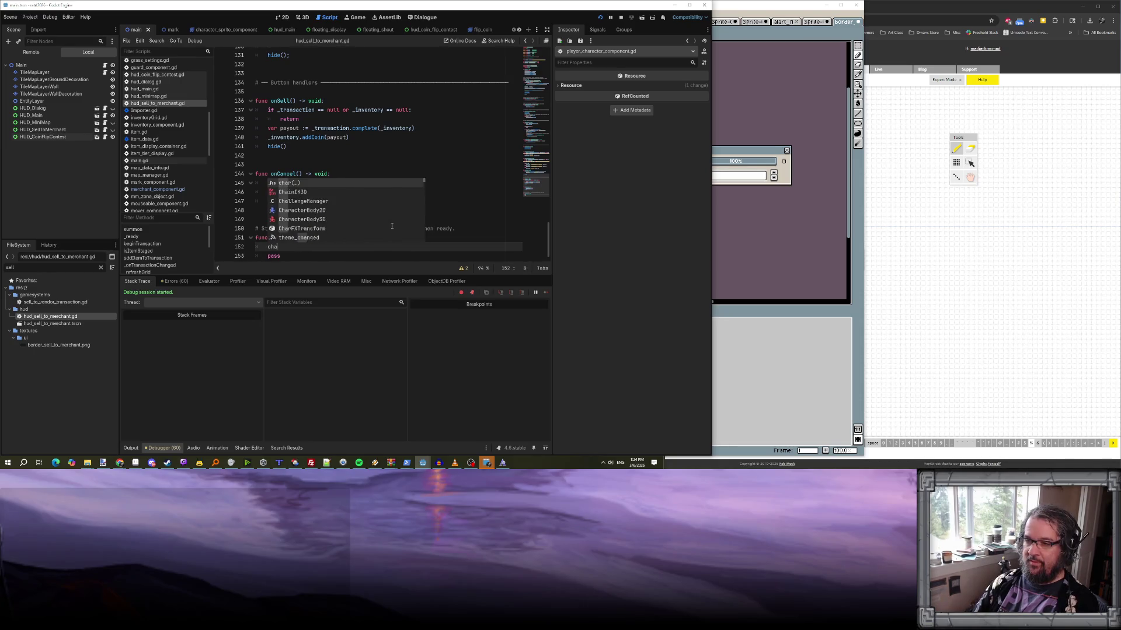
key("Return")
type(".")
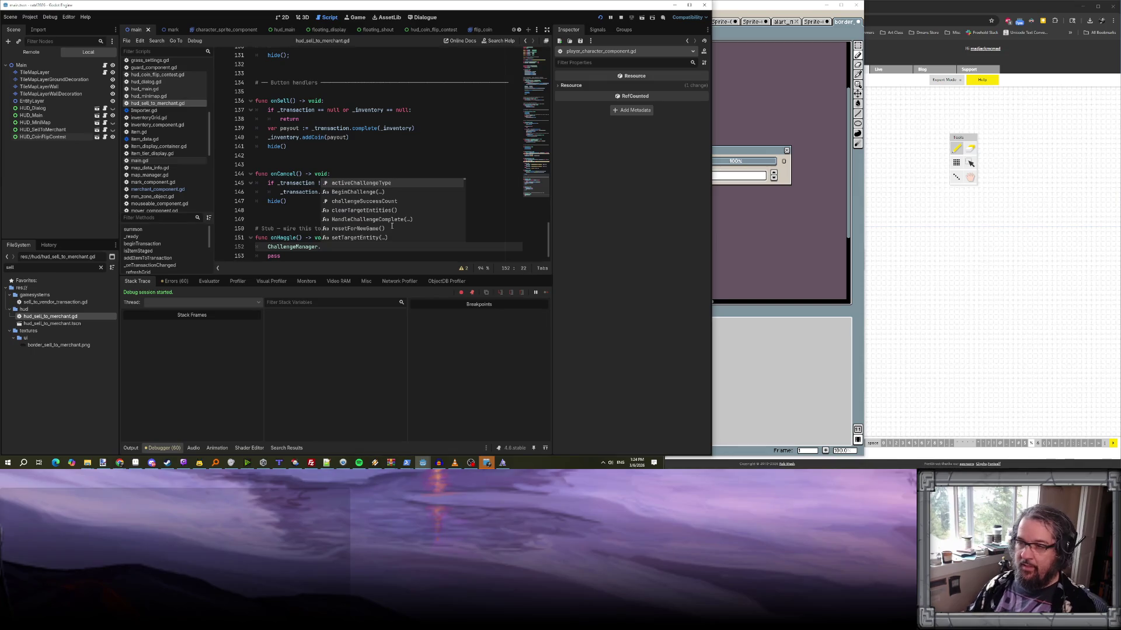
key("Escape")
- Complete the call as ChallengeManager.BeginChallenge("haggle_merchant"), checked against challenge_manager.gd, and save
scroll(163, 132, "up", 3)
scroll(163, 131, "up", 6)
left_click(150, 79)
scroll(335, 159, "up", 5)
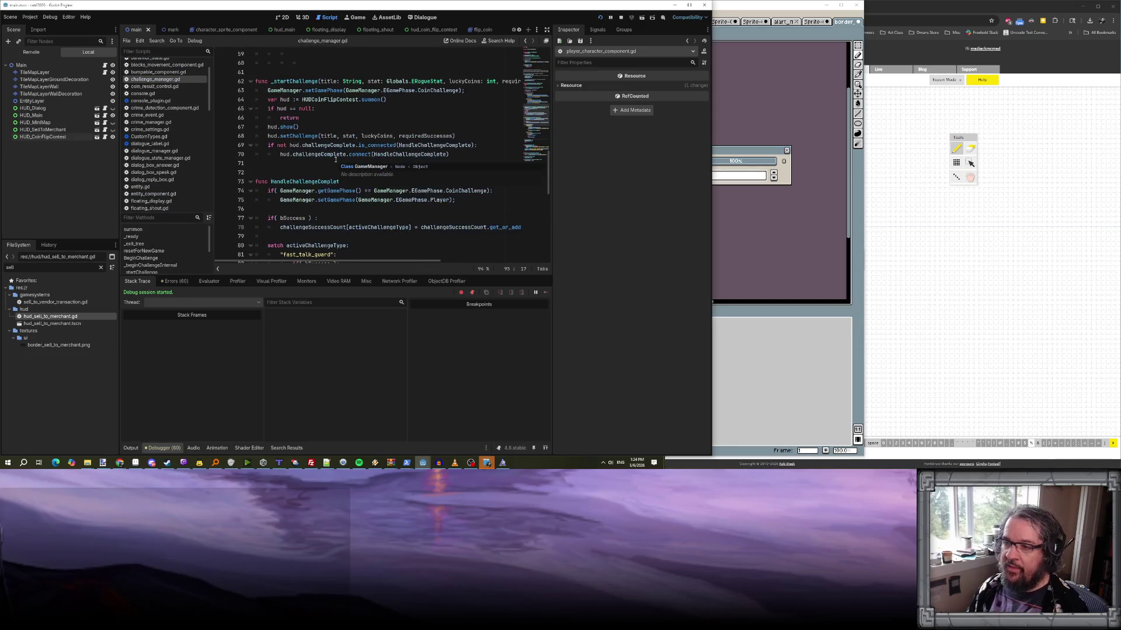
scroll(329, 188, "up", 9)
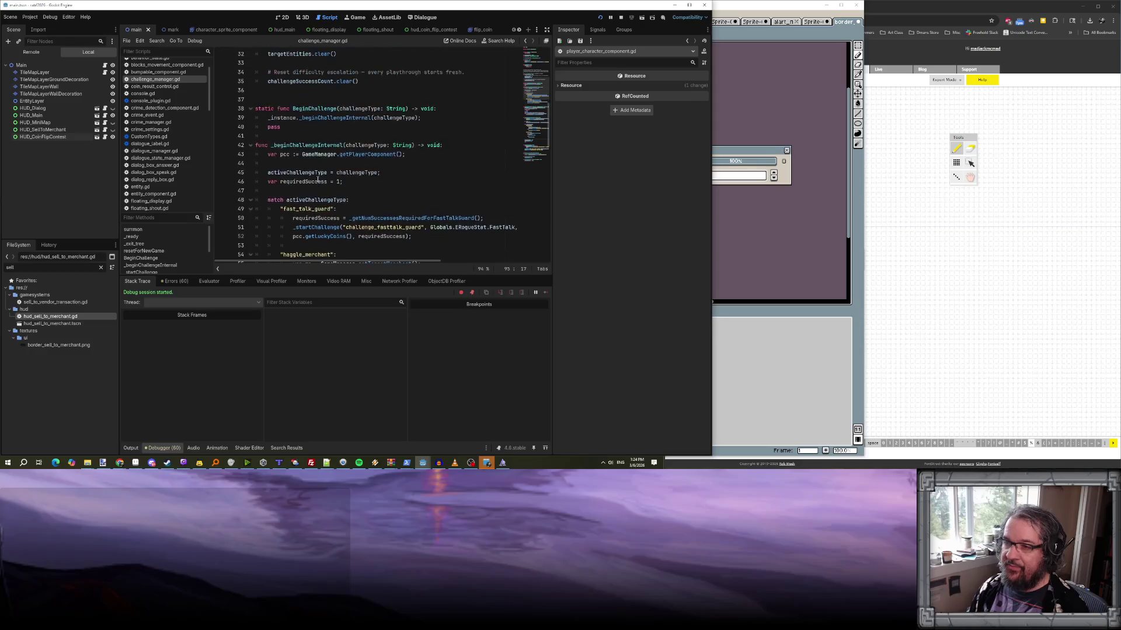
scroll(316, 160, "up", 1)
double_click(315, 135)
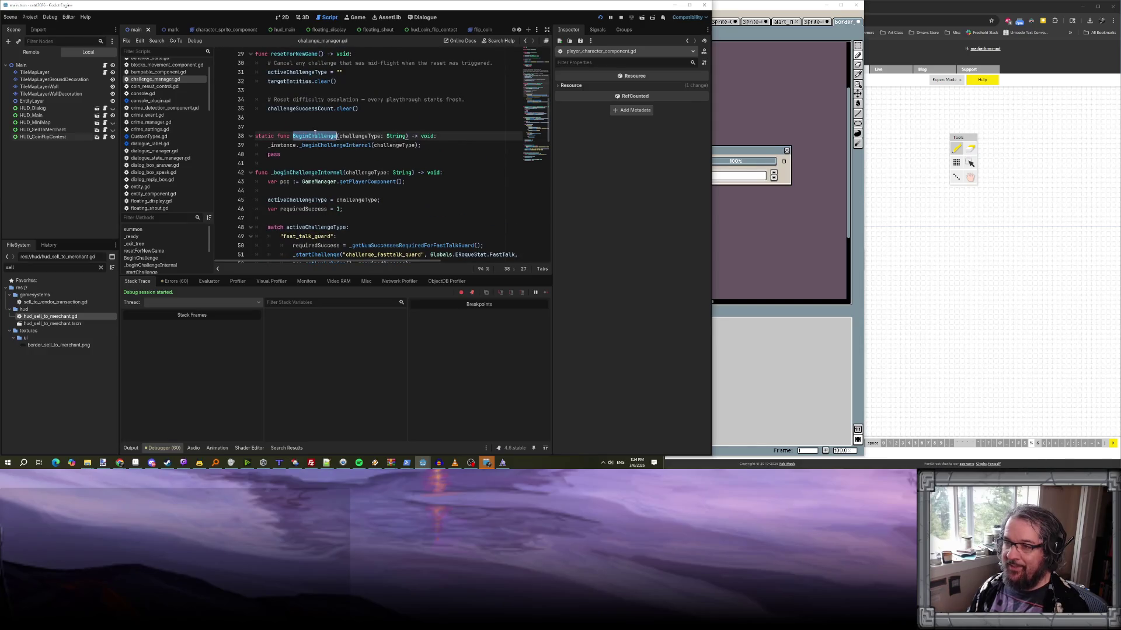
key("alt+Left")
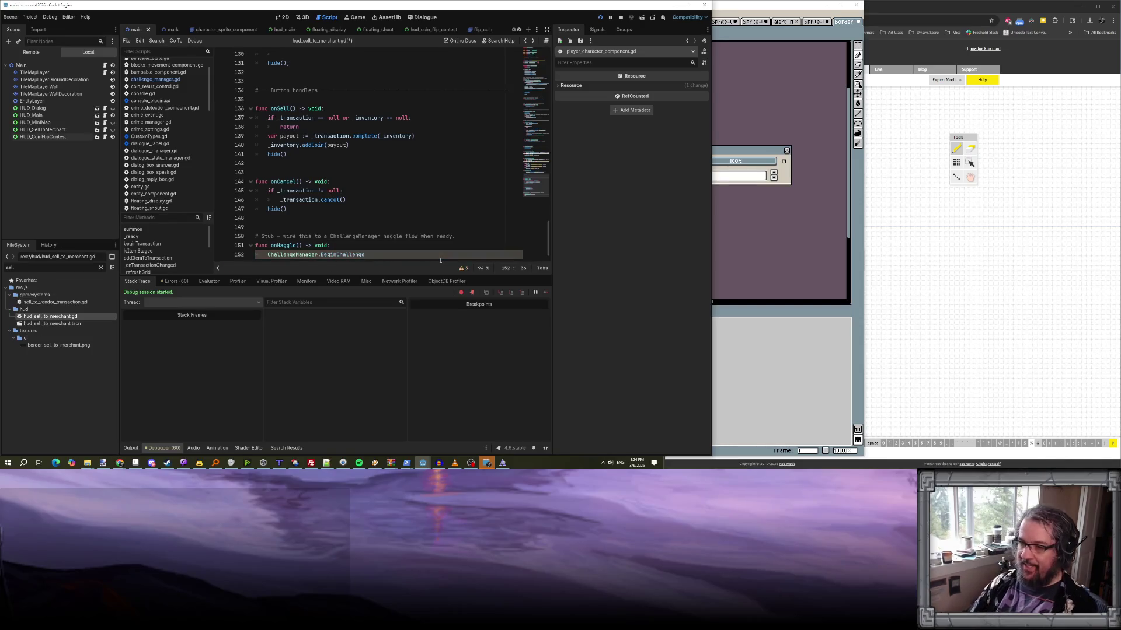
type("\"haggle_")
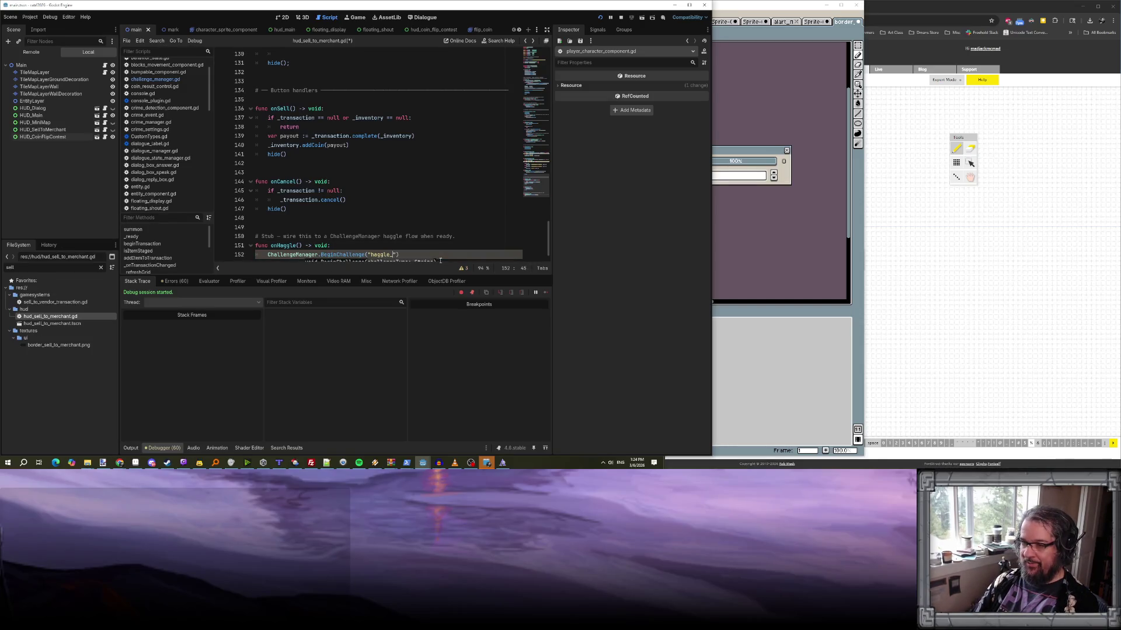
type("\")")
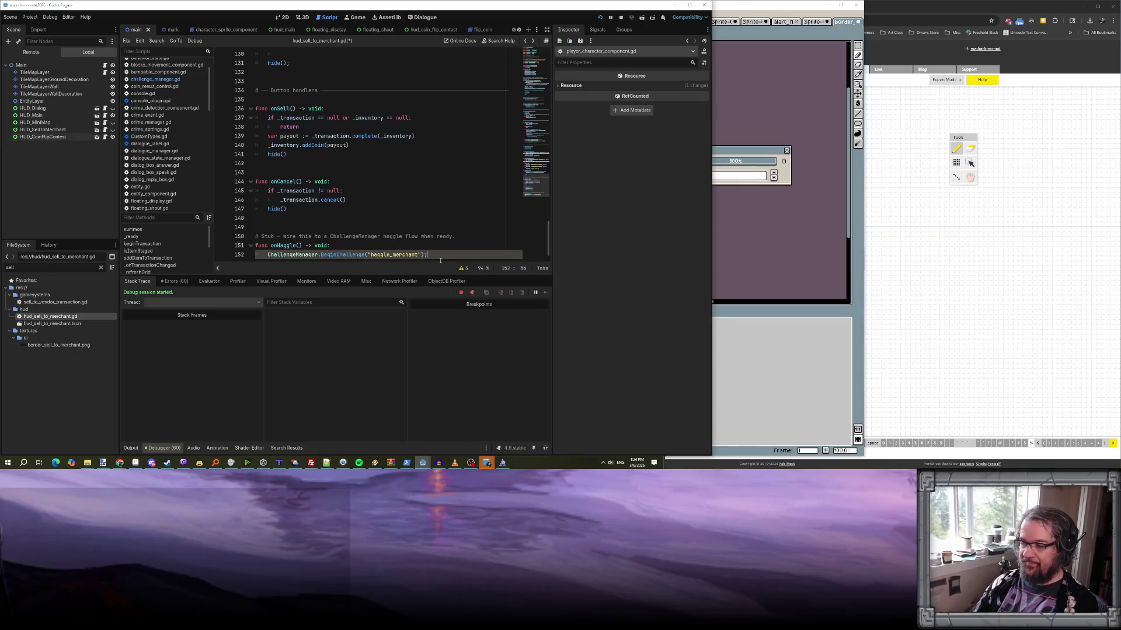
scroll(432, 245, "down", 1)
left_click(416, 200)
key("ctrl+s")
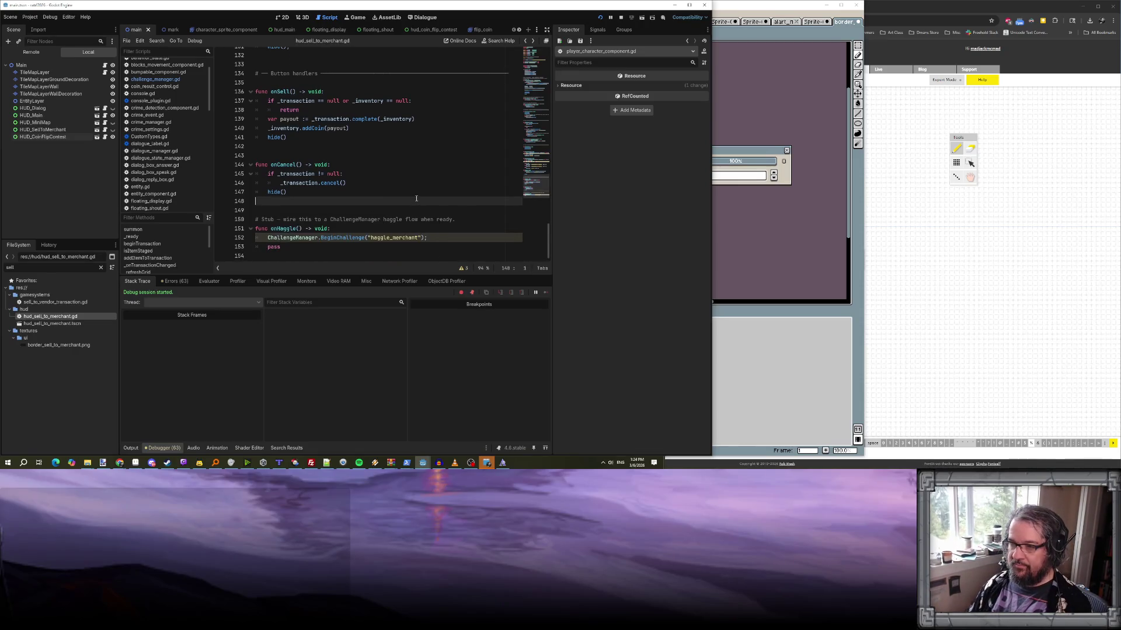
- Delete the stub comment above onHaggle and relaunch the game
left_click(412, 183)
left_click(256, 219)
key("shift+Down")
key("Delete")
left_click(409, 192)
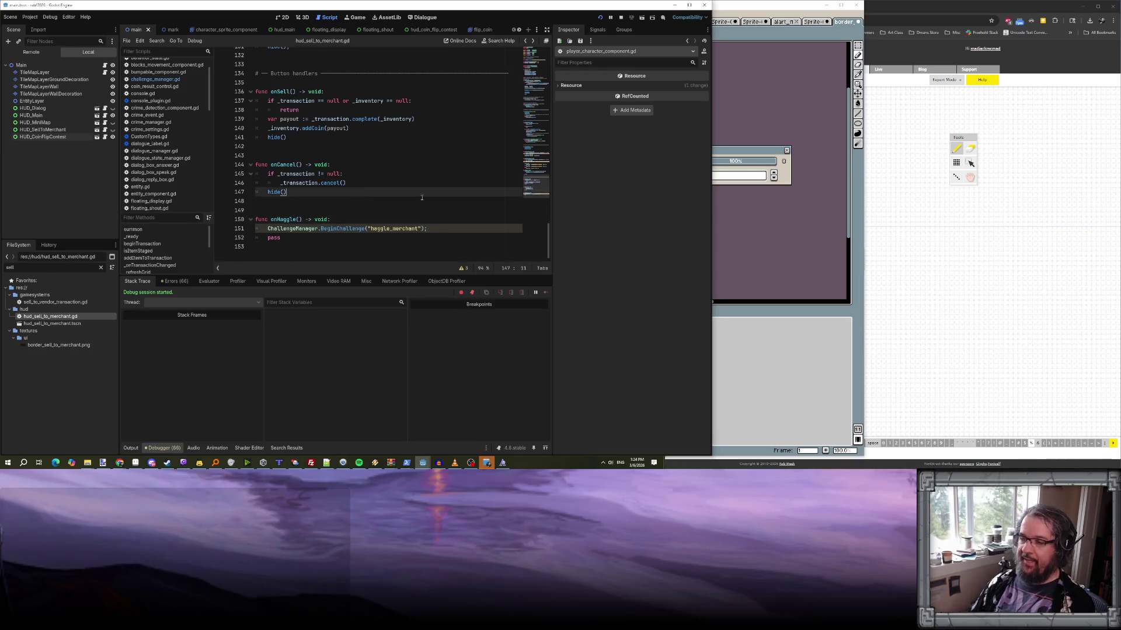
key("Down")
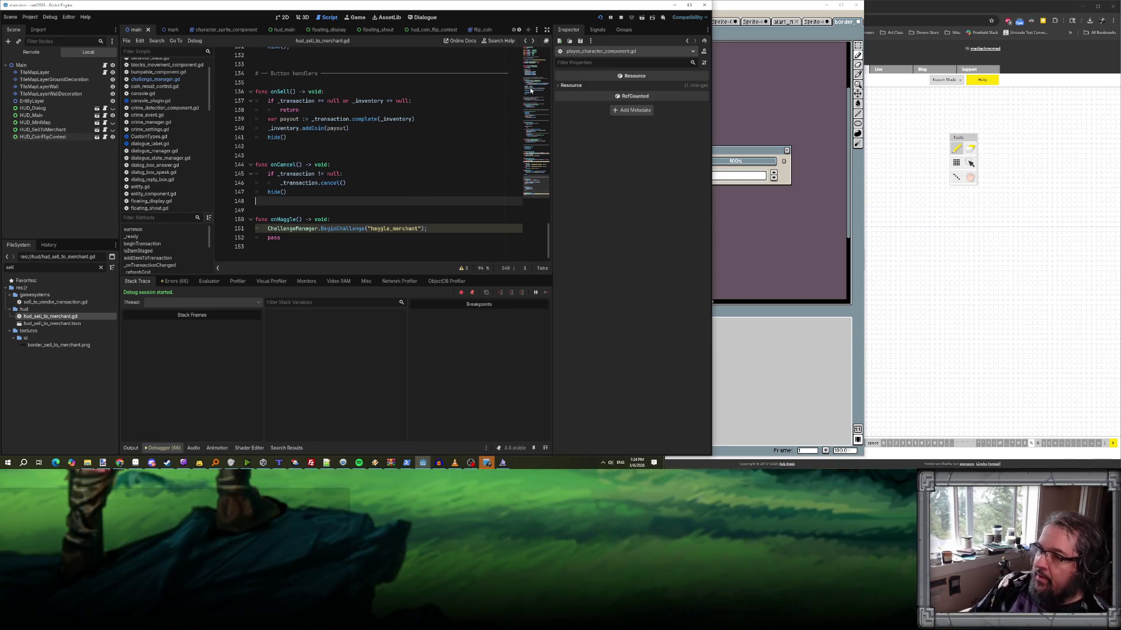
left_click(600, 18)
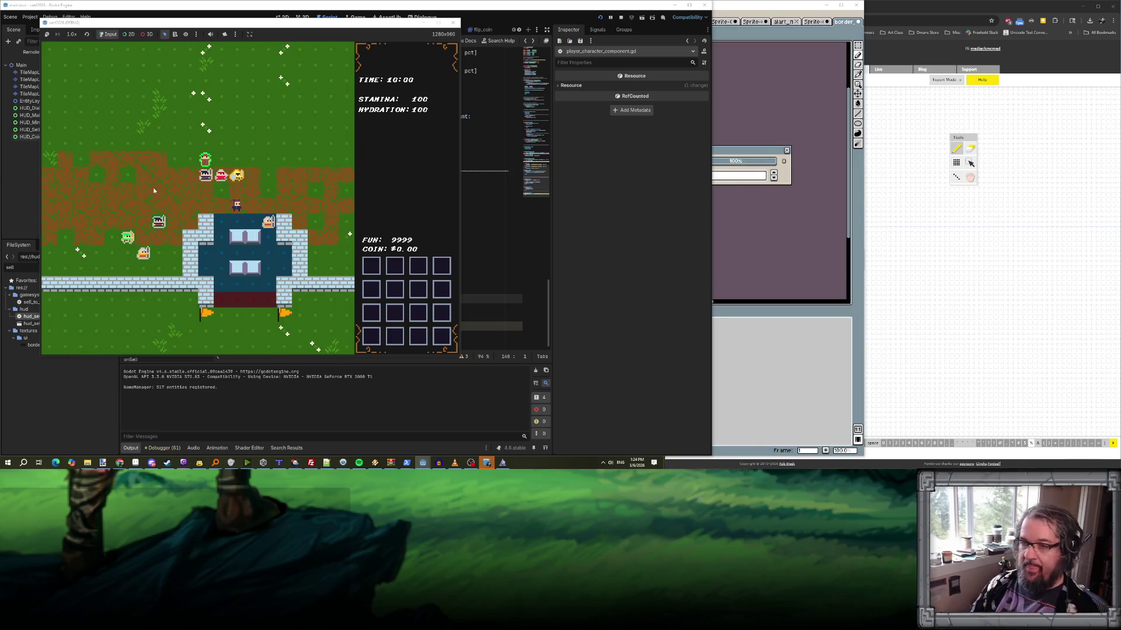
- Fill the inventory with the test_inventory dev console command
key("grave")
type("test_inve")
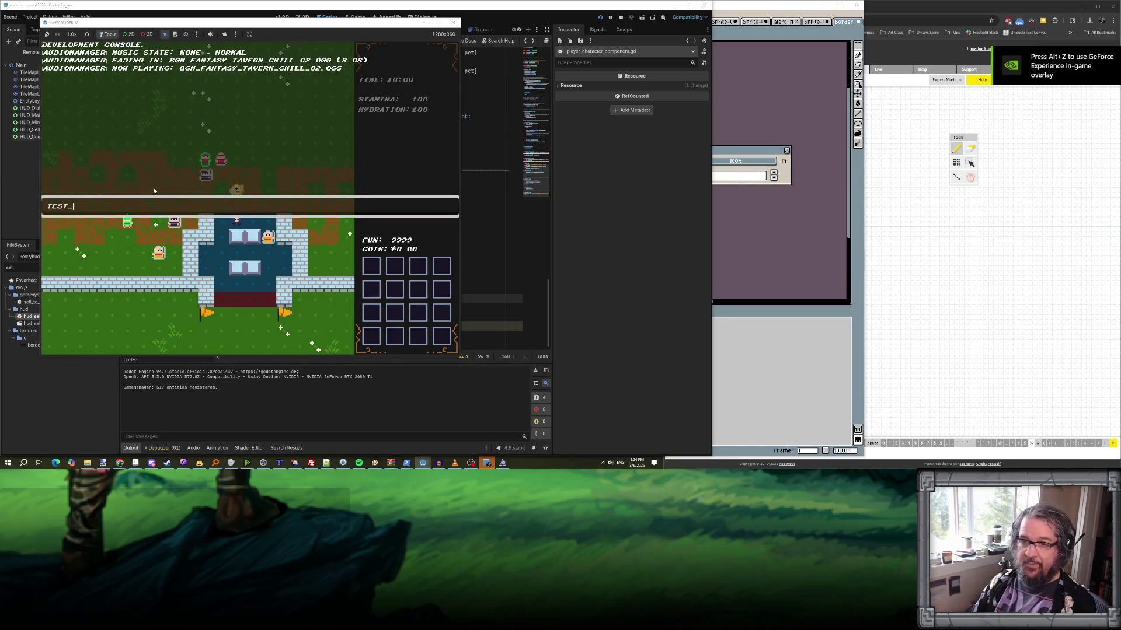
type("ntory")
key("Return")
key("grave")
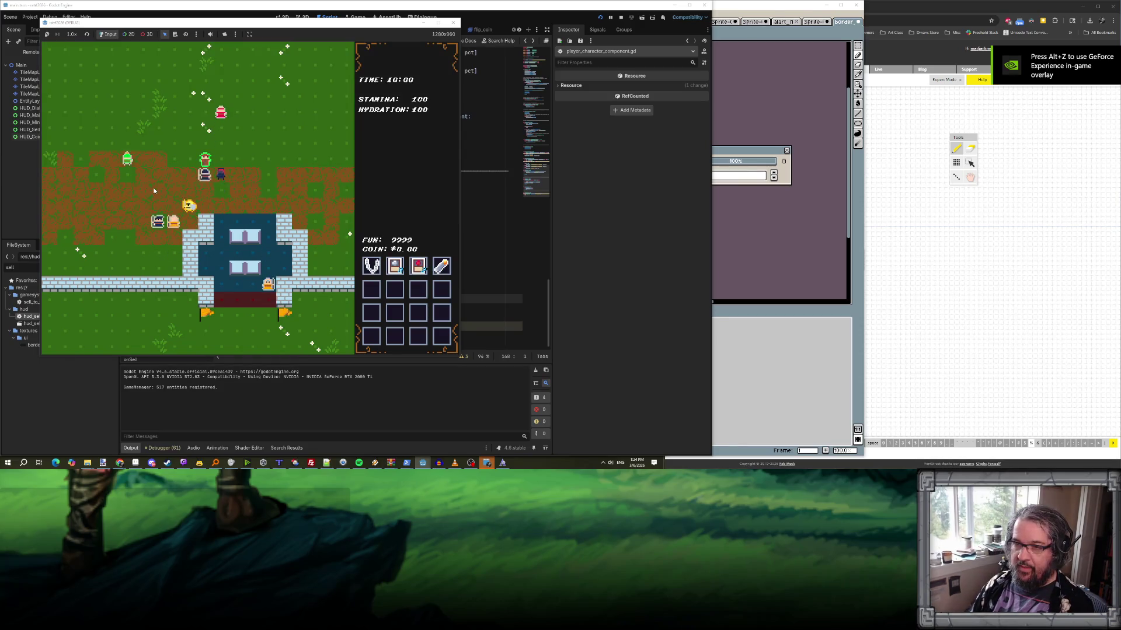
- Open the Fence's sell panel, win the haggle coin flip, and return to the editor's debugger
key("e")
left_click(154, 191)
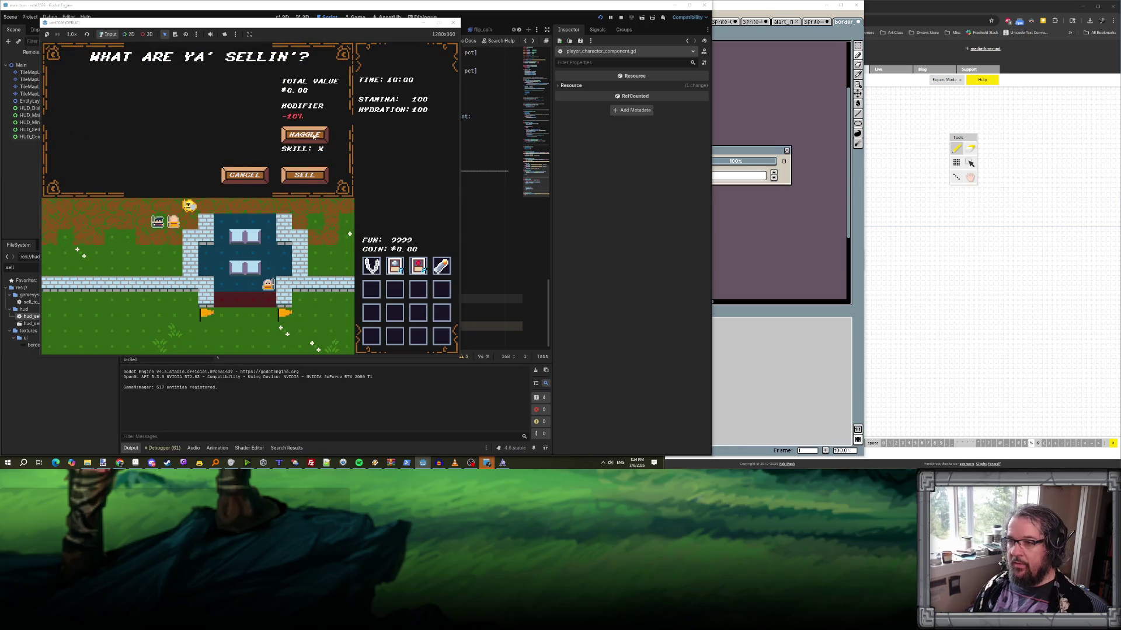
left_click(314, 136)
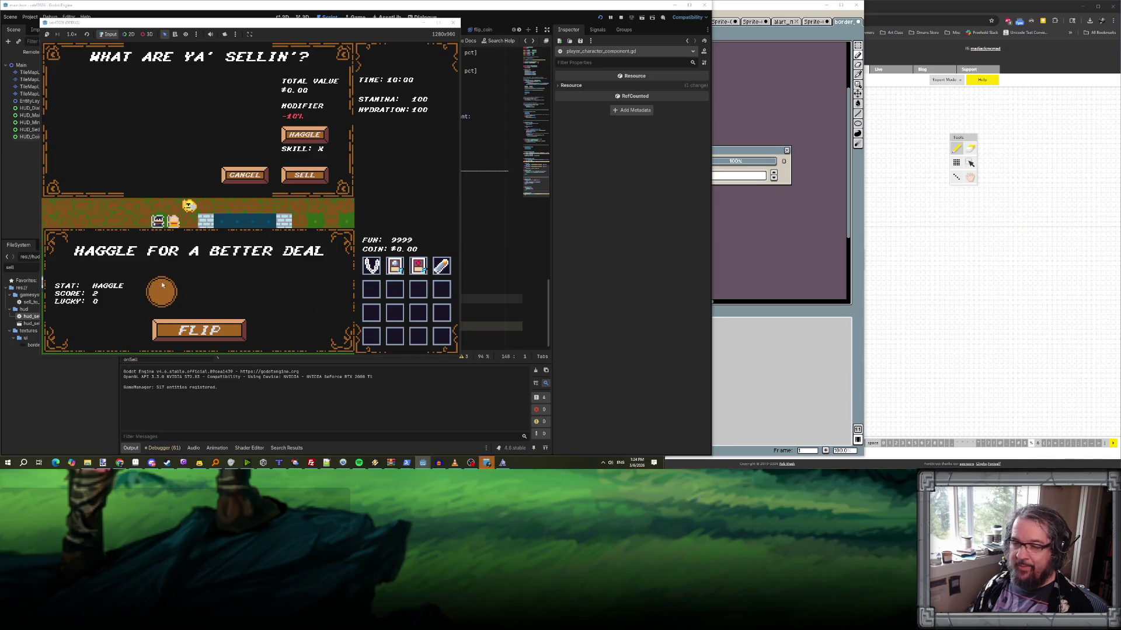
left_click(199, 331)
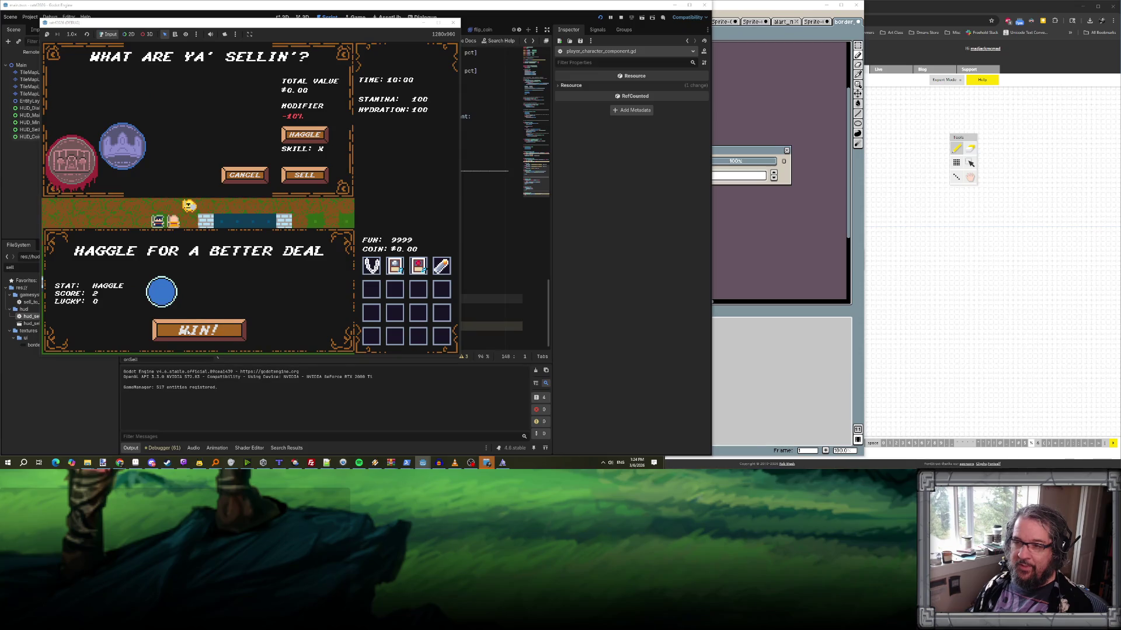
left_click(187, 330)
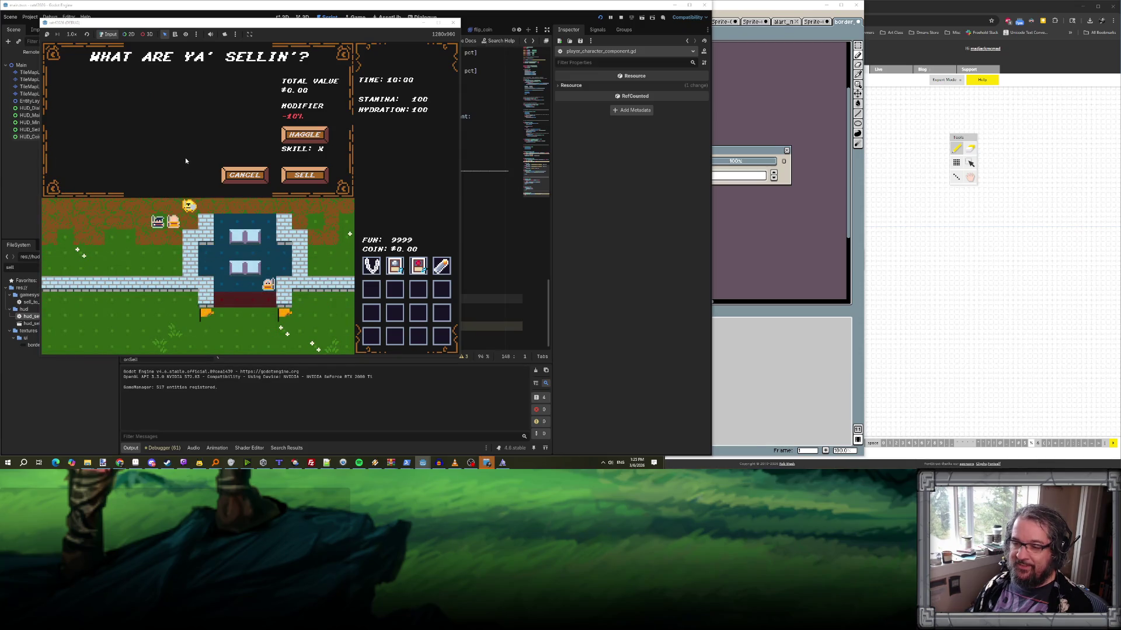
left_click(156, 449)
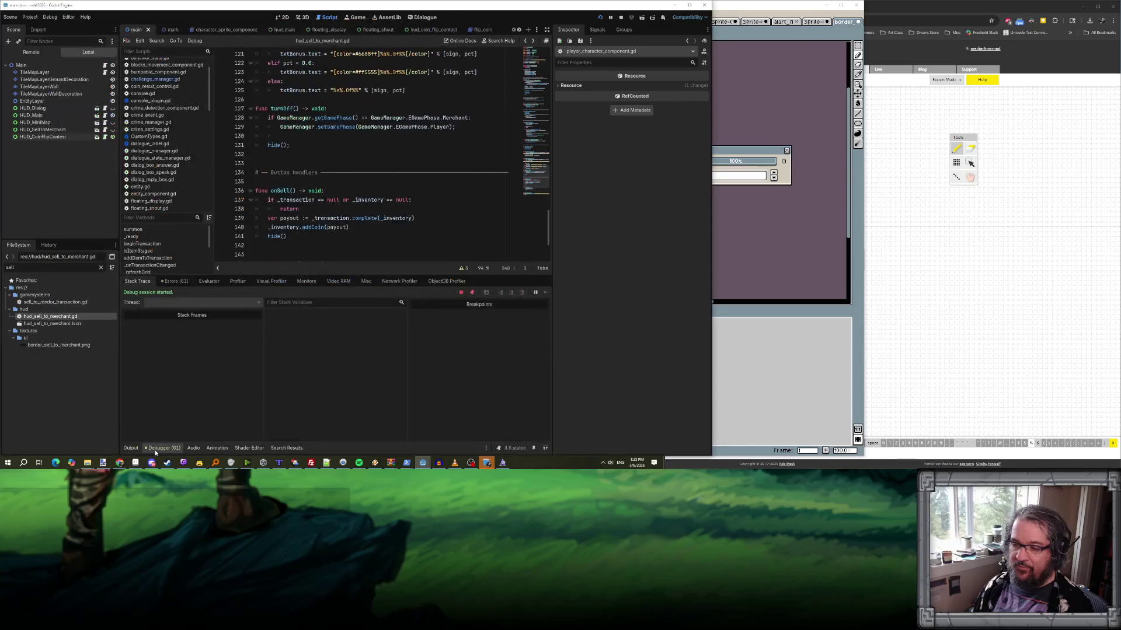
- Review the script errors and warnings in the Errors tab
left_click(174, 282)
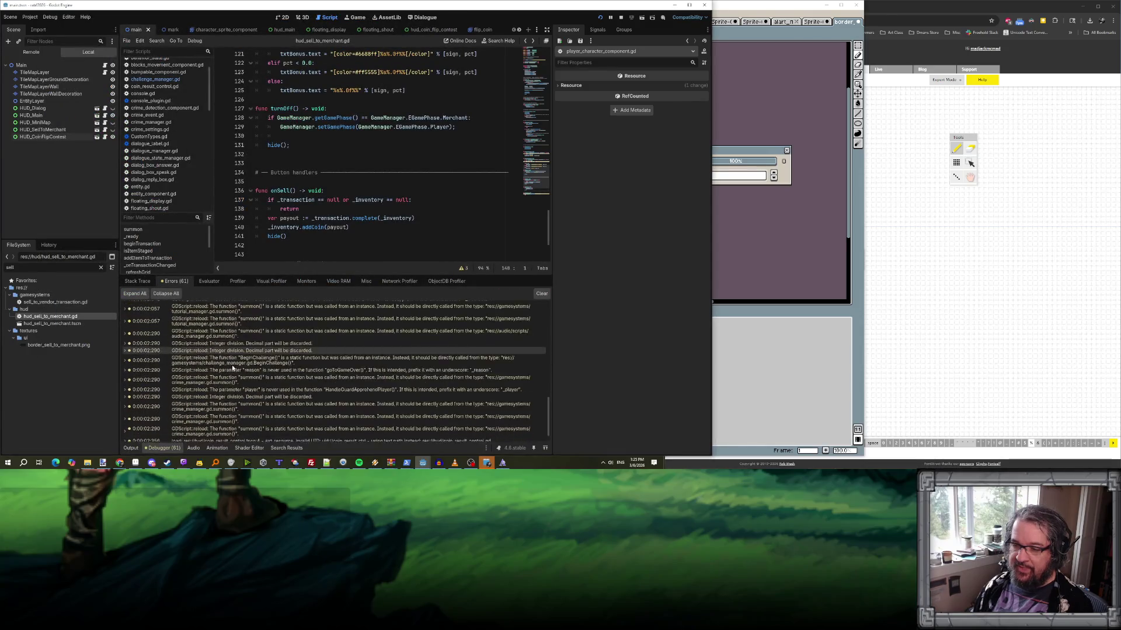
scroll(232, 368, "down", 2)
mouse_move(151, 462)
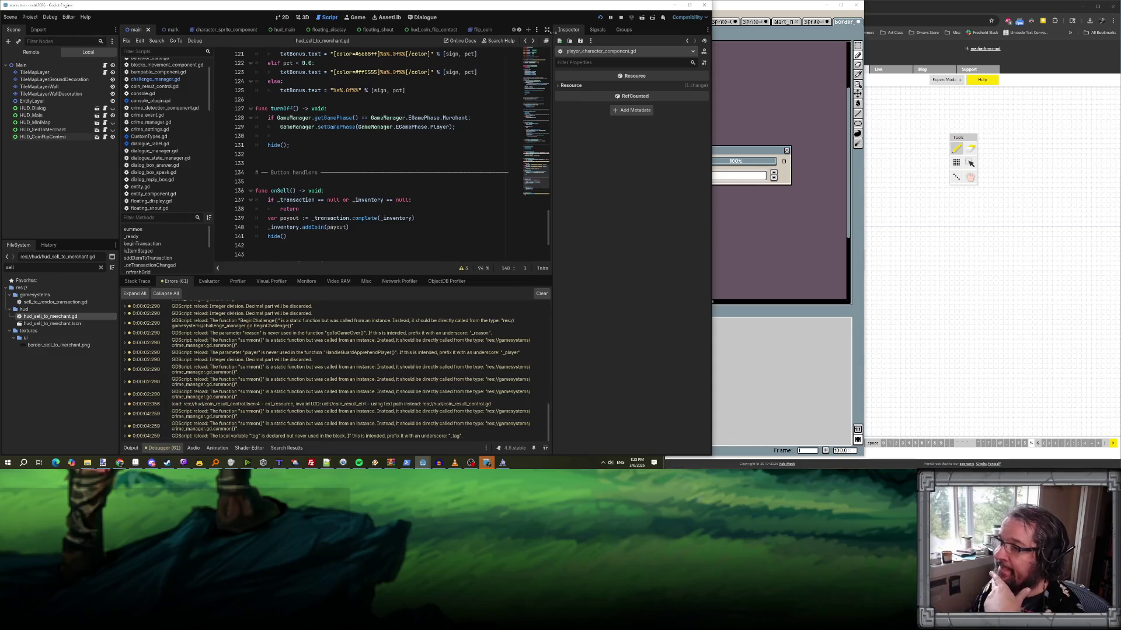
mouse_move(485, 462)
- Back in the running game, win the haggle coin-flip challenge
left_click(432, 434)
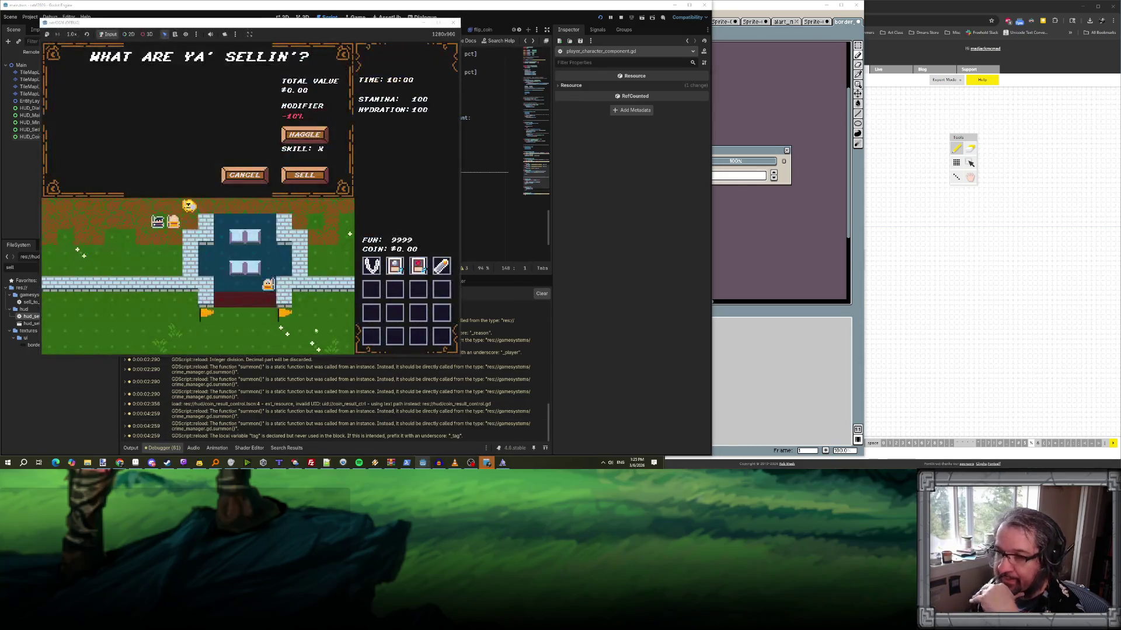
left_click(304, 134)
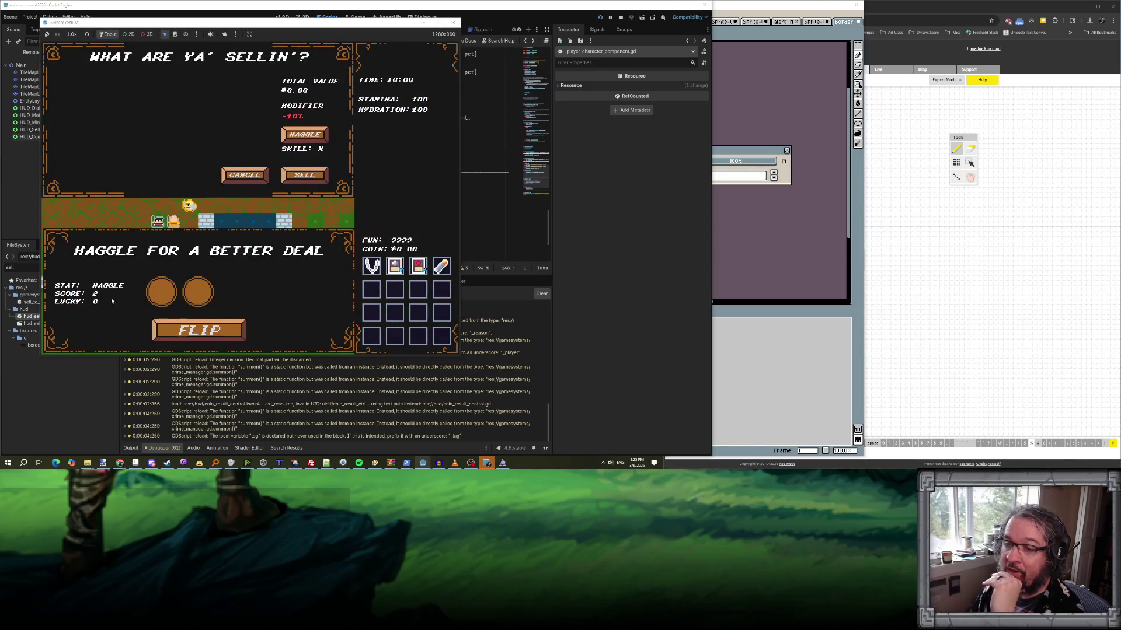
left_click(204, 334)
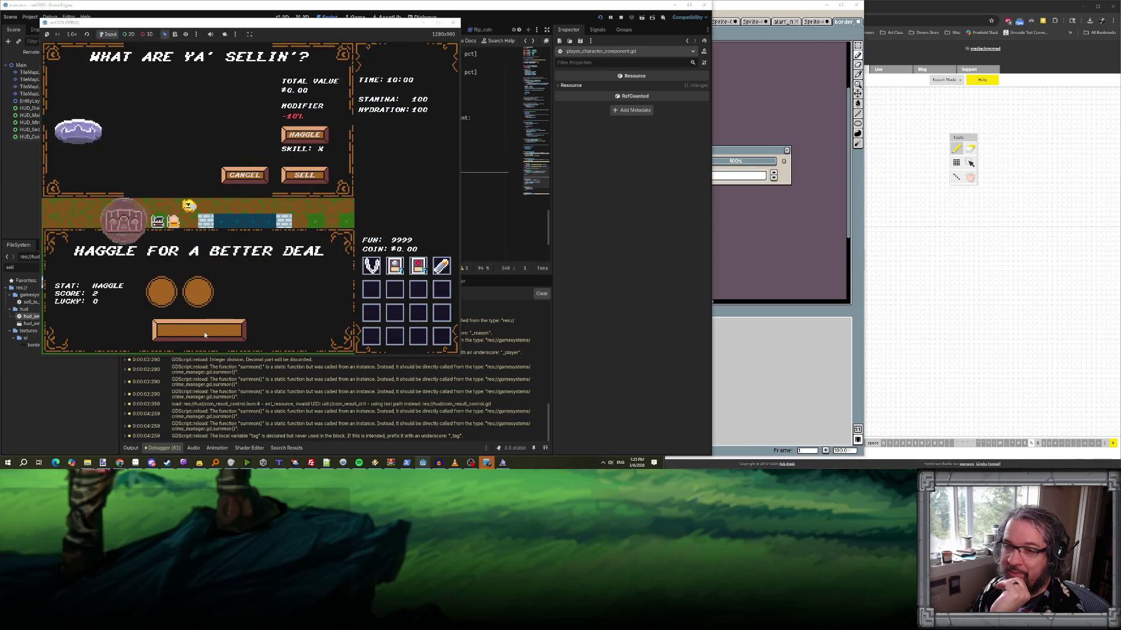
left_click(205, 331)
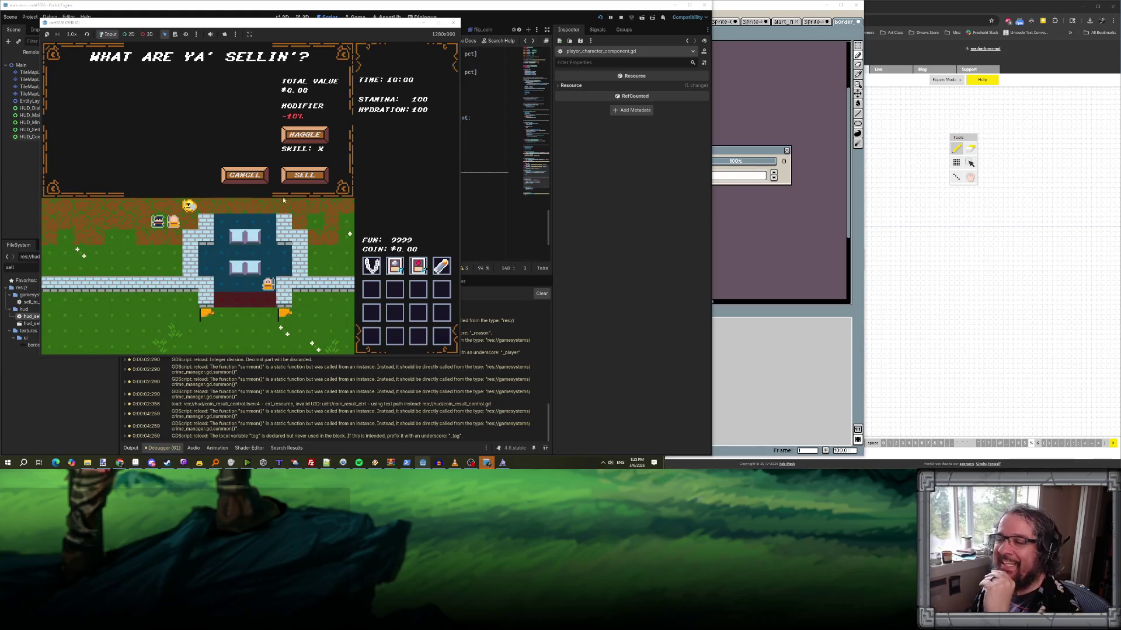
- Sell the horseshoe, a second item and the Durian Lip Gloss to the Fence, then close the game
left_click(371, 266)
left_click(400, 269)
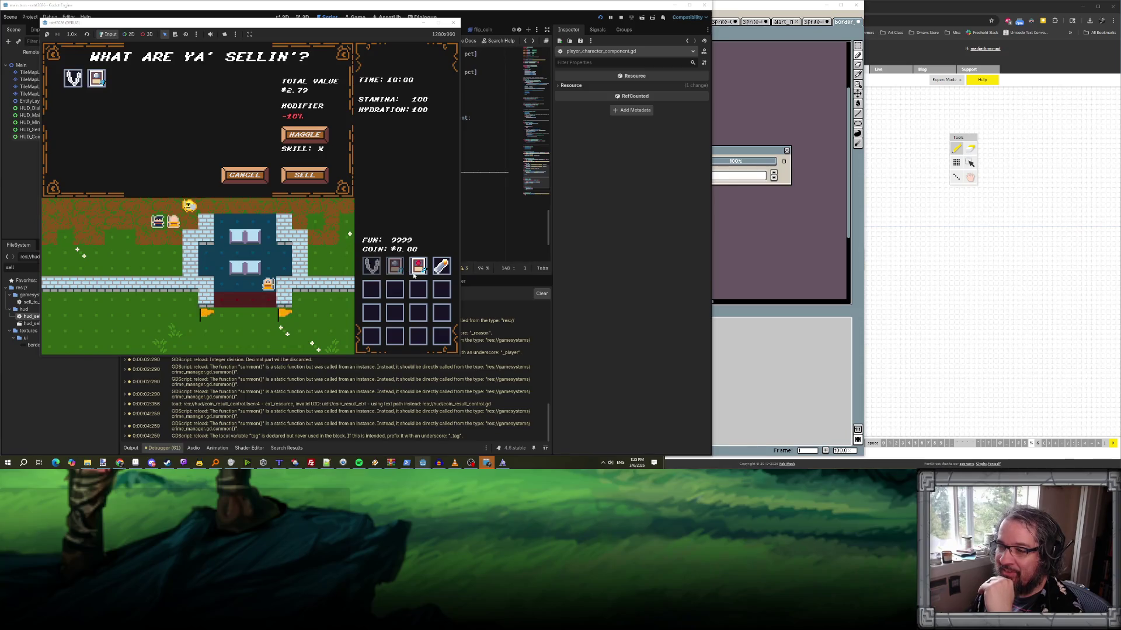
left_click(442, 269)
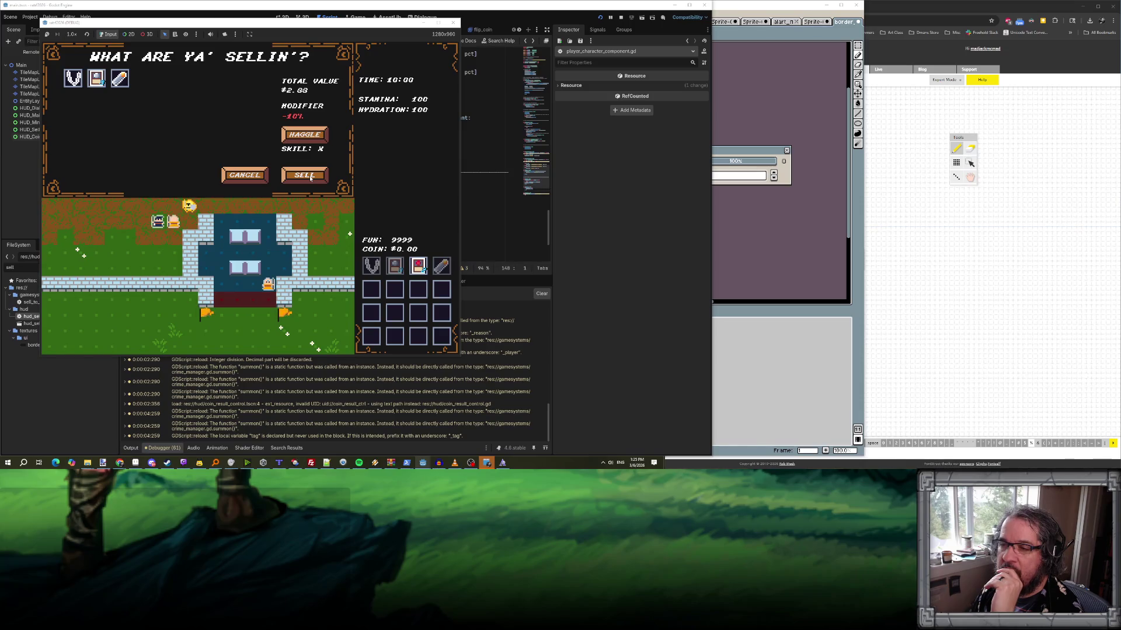
left_click(310, 178)
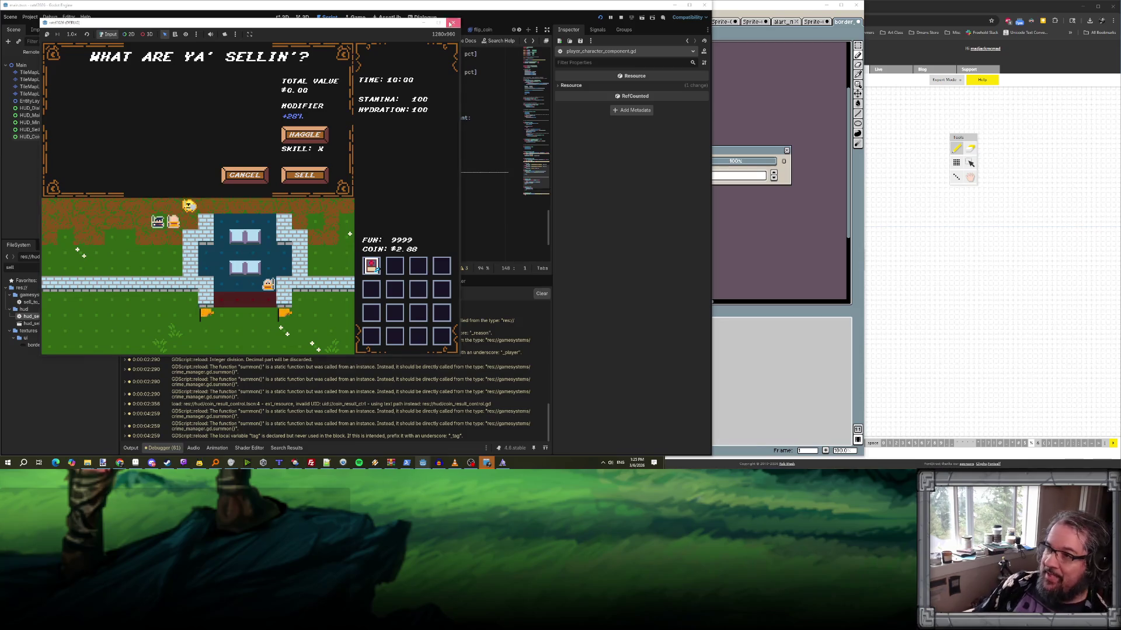
left_click(453, 22)
scroll(388, 173, "up", 4)
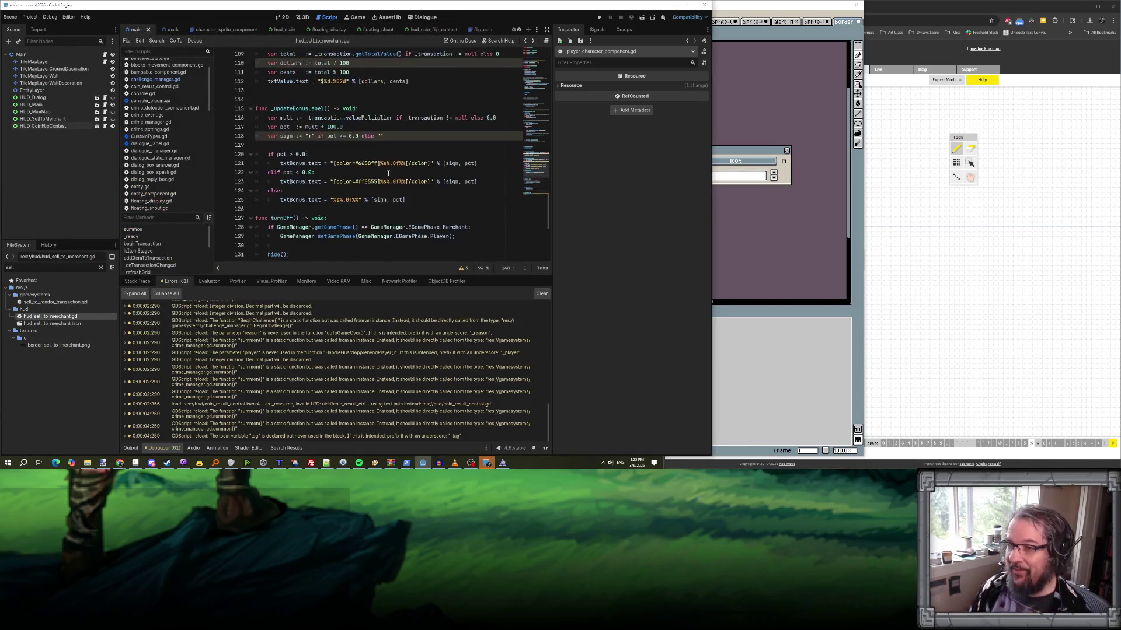
- Open merchant_component.gd at the onHaggleSuccess haggleDifficulty line, then bring the Claude Code terminal forward
scroll(385, 180, "down", 4)
scroll(201, 157, "down", 6)
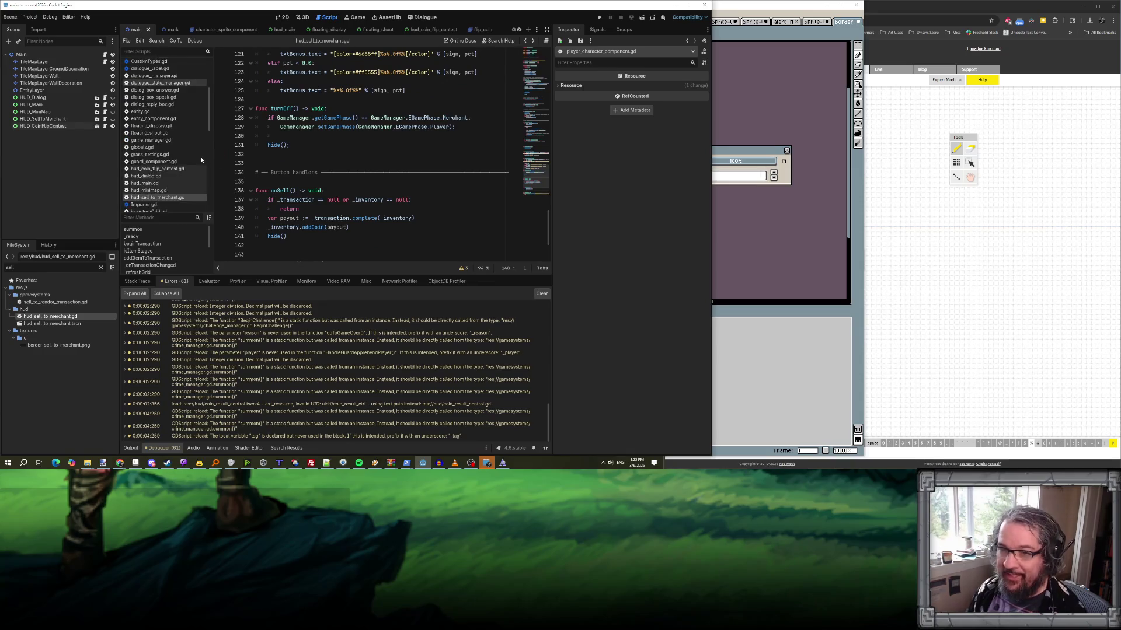
scroll(186, 159, "down", 7)
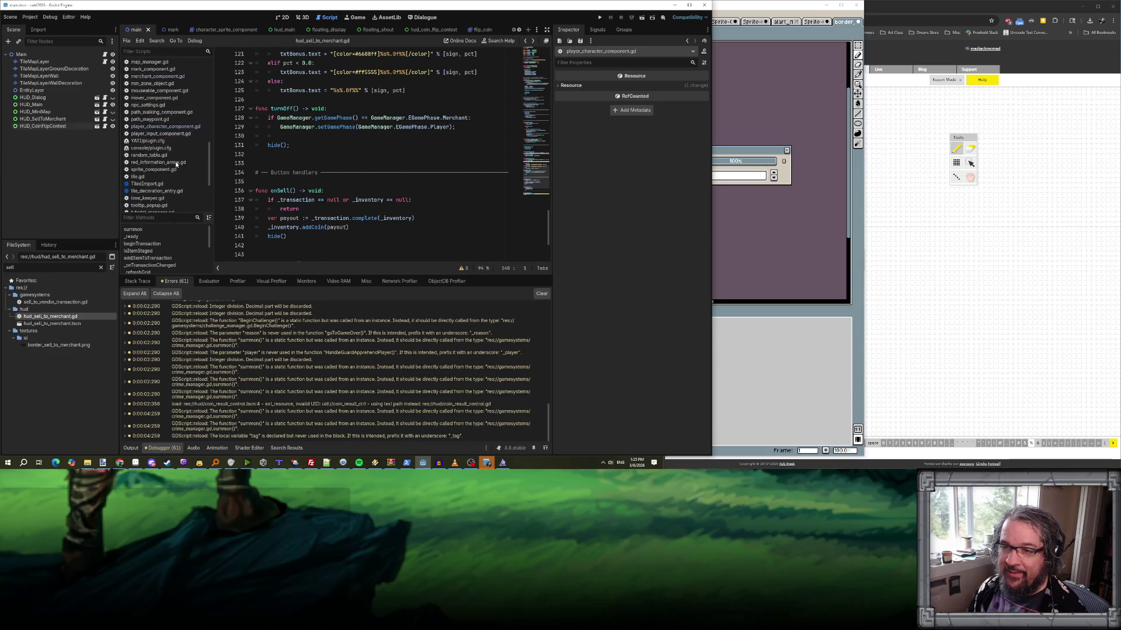
scroll(148, 143, "up", 13)
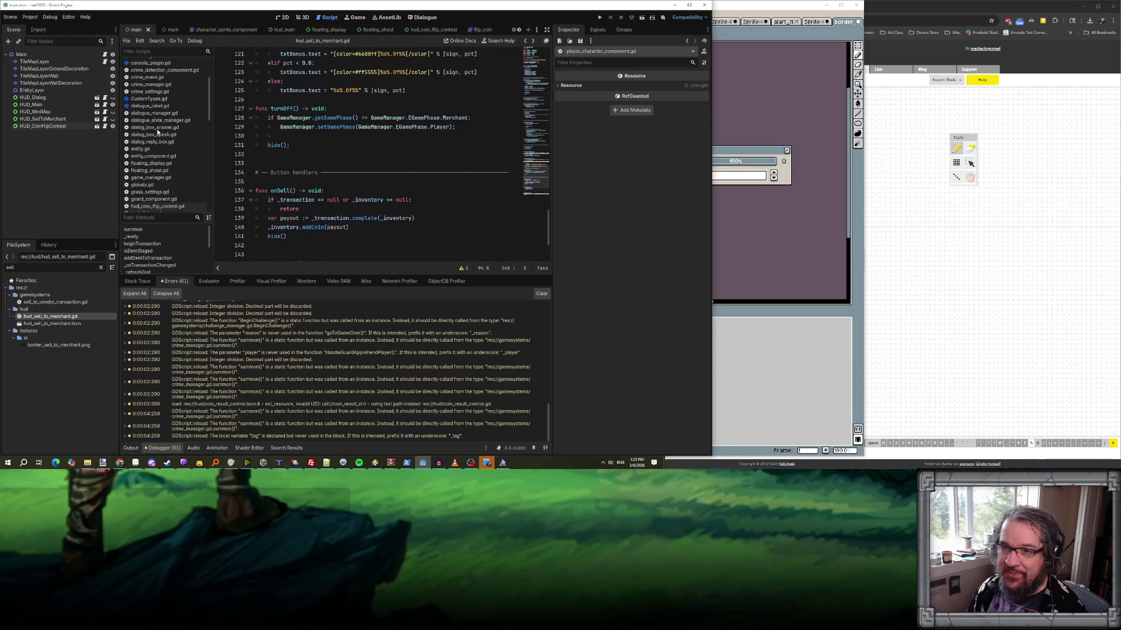
scroll(157, 132, "down", 9)
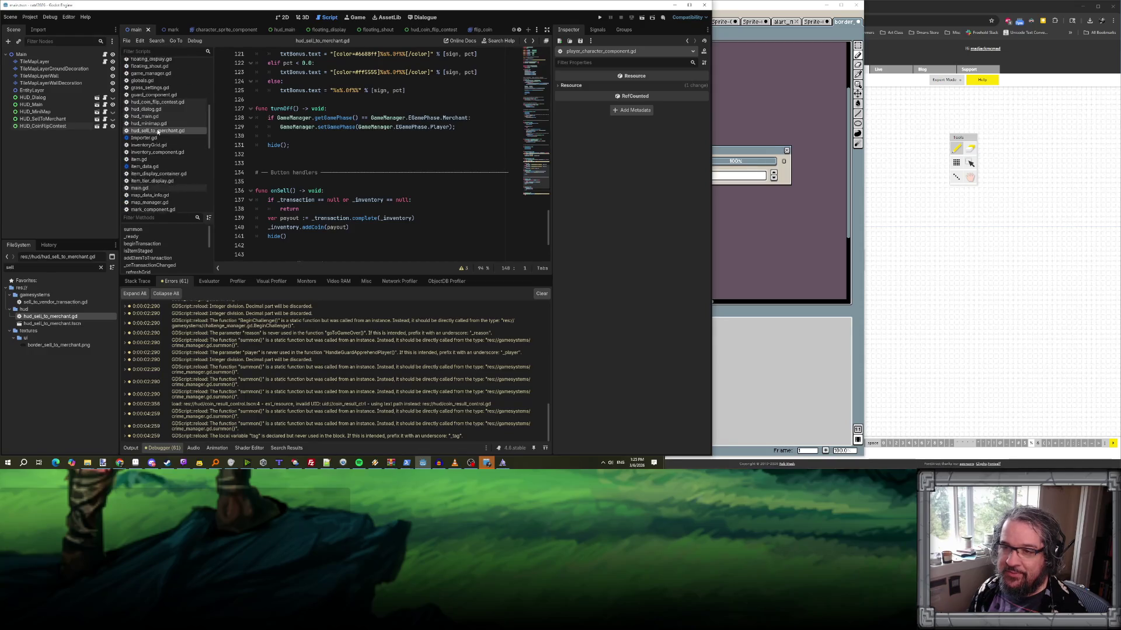
left_click(157, 159)
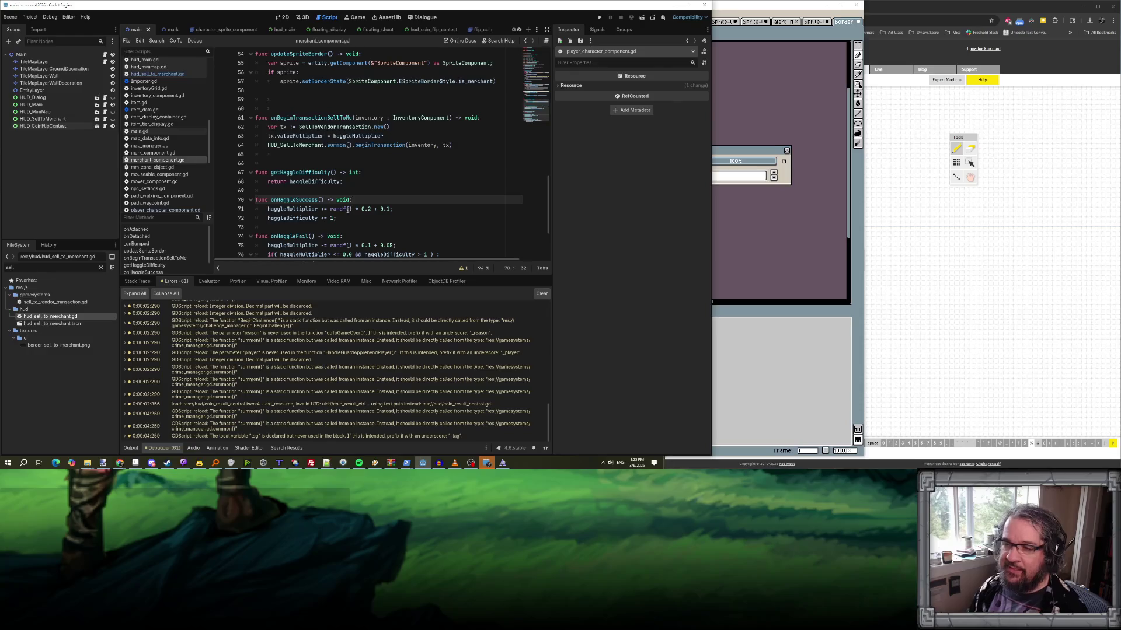
scroll(375, 193, "up", 2)
scroll(376, 191, "down", 1)
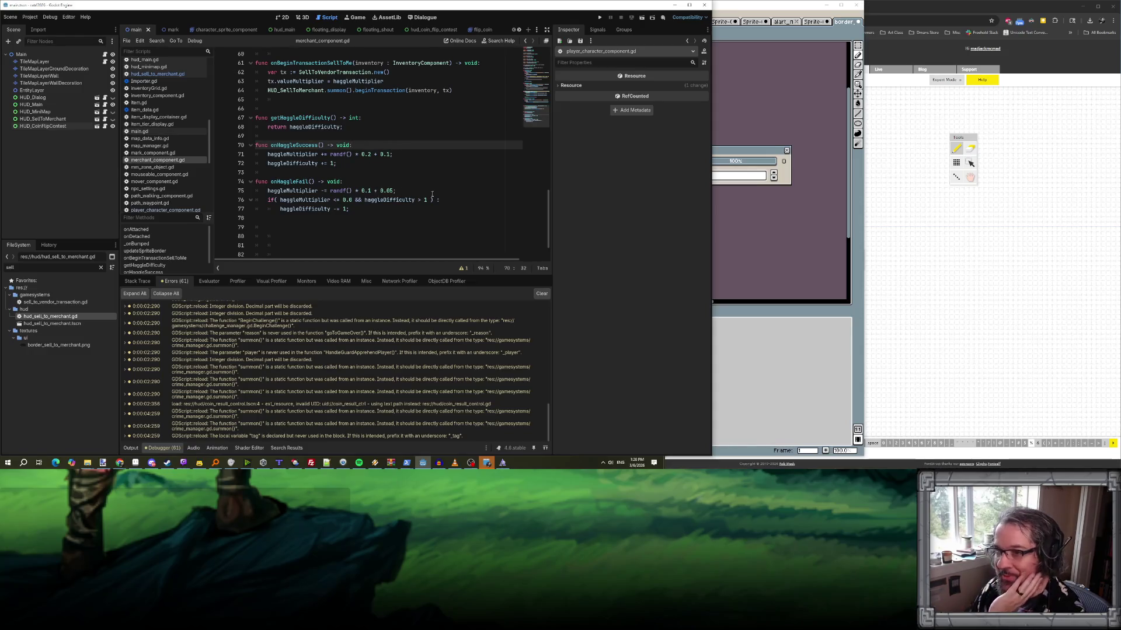
left_click(368, 164)
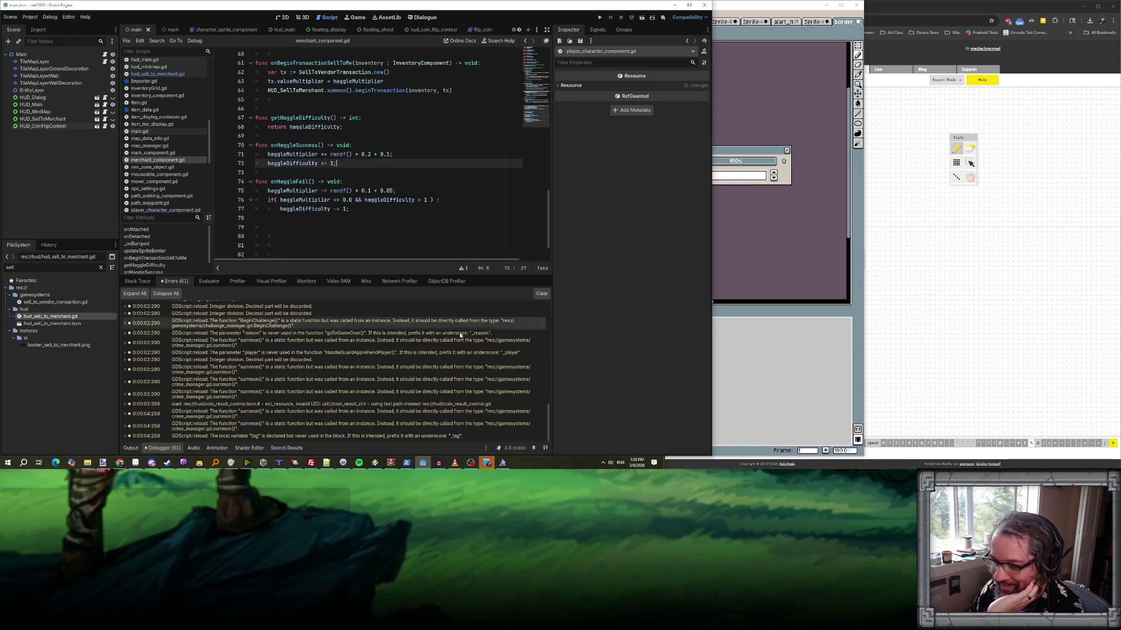
mouse_move(408, 463)
left_click(429, 439)
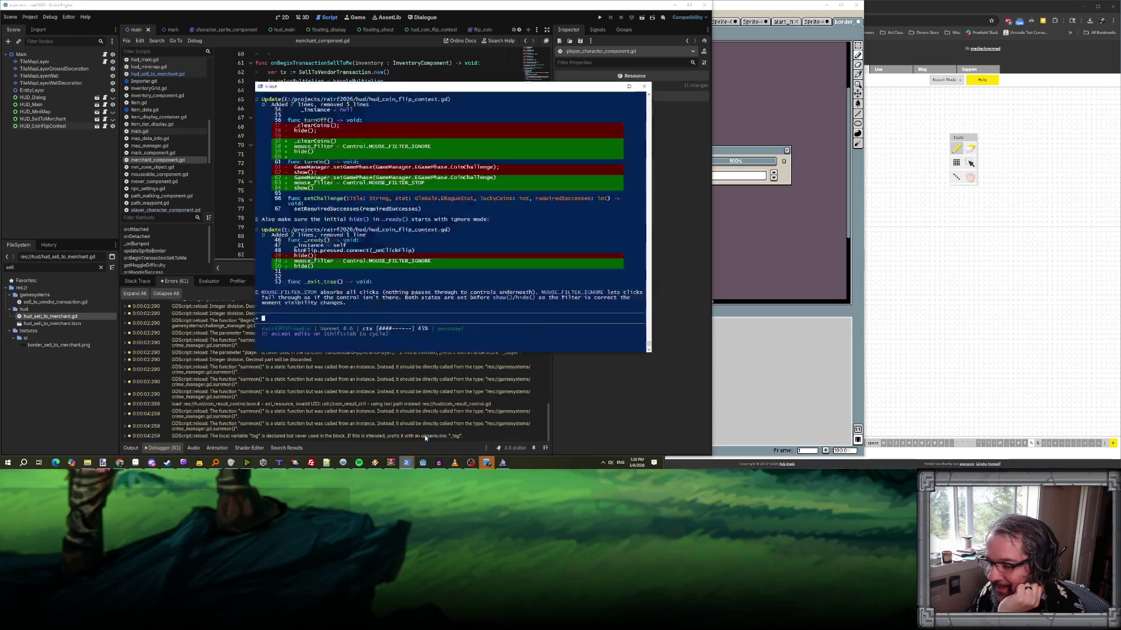
- Ask Claude Code to update the active transaction with the new haggle bonus after any successful or failed haggle
type("when the")
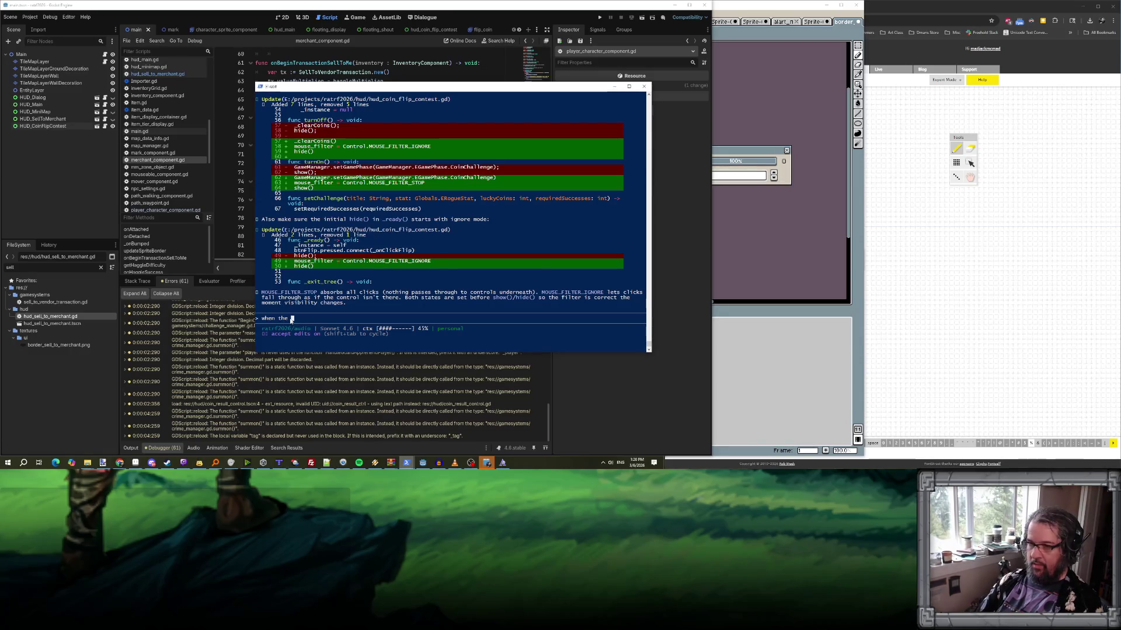
key("BackSpace")
key("BackSpace")
key("BackSpace")
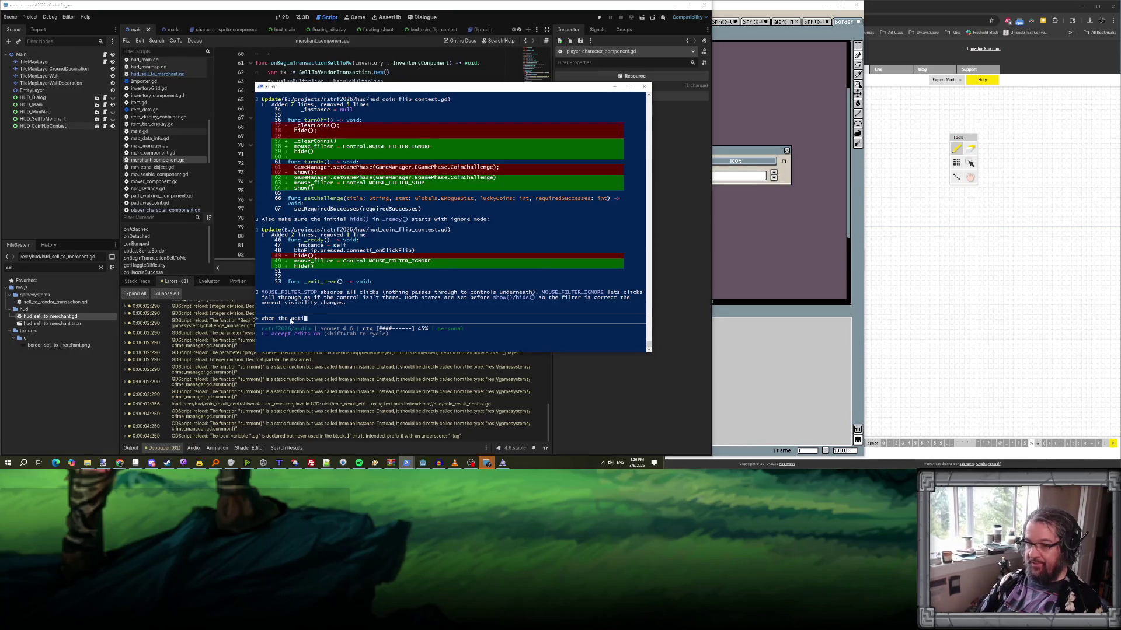
type("Merchant changes their")
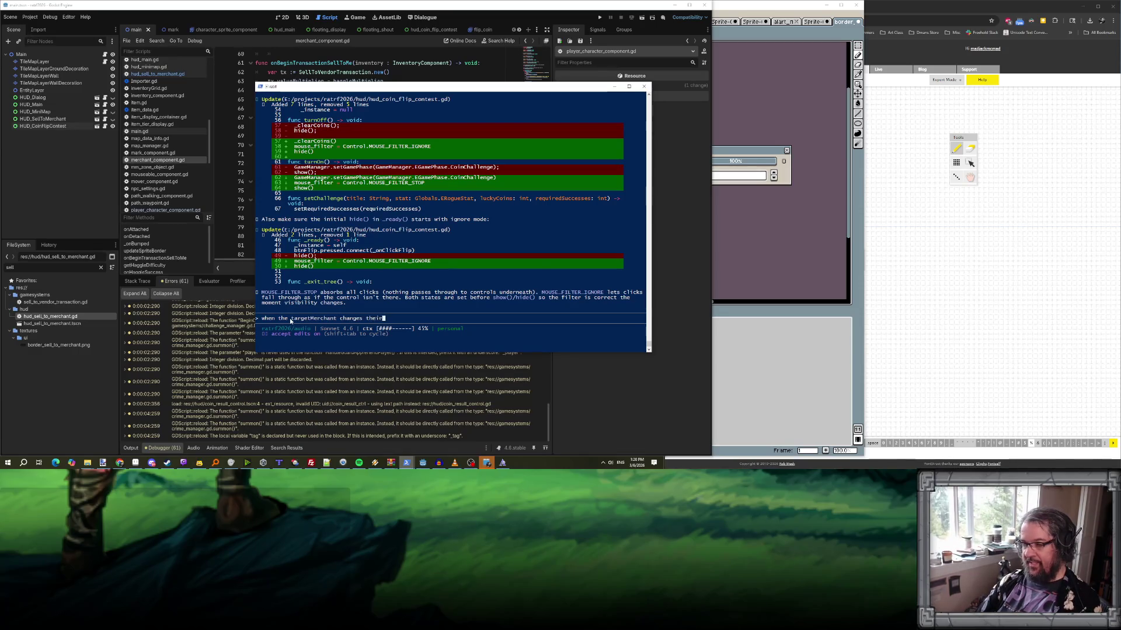
key("BackSpace")
key("BackSpace")
key("BackSpace")
key("BackSpace")
key("BackSpace")
key("BackSpace")
type("hand")
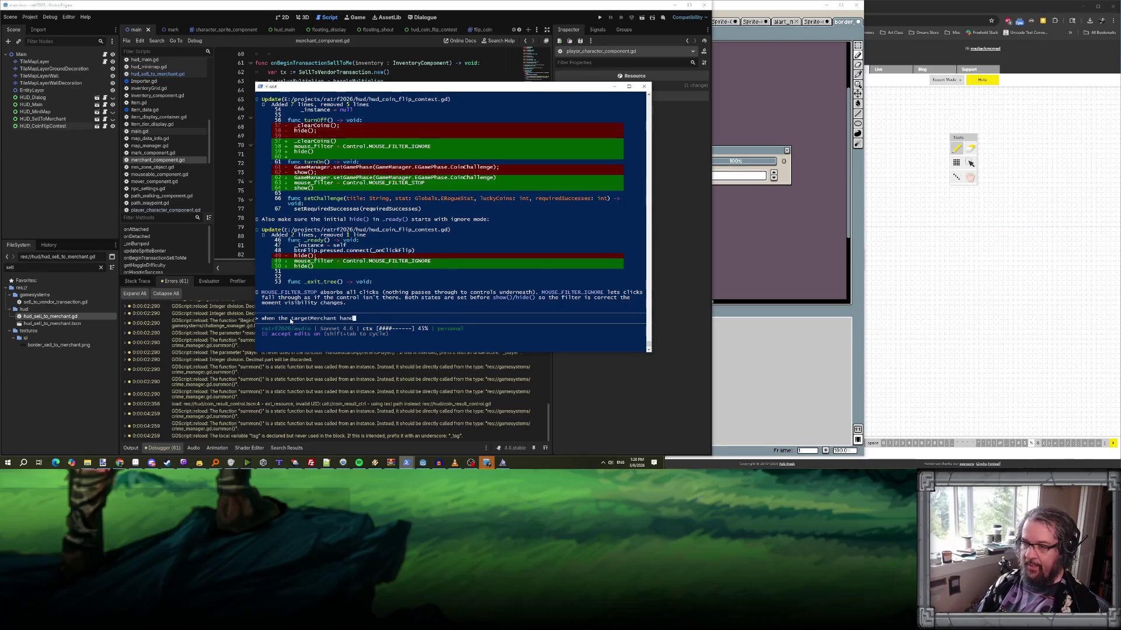
type("les a success")
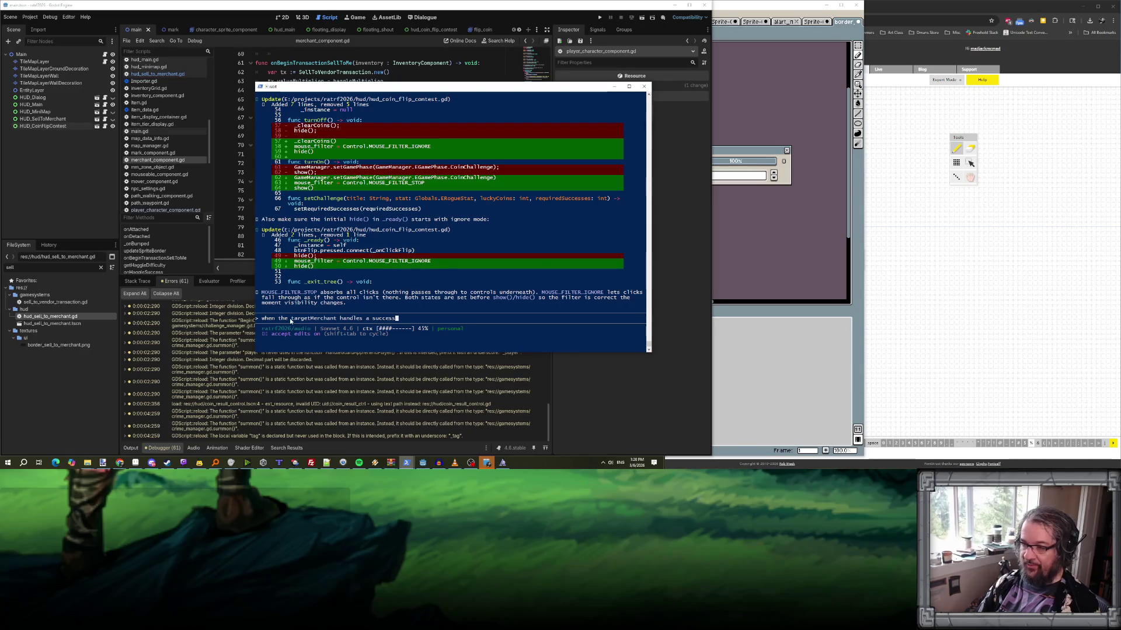
type("ful or faile")
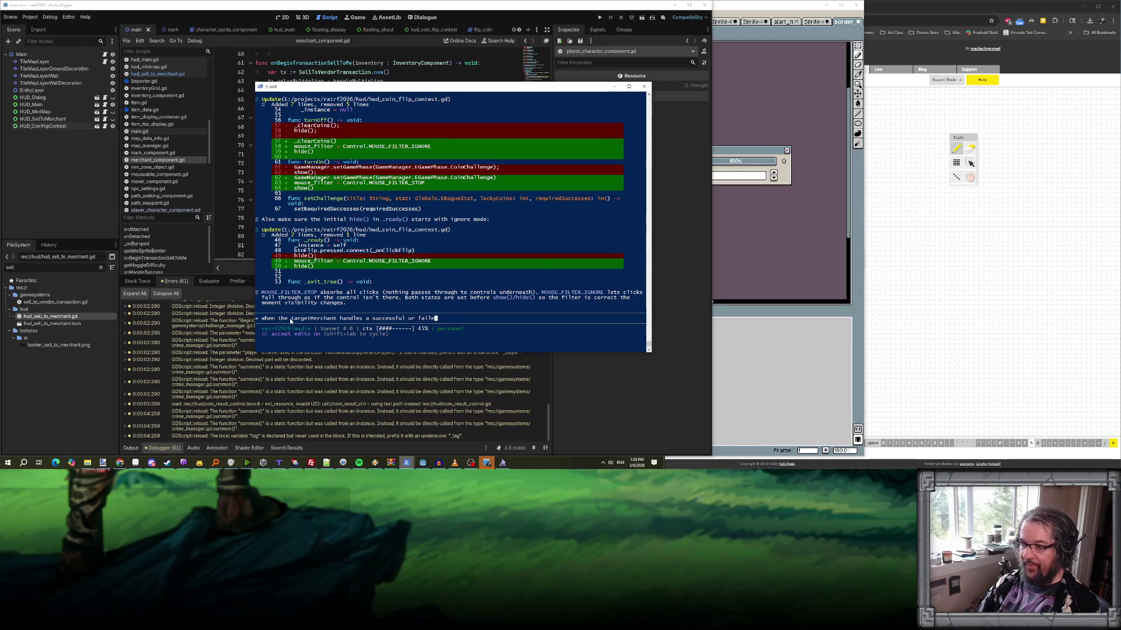
type("d haggle, the trt")
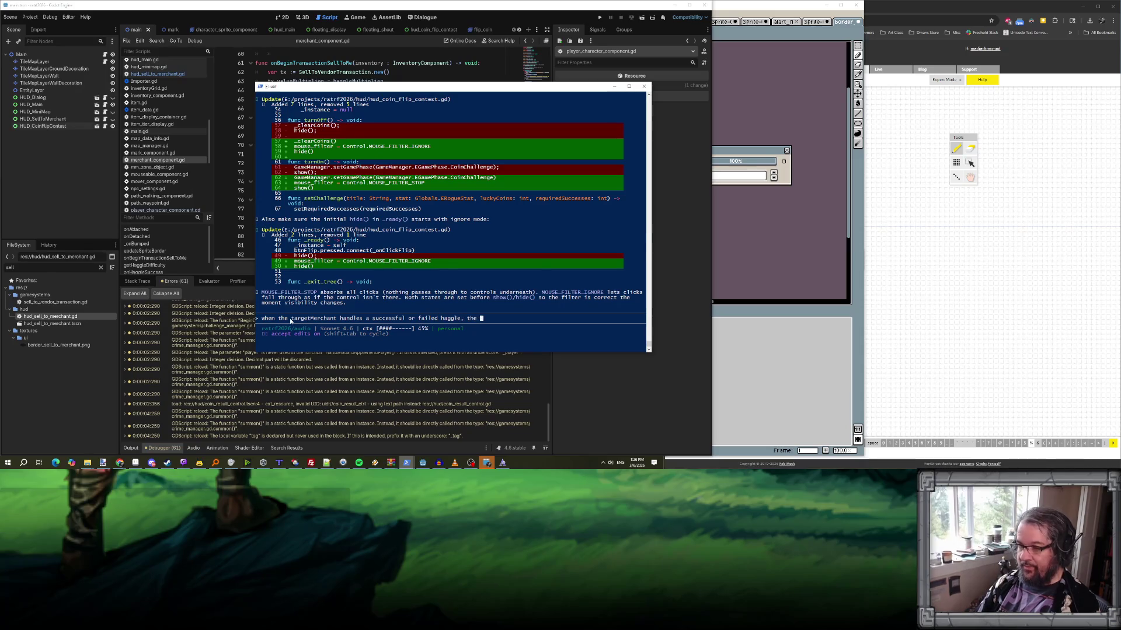
type("activet")
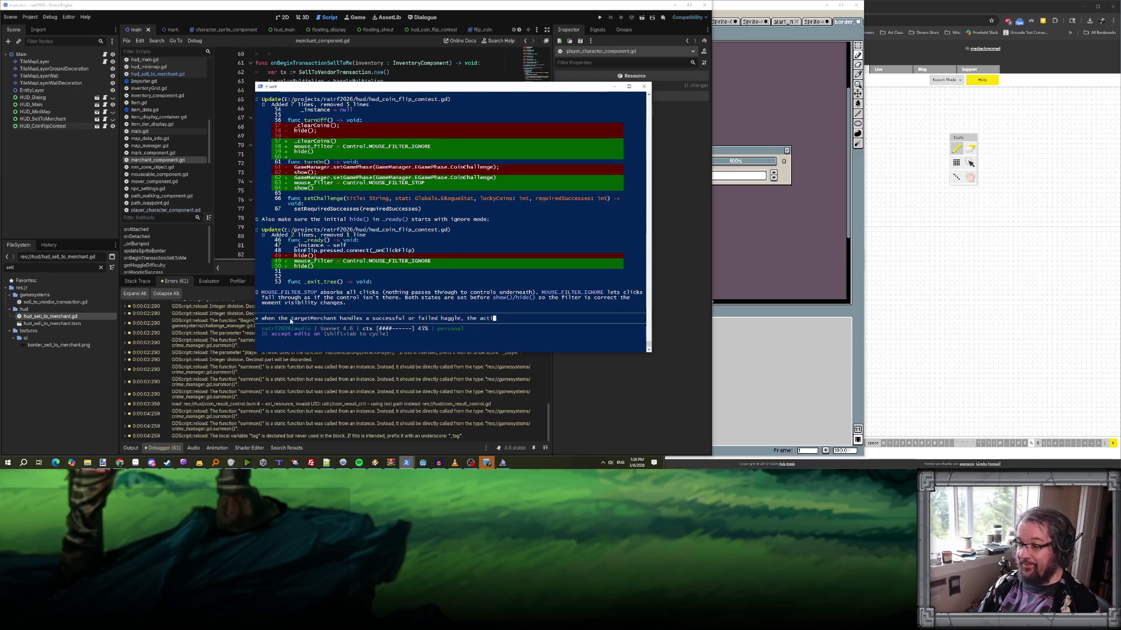
key("BackSpace")
key("BackSpace")
key("BackSpace")
type("transaction should update with")
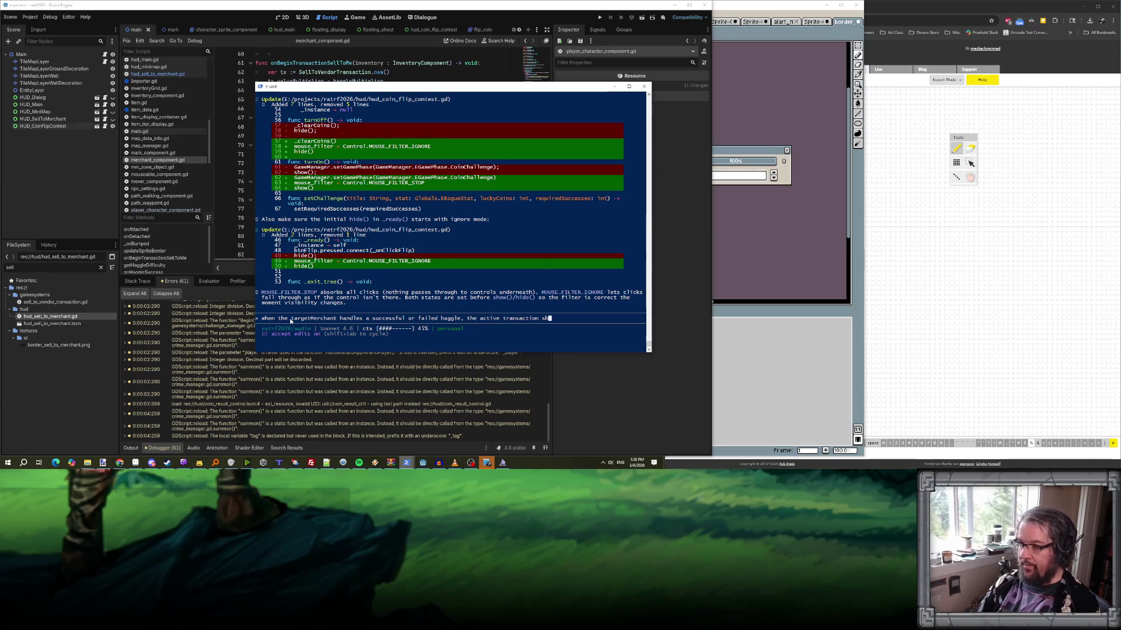
type(" the n")
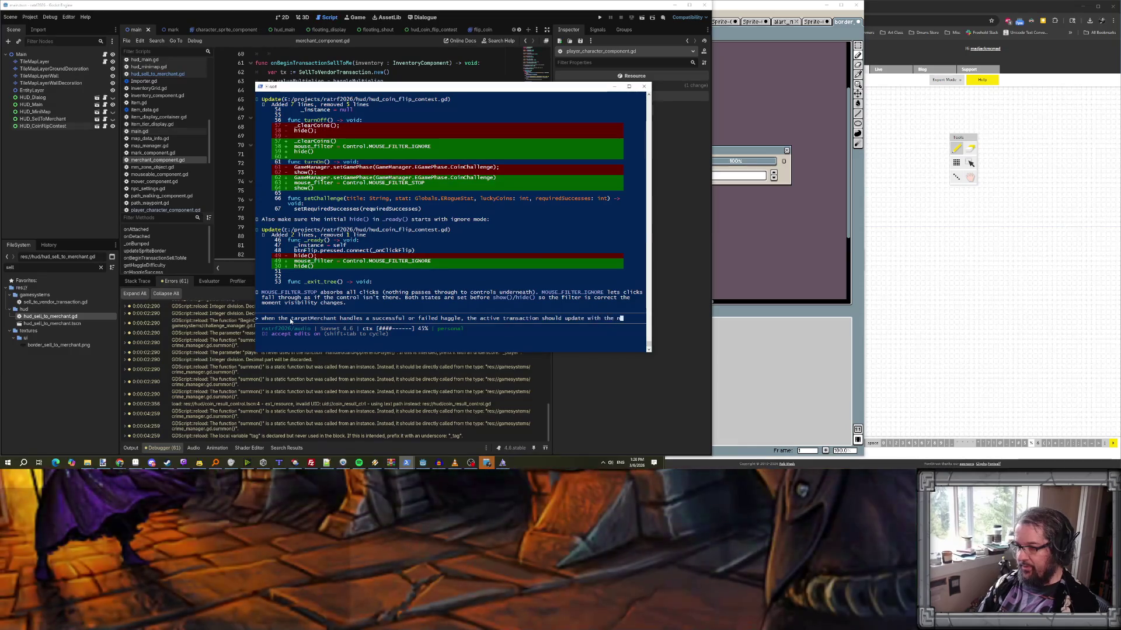
type("ew truth about ")
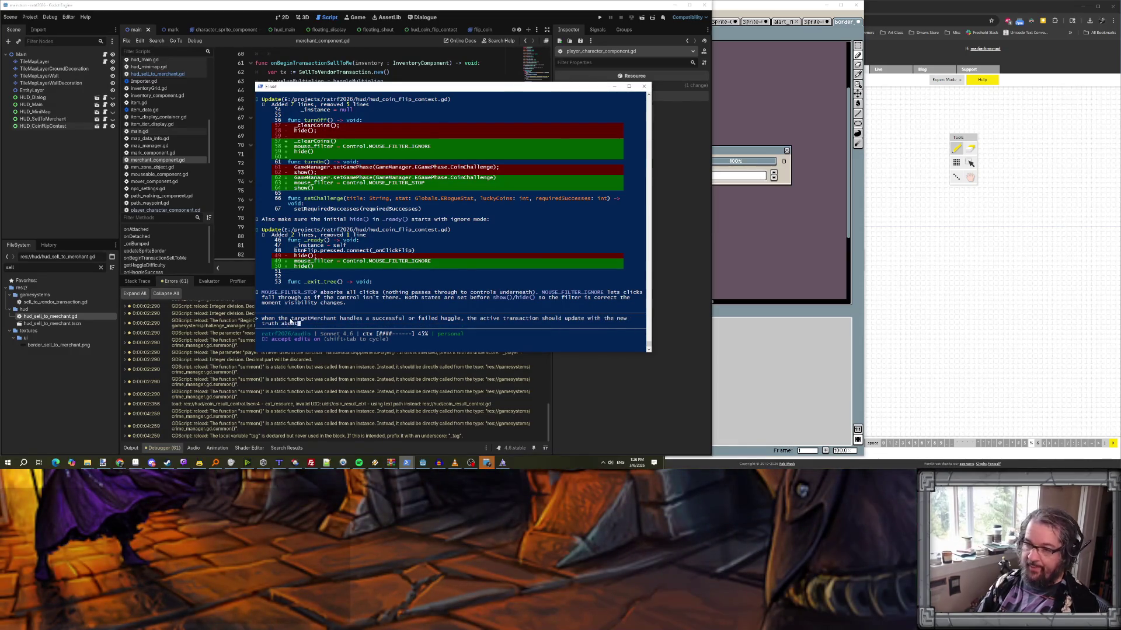
type("the haggle bonus.")
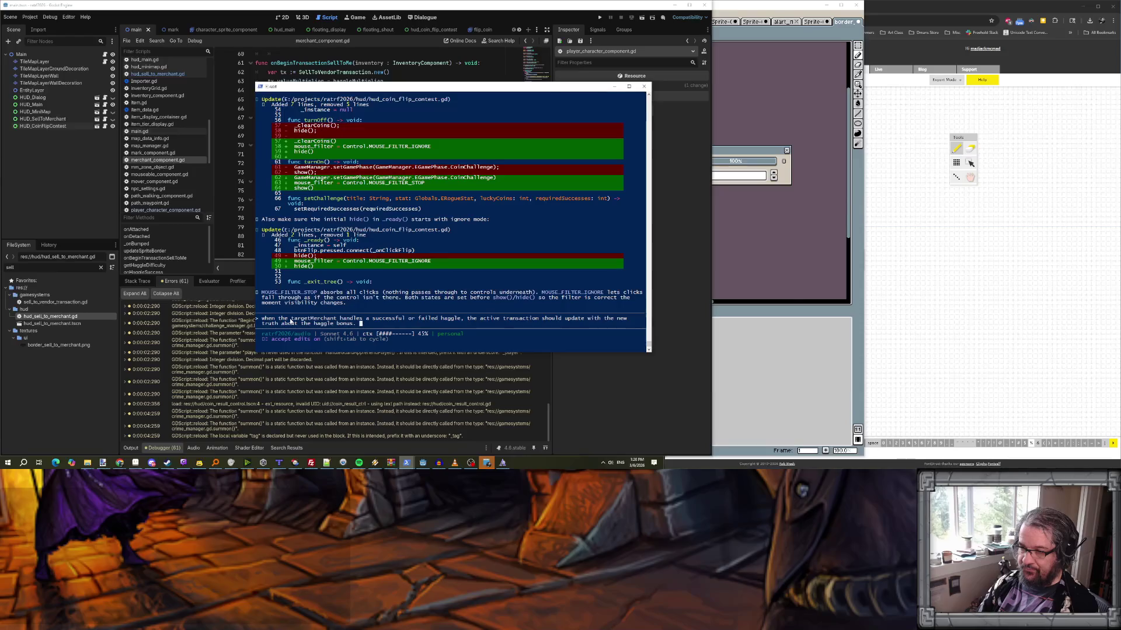
key("Return")
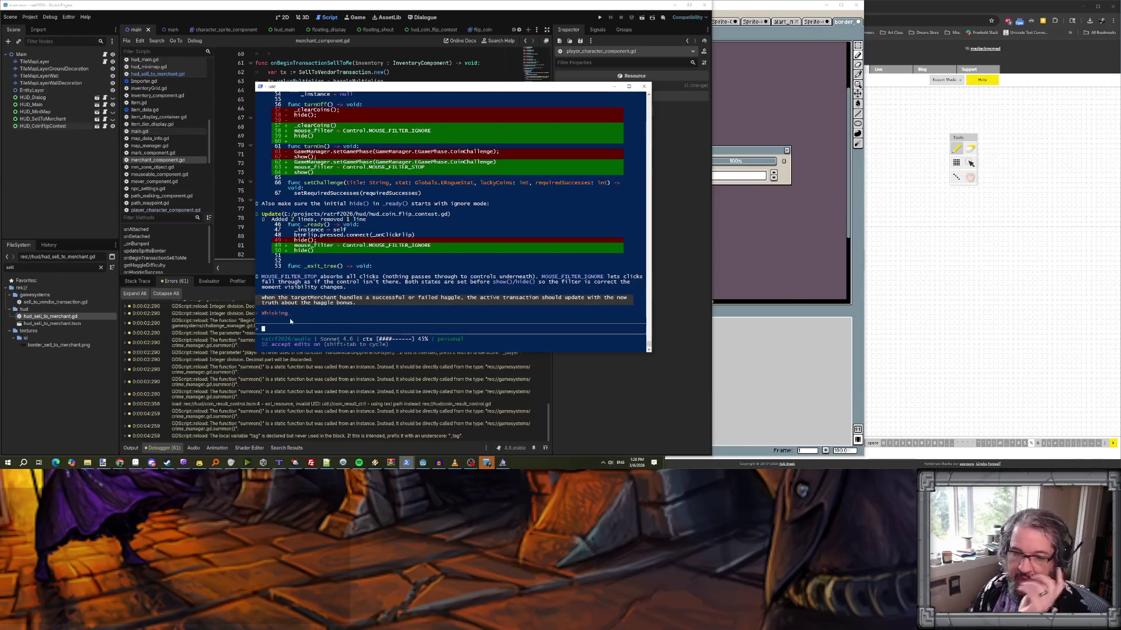
mouse_move(438, 464)
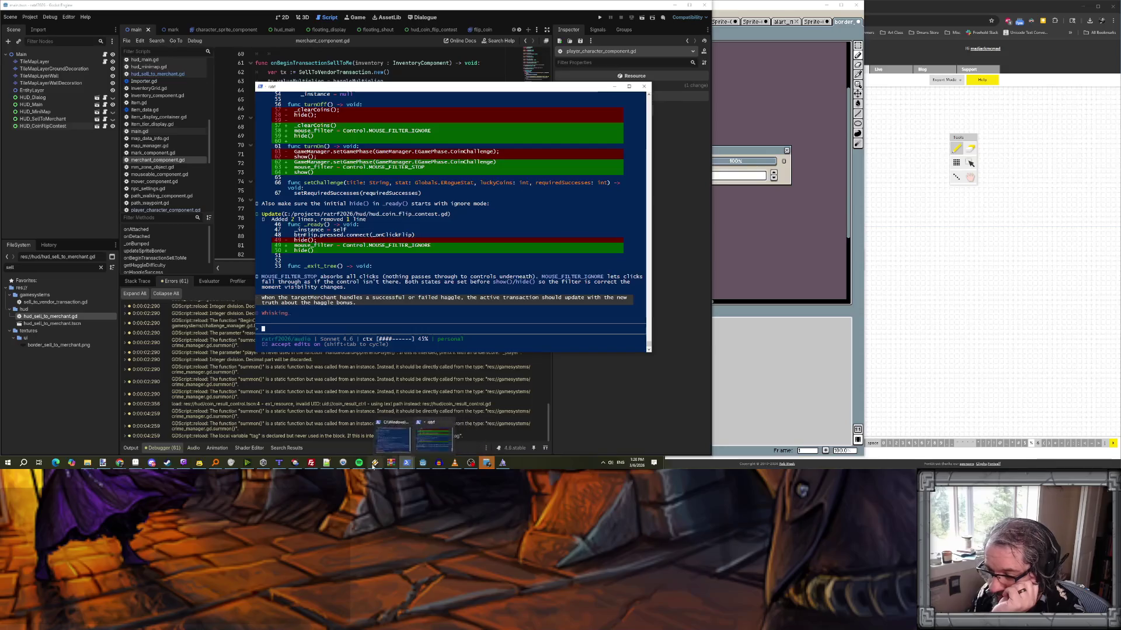
left_click(279, 463)
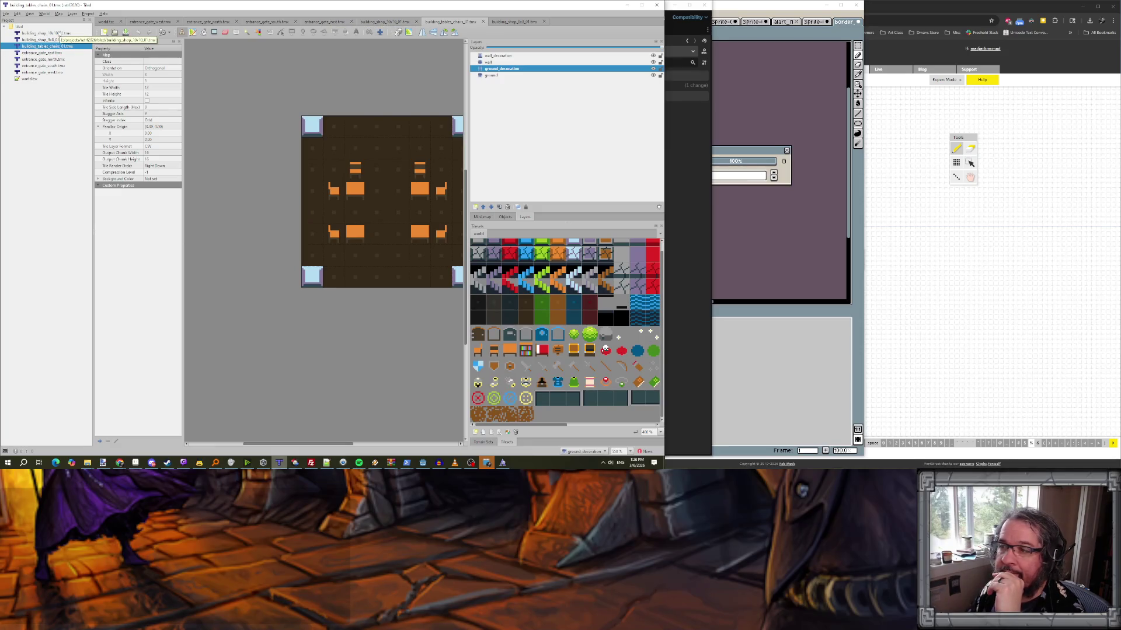
- Cancel a new map, then open building_shop_8x8_01.tmx from the Project panel and copy its file path
left_click_drag(559, 422, 565, 421)
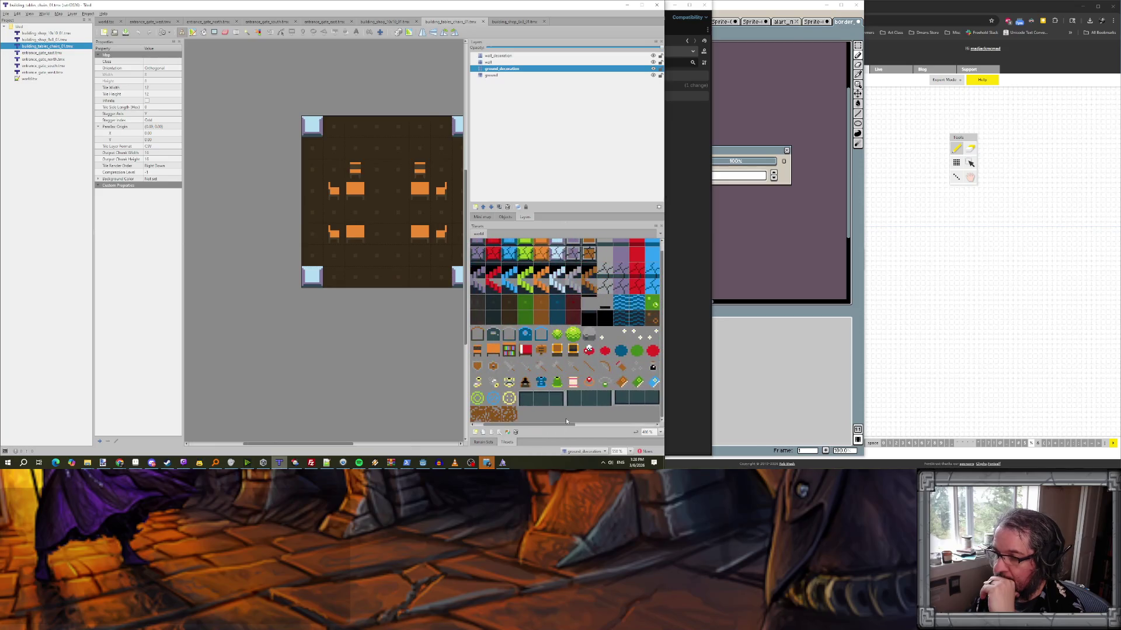
left_click(5, 13)
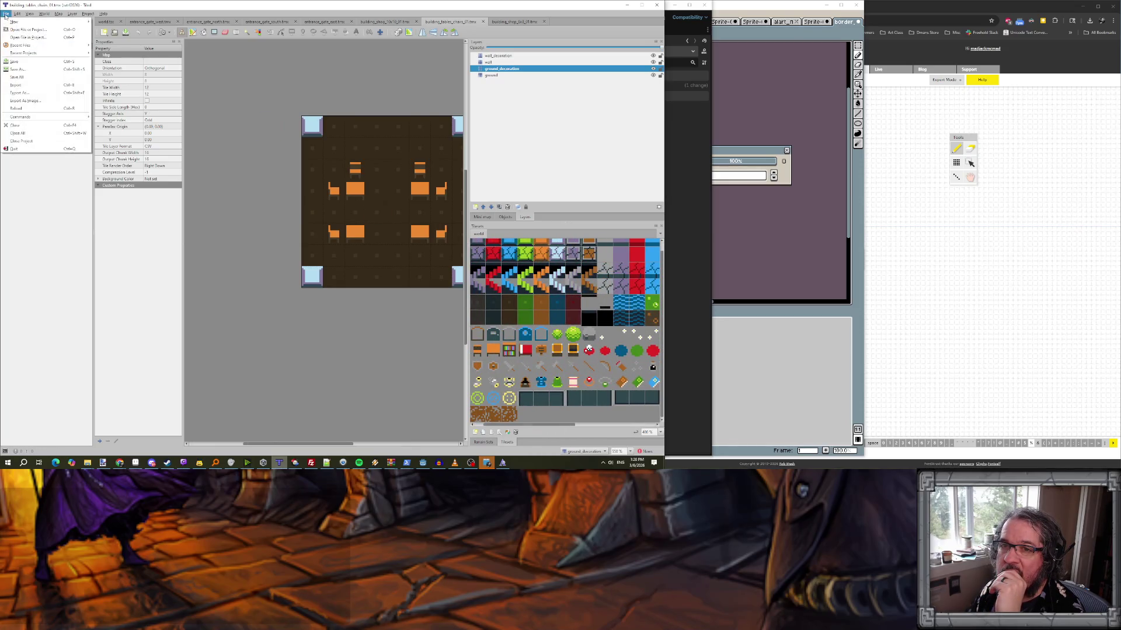
mouse_move(17, 21)
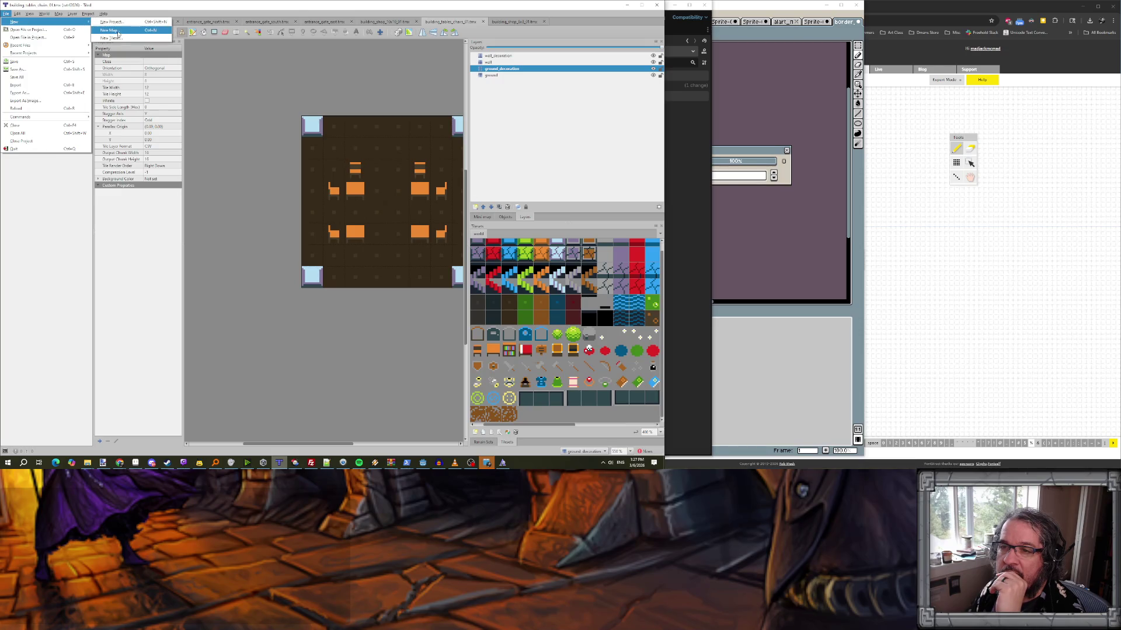
left_click(238, 76)
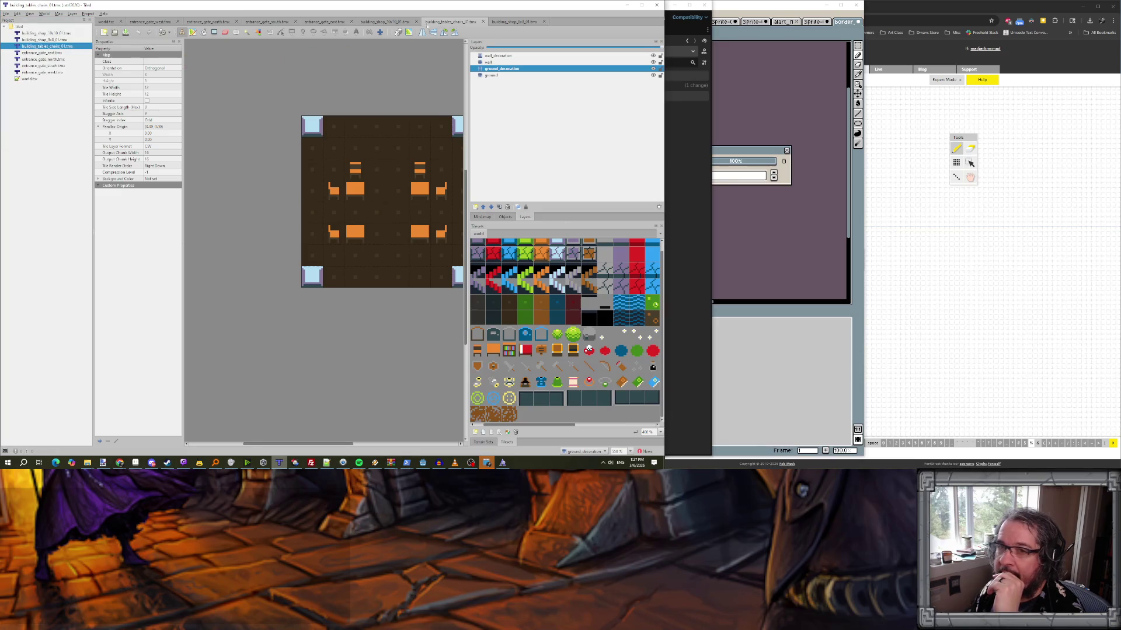
left_click(38, 41)
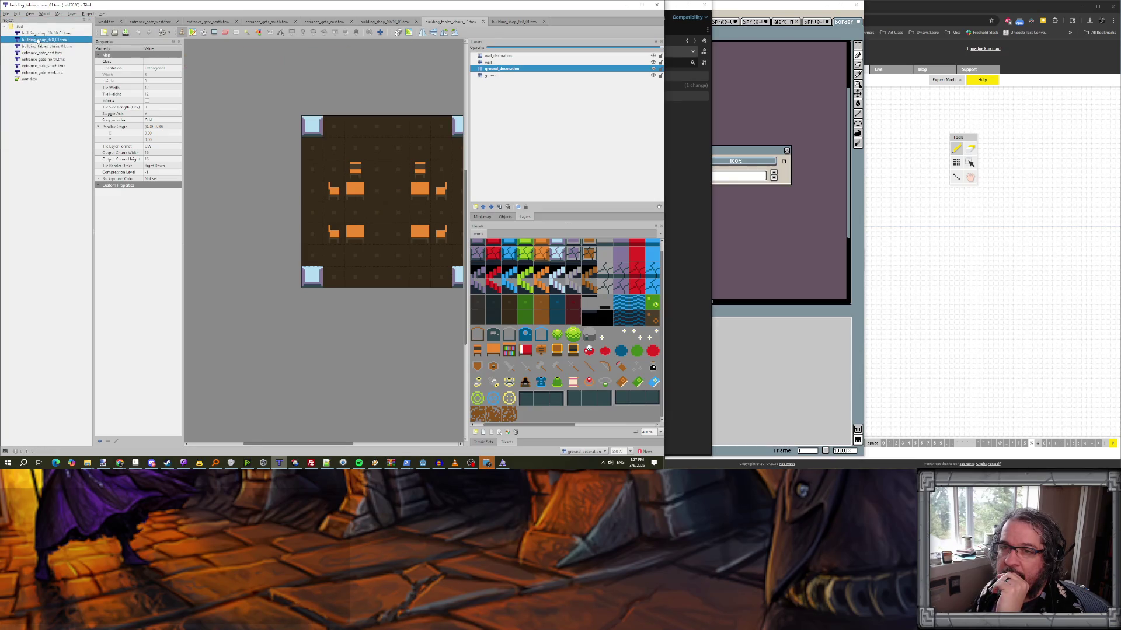
left_click(512, 22)
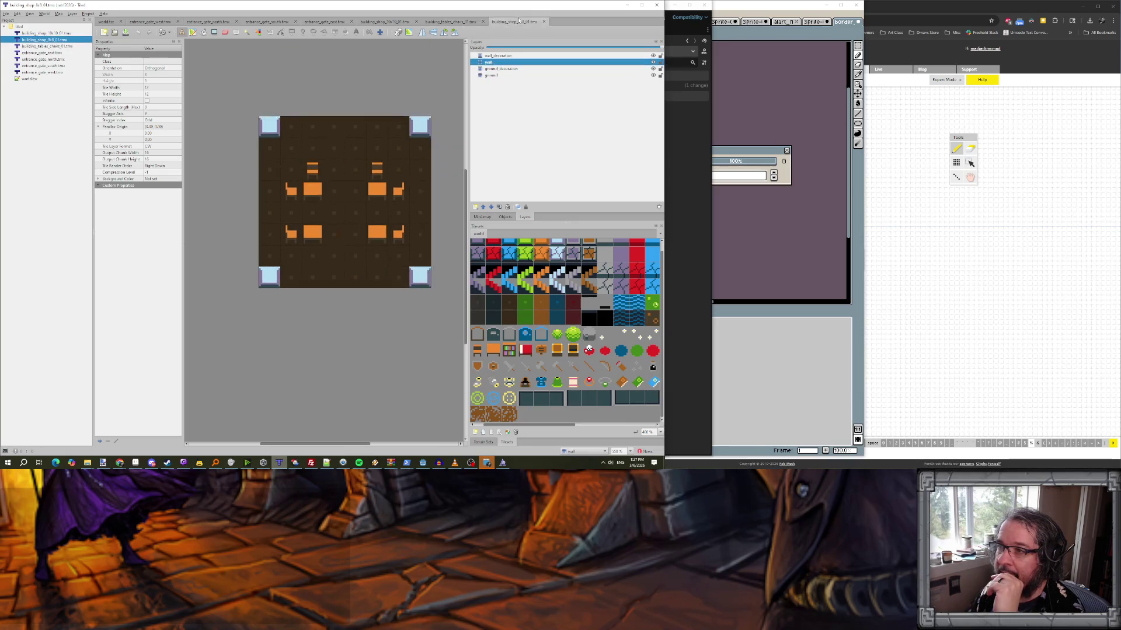
right_click(40, 40)
left_click(47, 44)
key("alt+f")
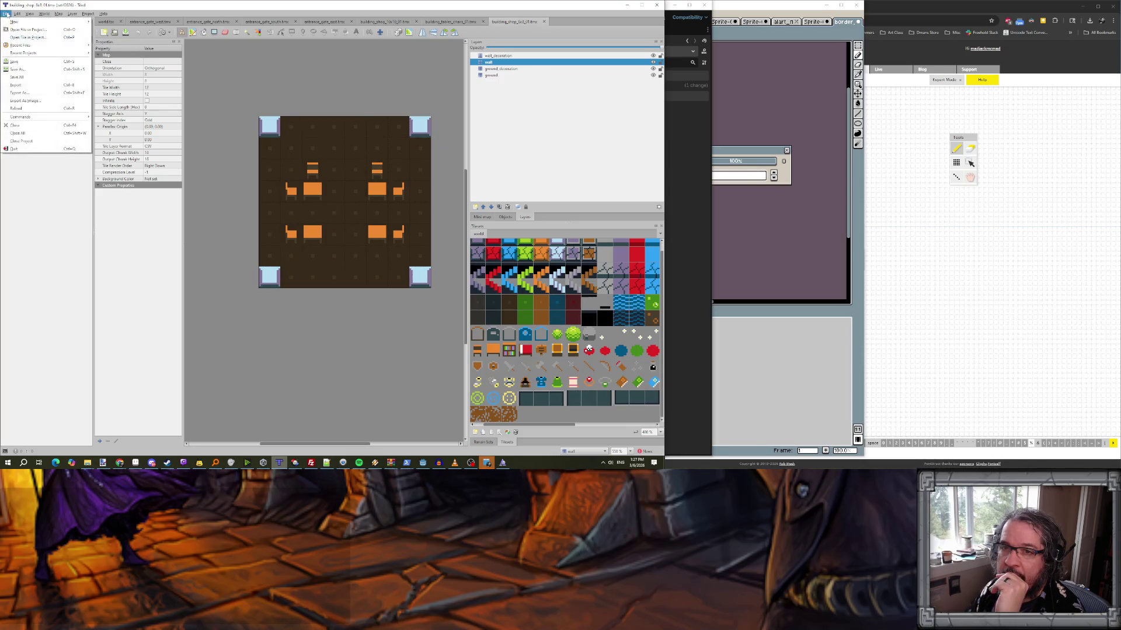
- Use Save As to turn building_shop_8x8_01 into building_shop_5x4_food_01.tmx
key("Escape")
key("ctrl+shift+s")
left_click(72, 212)
left_click_drag(71, 212, 114, 212)
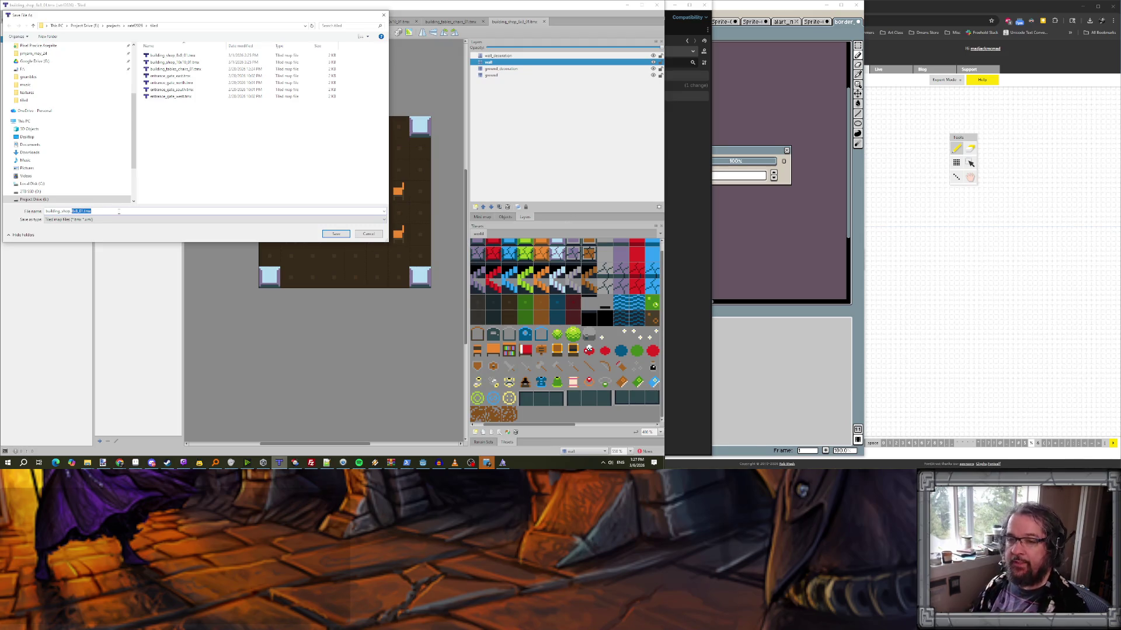
type("5x4_food")
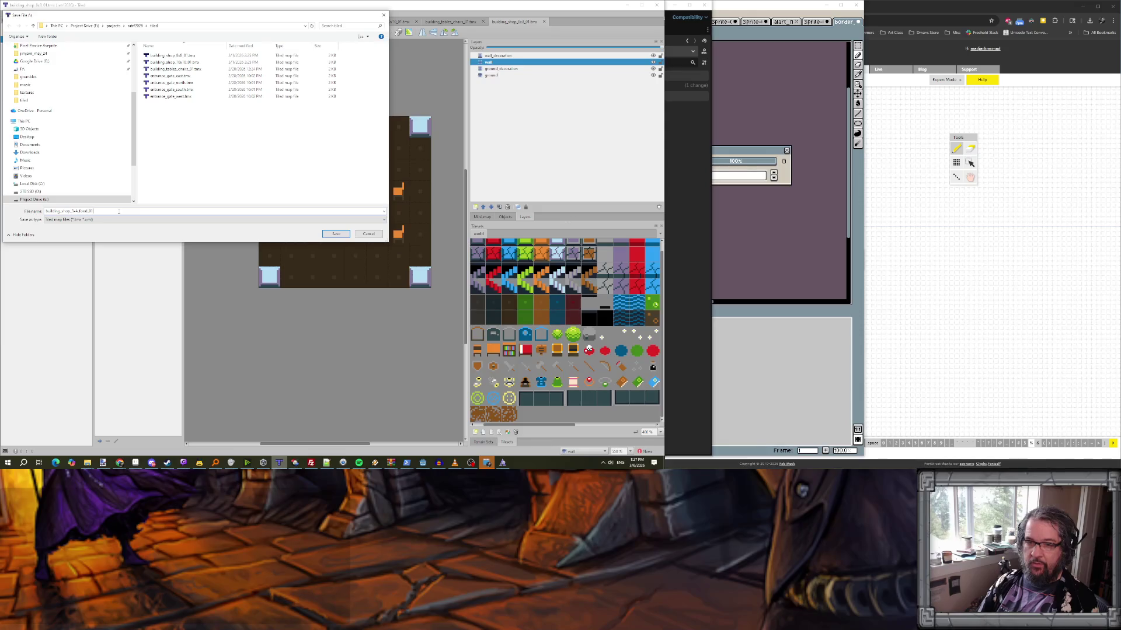
key("Return")
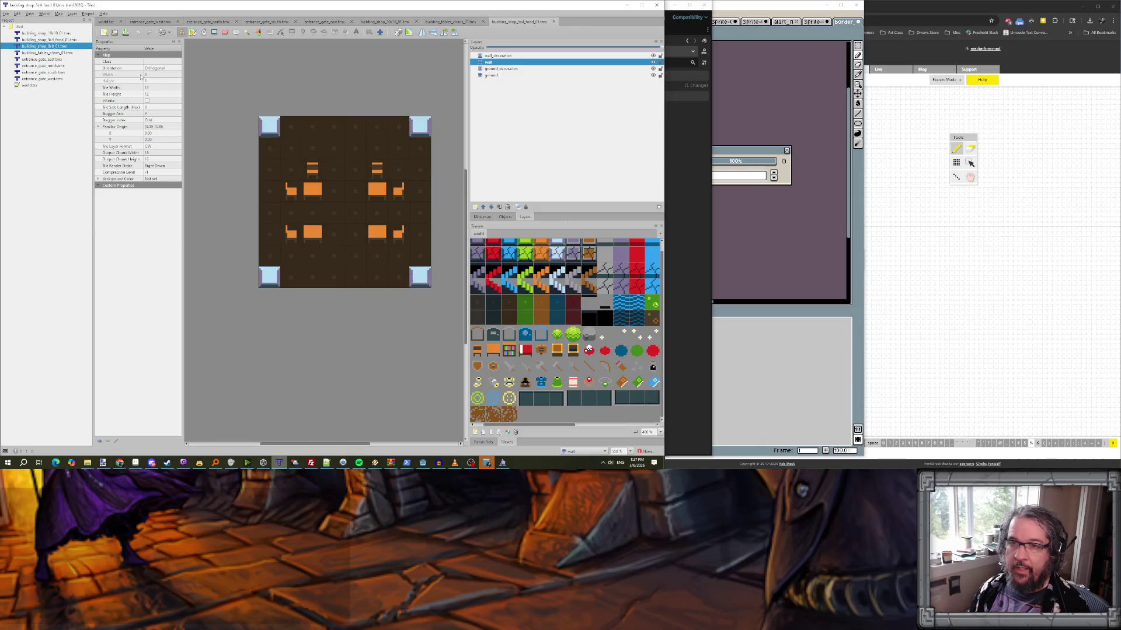
- Close the building_tables_chairs_01, building_shop_10x10_01, four entrance_gate and world map tabs
left_click(60, 40)
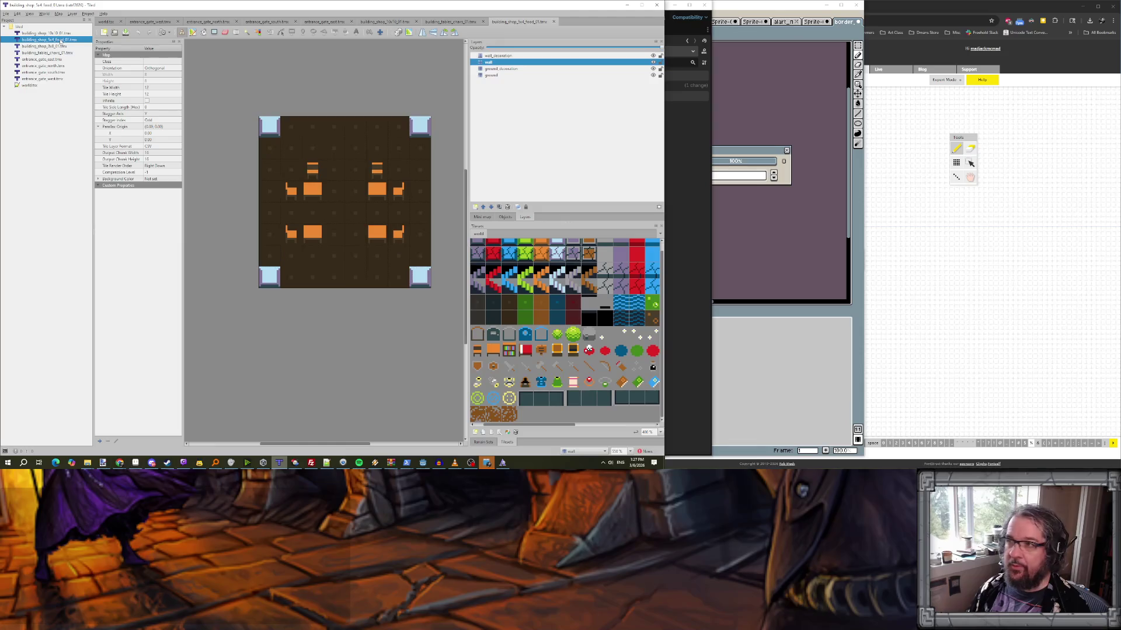
left_click(483, 22)
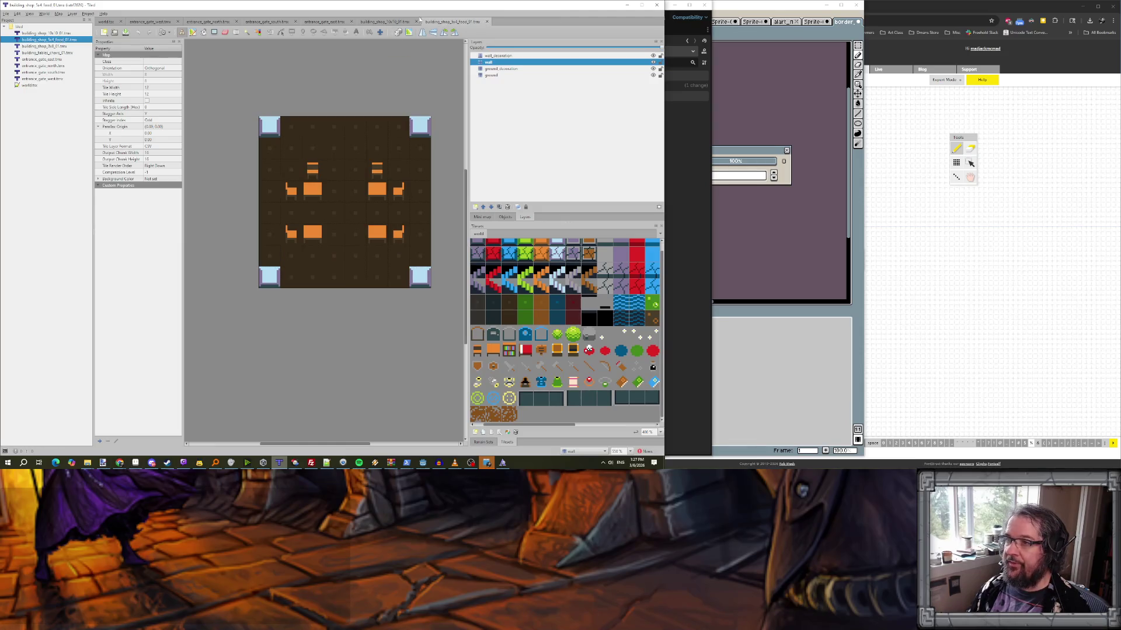
left_click(417, 22)
left_click(354, 21)
left_click(295, 21)
left_click(236, 21)
left_click(178, 22)
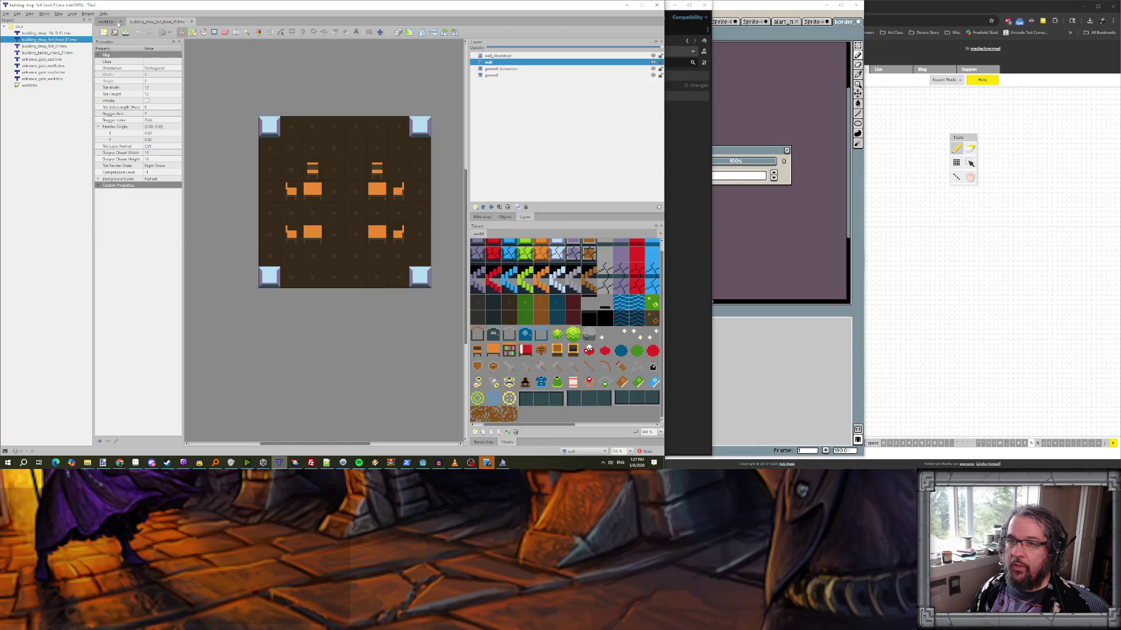
left_click(121, 21)
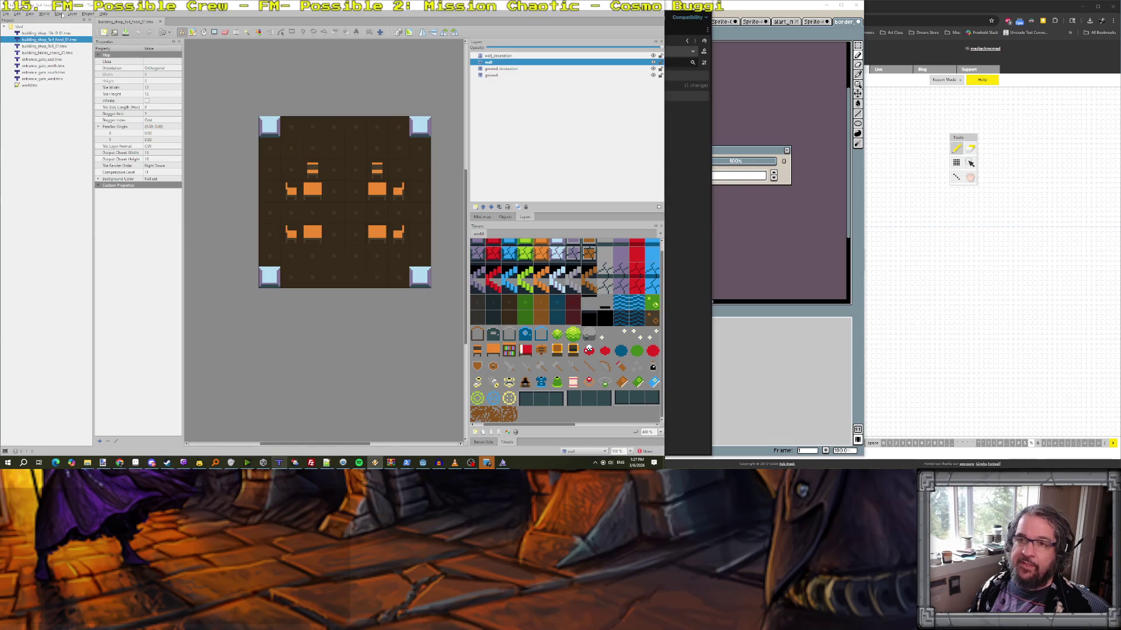
left_click(58, 13)
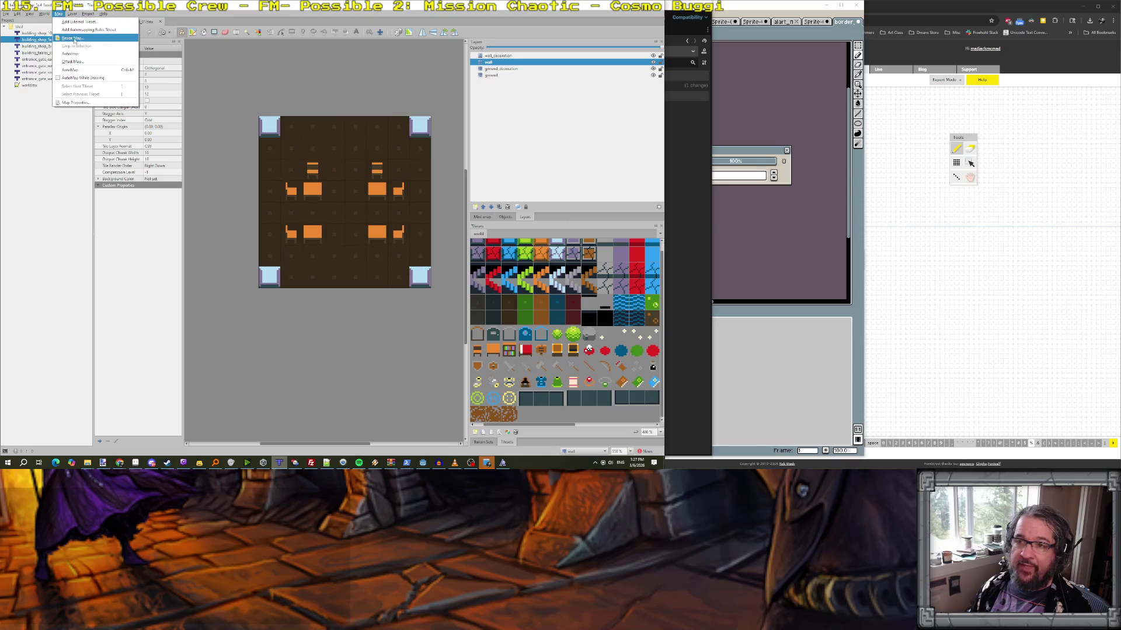
- Resize the food shop map to 5 by 4 tiles
left_click(73, 38)
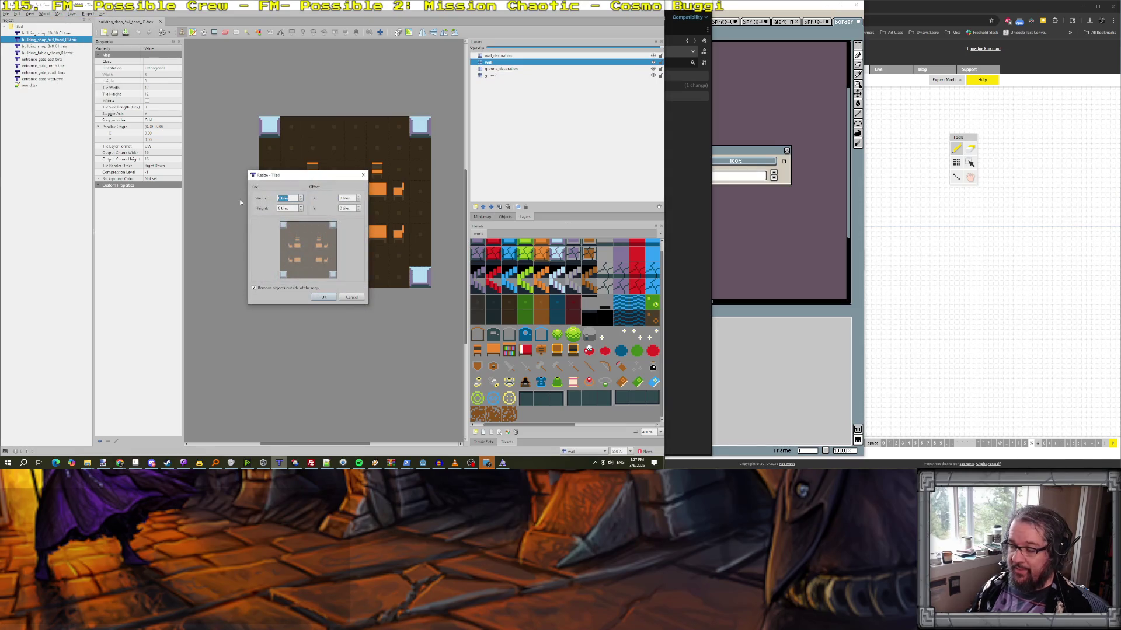
type("5")
key("Tab")
type("4")
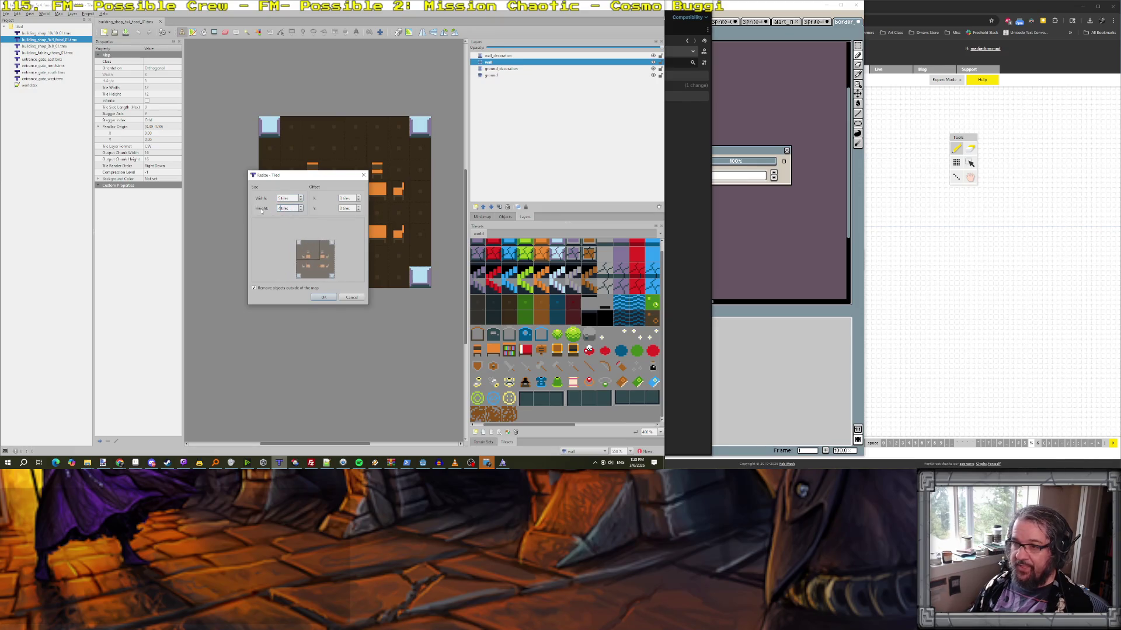
left_click(325, 298)
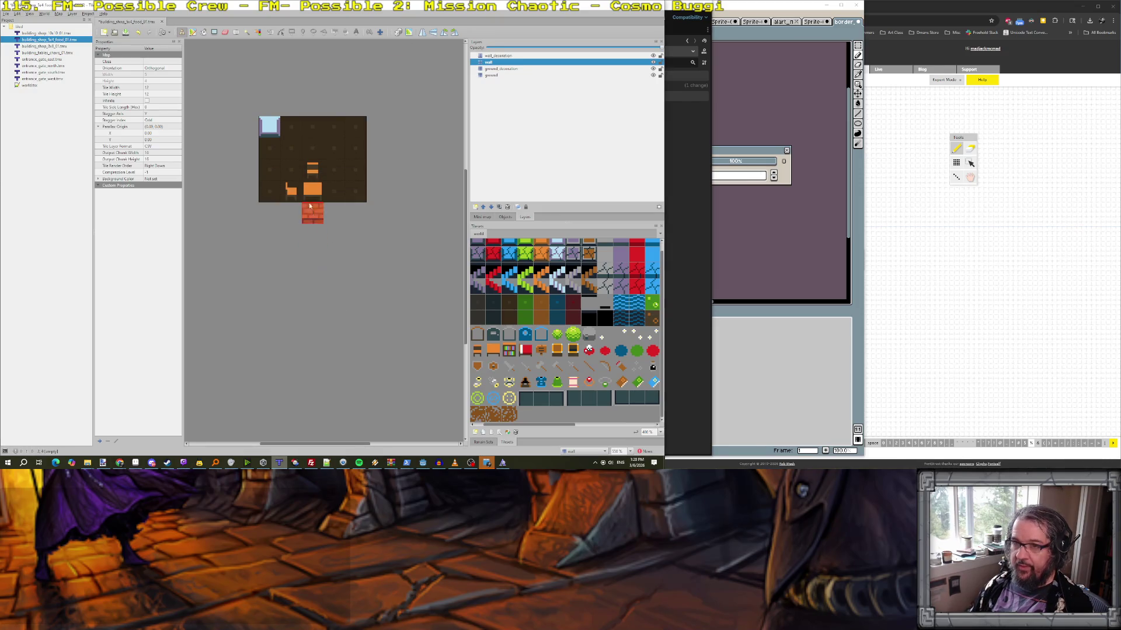
- Paint green grass tiles across the ground layer
left_click(494, 76)
left_click(525, 310)
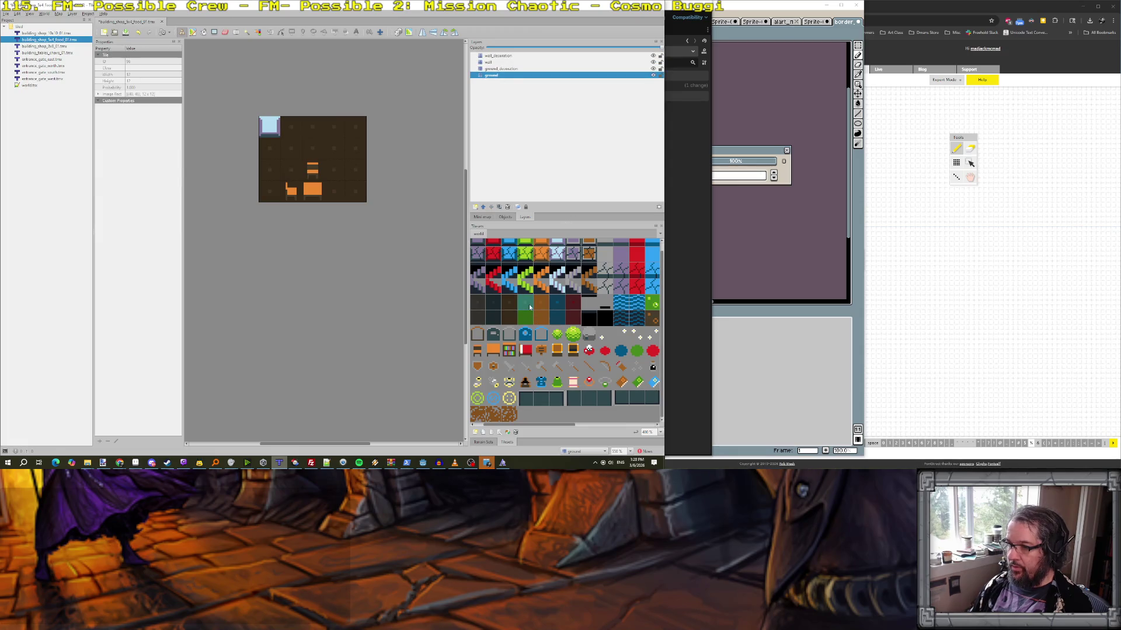
mouse_move(269, 192)
left_mouse_down()
mouse_move(361, 188)
mouse_move(248, 170)
mouse_move(353, 148)
mouse_move(292, 125)
mouse_move(252, 152)
left_mouse_up()
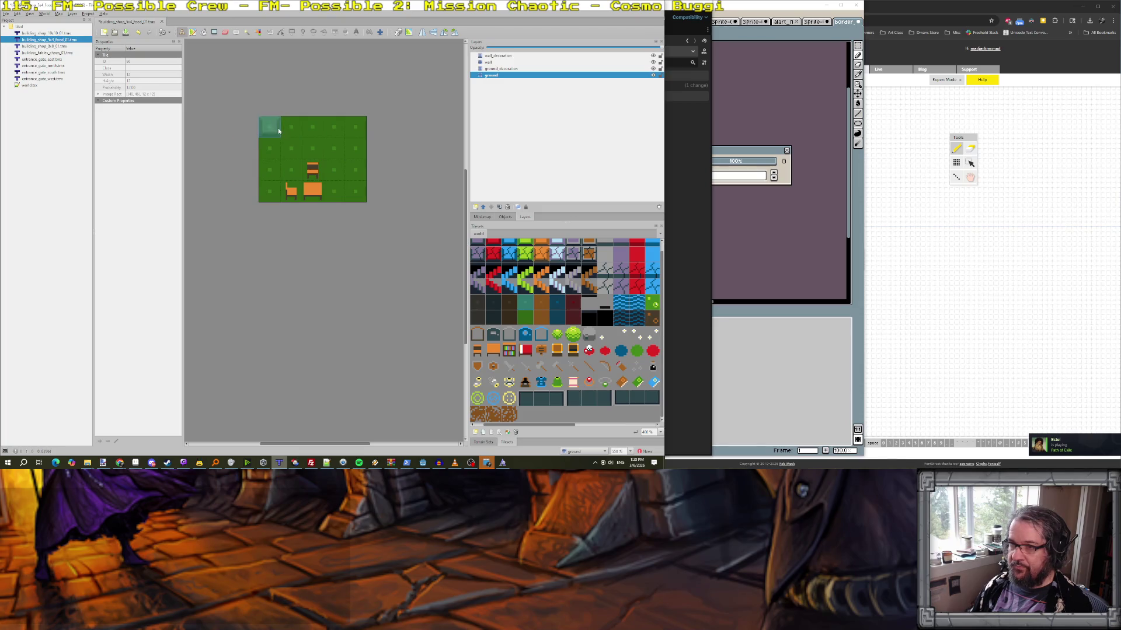
- Erase the two chairs, the table and the top-left window from the map
left_click(500, 70)
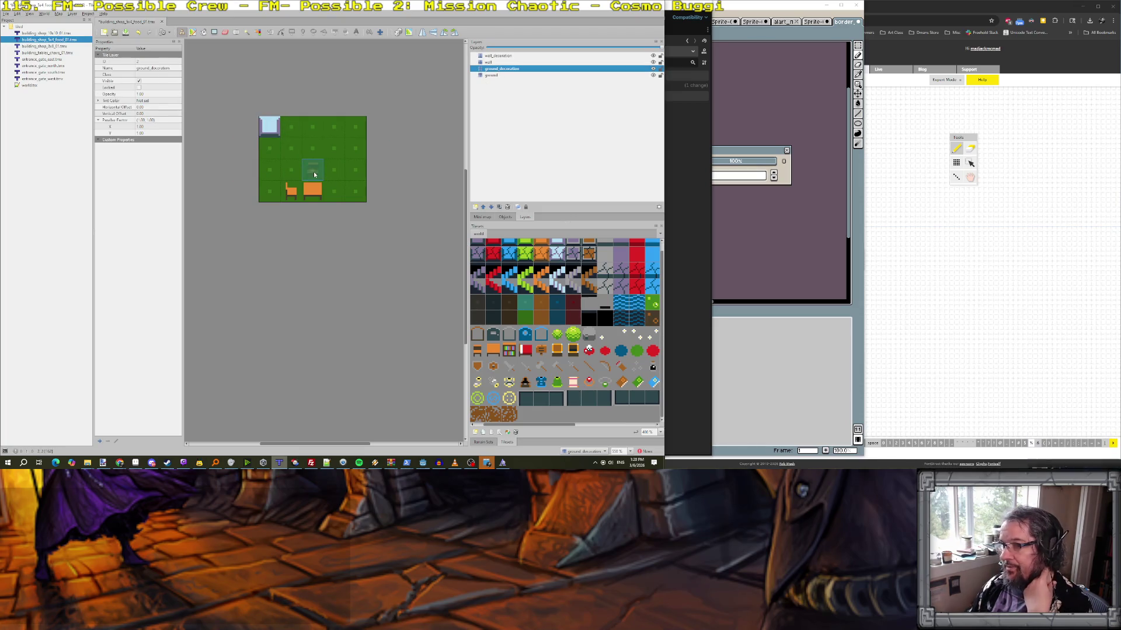
right_click(314, 193)
key("e")
left_click(290, 191)
left_click(313, 171)
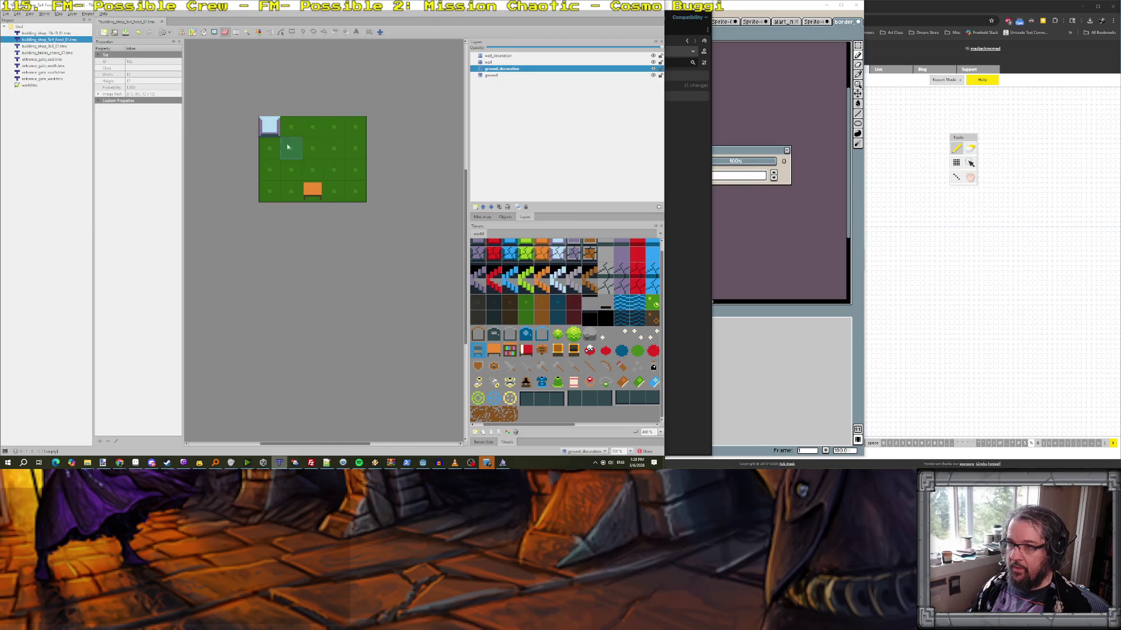
left_click(487, 63)
left_click(269, 127)
left_click(308, 193)
- Save the resized food shop map
left_click(498, 56)
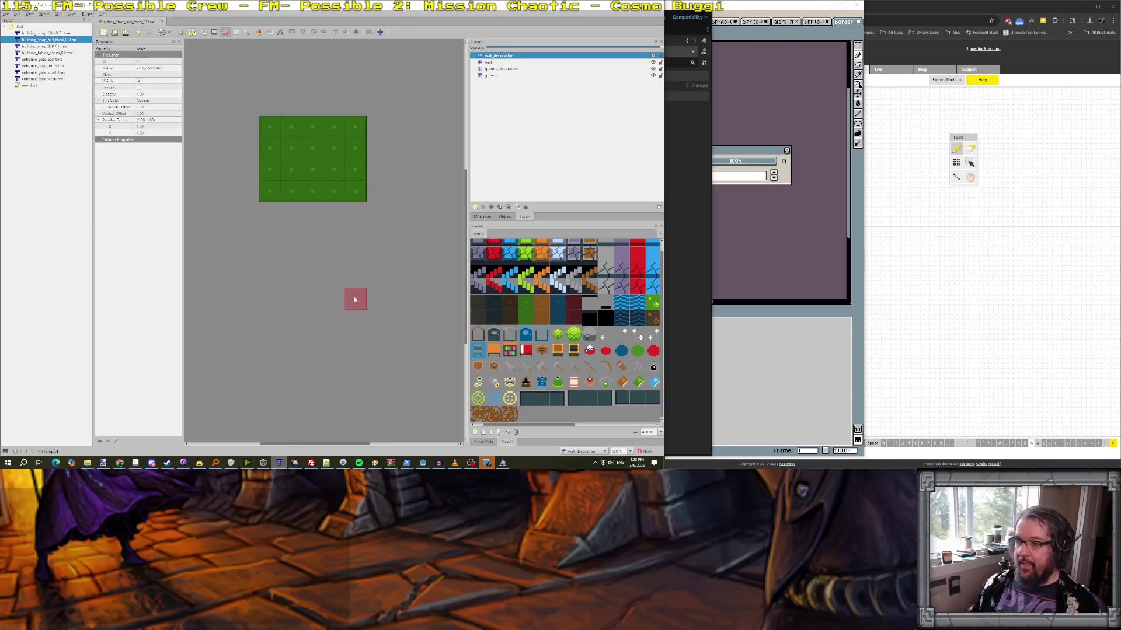
key("ctrl+s")
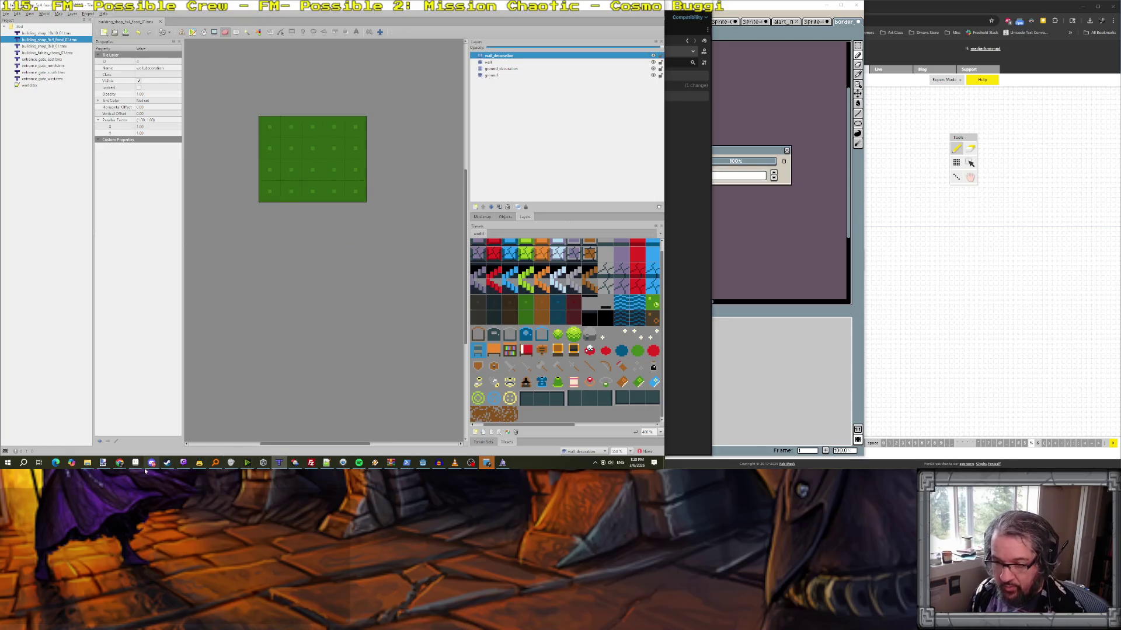
left_click(135, 463)
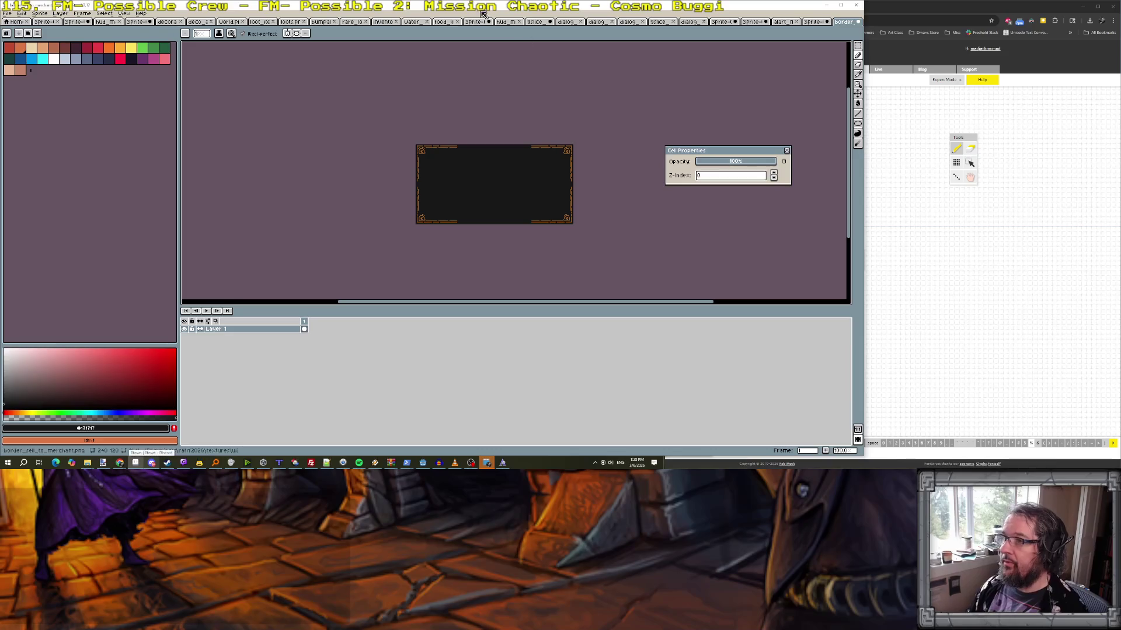
- Open the food_vendor FOOD stand sprite, select the mans layer and zoom in
left_click(501, 21)
left_click(481, 22)
left_click(445, 22)
scroll(431, 72, "down", 2)
scroll(431, 71, "up", 1)
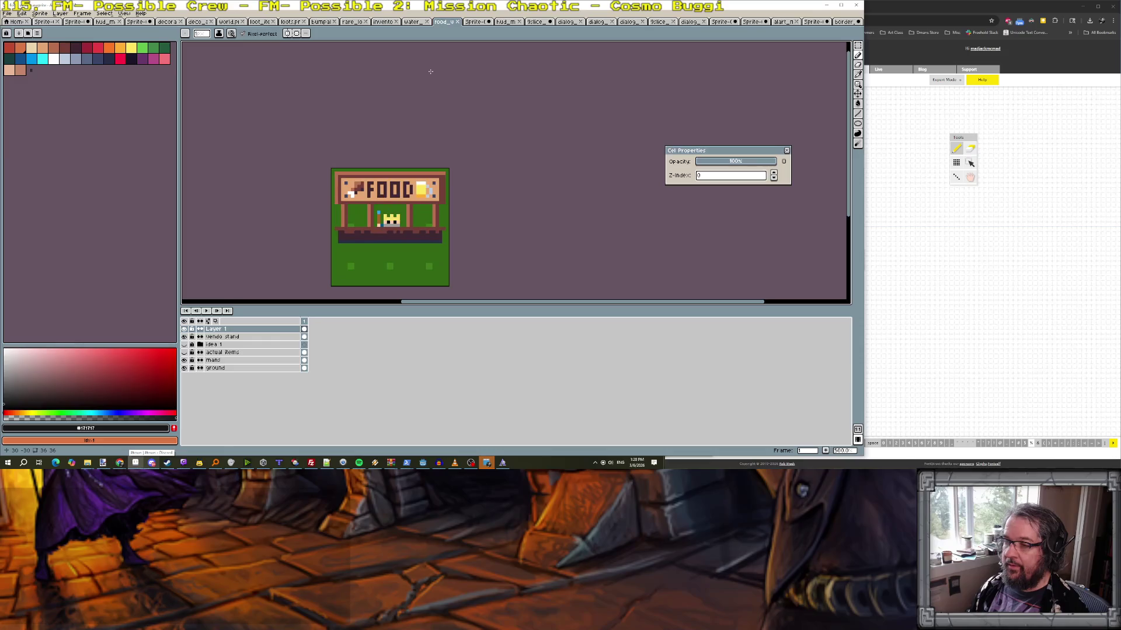
left_click(184, 368)
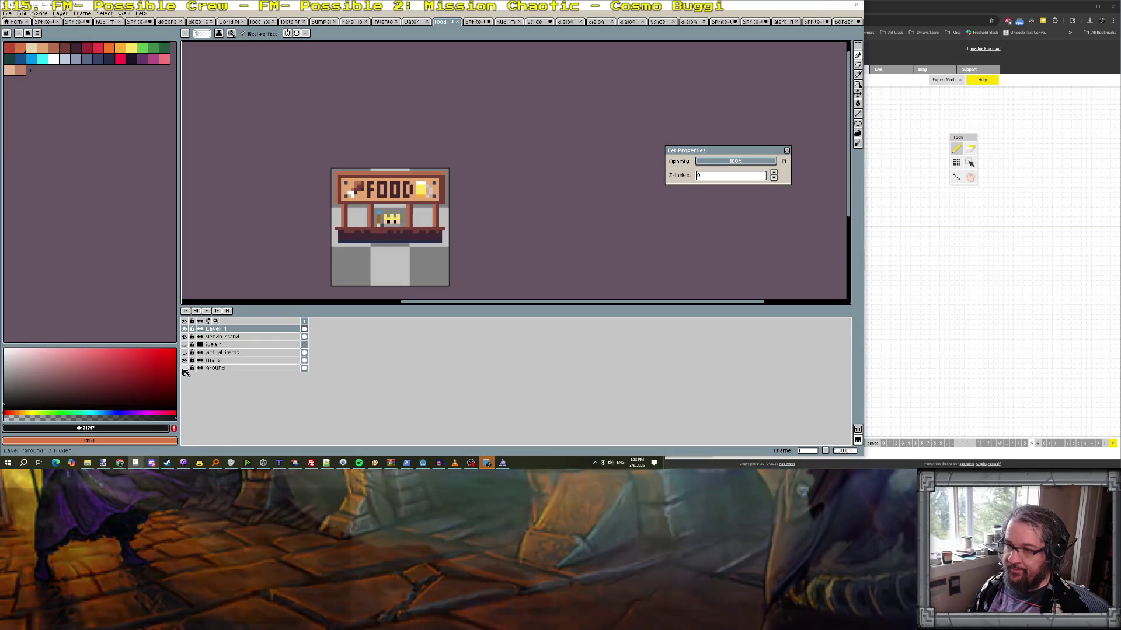
left_click(184, 368)
left_click(222, 360)
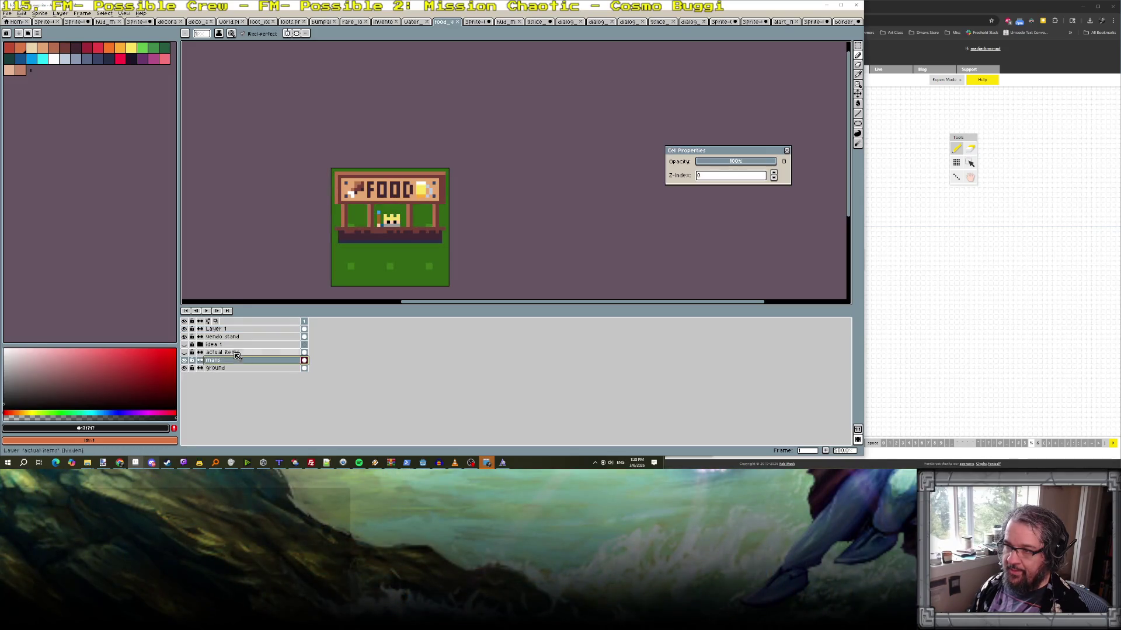
key("plus")
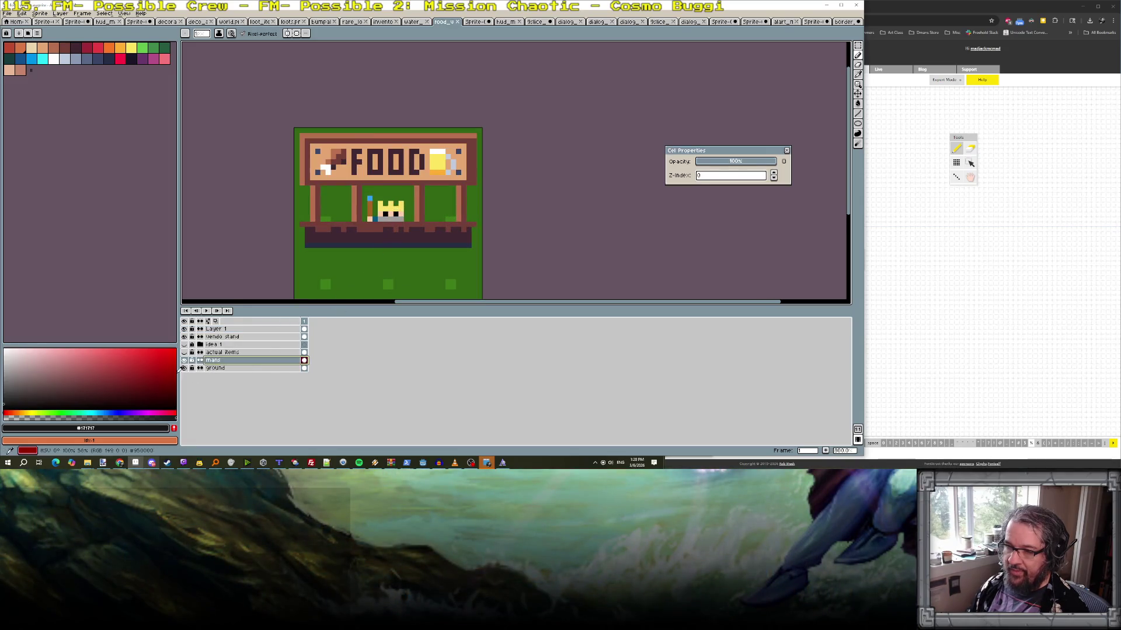
left_click(184, 362)
left_click(184, 363)
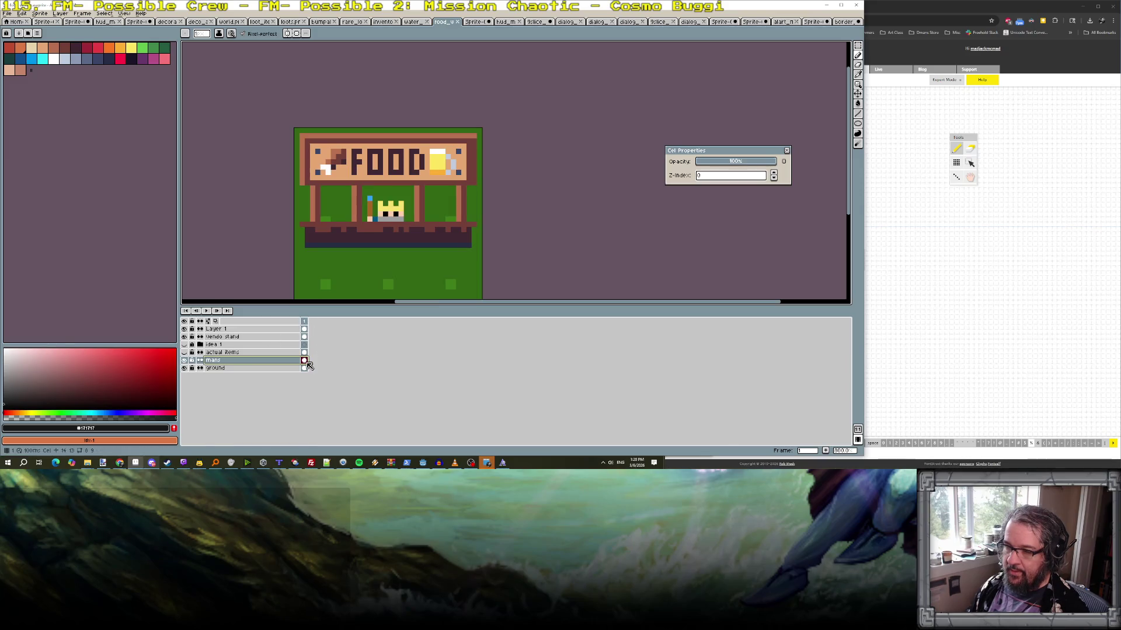
scroll(421, 178, "up", 1)
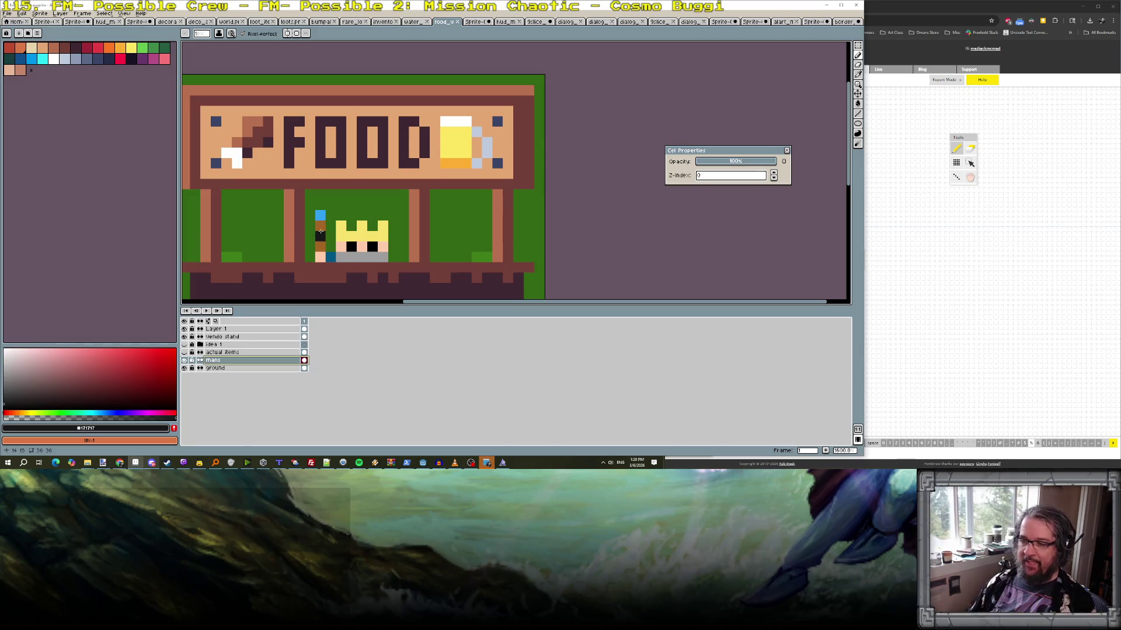
- Paint brown and dark-brown pixels to the left of the vendor's head
left_click(321, 232, "alt")
mouse_move(309, 236)
left_mouse_down()
mouse_move(310, 216)
mouse_move(331, 217)
mouse_move(327, 235)
left_mouse_up()
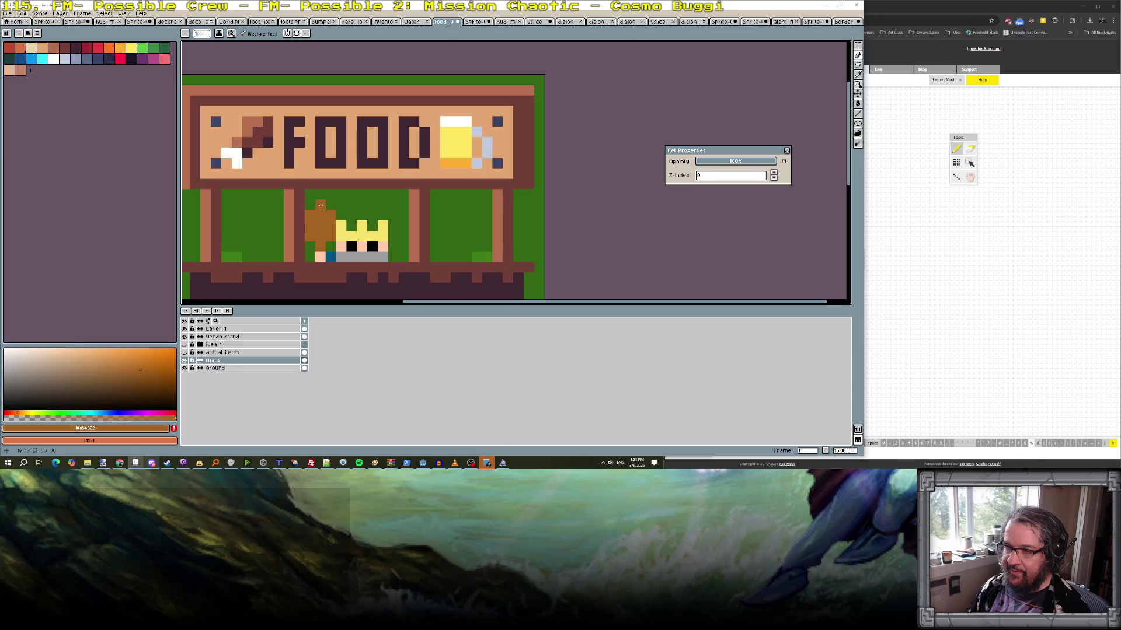
left_click(318, 241, "alt")
left_click(310, 236)
left_click(331, 236)
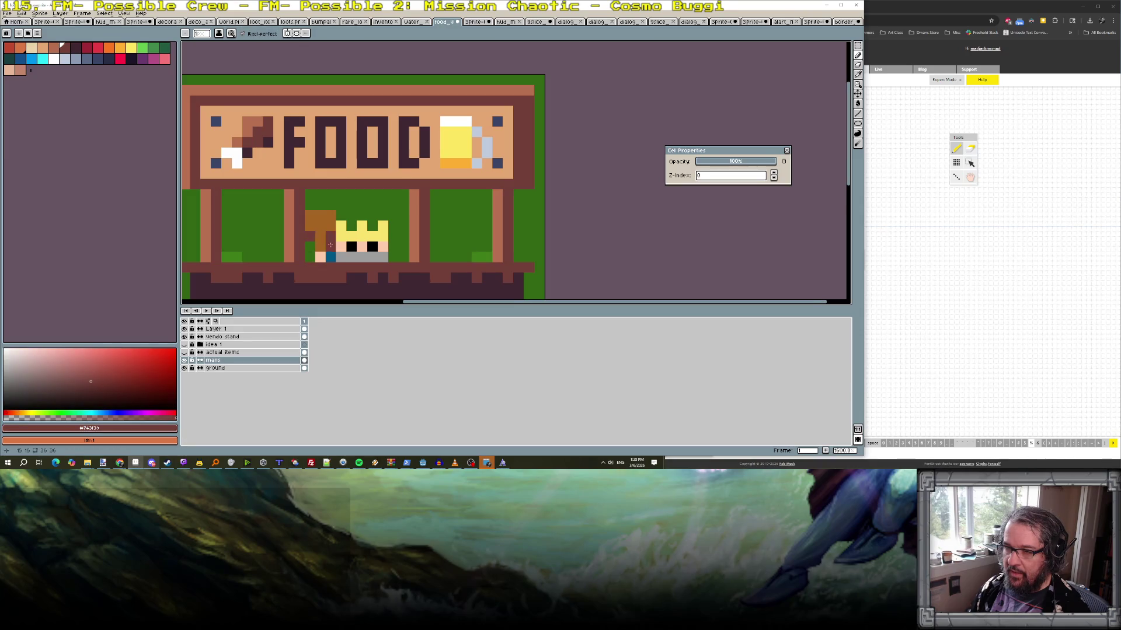
key("ctrl+z")
scroll(327, 237, "down", 2)
scroll(334, 232, "up", 1)
scroll(334, 233, "up", 2)
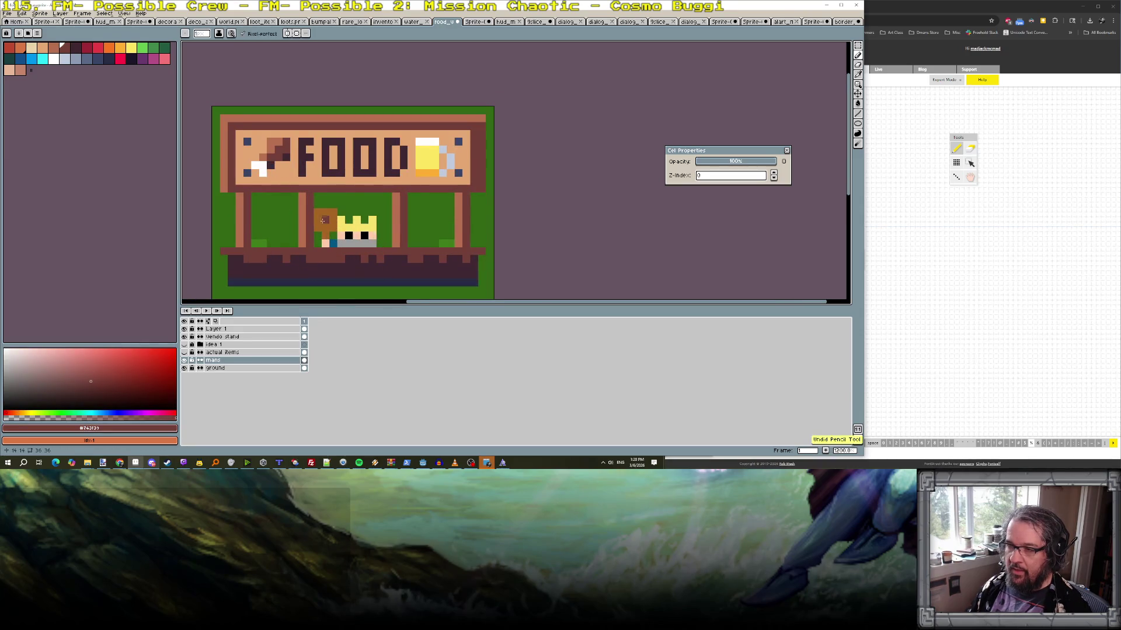
- Shade the brown block's top row and left column in lighter orange-brown
left_click(64, 59)
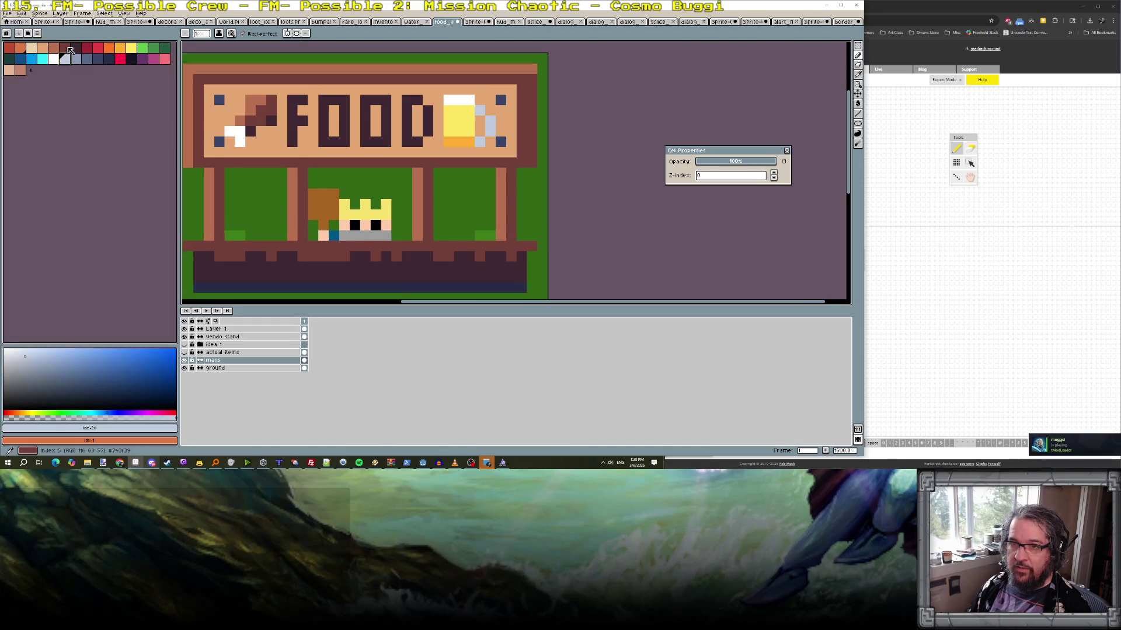
left_click(53, 47)
mouse_move(314, 194)
left_mouse_down()
mouse_move(314, 206)
mouse_move(330, 192)
left_mouse_up()
scroll(353, 219, "down", 5)
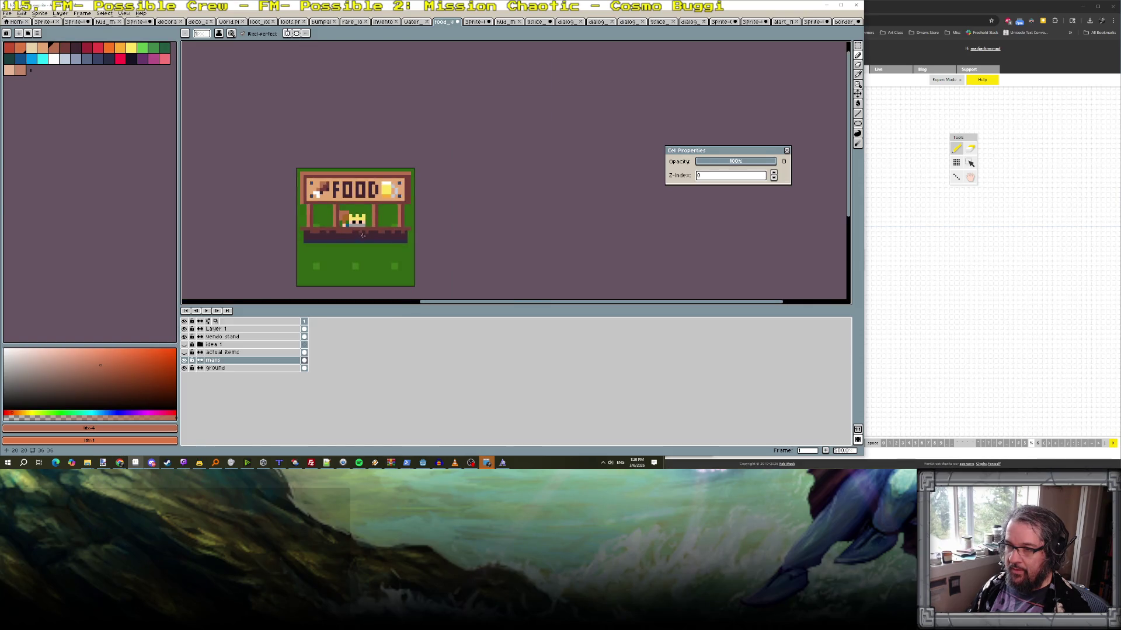
scroll(375, 231, "up", 4)
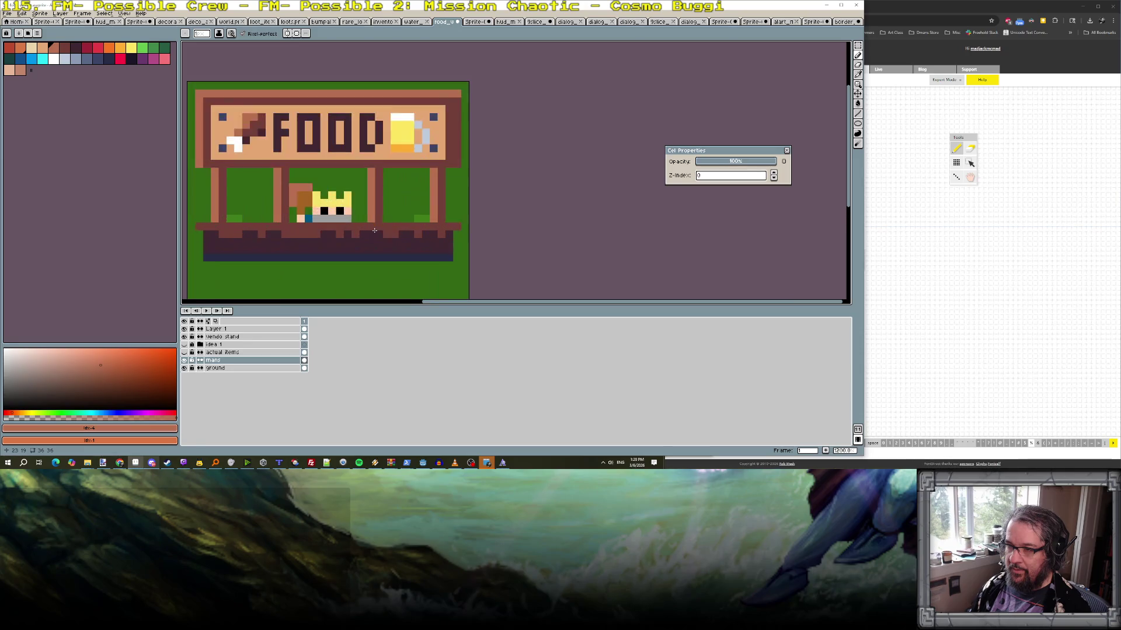
- Paint a white stroke and three light-grey pixels over the crown to form a cap
left_click(332, 211, "alt")
mouse_move(315, 203)
left_mouse_down()
mouse_move(348, 201)
mouse_move(322, 185)
mouse_move(348, 200)
mouse_move(340, 188)
mouse_move(359, 179)
mouse_move(357, 190)
left_mouse_up()
scroll(371, 216, "down", 4)
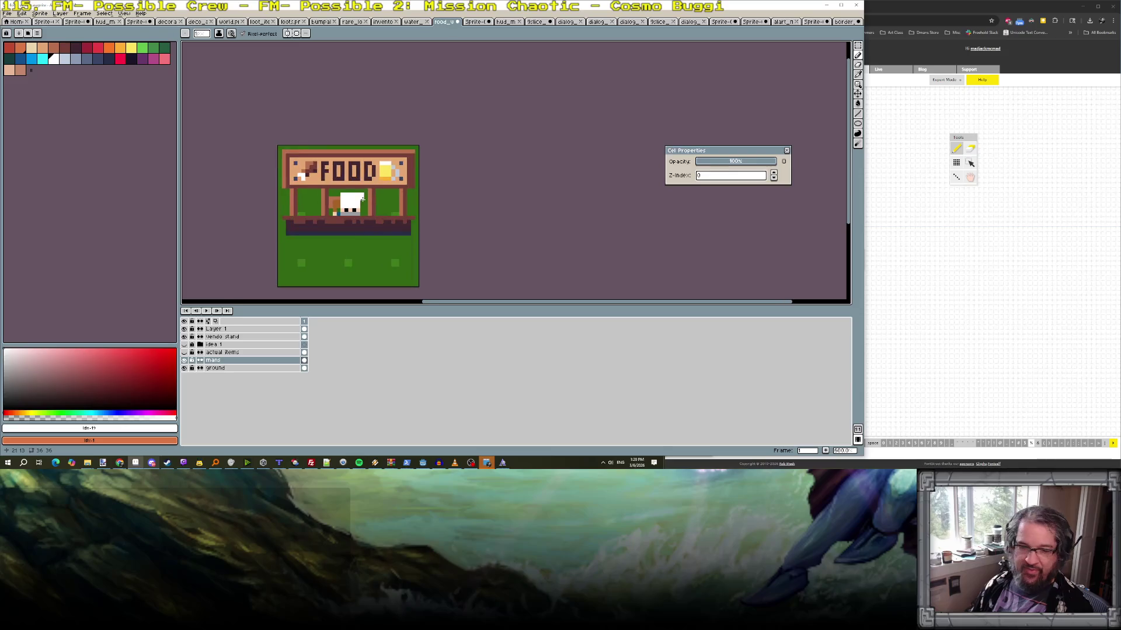
scroll(359, 194, "up", 4)
left_click(64, 59)
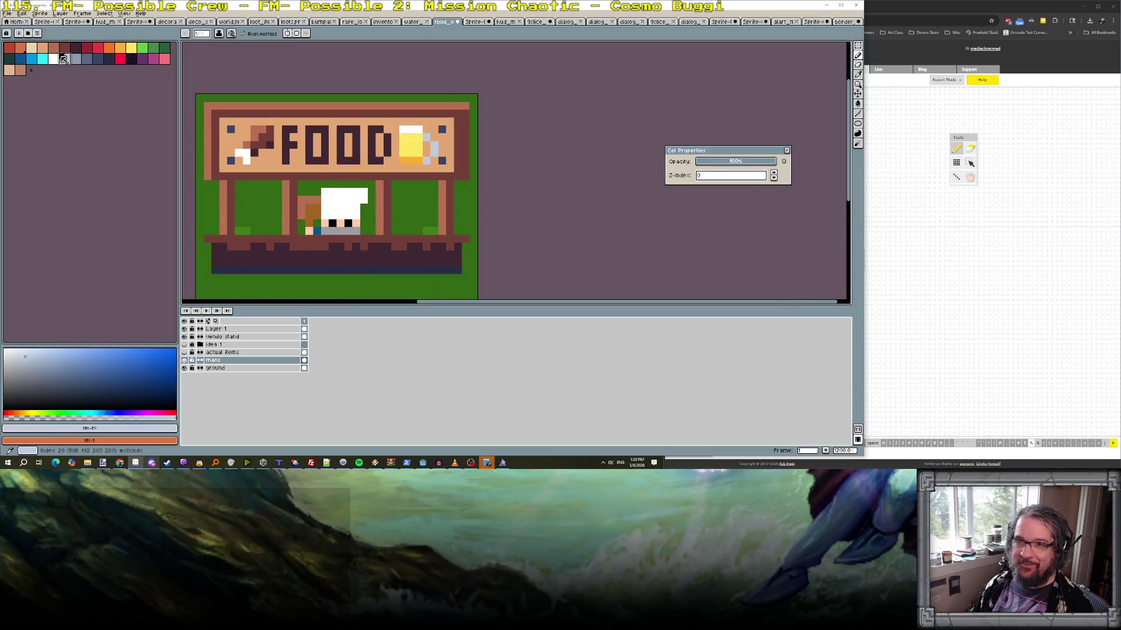
scroll(312, 213, "up", 3)
left_click(280, 224)
left_click(296, 229)
left_click(311, 229)
scroll(357, 231, "down", 6)
scroll(358, 232, "down", 2)
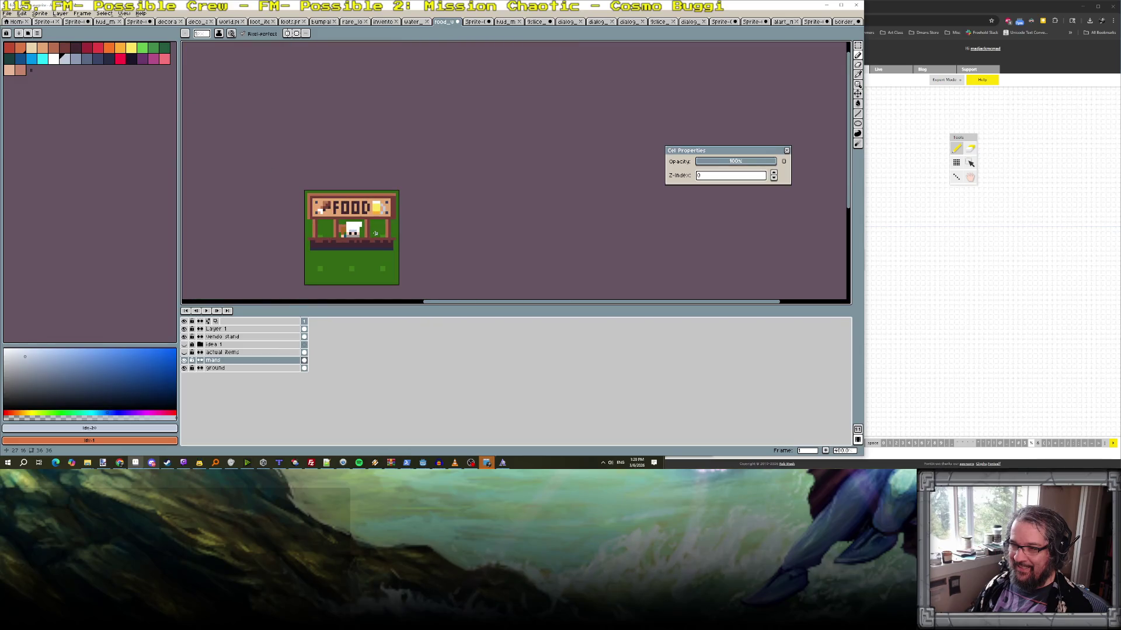
scroll(375, 234, "up", 2)
- Switch to the eraser and select frame 1 to review the repainted vendor
key("e")
scroll(347, 221, "up", 1)
scroll(367, 222, "down", 2)
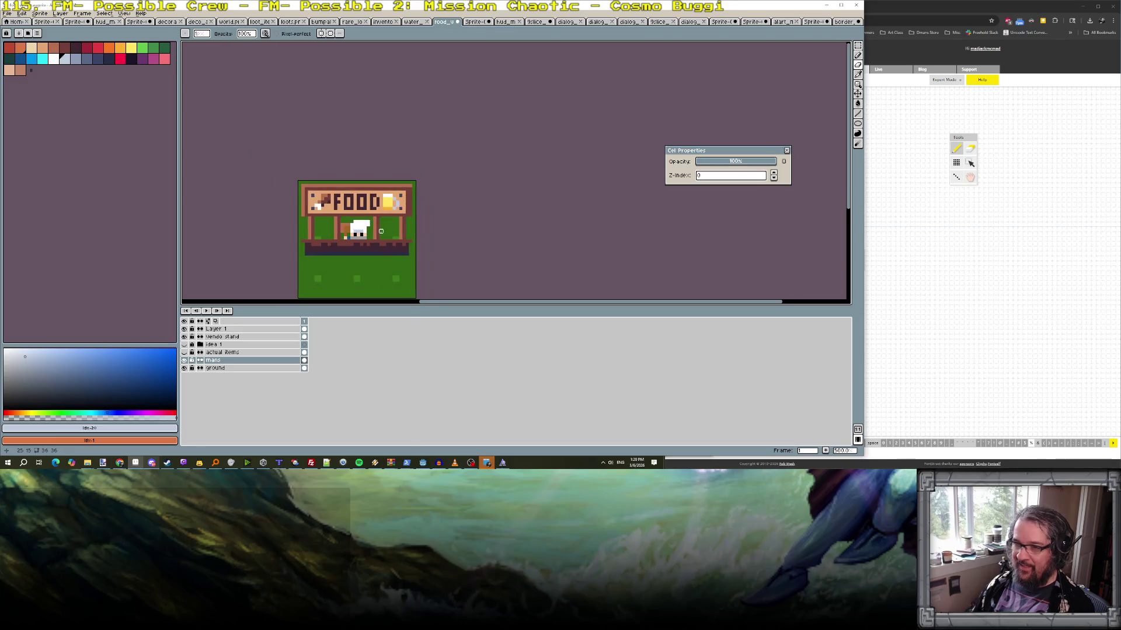
left_click(304, 321)
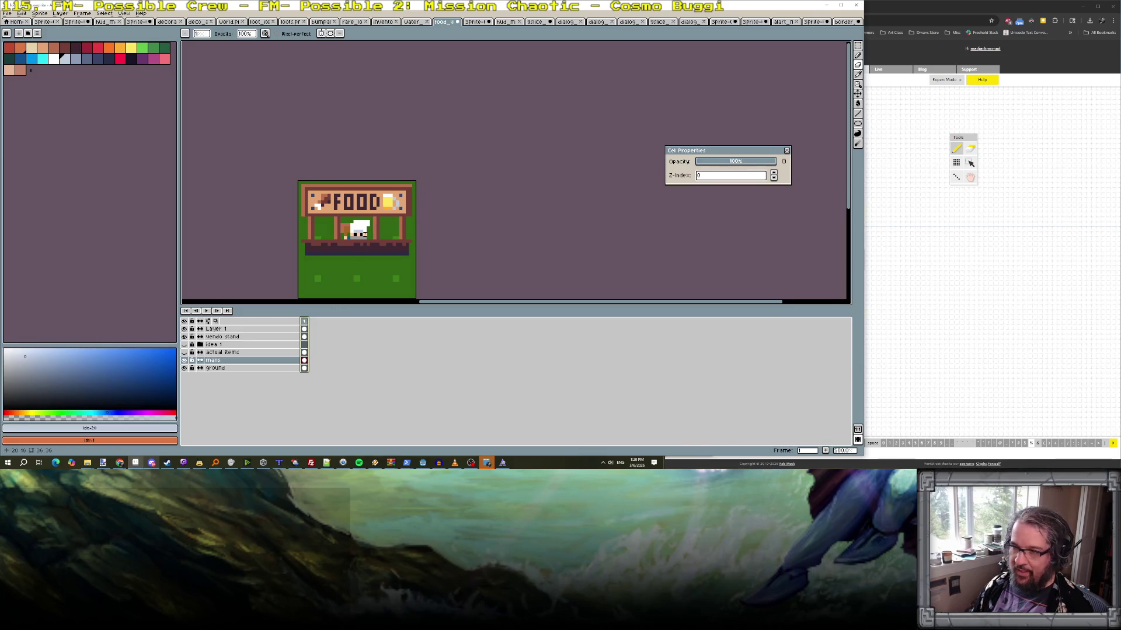
scroll(366, 233, "up", 2)
scroll(363, 234, "up", 3)
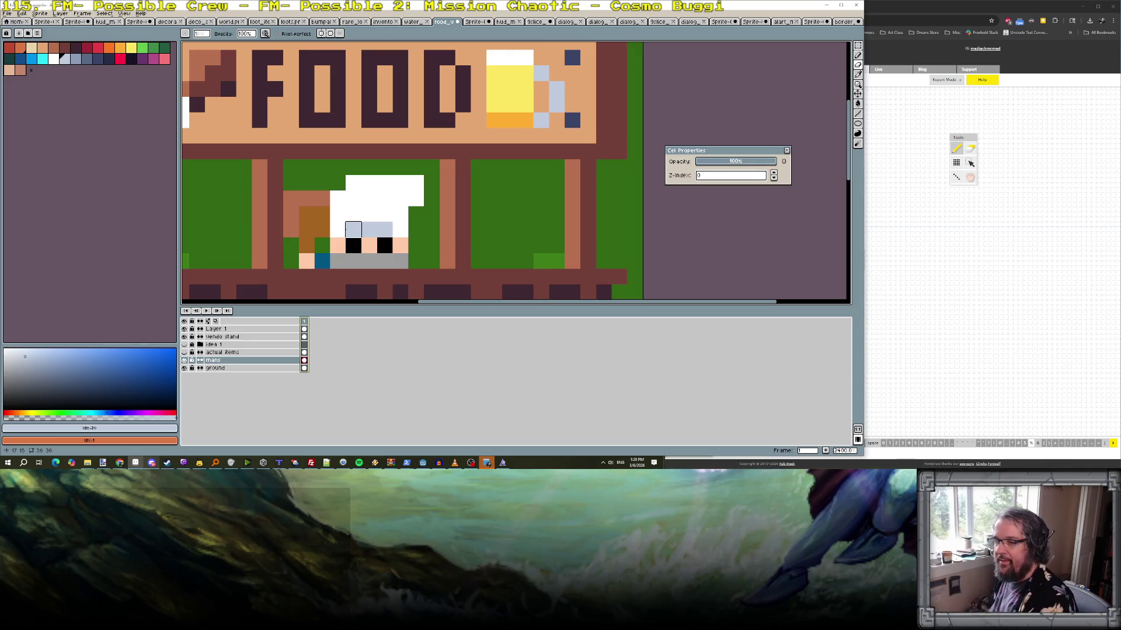
scroll(353, 230, "down", 3)
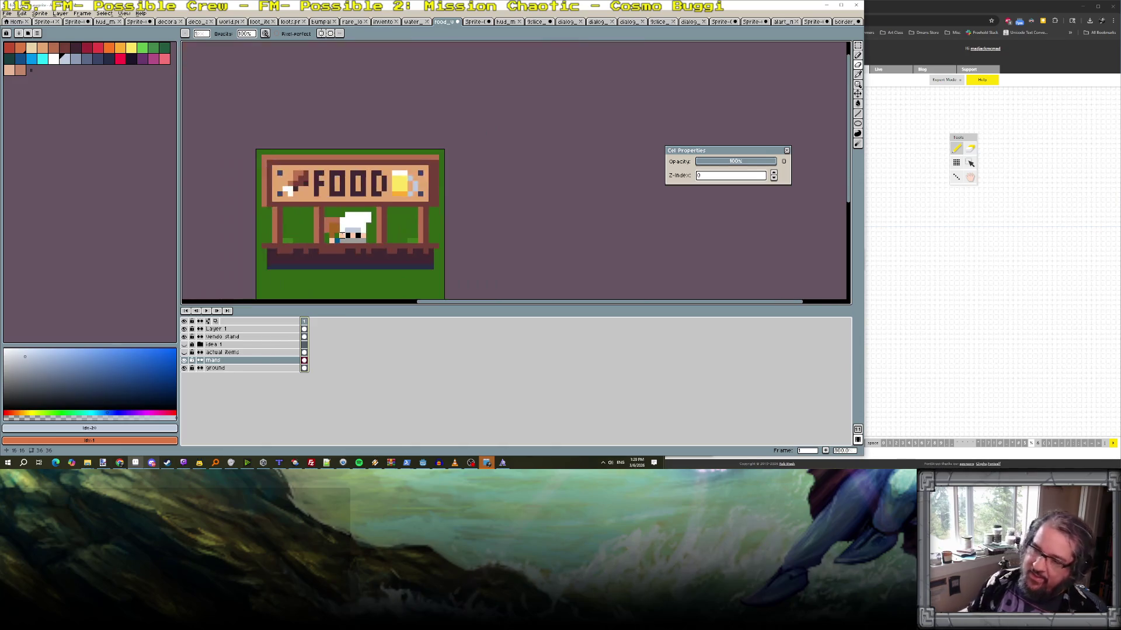
scroll(338, 222, "up", 3)
scroll(314, 207, "down", 5)
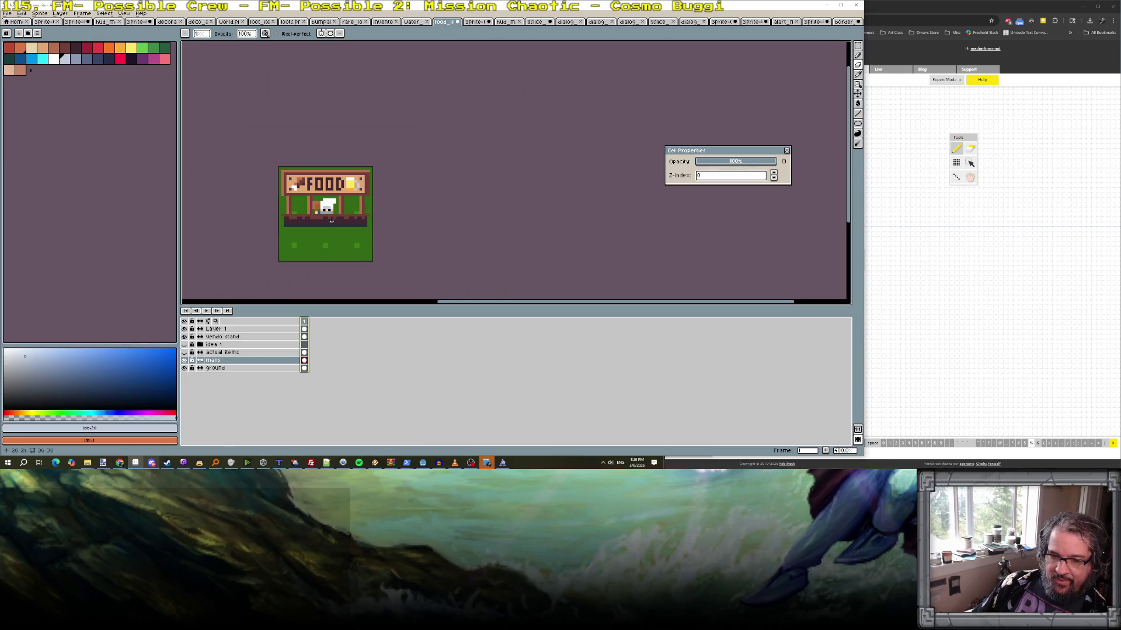
scroll(329, 217, "up", 1)
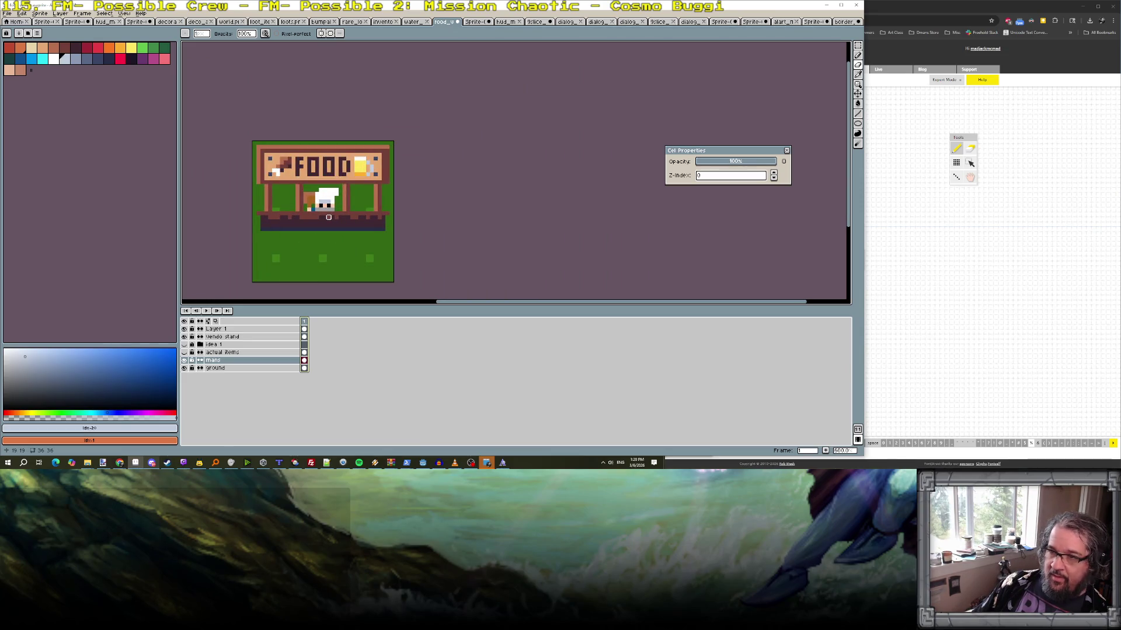
scroll(334, 216, "up", 2)
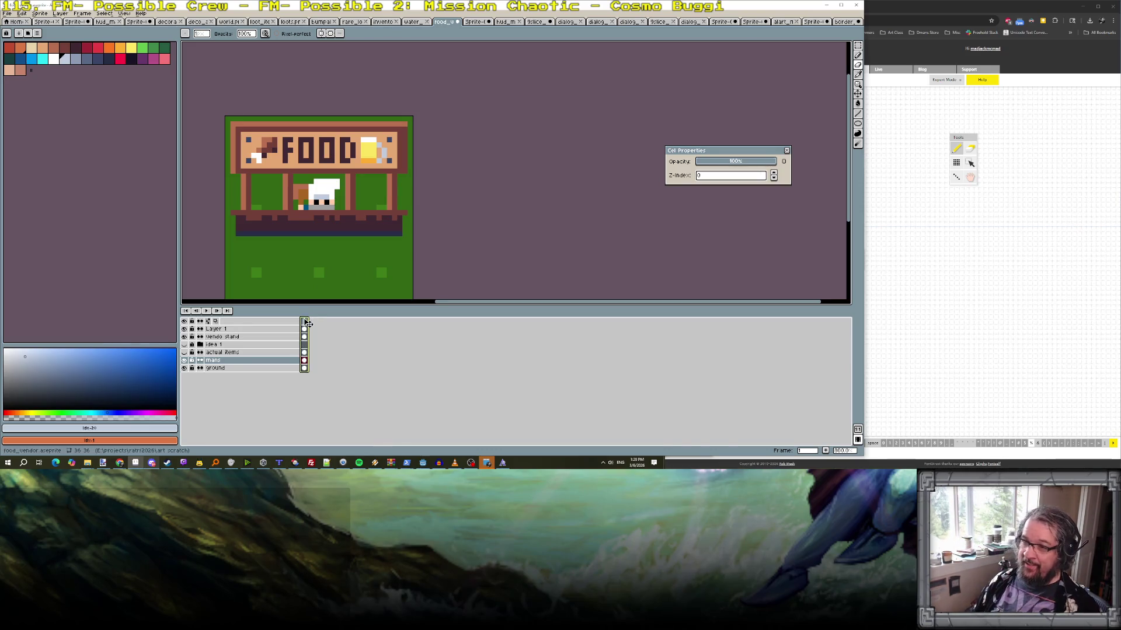
- Add frame 2 with the vendor's hair moved up one pixel, then play the animation
key("alt+n")
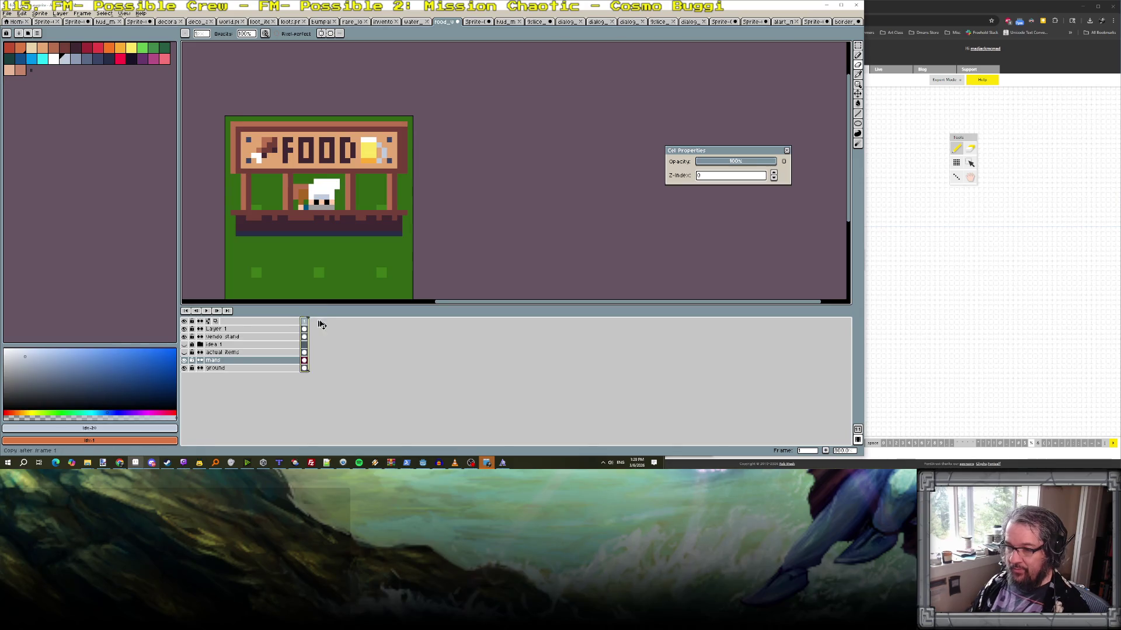
scroll(300, 187, "up", 3)
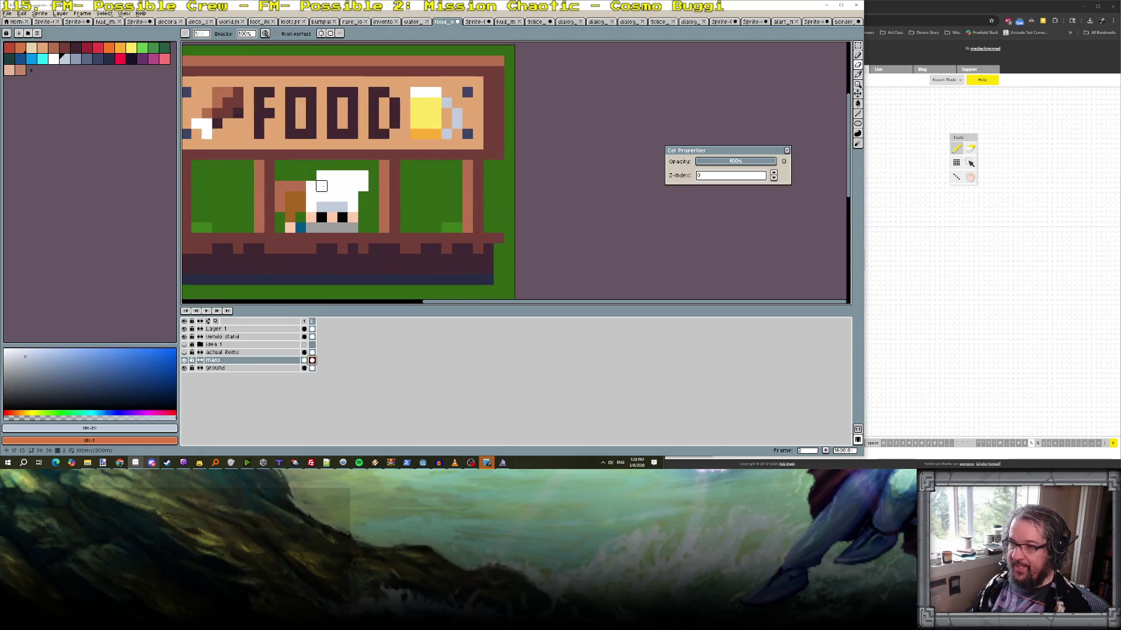
key("w")
left_click(292, 202)
key("Up")
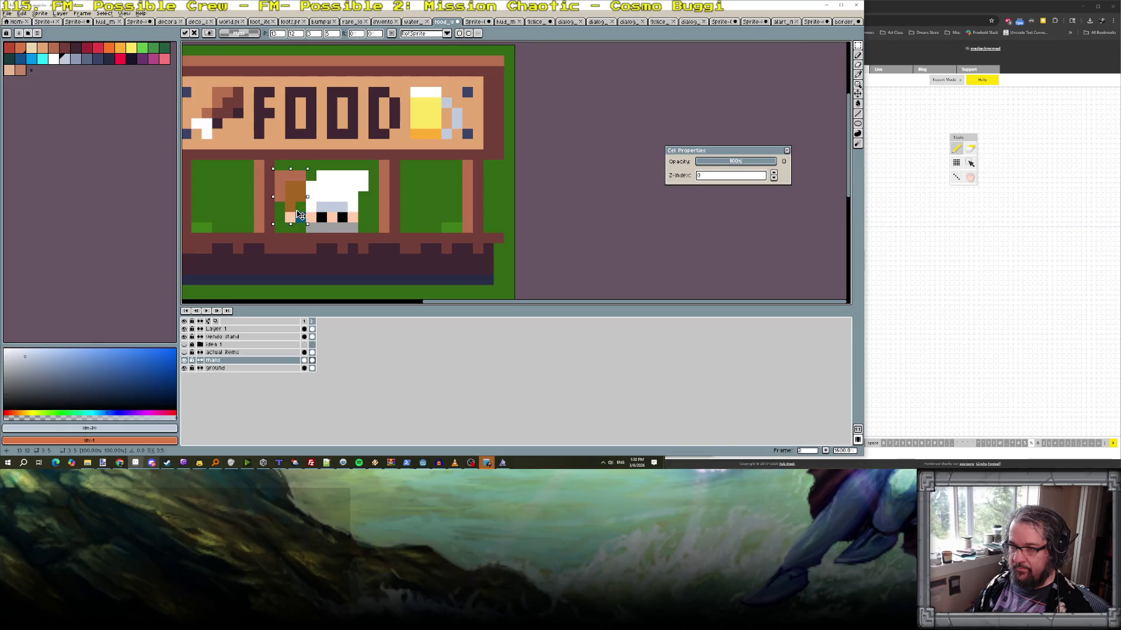
key("ctrl+d")
scroll(346, 220, "down", 2)
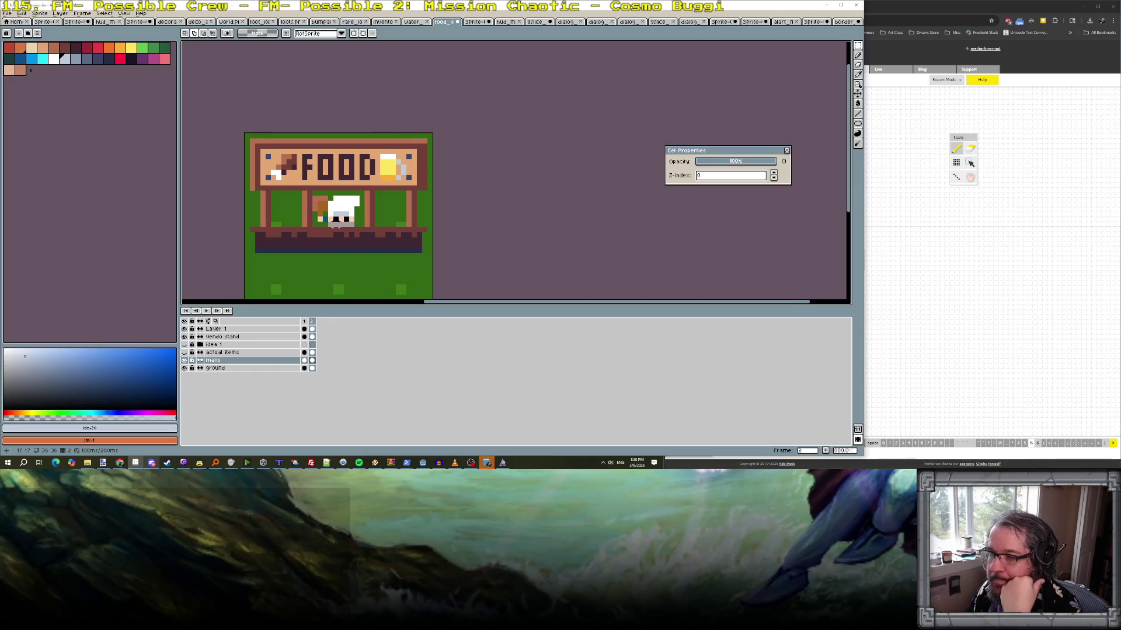
key("Return")
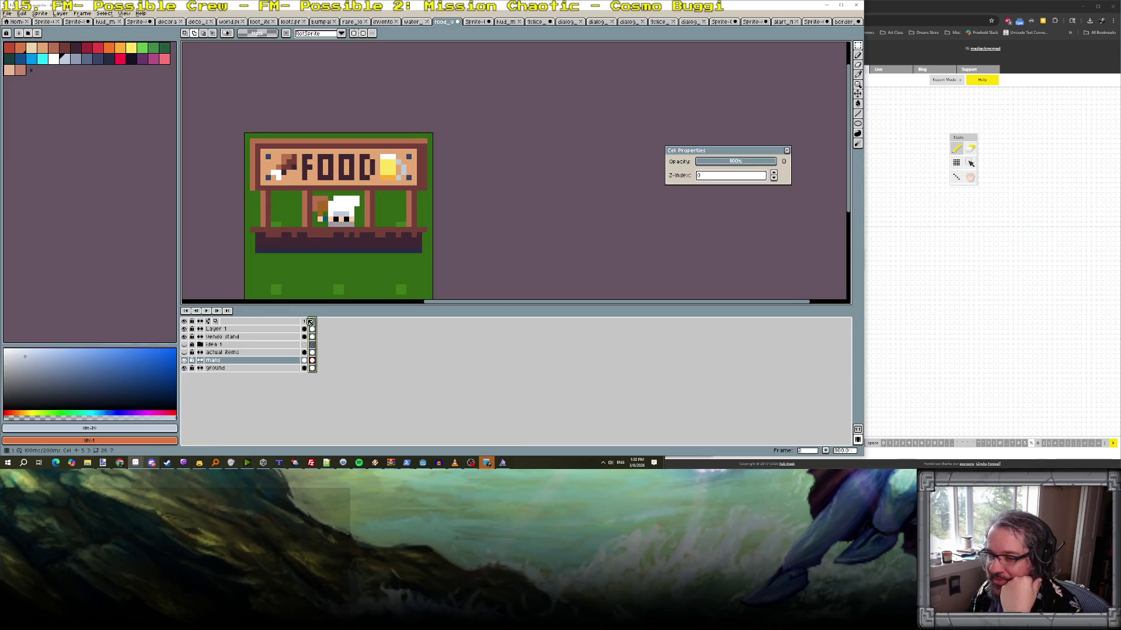
scroll(316, 286, "down", 1)
scroll(315, 285, "down", 1)
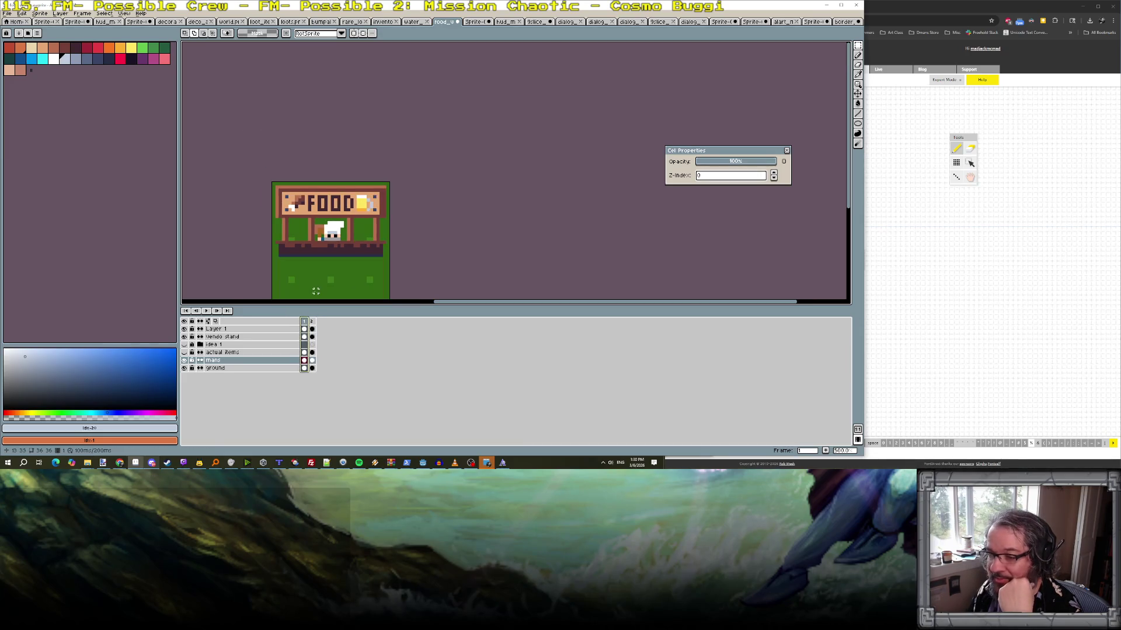
- Hide the ground and mans layers and marquee-select the top 36x24 of the food stall
left_click(184, 369)
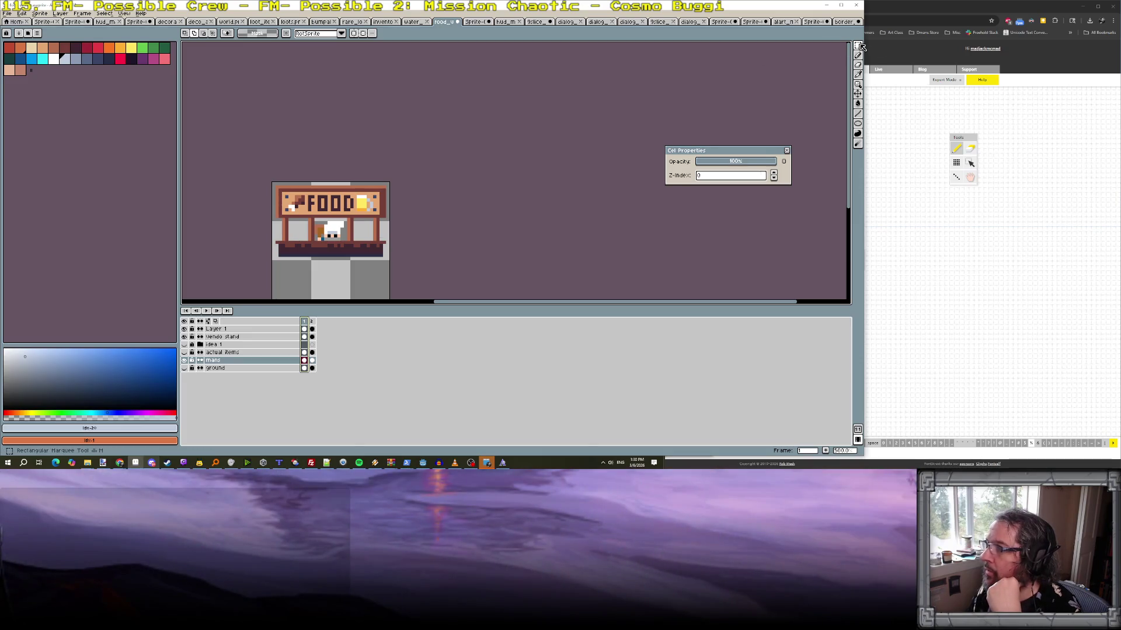
left_click(184, 360)
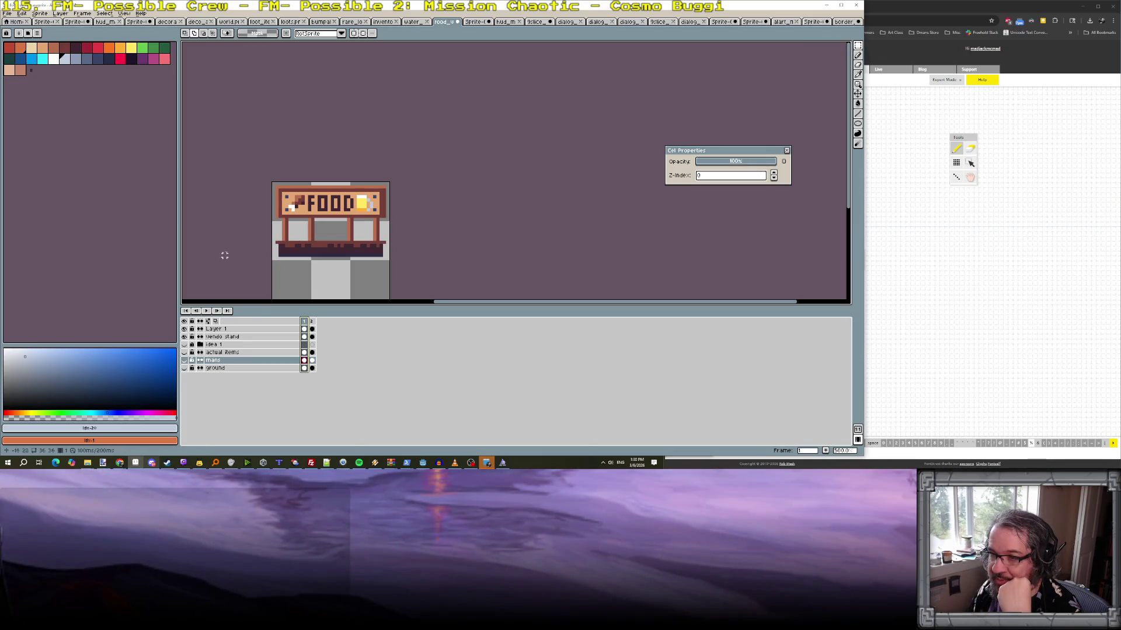
mouse_move(272, 181)
left_mouse_down()
mouse_move(388, 261)
mouse_move(403, 258)
left_mouse_up()
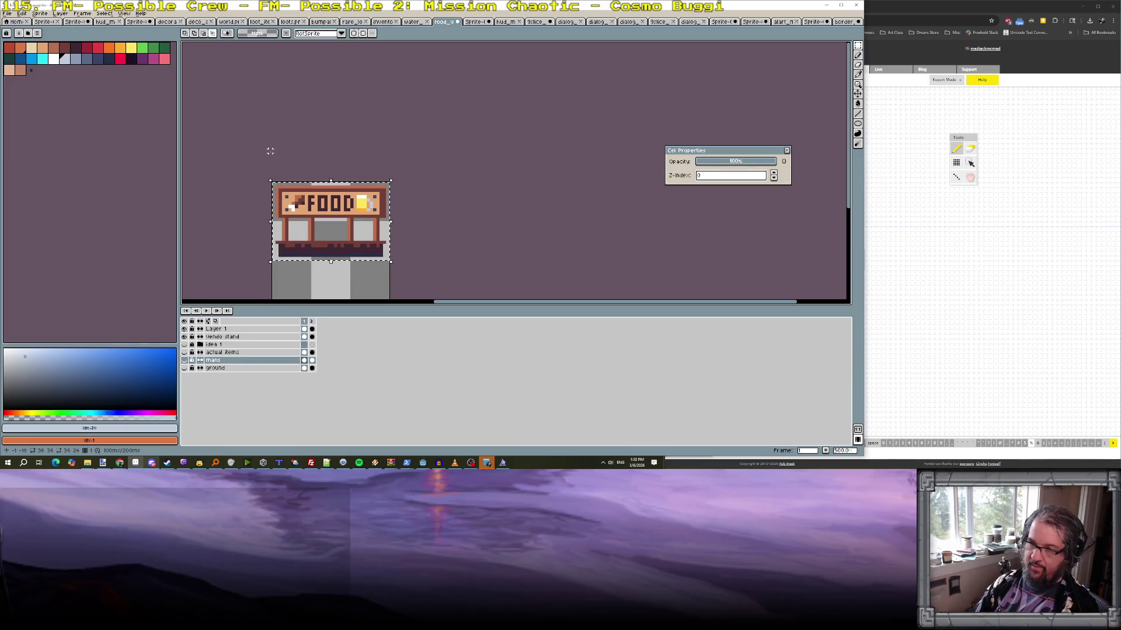
left_click(229, 22)
scroll(315, 125, "down", 3)
- Resize the world sheet's canvas with the anchor at the top-left
scroll(366, 203, "up", 3)
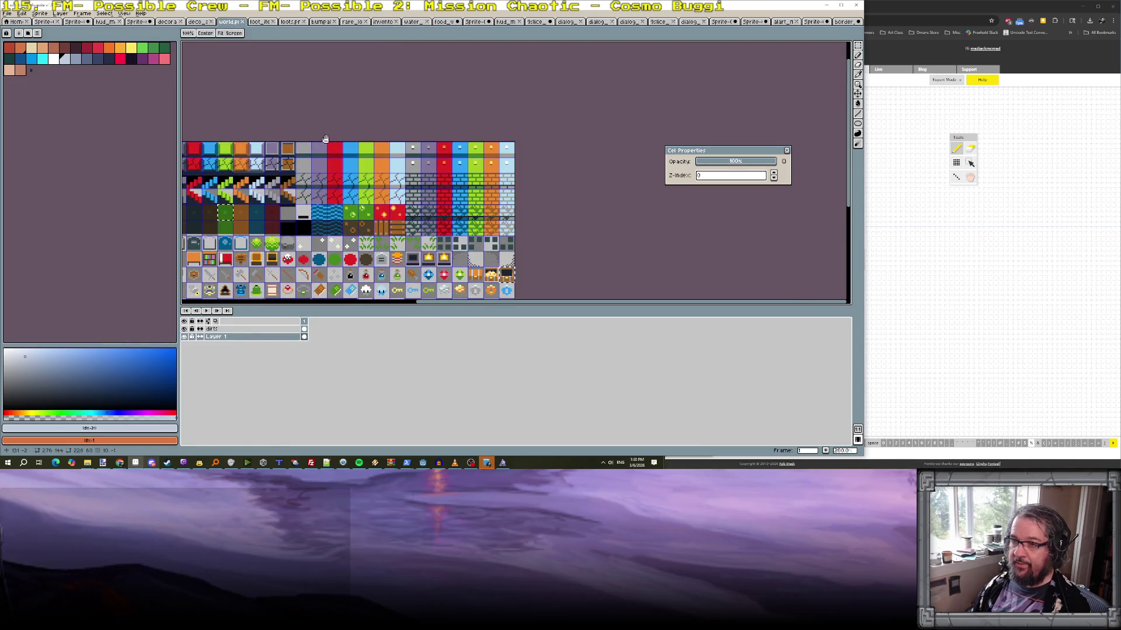
scroll(414, 101, "down", 1)
scroll(413, 101, "up", 1)
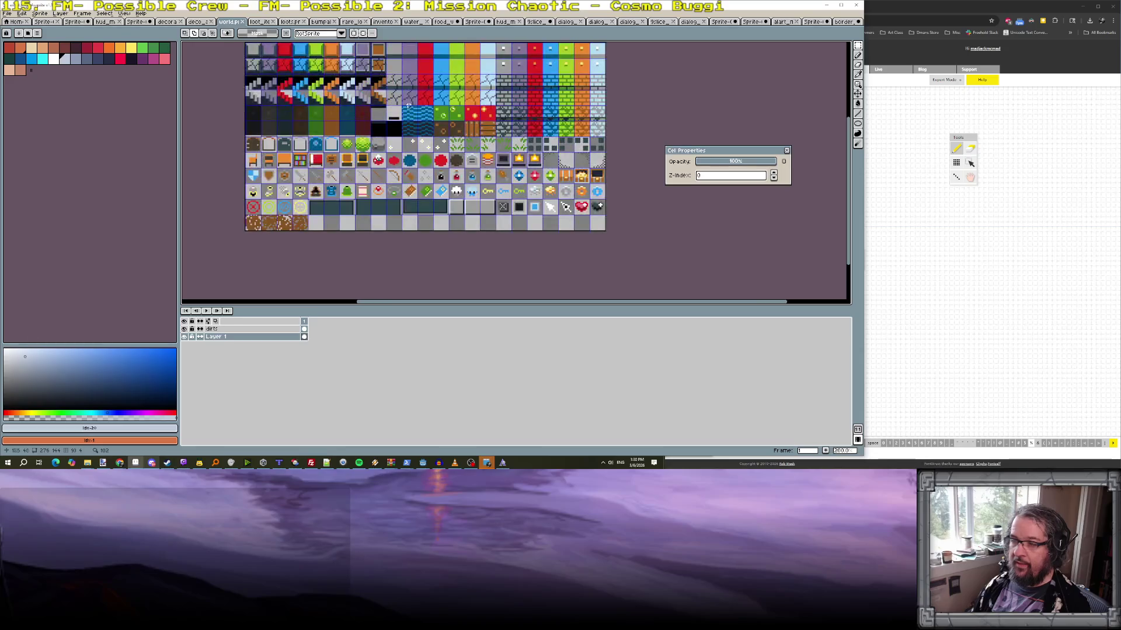
left_click(40, 13)
left_click(62, 56)
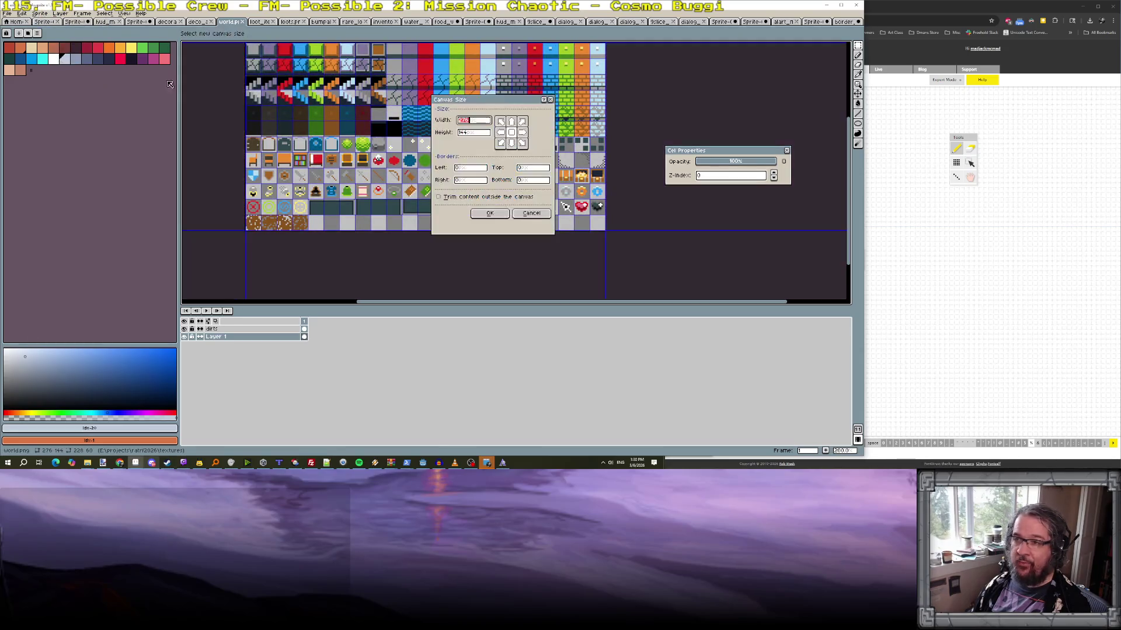
left_click(500, 121)
left_click(474, 133)
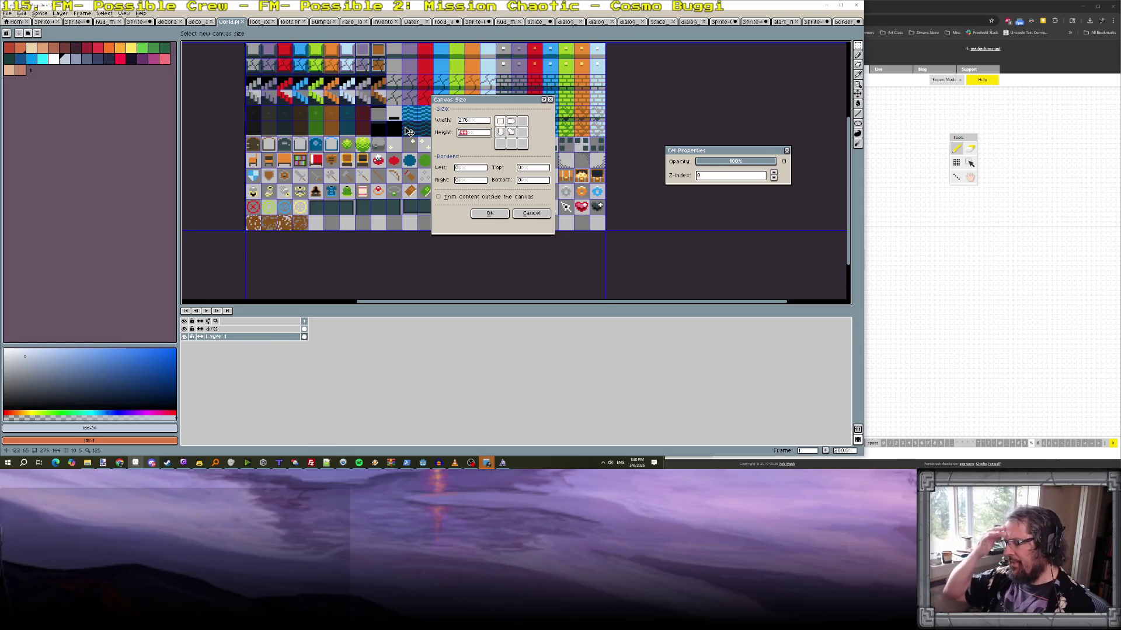
key("Return")
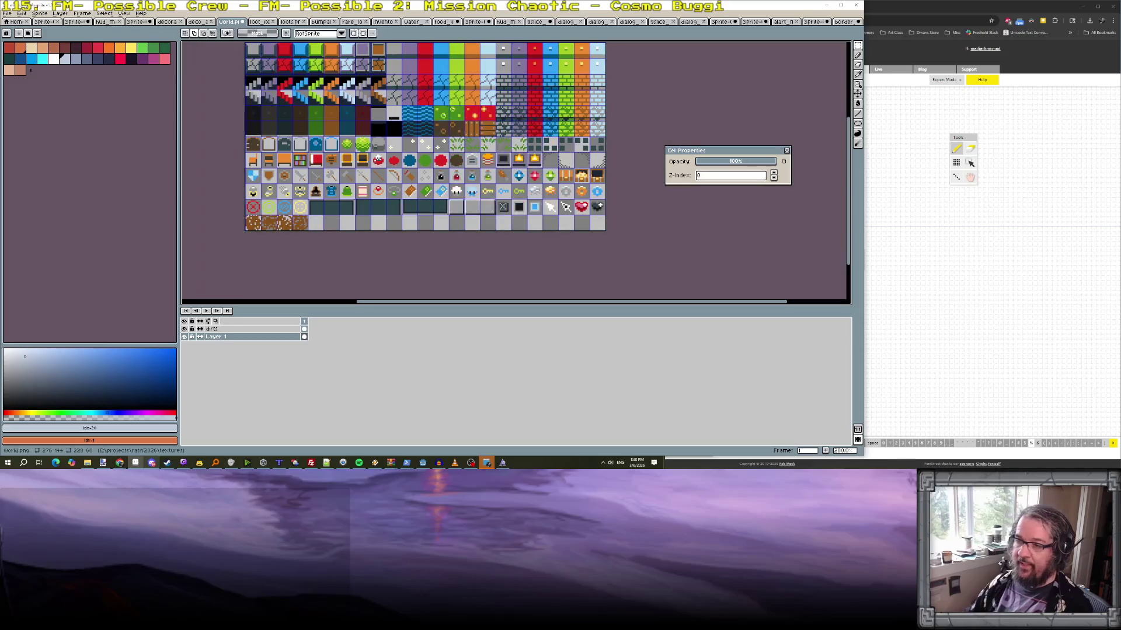
- Undo that resize and instead set the canvas to 276×168 via Canvas Size
scroll(422, 169, "down", 3)
scroll(422, 169, "up", 2)
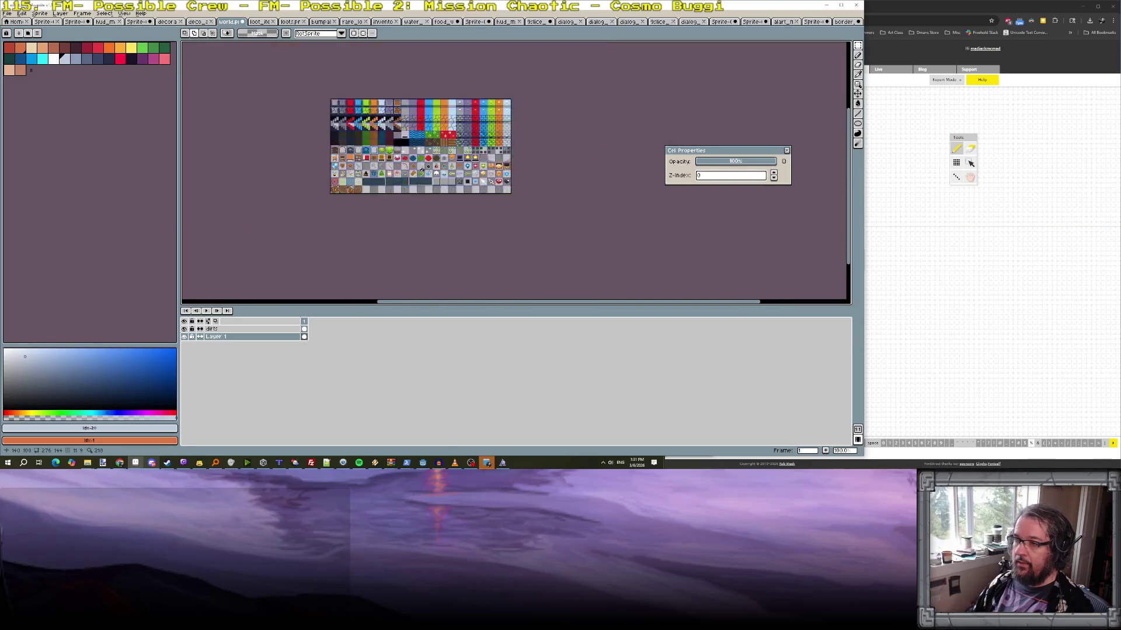
key("ctrl+z")
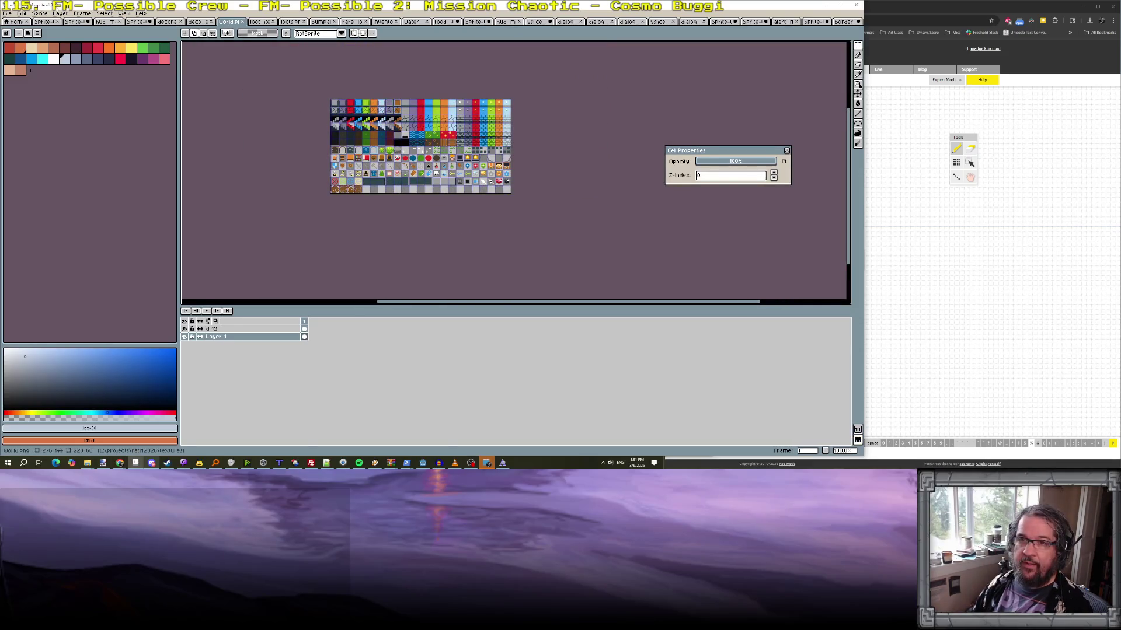
left_click(39, 13)
left_click(61, 58)
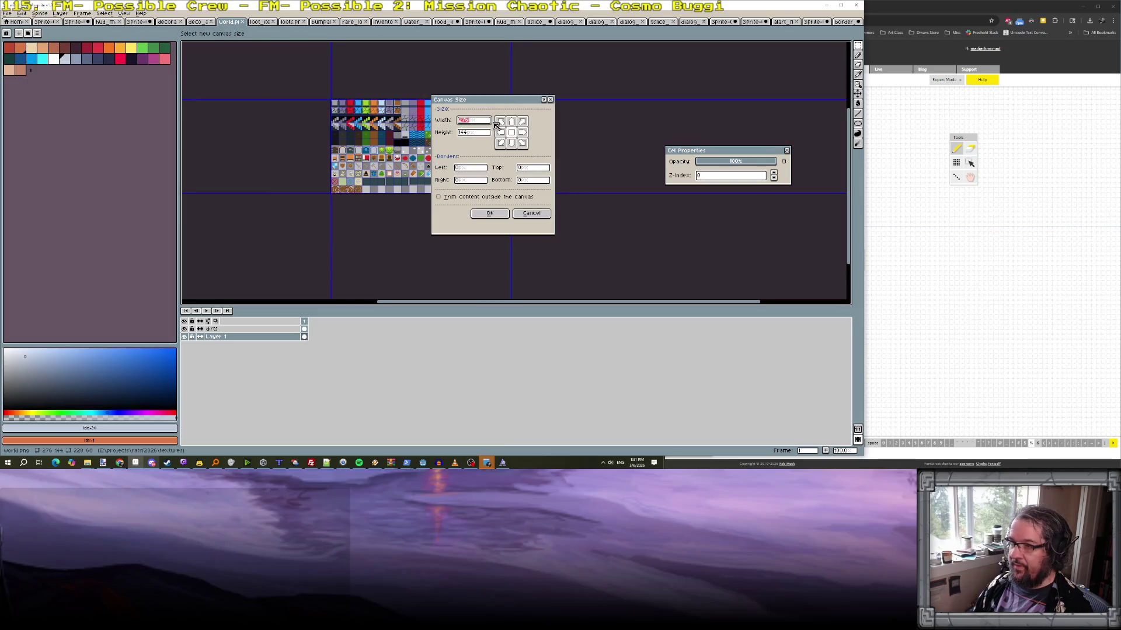
left_click(473, 133)
key("shift+Tab")
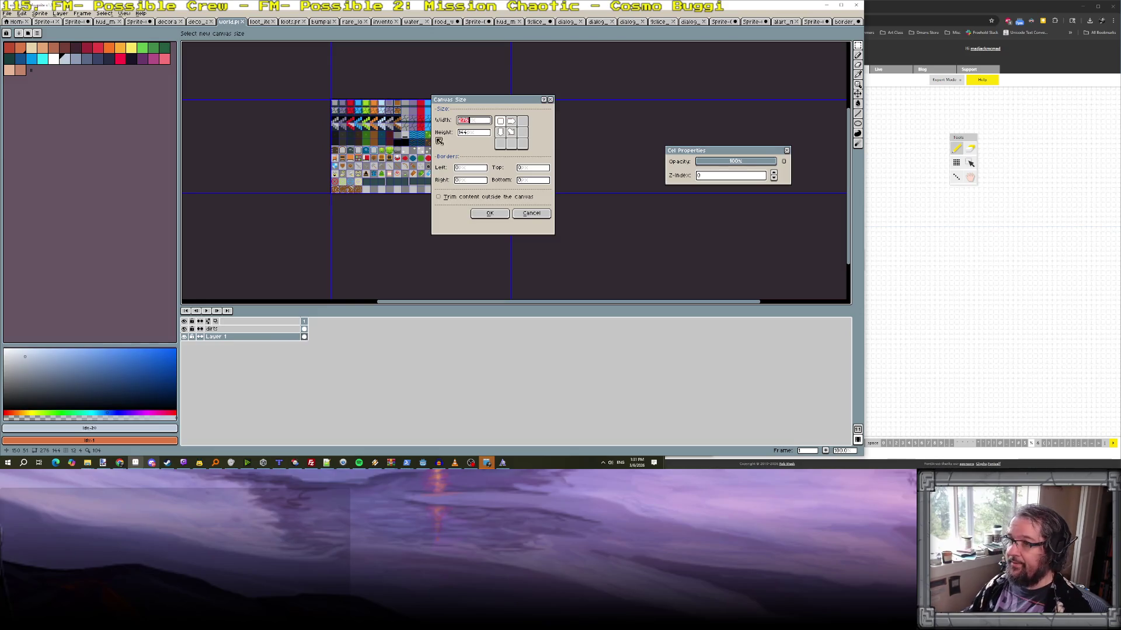
key("Tab")
type("168")
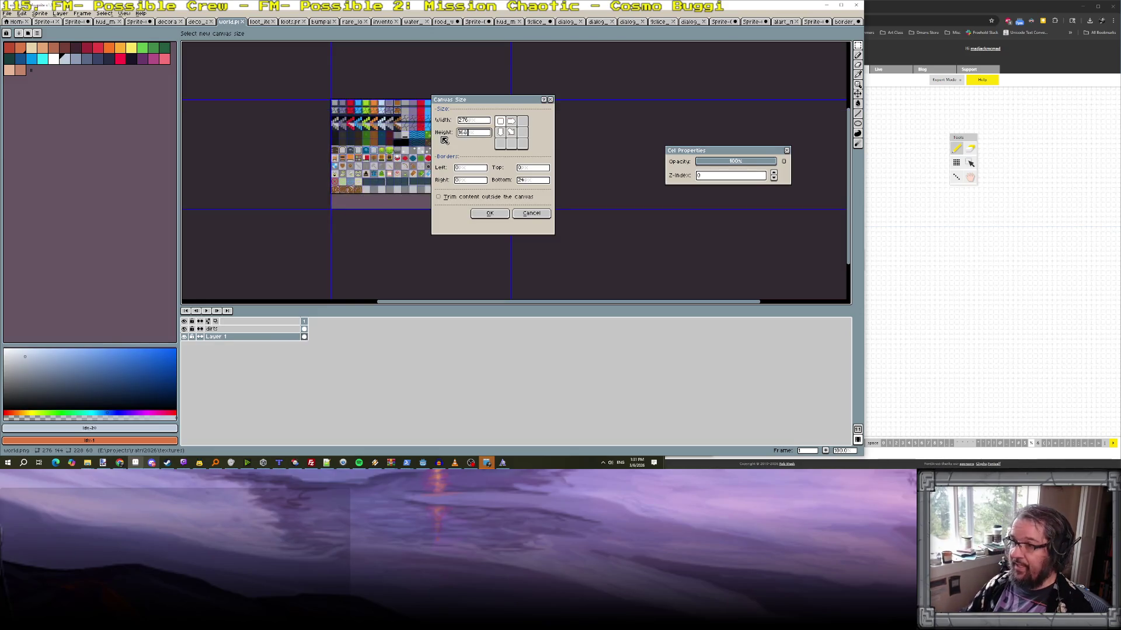
key("Return")
- Paste the FOOD stall sign into the new bottom rows, nudged up 3 pixels
scroll(380, 202, "up", 2)
scroll(381, 201, "up", 1)
key("ctrl+v")
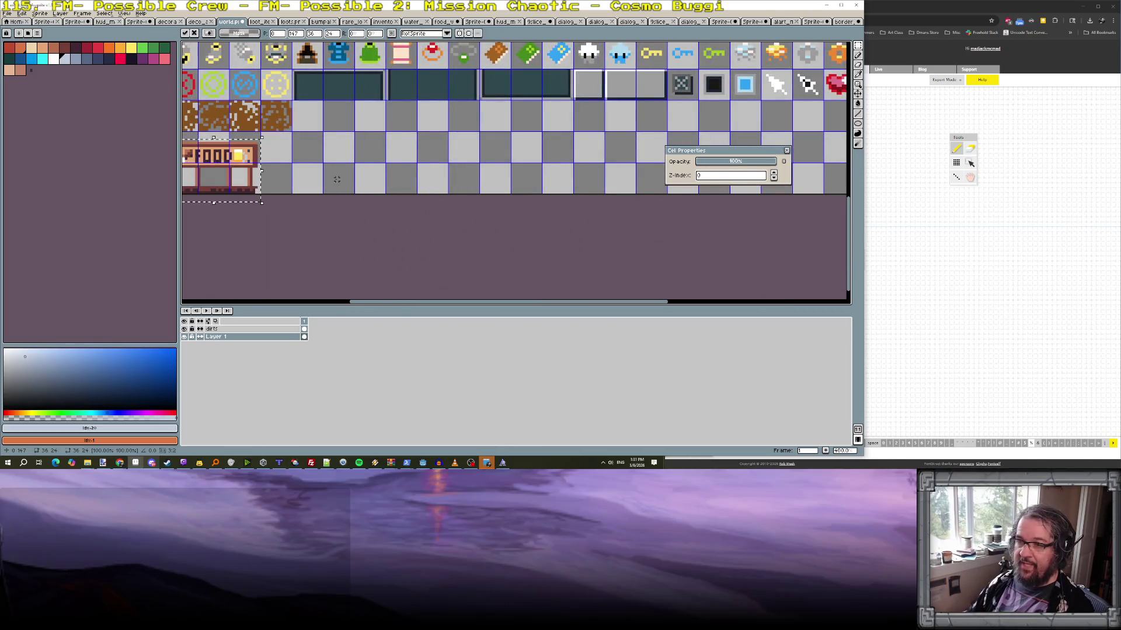
scroll(275, 175, "down", 1)
scroll(274, 175, "up", 1)
left_click_drag(276, 176, 276, 168)
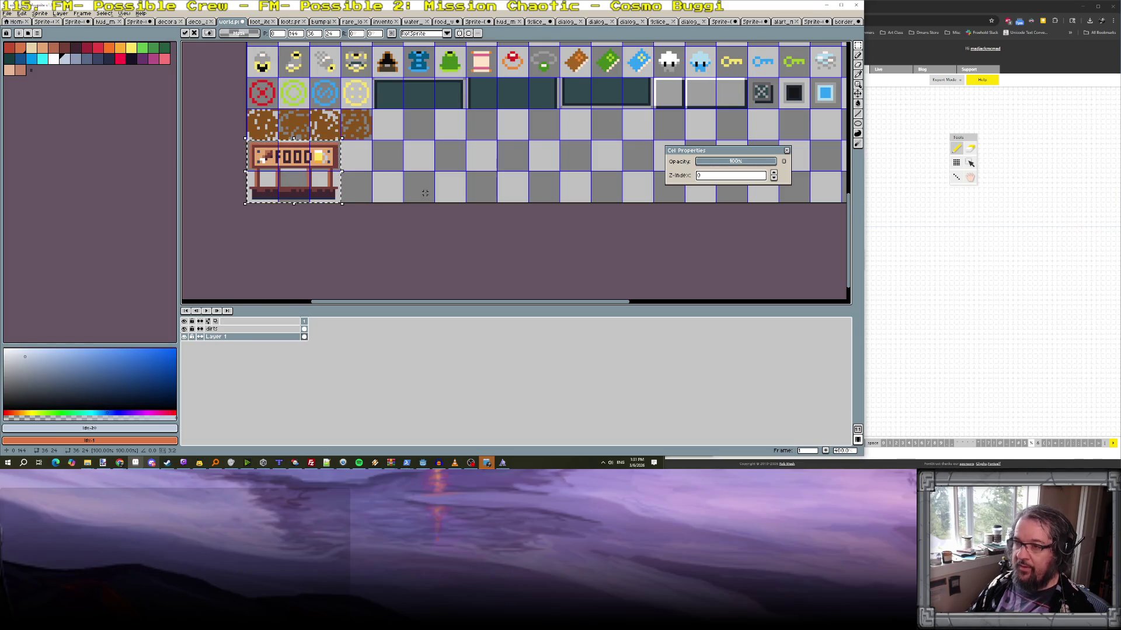
key("Return")
- Save the sheet as world.png, accepting the PNG layer-loss warning, and return to Tiled
key("ctrl+s")
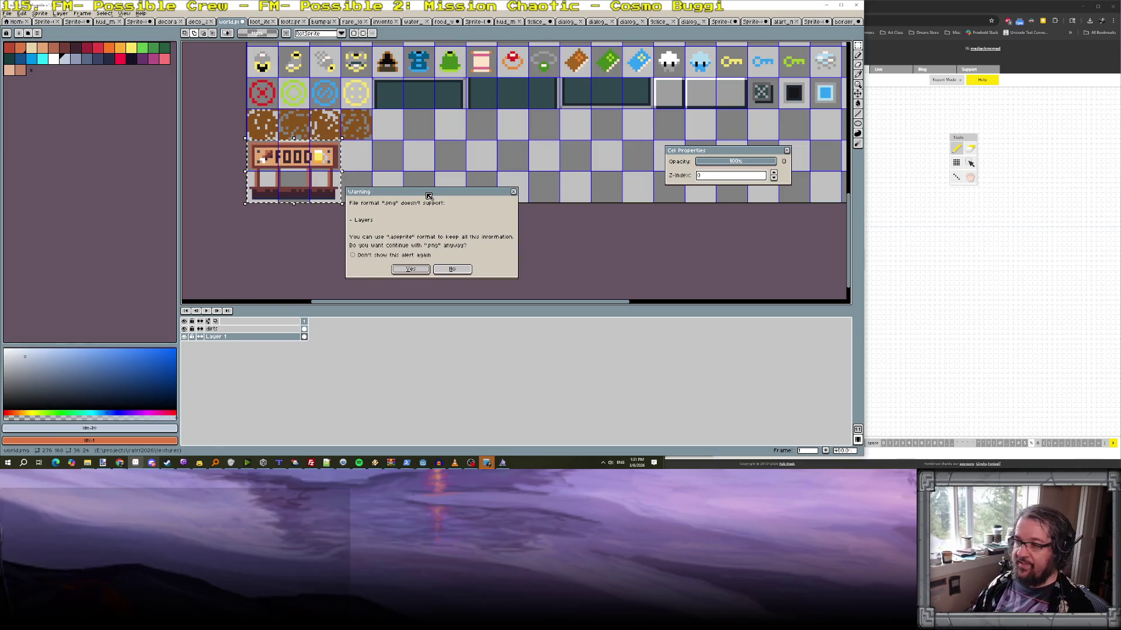
left_click(415, 269)
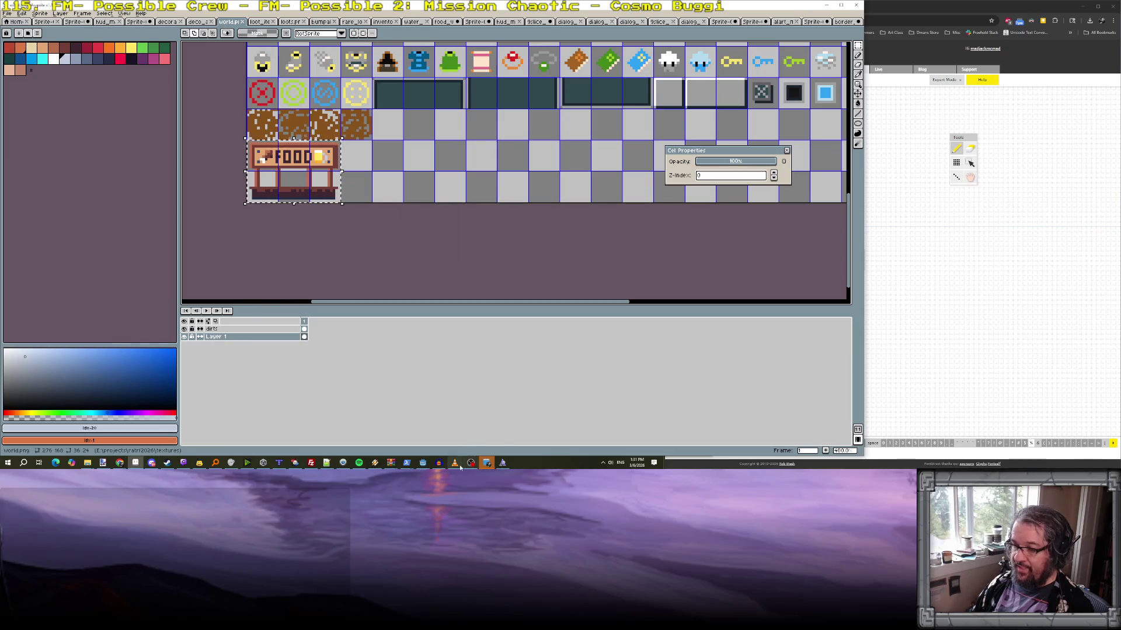
left_click(279, 463)
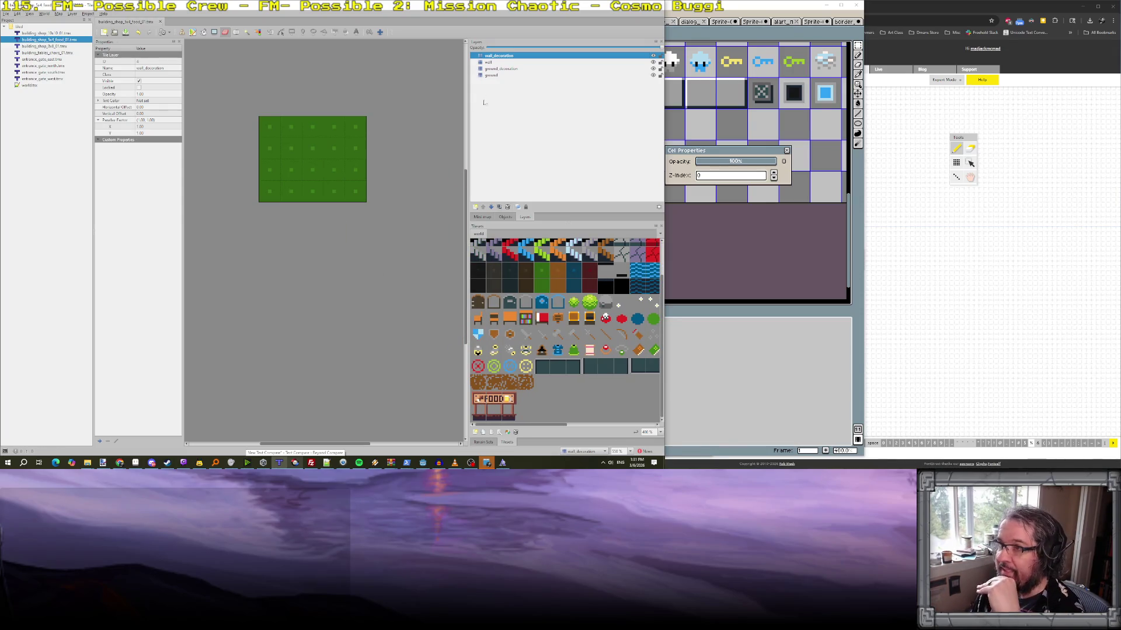
- Stamp the FOOD stall tiles onto the shop map's wall layer and save the map
left_click(488, 62)
left_click_drag(474, 396, 513, 418)
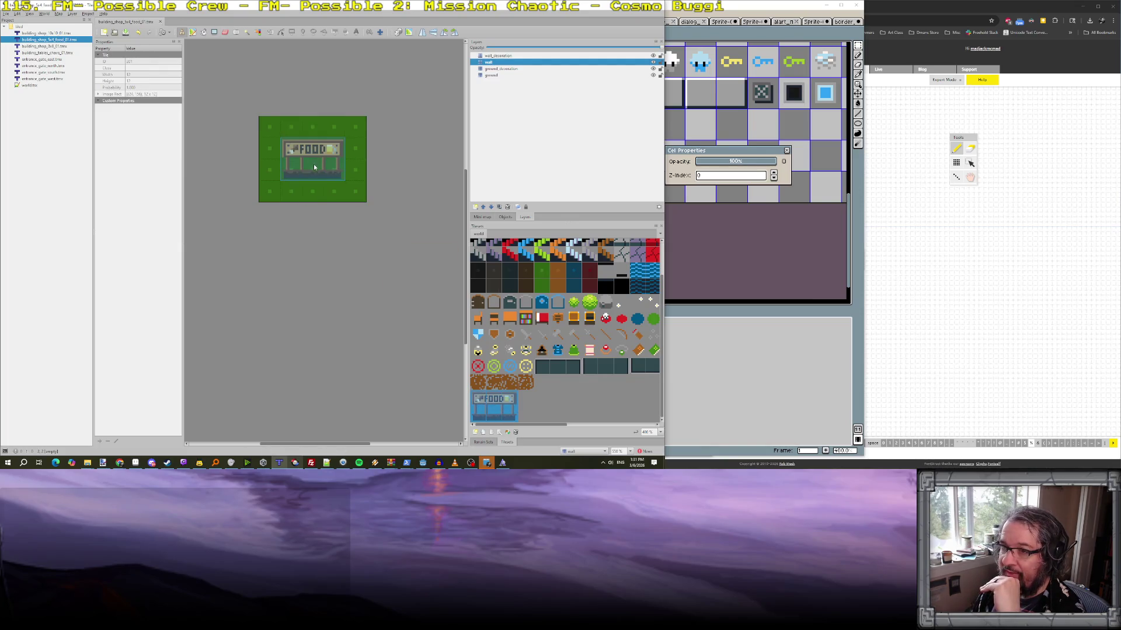
left_click(314, 162)
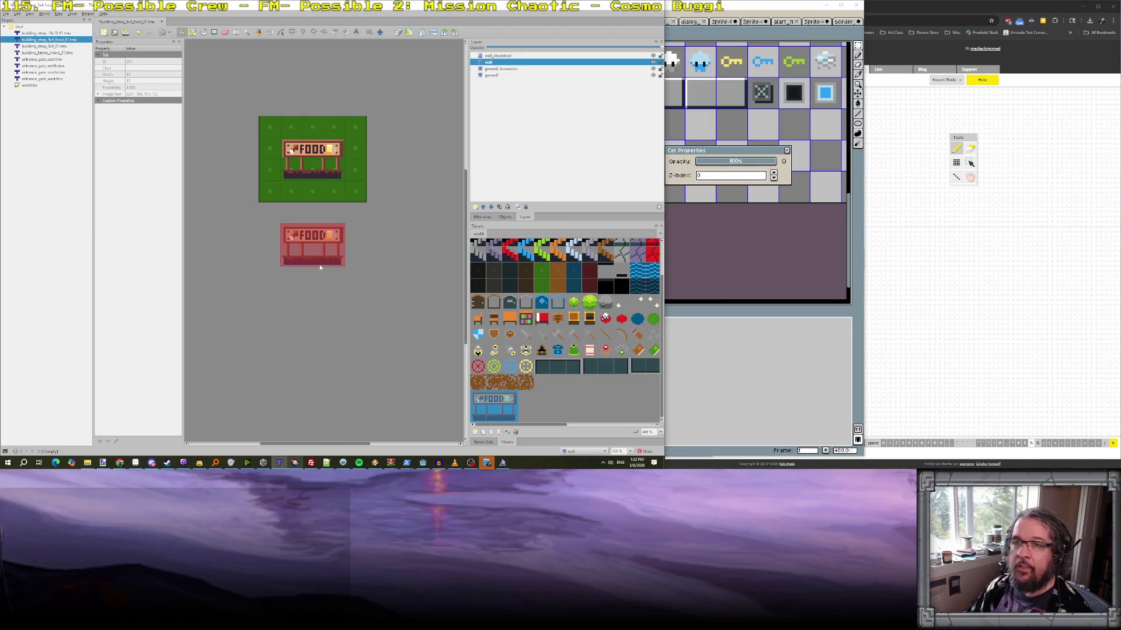
key("ctrl+s")
scroll(320, 264, "up", 1)
scroll(320, 264, "down", 1)
scroll(323, 255, "up", 1)
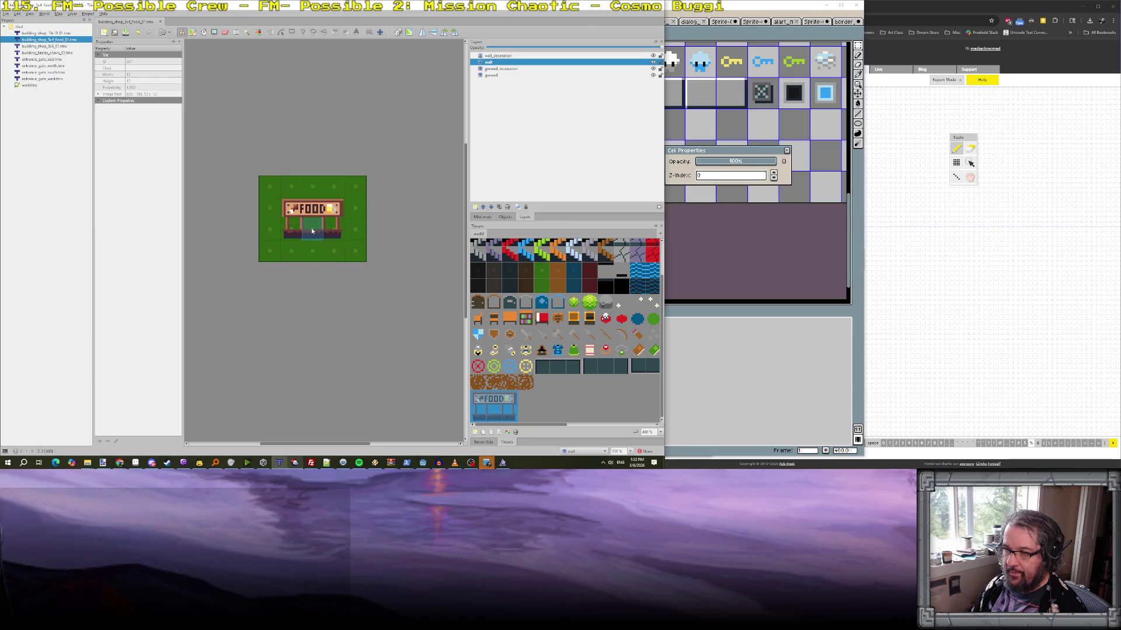
scroll(312, 231, "down", 1)
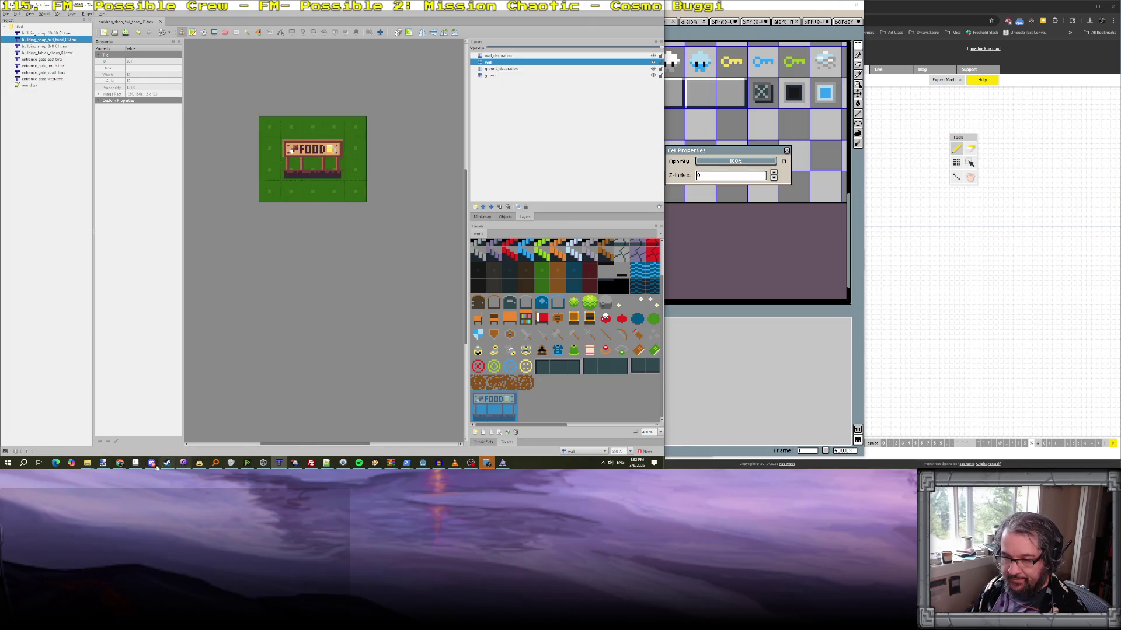
- Back in Aseprite, zoom in and select the FOOD stand's lower-middle cell behind the counter
left_click(135, 463)
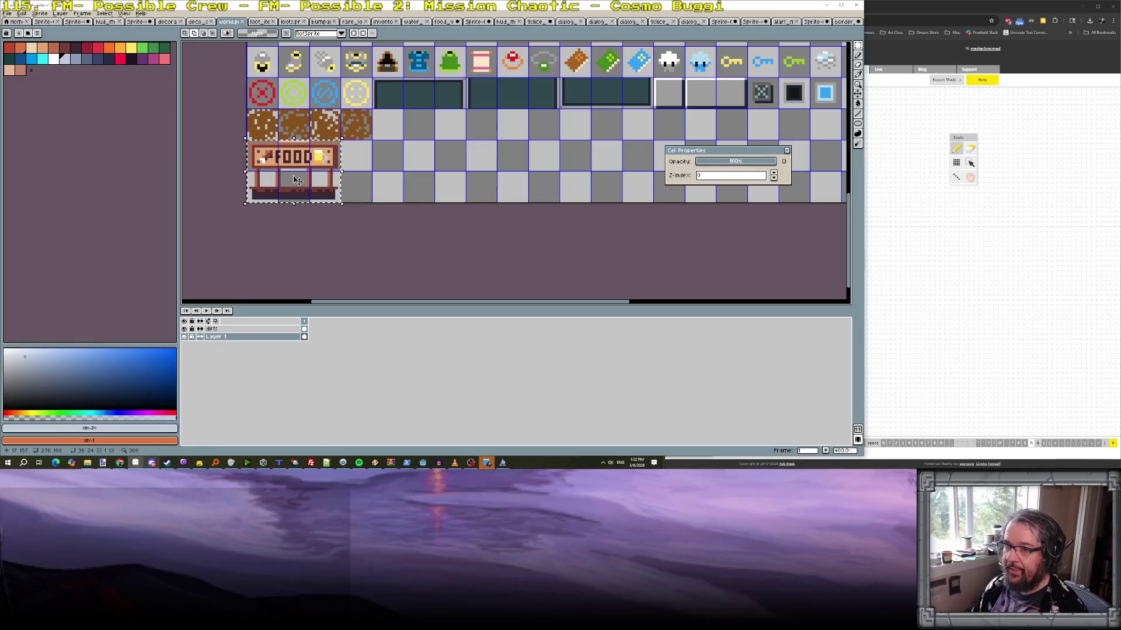
key("ctrl+d")
mouse_move(847, 45)
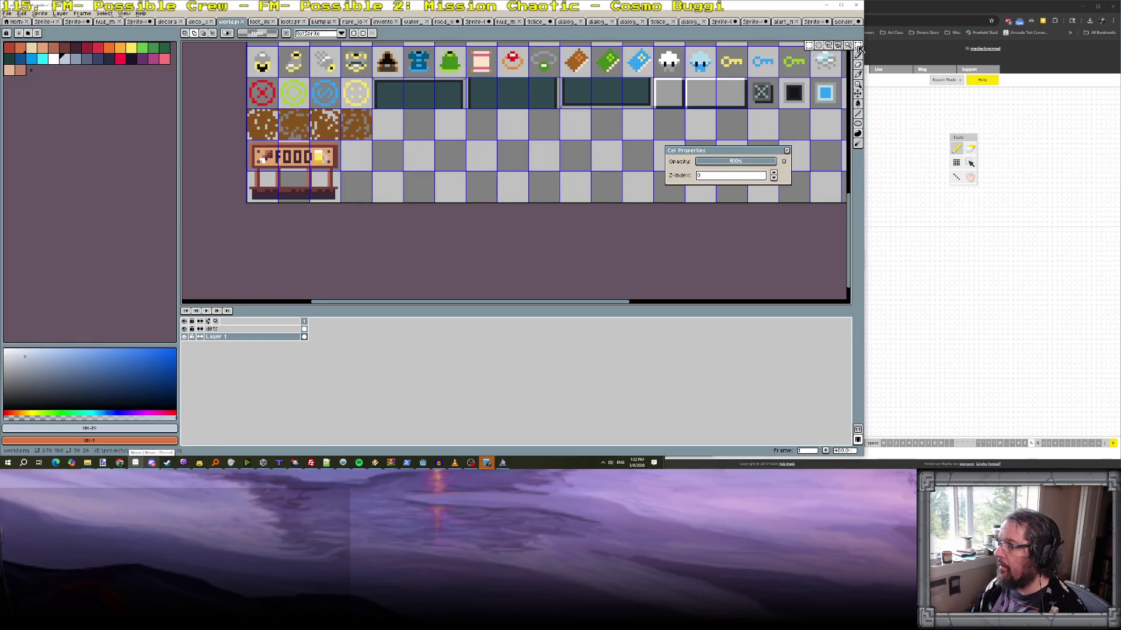
key("plus")
left_click_drag(231, 169, 280, 219)
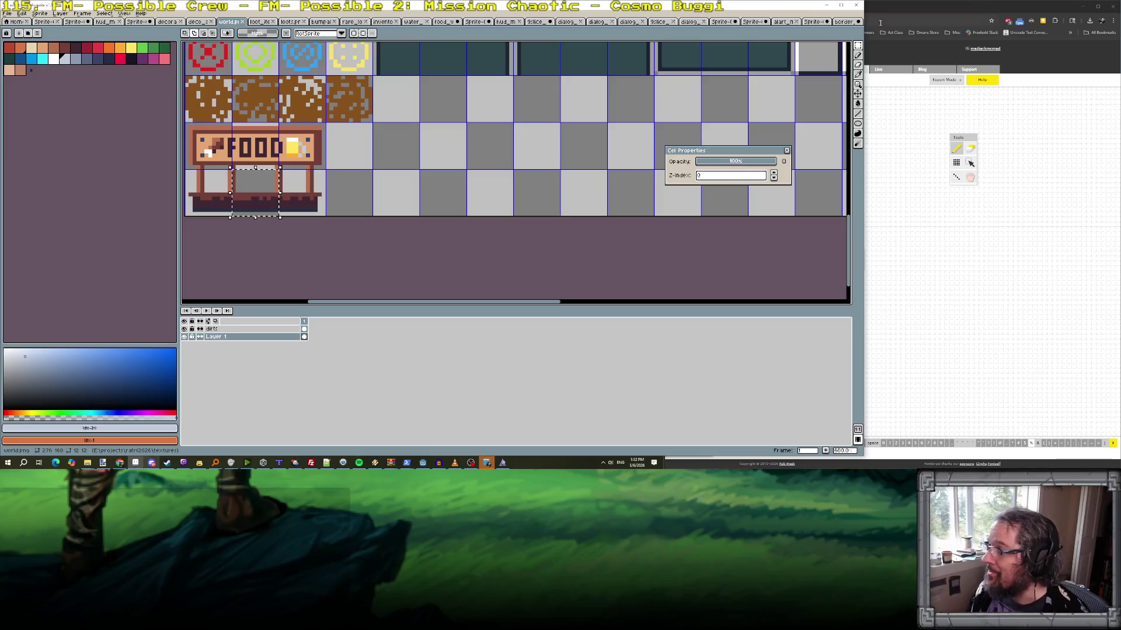
- Create a new 24×12 sprite
left_click(841, 21)
left_click(813, 22)
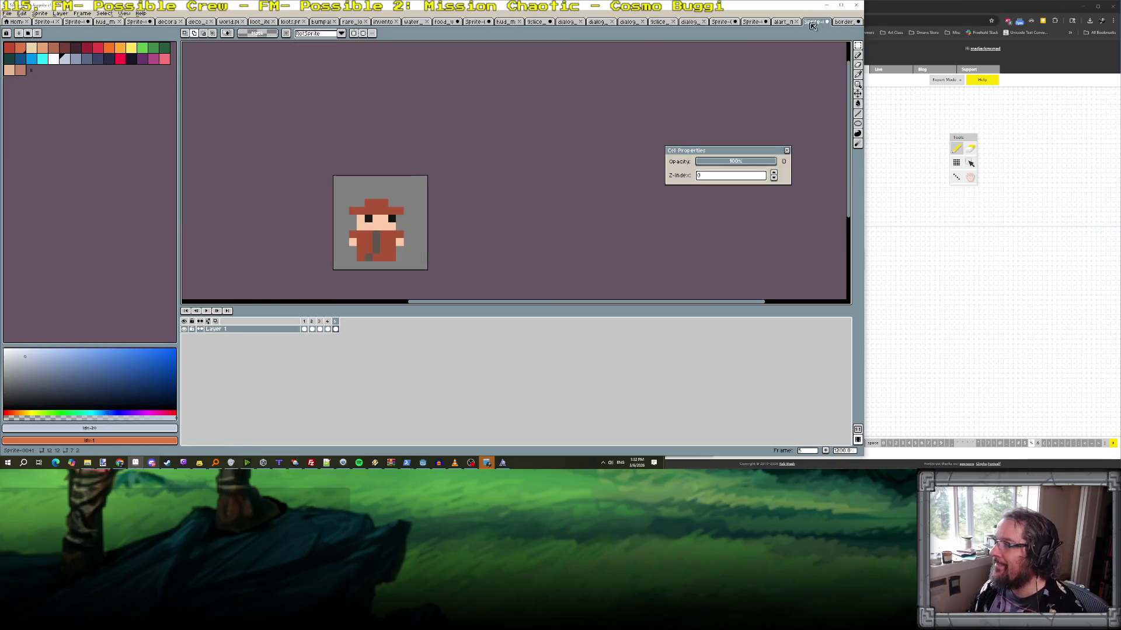
left_click(785, 22)
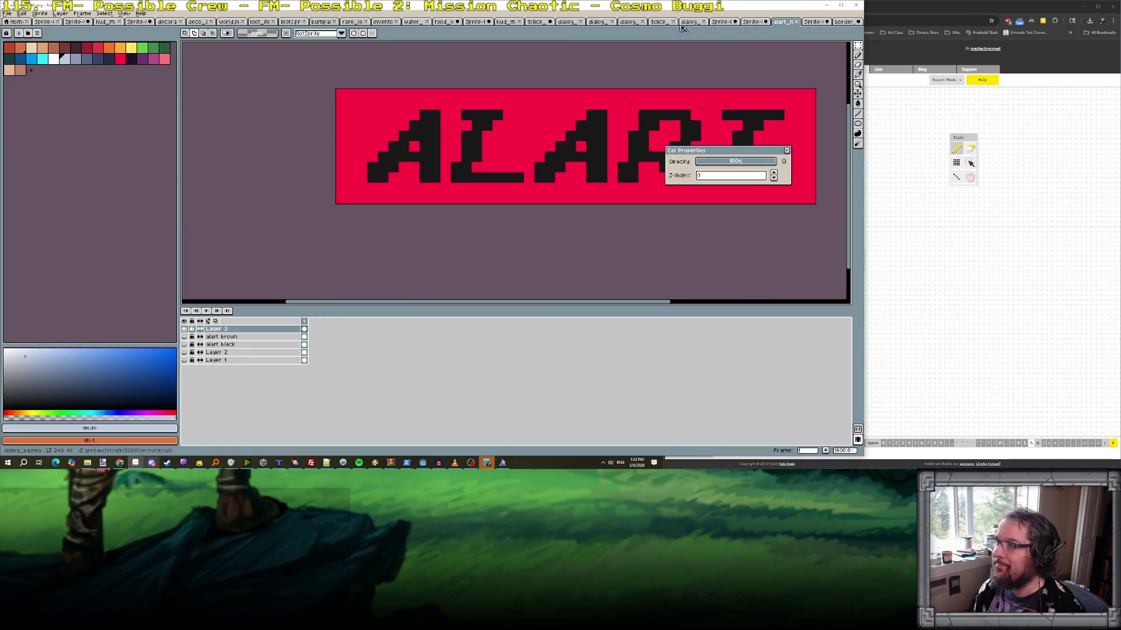
left_click(7, 13)
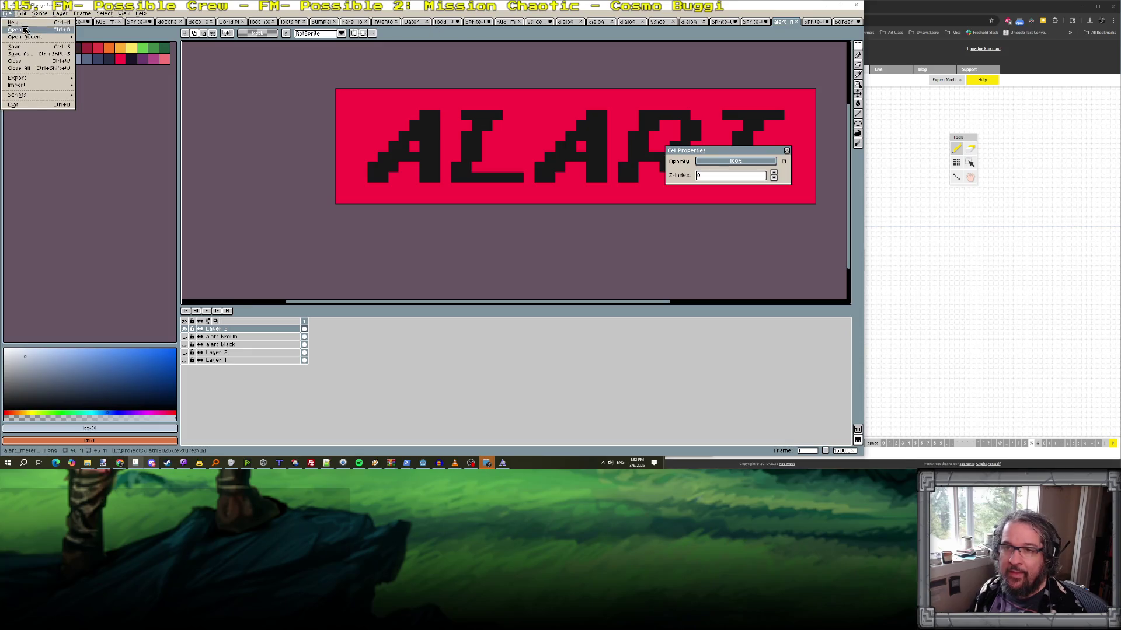
left_click(18, 23)
type("24")
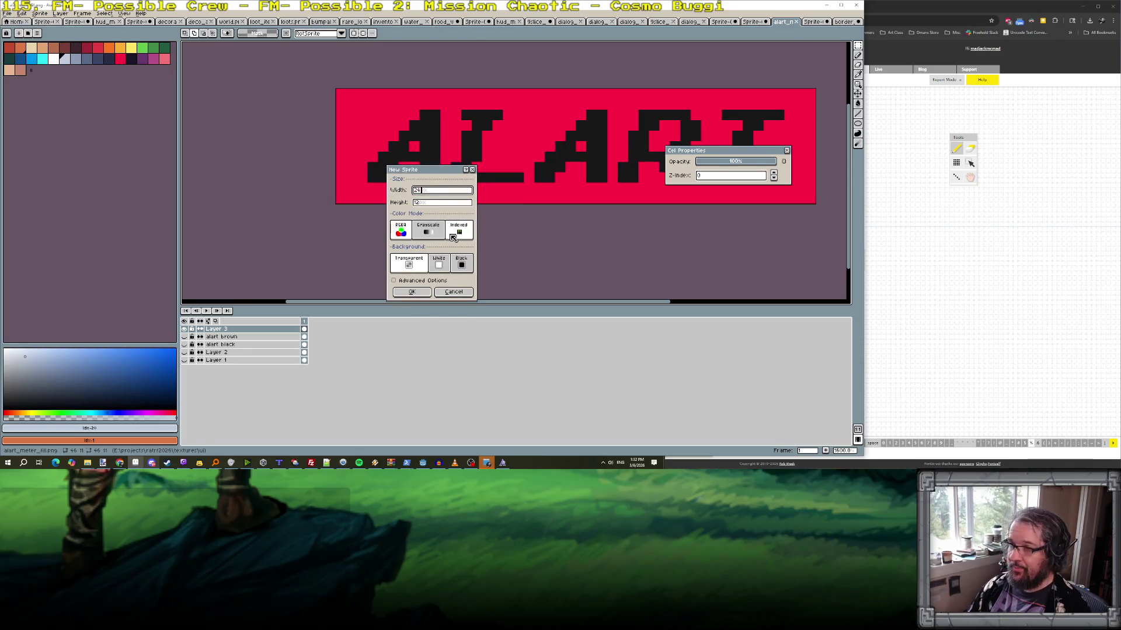
key("Return")
- Paste the copied 12×12 counter tile and place a copy on the canvas's left half
scroll(488, 170, "up", 3)
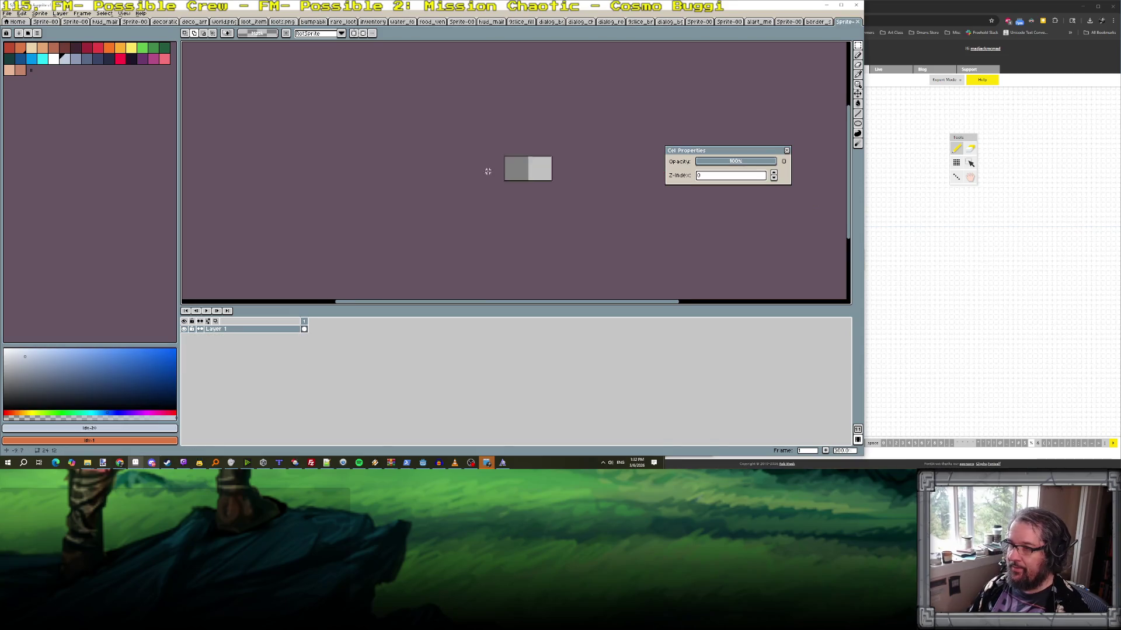
key("ctrl+v")
scroll(553, 171, "up", 4)
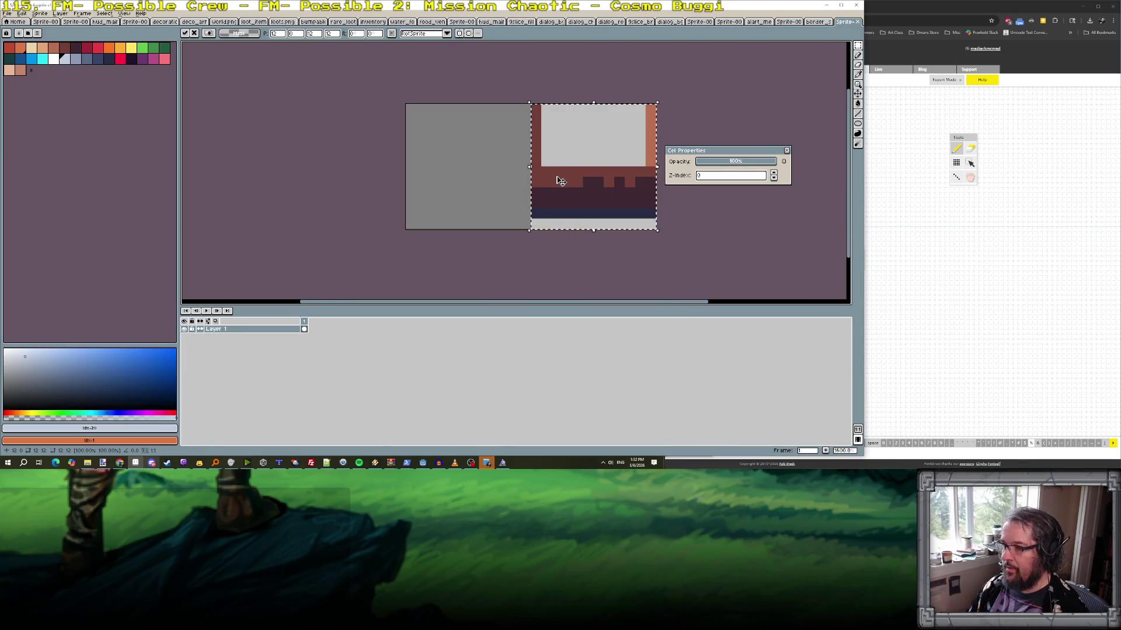
key("Return")
left_click_drag(542, 185, 431, 200)
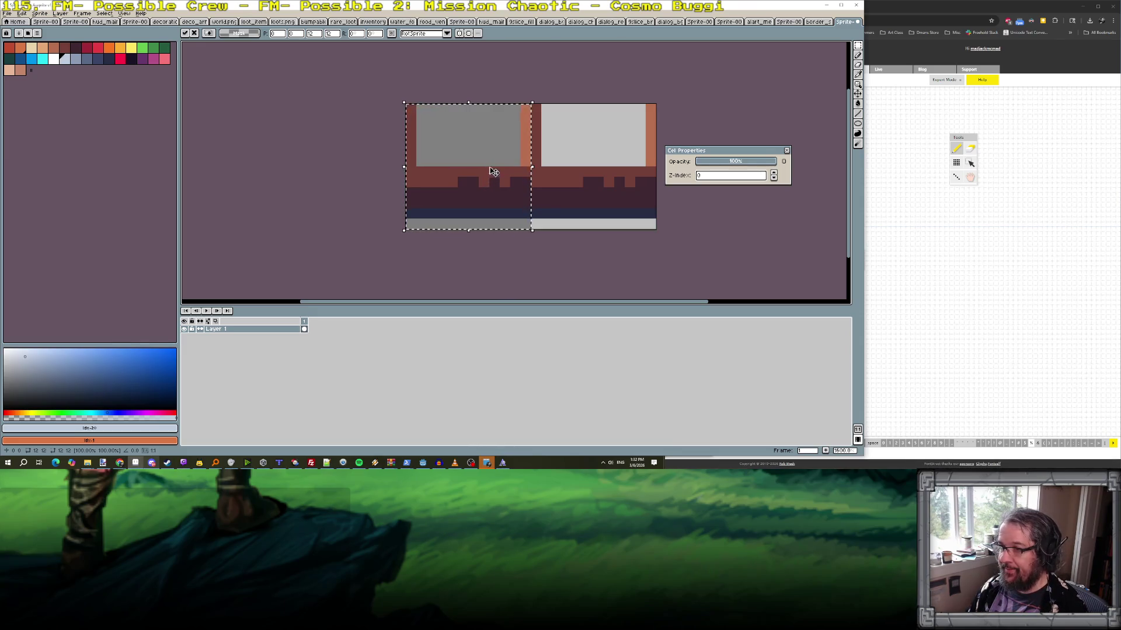
key("ctrl+d")
- Repaint the middle column and the orange-red right edge in light grey with the pencil
key("b")
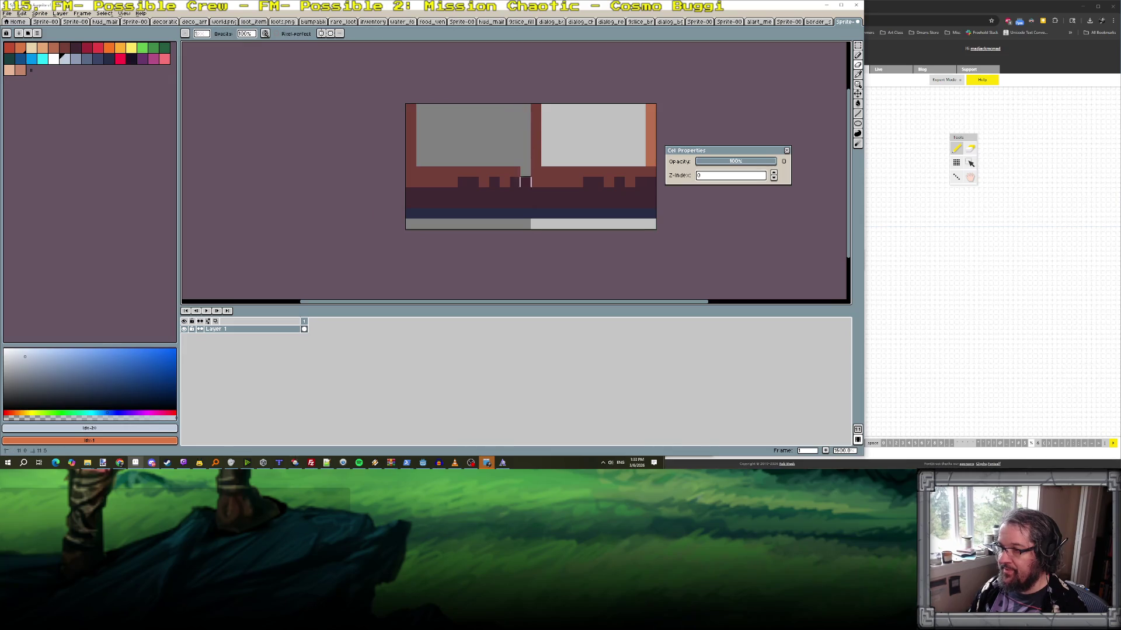
key("ctrl+z")
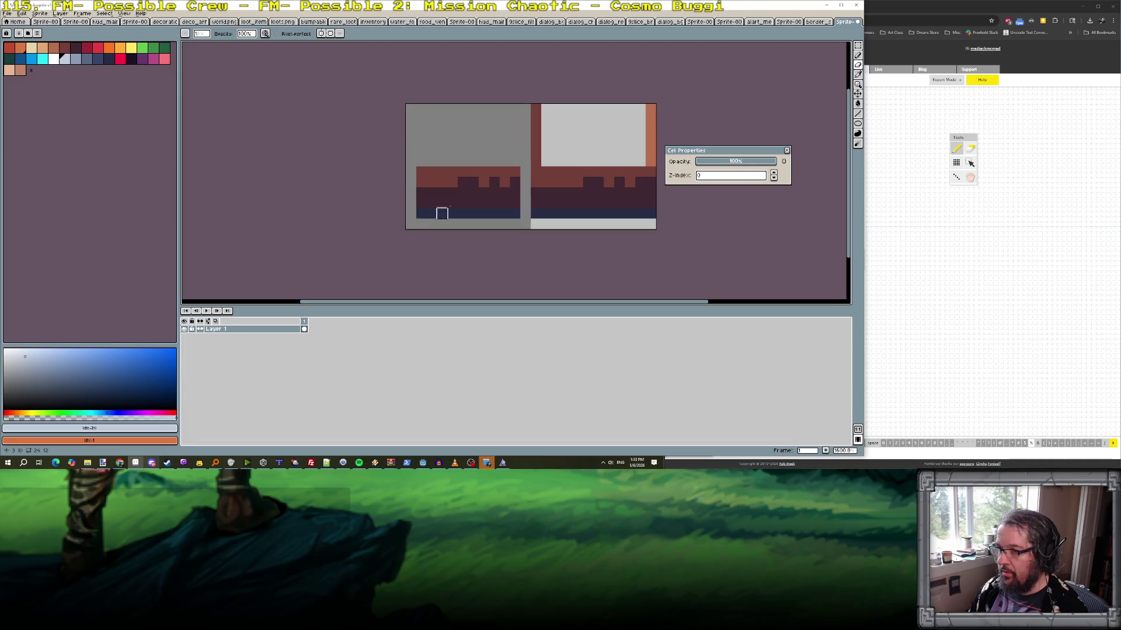
left_click_drag(536, 130, 535, 202)
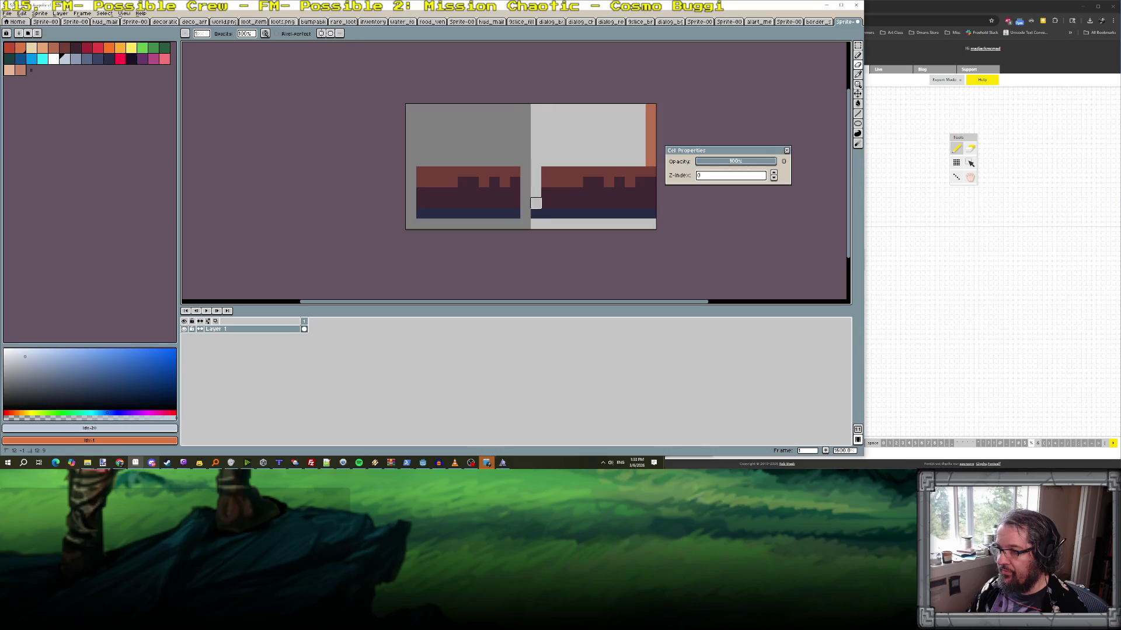
left_click_drag(650, 109, 650, 182)
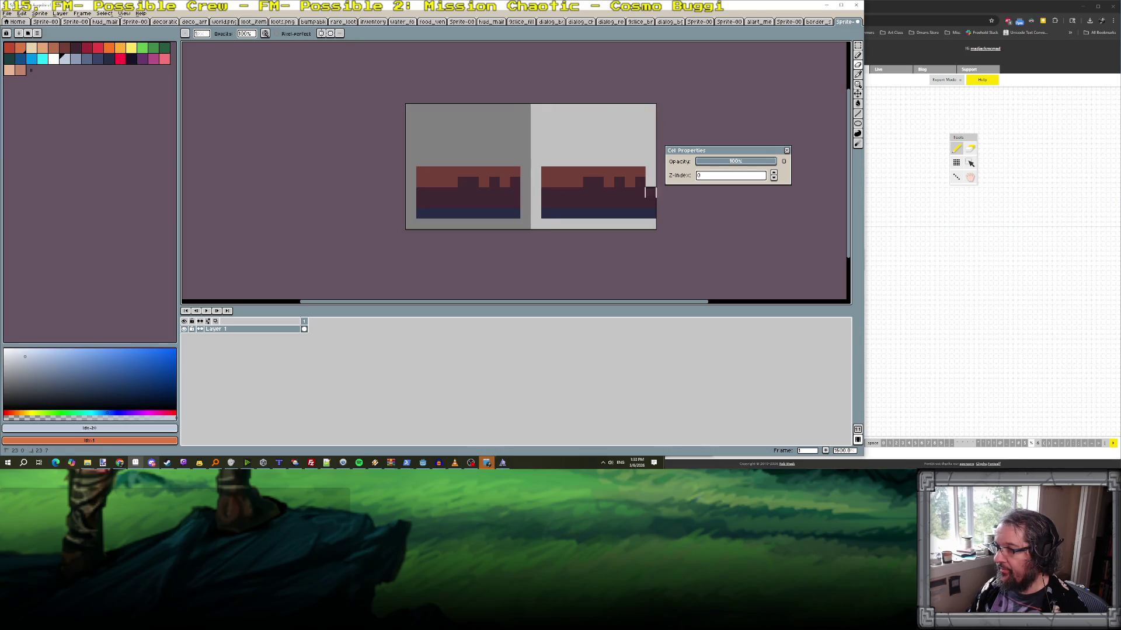
- Select the chef in the food vendor stand's mans layer, paste it into the new sprite, then undo
left_click(430, 21)
left_click(184, 360)
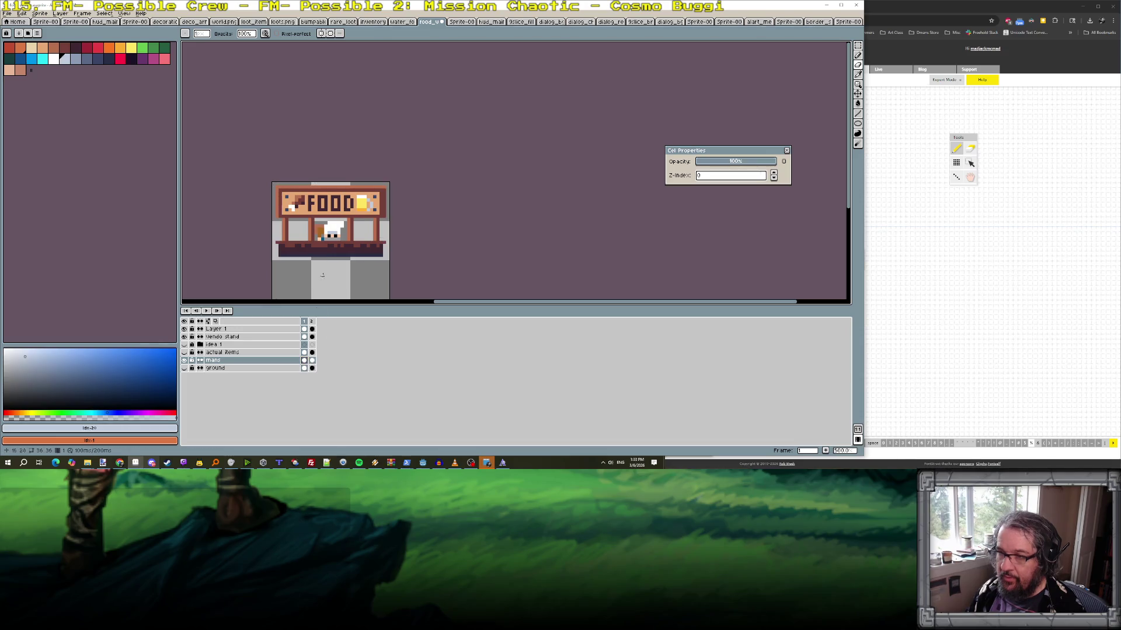
scroll(332, 242, "up", 2)
left_click(858, 46)
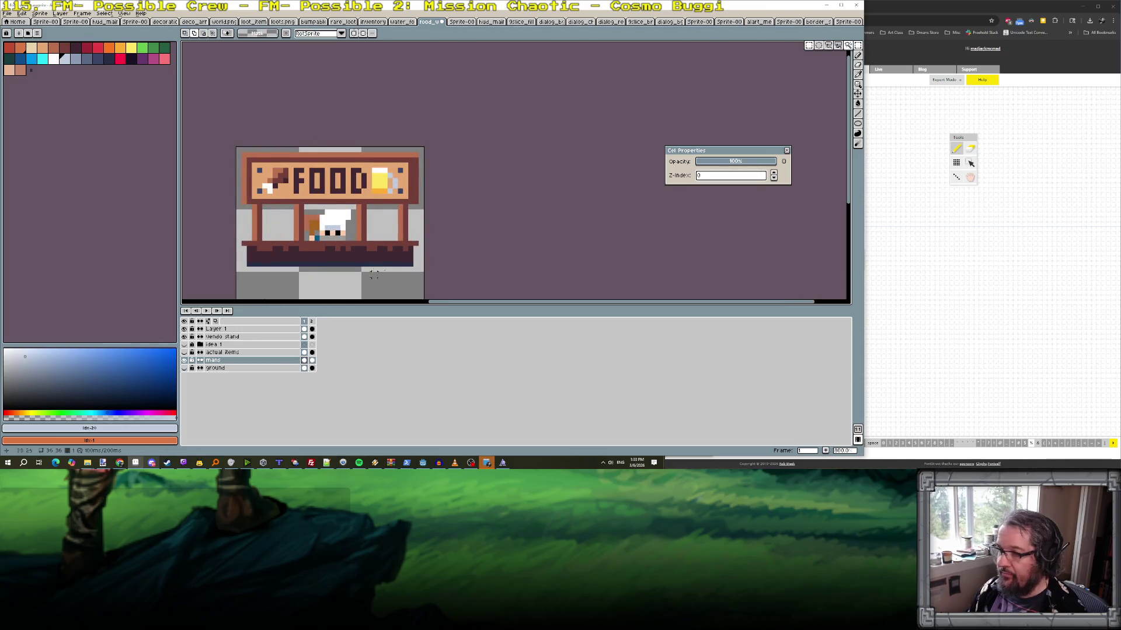
mouse_move(297, 271)
left_mouse_down()
mouse_move(347, 205)
mouse_move(362, 209)
left_mouse_up()
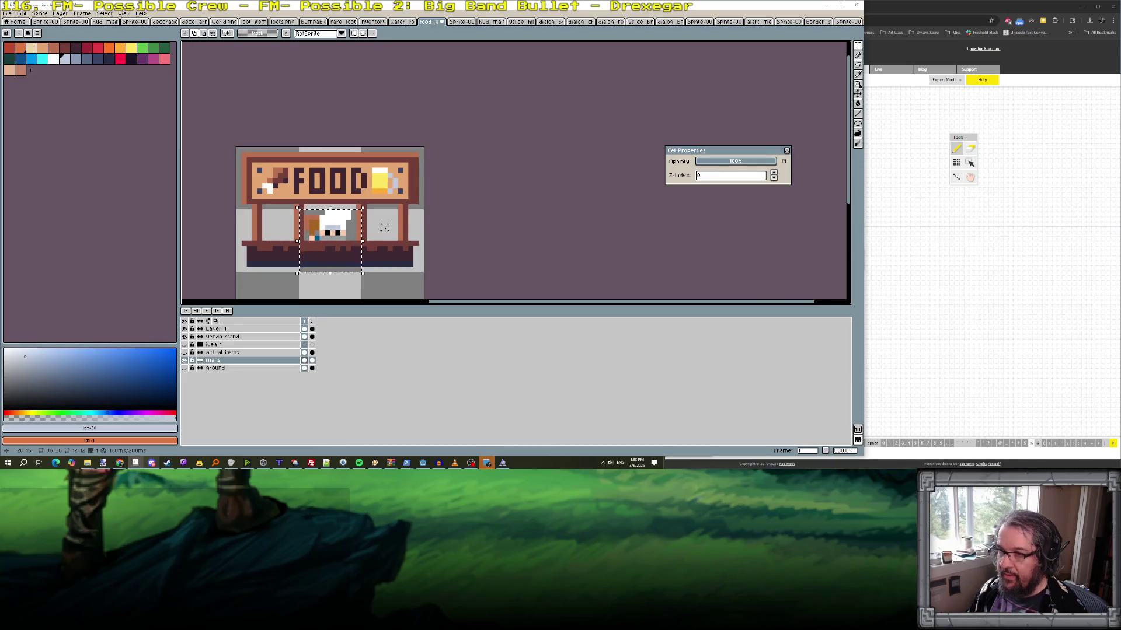
left_click(844, 23)
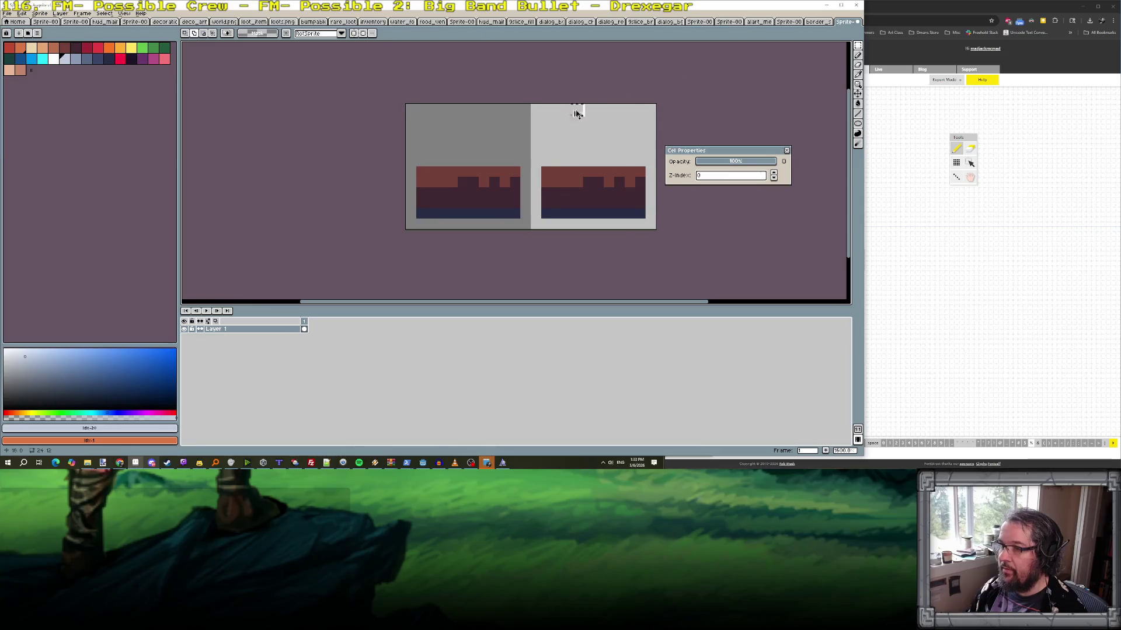
key("ctrl+v")
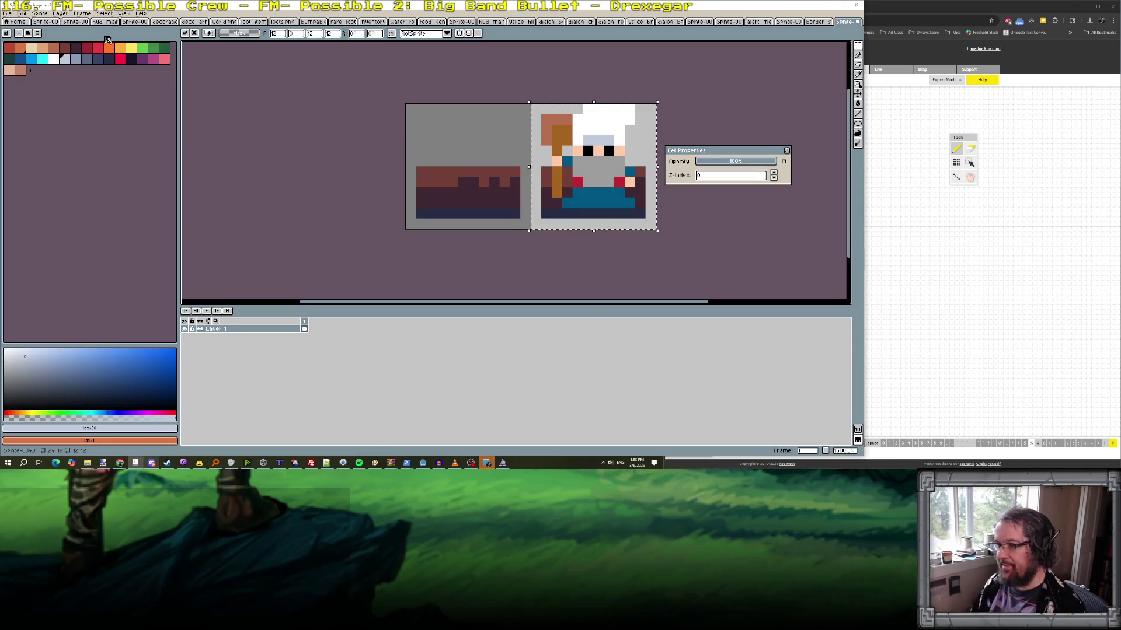
key("ctrl+z")
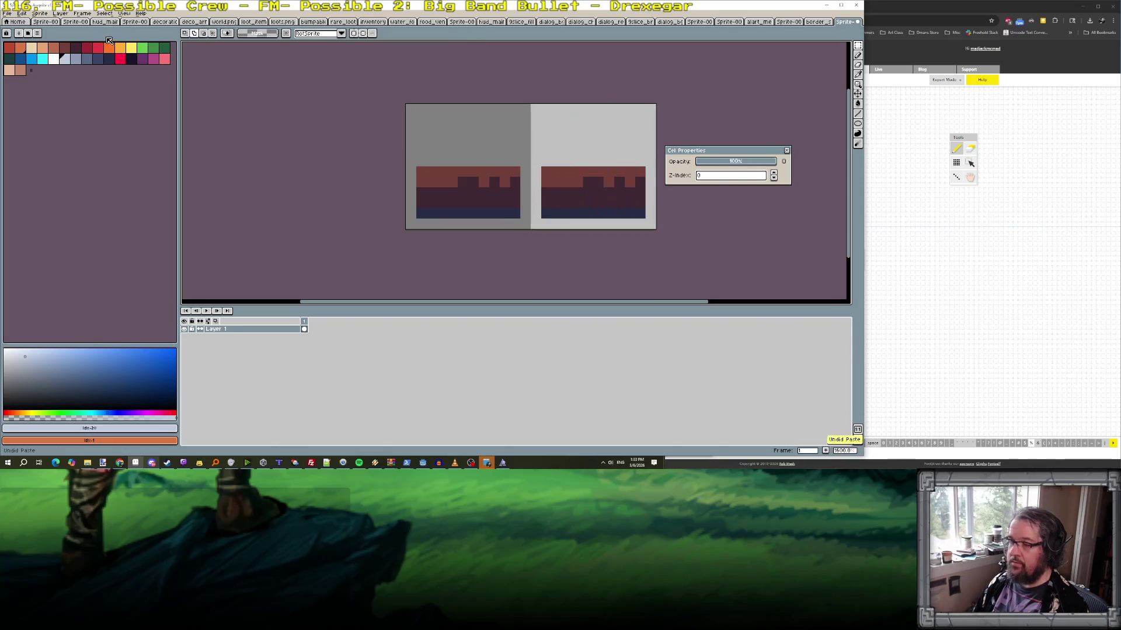
- Add a new empty layer via Layer > New > New Layer
left_click(60, 13)
mouse_move(91, 53)
left_click(144, 57)
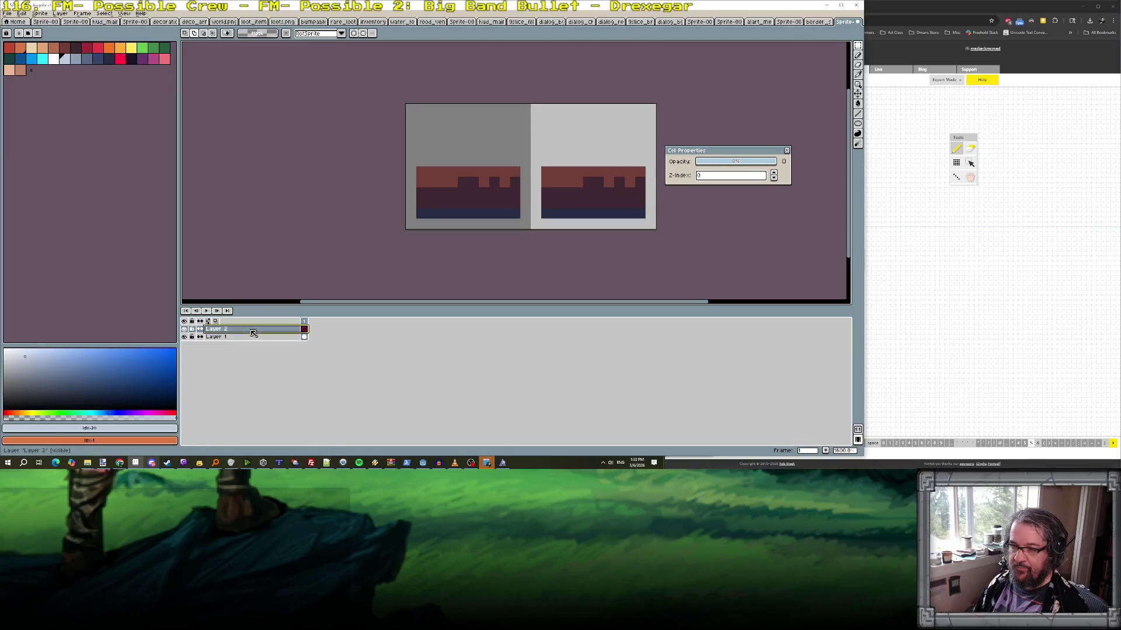
- Paste the chef onto the new layer in the left frame and raise its hair and face one pixel
key("ctrl+v")
left_click_drag(591, 187, 474, 188)
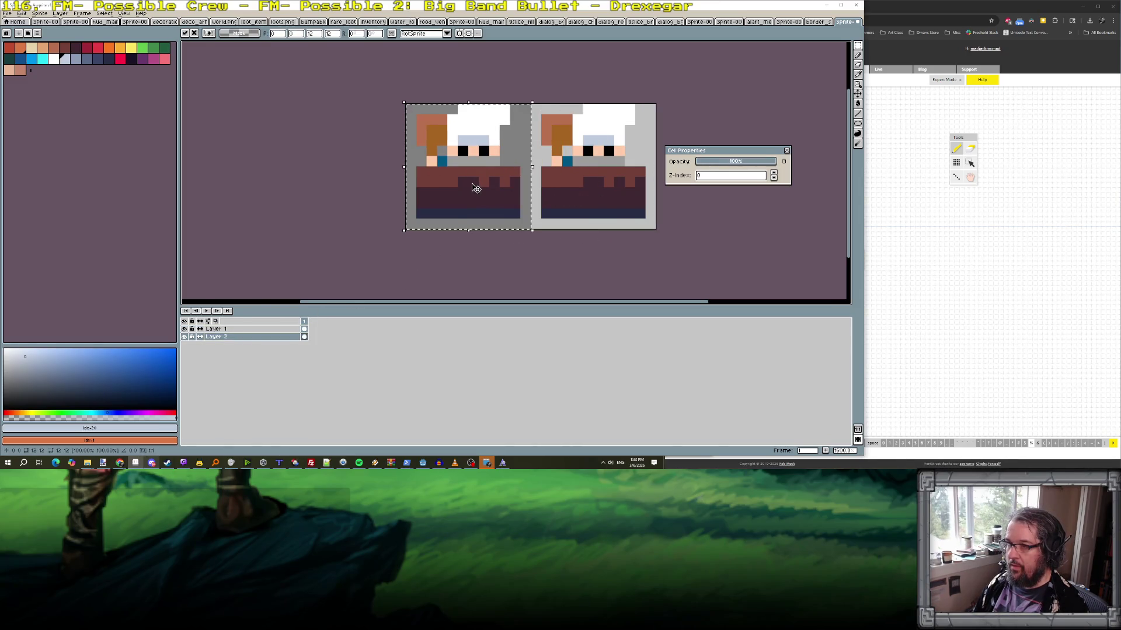
scroll(462, 140, "up", 1)
key("Return")
scroll(454, 132, "down", 1)
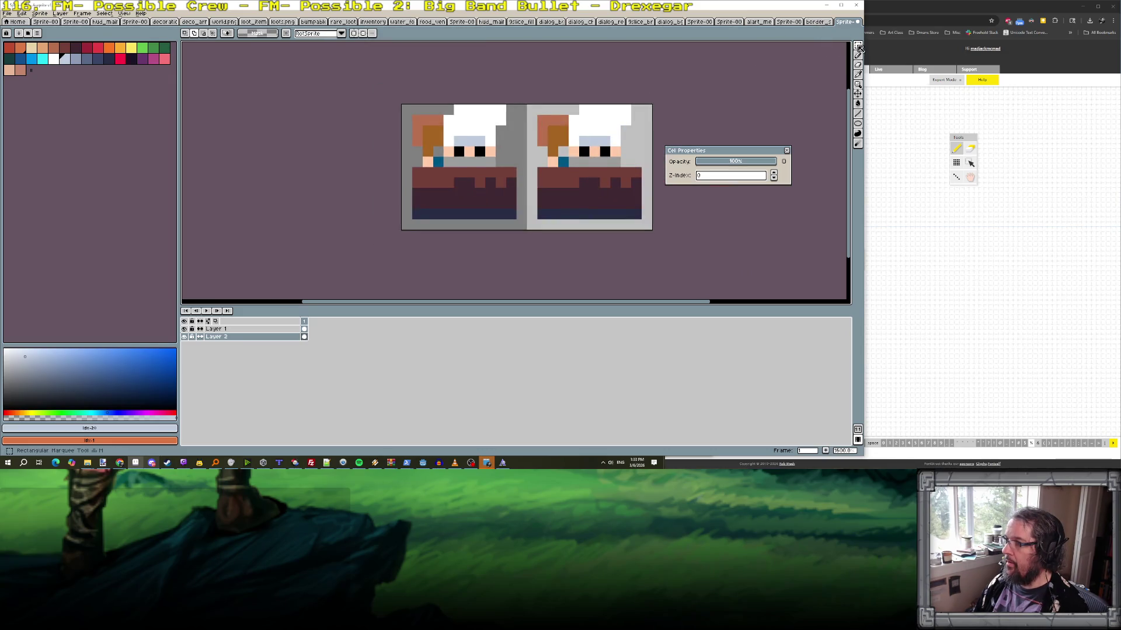
scroll(458, 120, "up", 2)
mouse_move(363, 113)
left_mouse_down()
mouse_move(408, 135)
mouse_move(420, 215)
left_mouse_up()
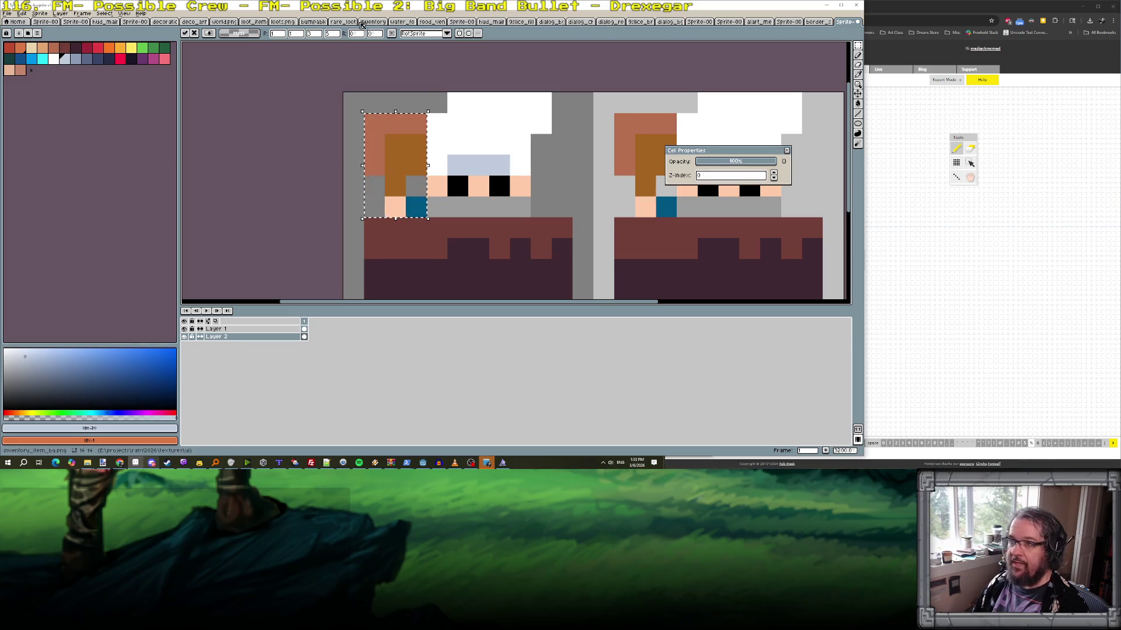
- Paste a copied block back into the frame, shift it one pixel up, undo, and start Save As
left_click(430, 22)
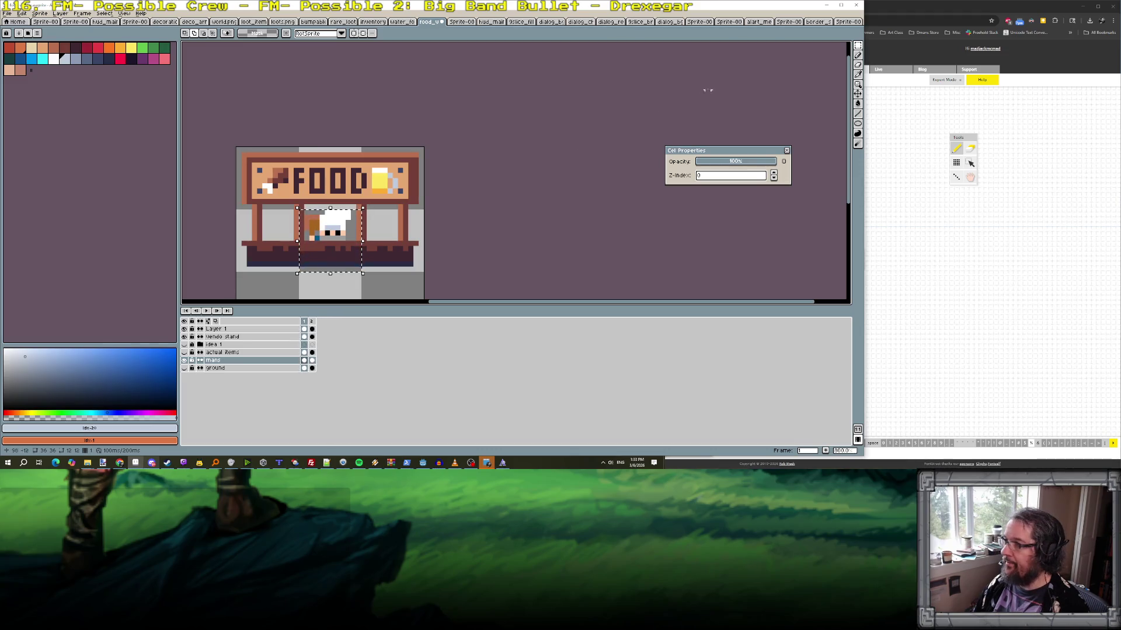
key("ctrl+c")
key("ctrl+Tab")
key("ctrl+v")
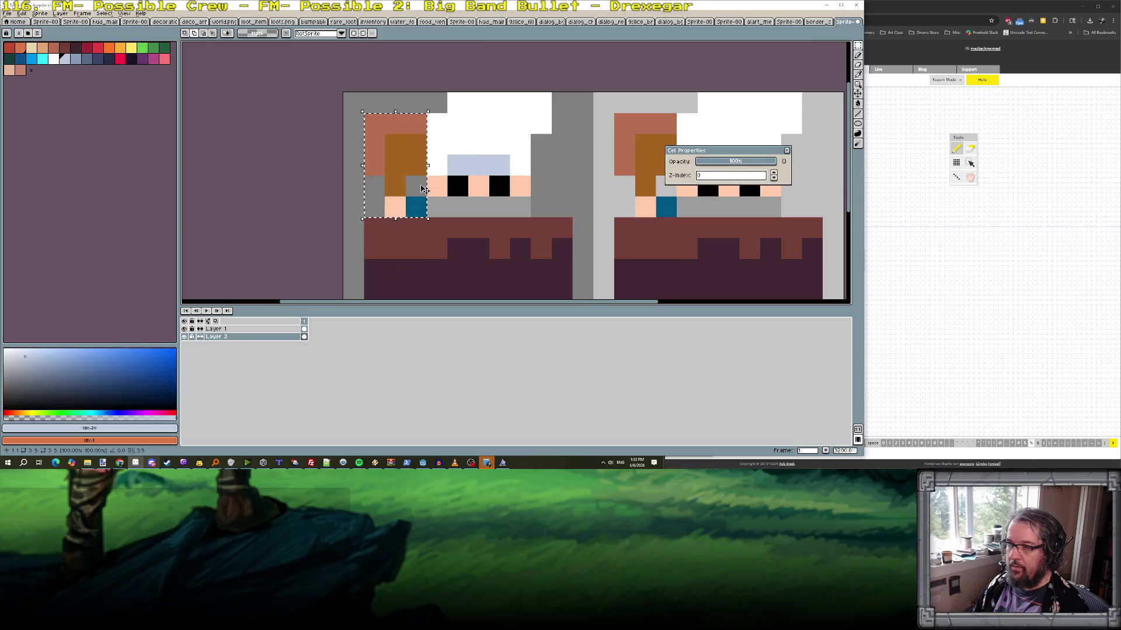
left_click_drag(397, 209, 397, 188)
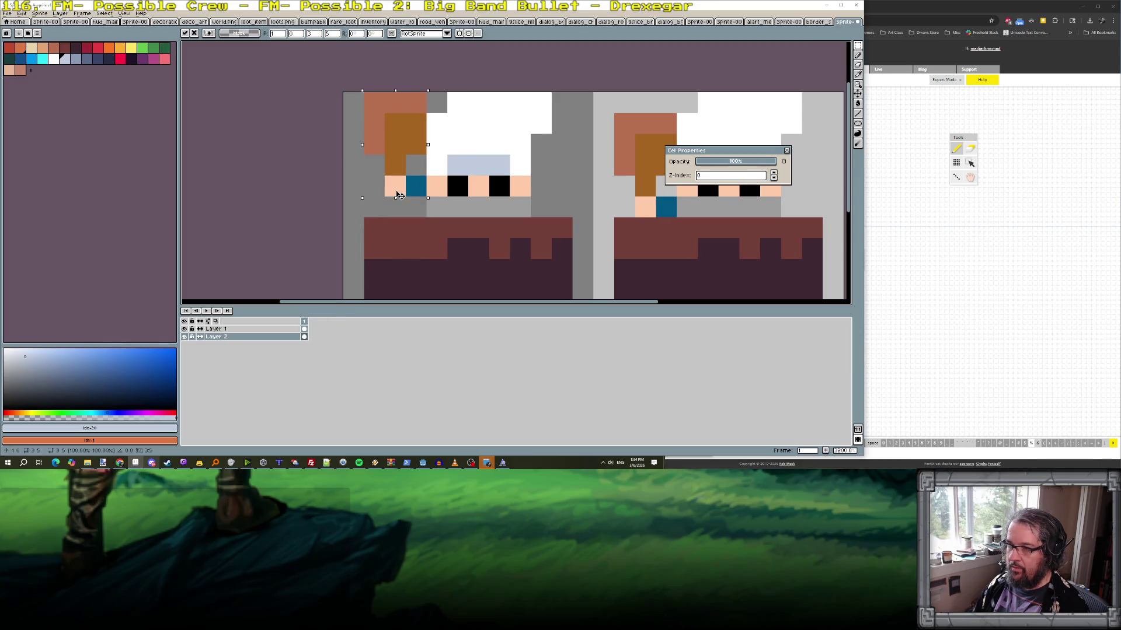
key("Return")
key("ctrl+z")
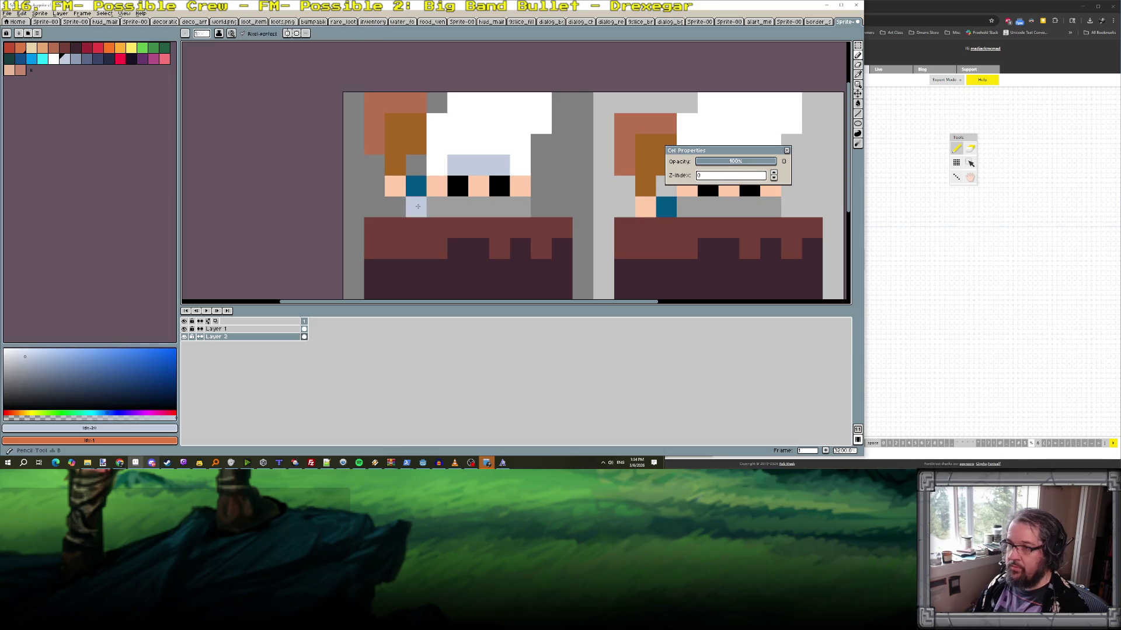
scroll(417, 187, "down", 4)
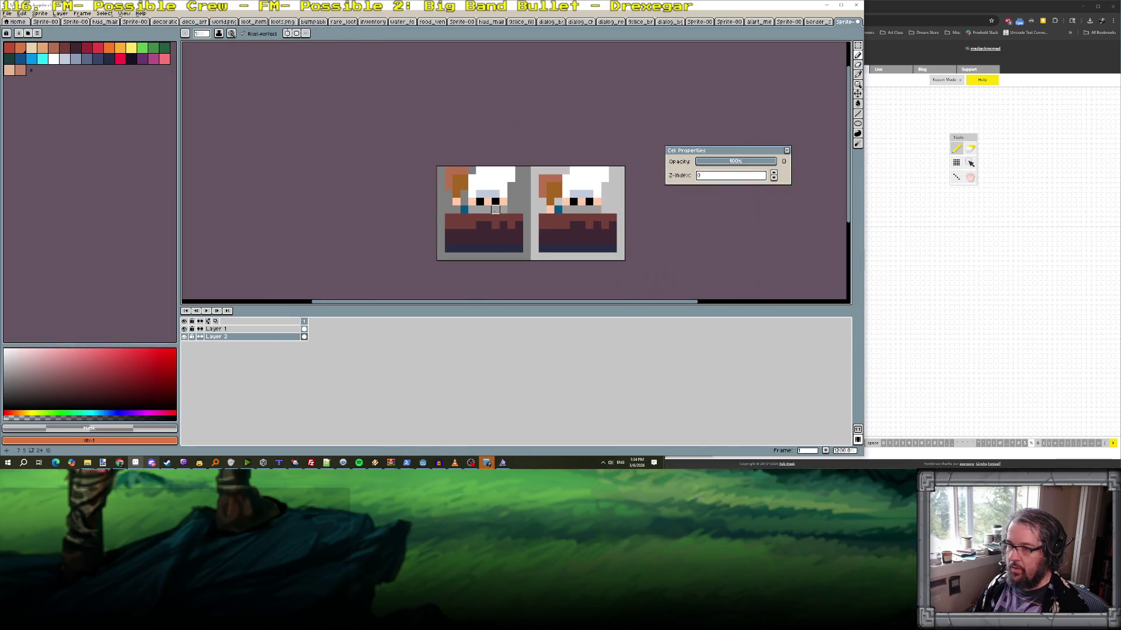
scroll(495, 209, "down", 1)
scroll(563, 218, "up", 2)
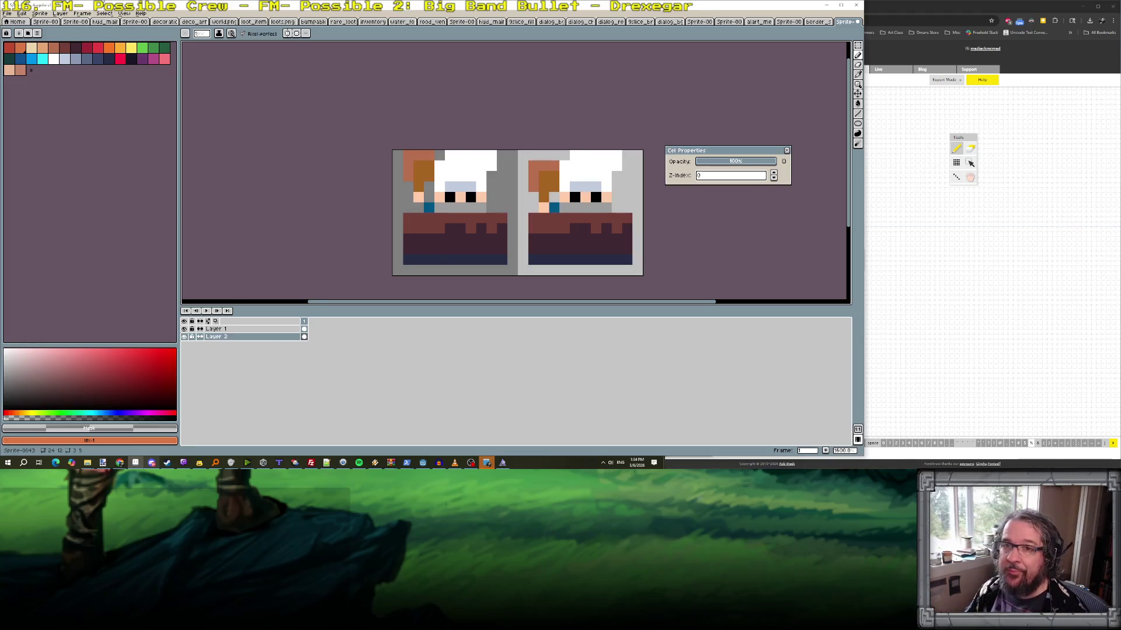
left_click(7, 15)
left_click(41, 58)
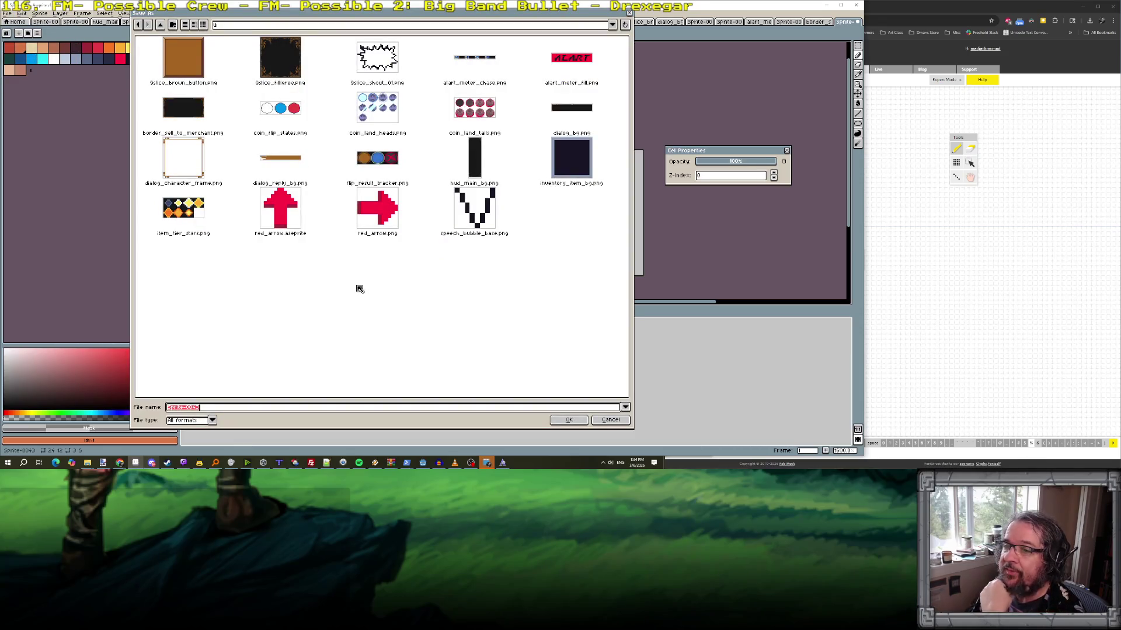
- Save it as character_food_vendor.png in the textures folder, accepting the flattened-layers warning
left_click(162, 25)
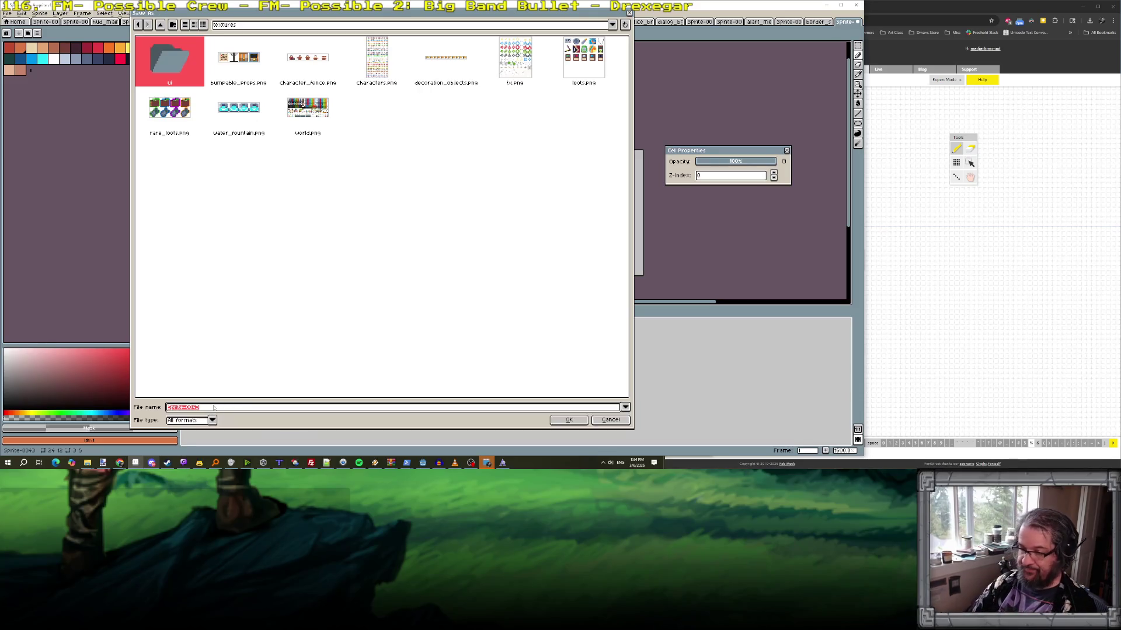
type("character_")
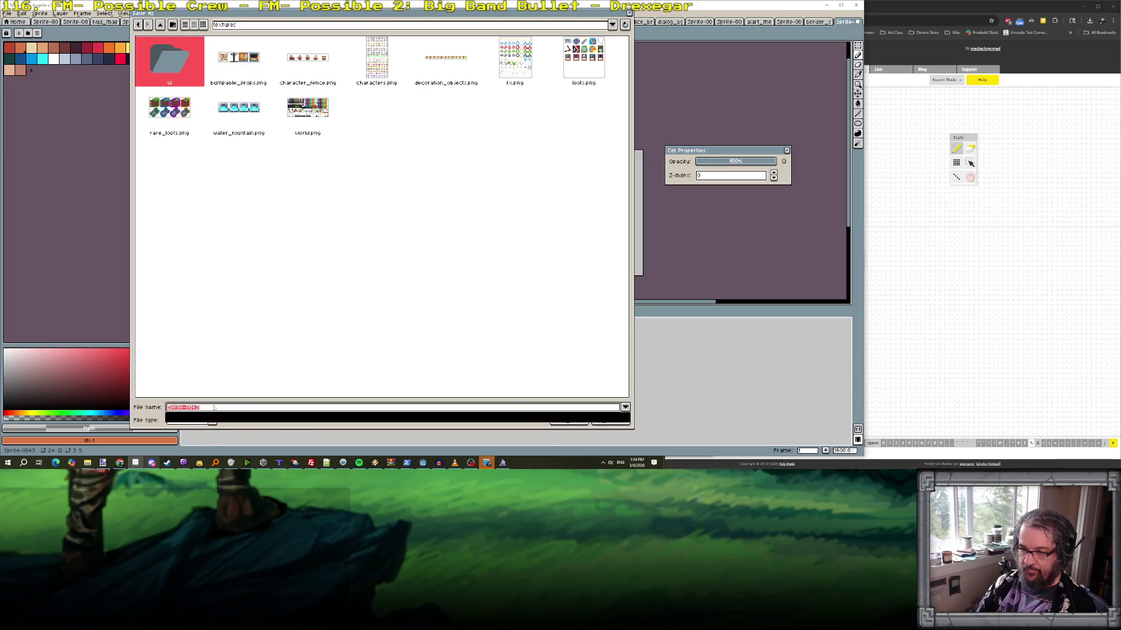
left_click(215, 408)
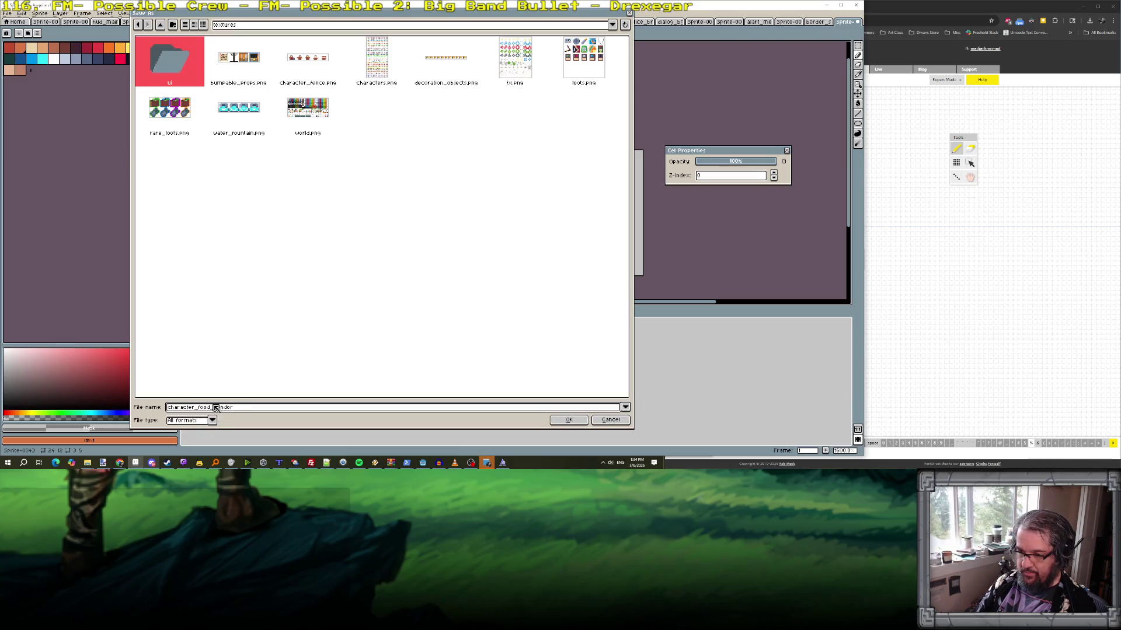
key("Return")
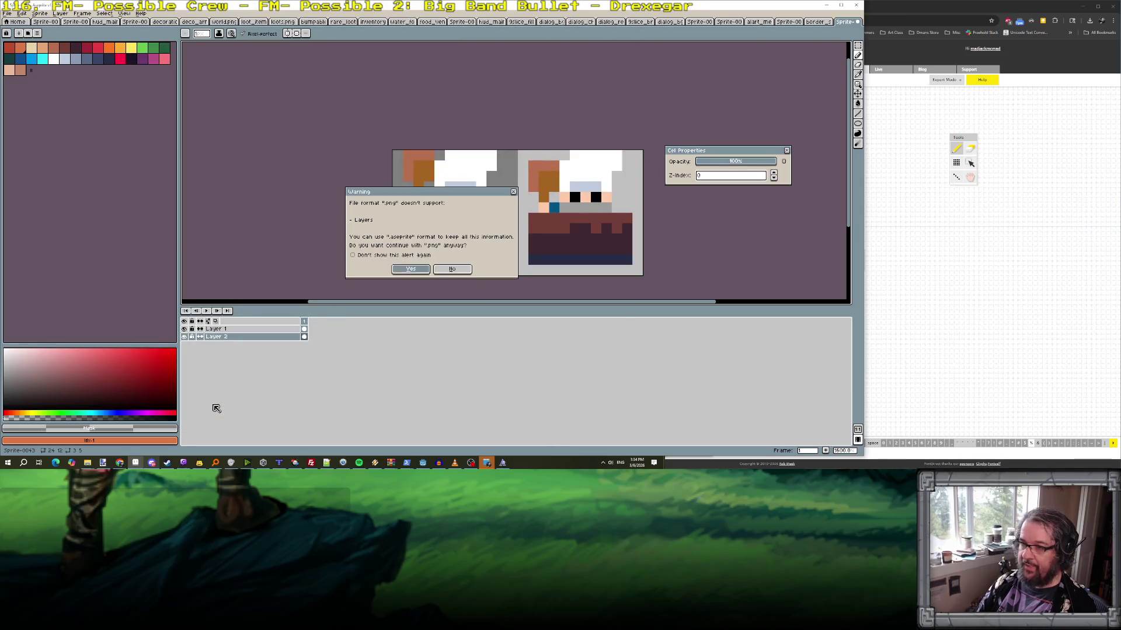
key("Return")
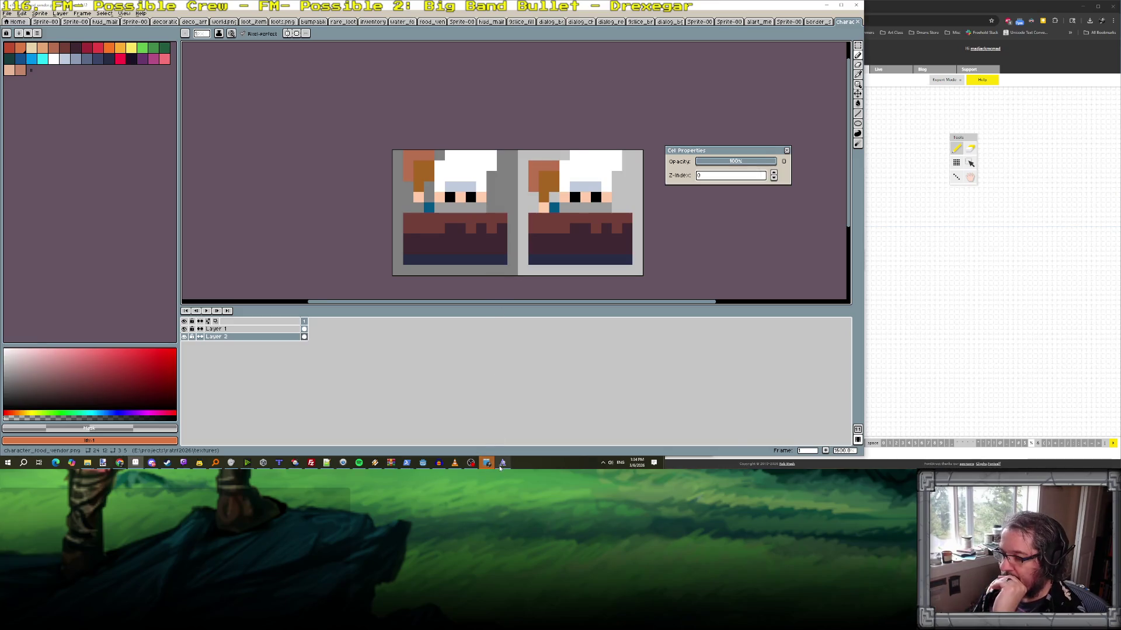
- Run the game from Godot and give the player items with the test_items console command
left_click(422, 463)
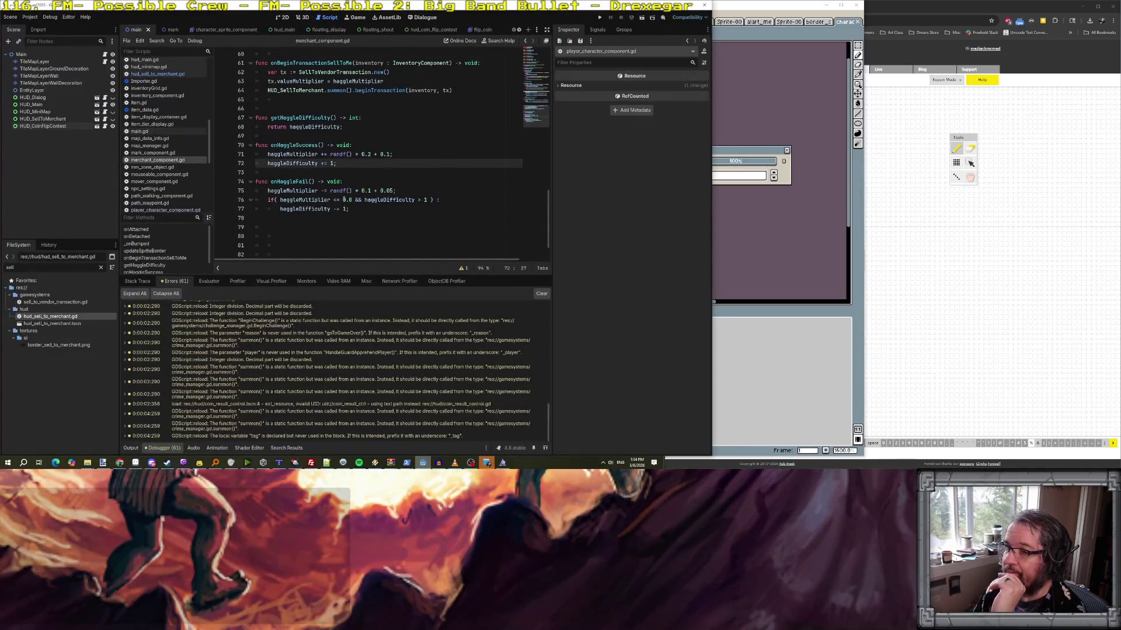
scroll(390, 167, "up", 1)
left_click(390, 166)
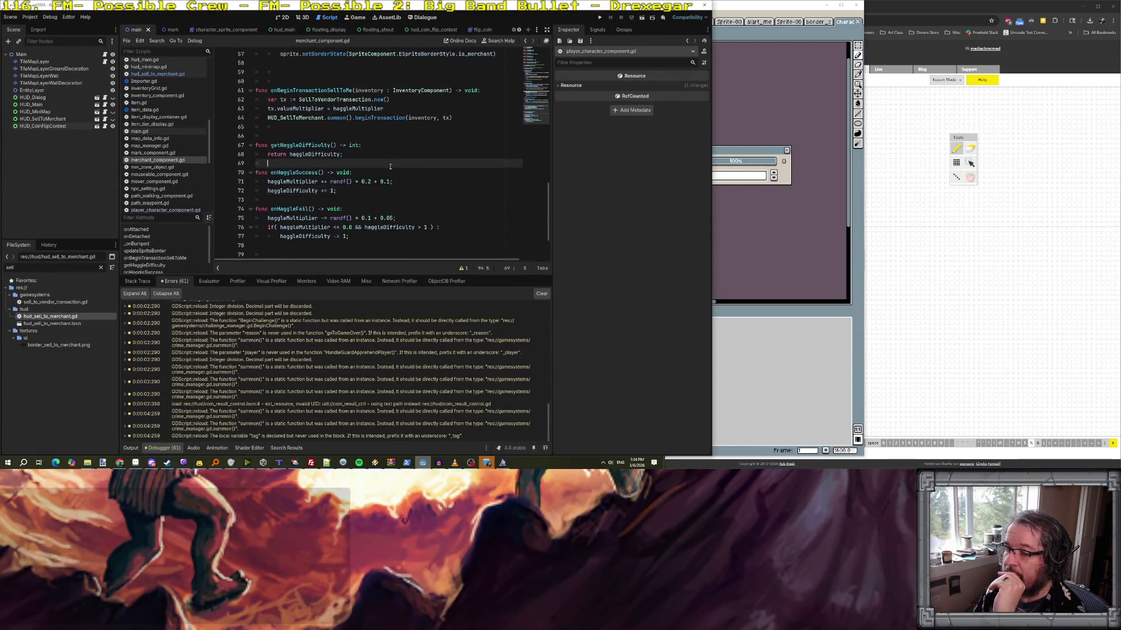
left_click(599, 17)
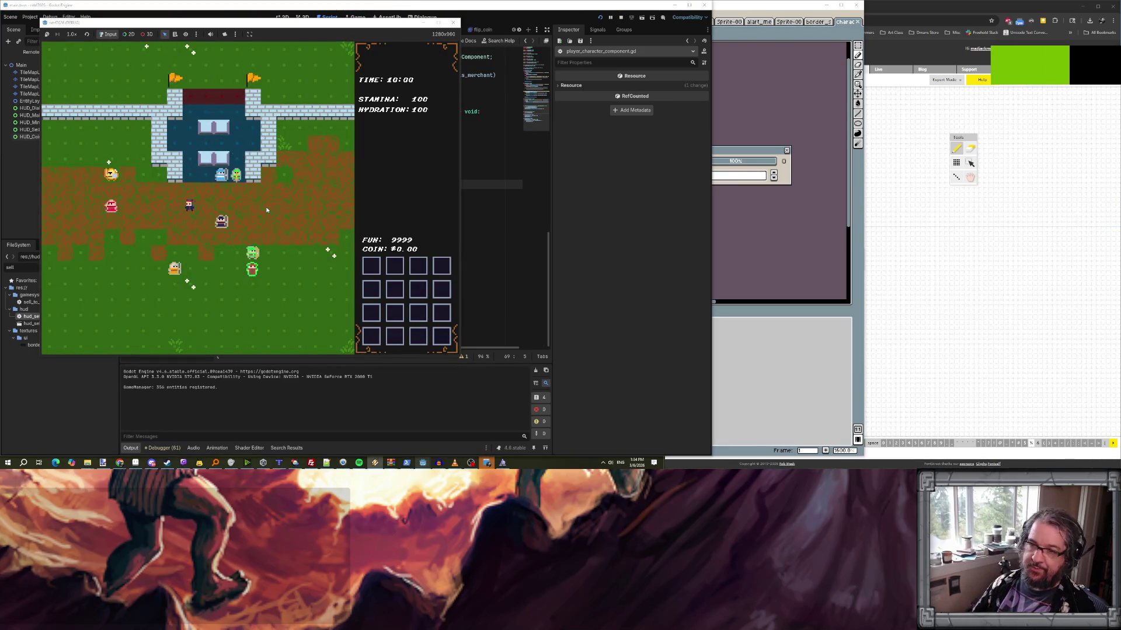
key("grave")
type("test_items")
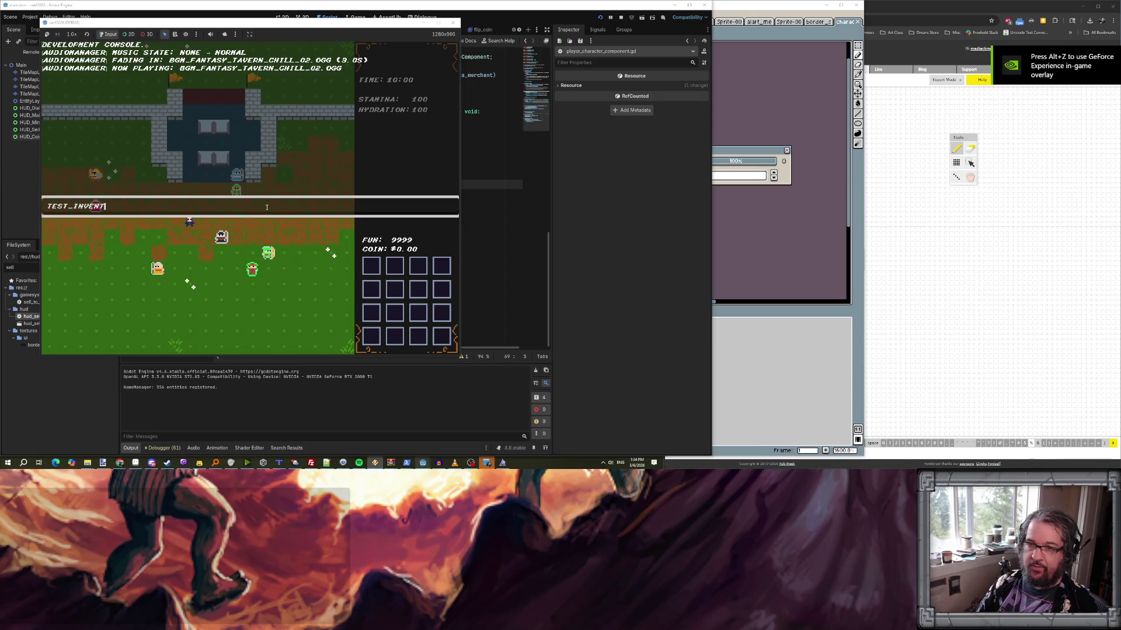
key("Return")
key("grave")
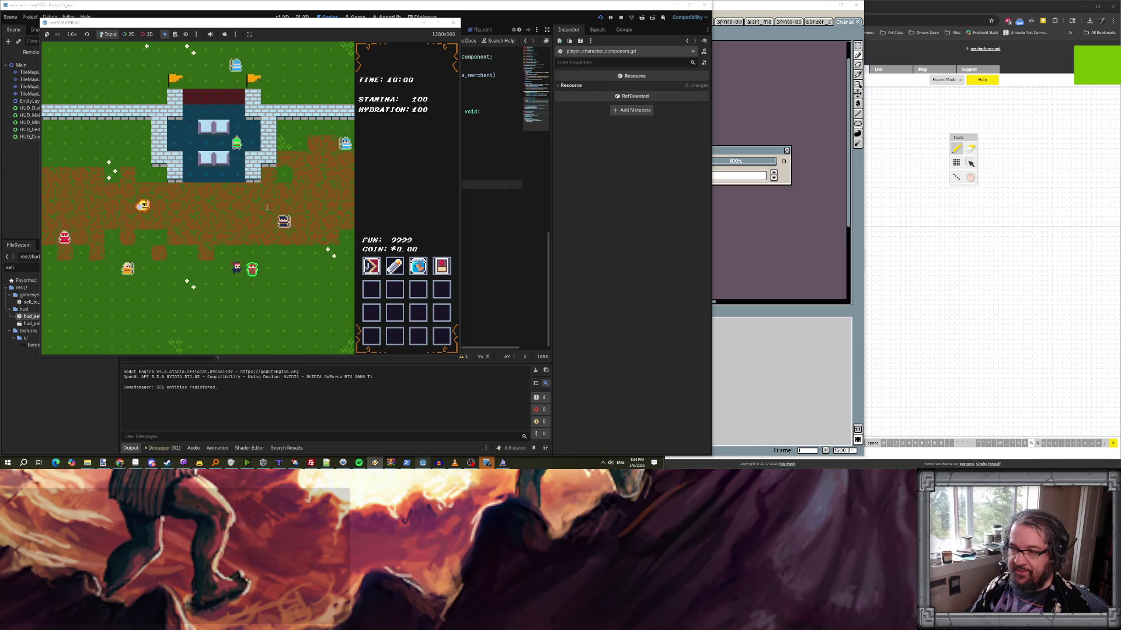
- Offer the sword, globe, red book and arrow scroll to the merchant, then haggle and flip the coin
key("e")
key("e")
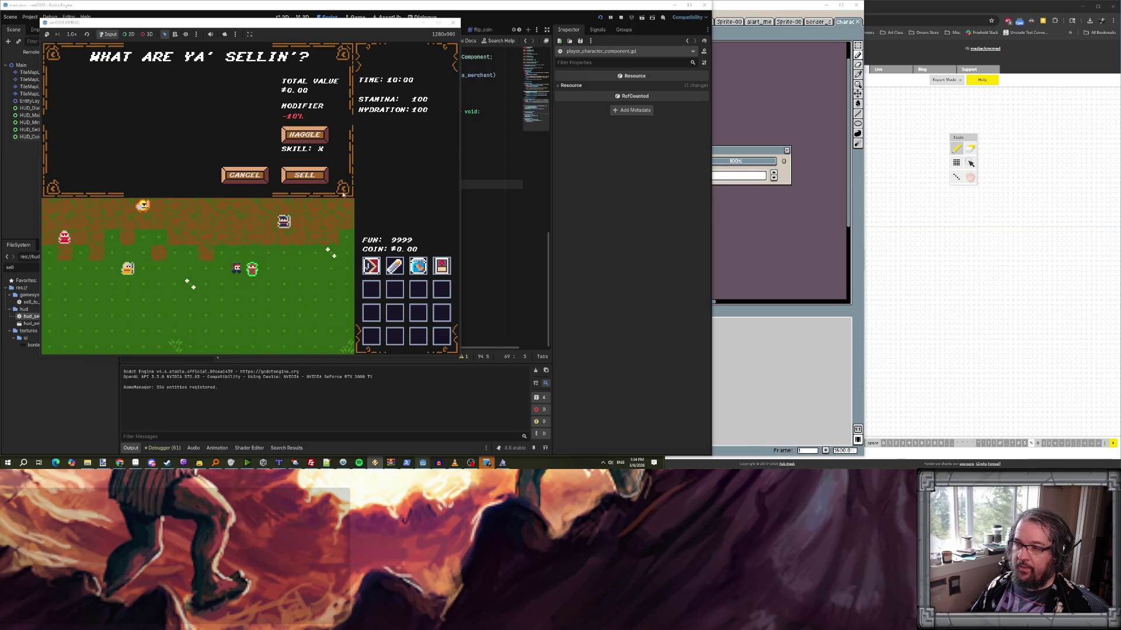
left_click(394, 266)
left_click(418, 266)
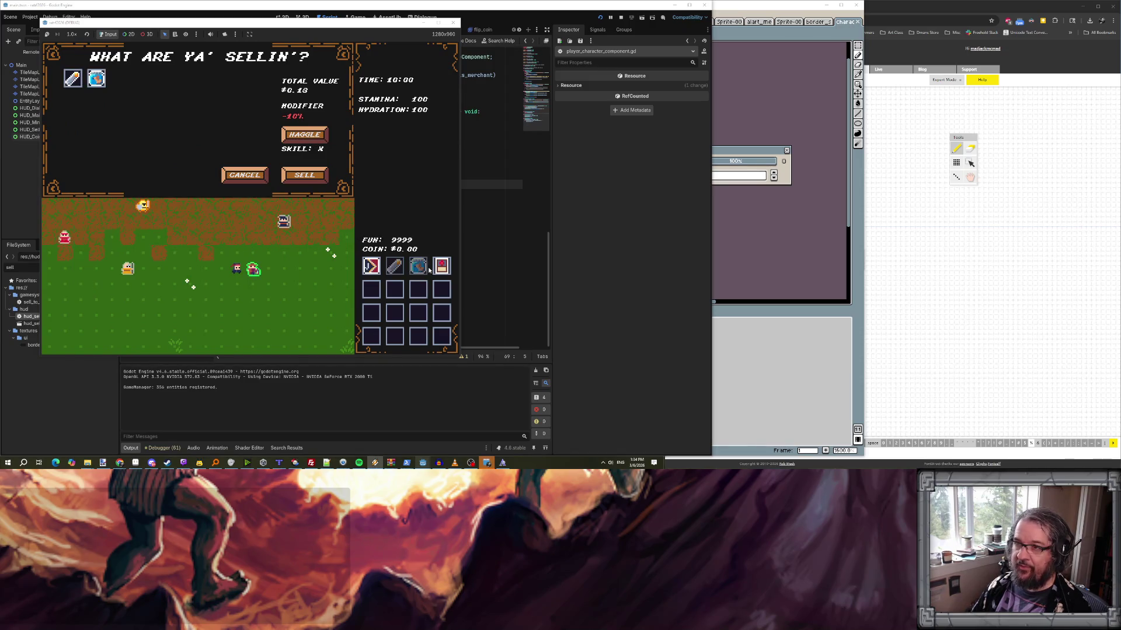
left_click(441, 267)
left_click(371, 266)
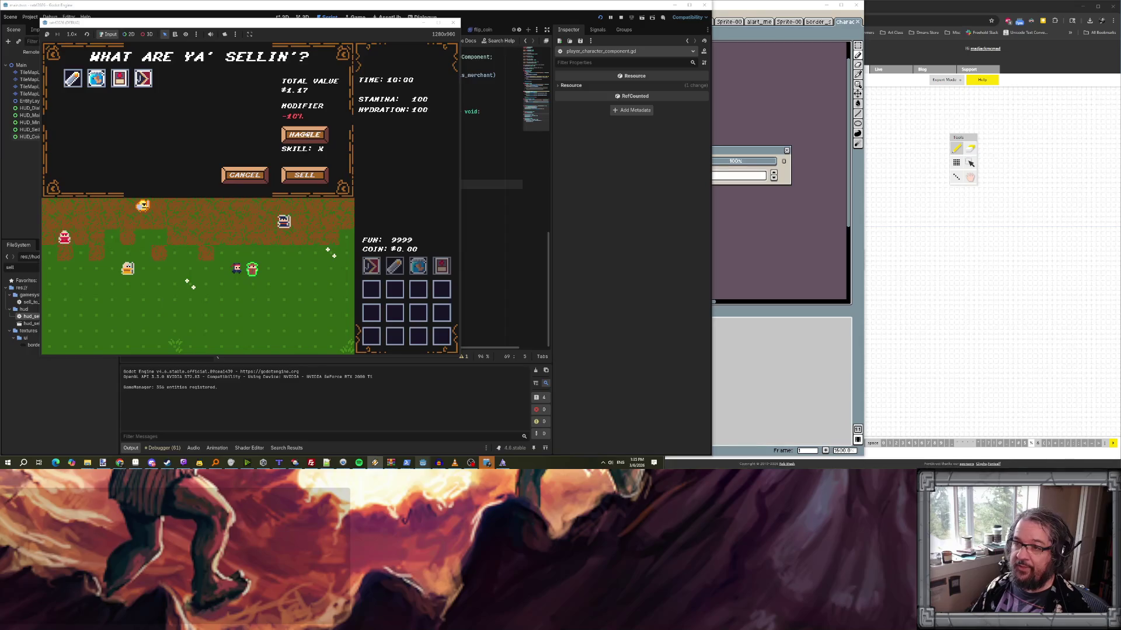
left_click(307, 135)
left_click(213, 332)
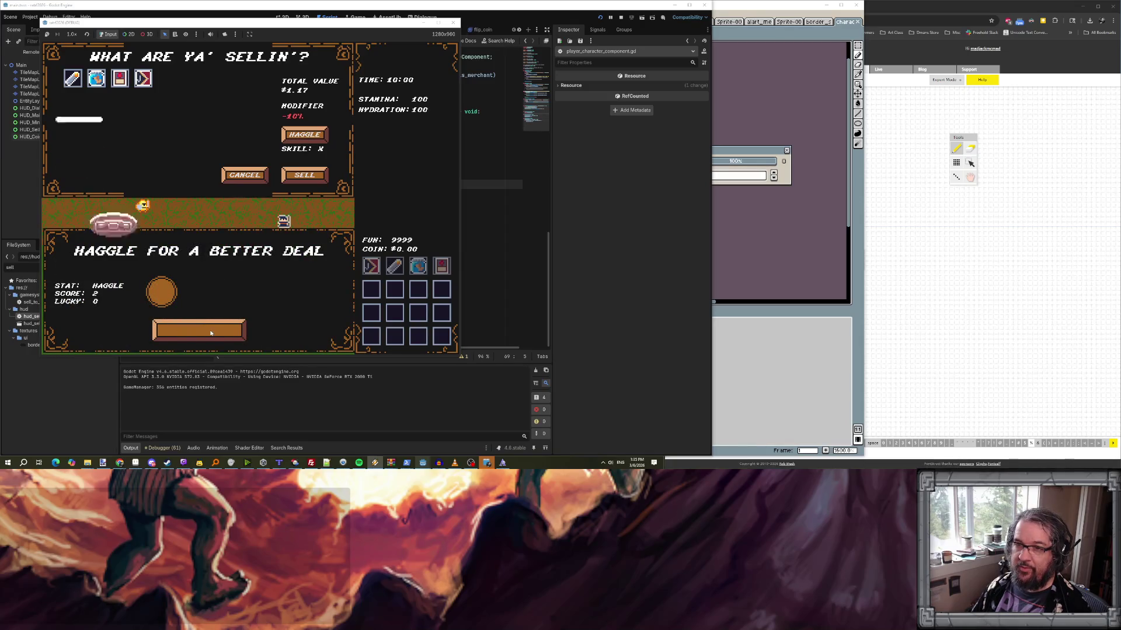